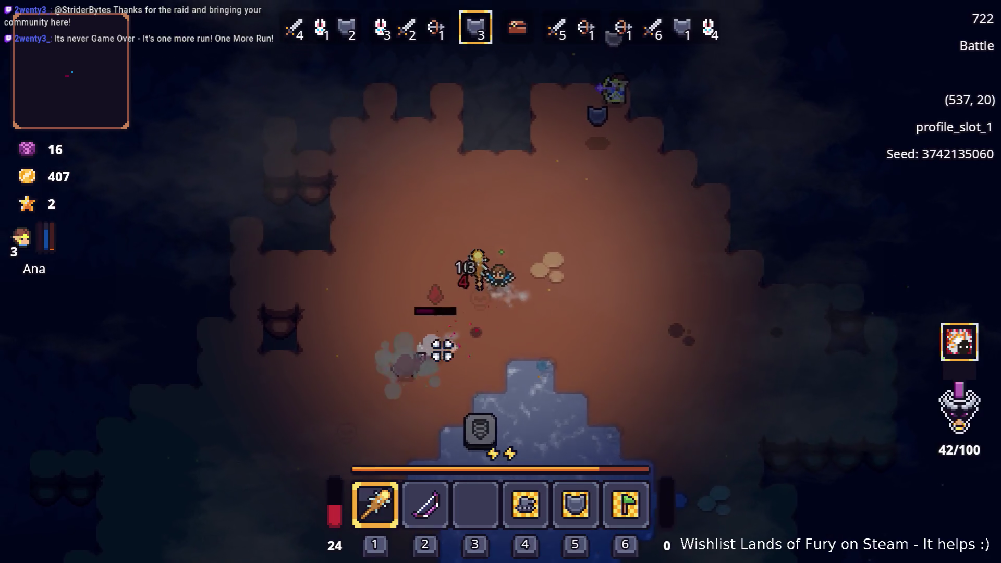
# - Attack the remaining cave enemies to push gold up to 446
pyautogui.press('d')
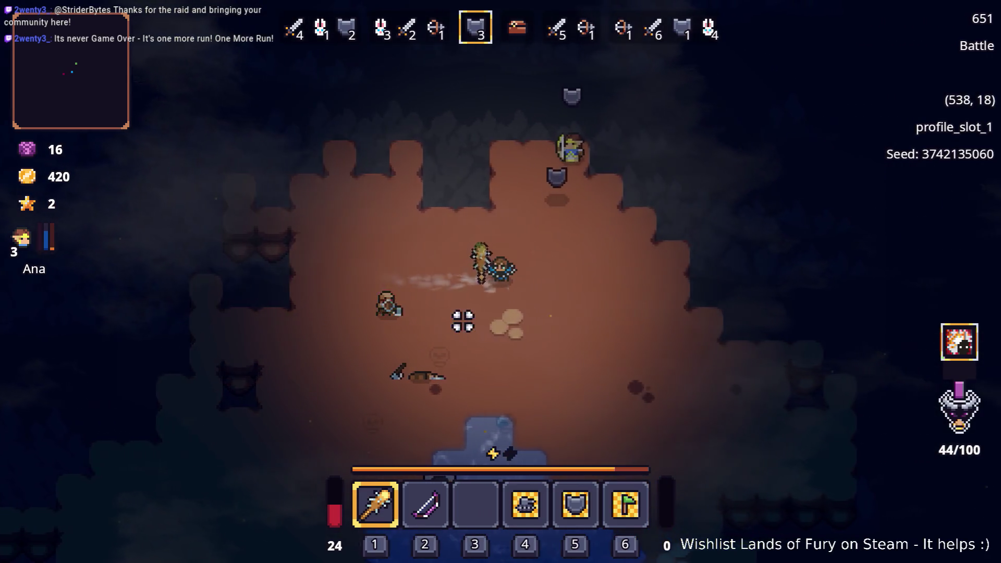
pyautogui.press('d')
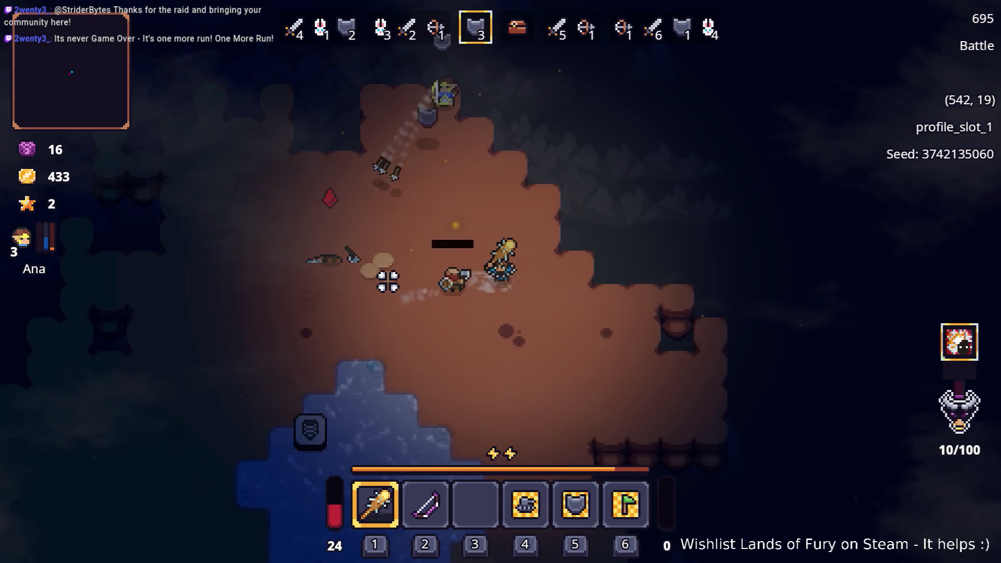
# - Finish off the last enemies, collect their gold, and walk over to Snap
pyautogui.press('d')
pyautogui.press('s')
pyautogui.press('a')
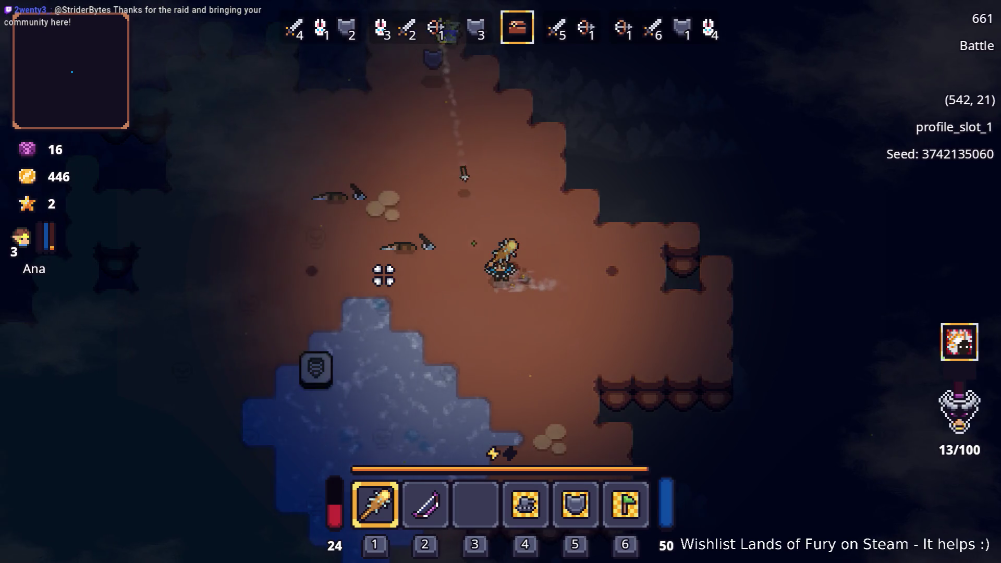
pyautogui.press('a')
pyautogui.press('s')
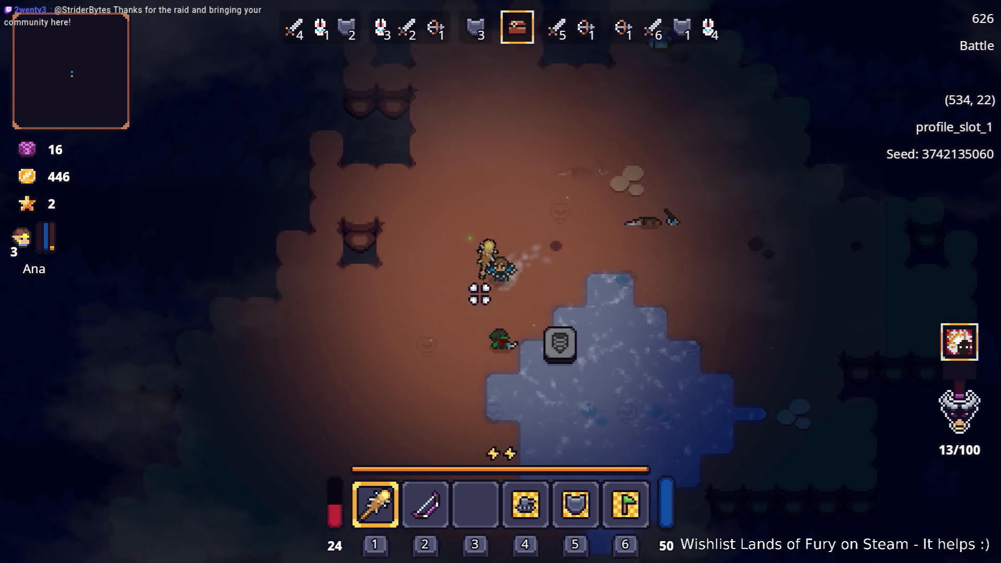
# - Buy the red health potion and the purple potion from Snap for 172 gold
pyautogui.moveTo(621, 282)
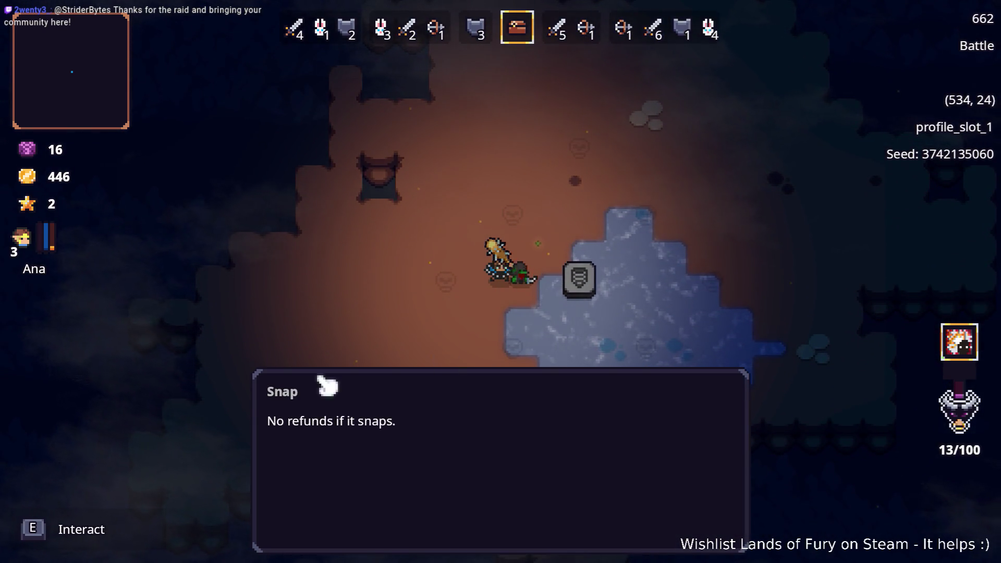
pyautogui.press('e')
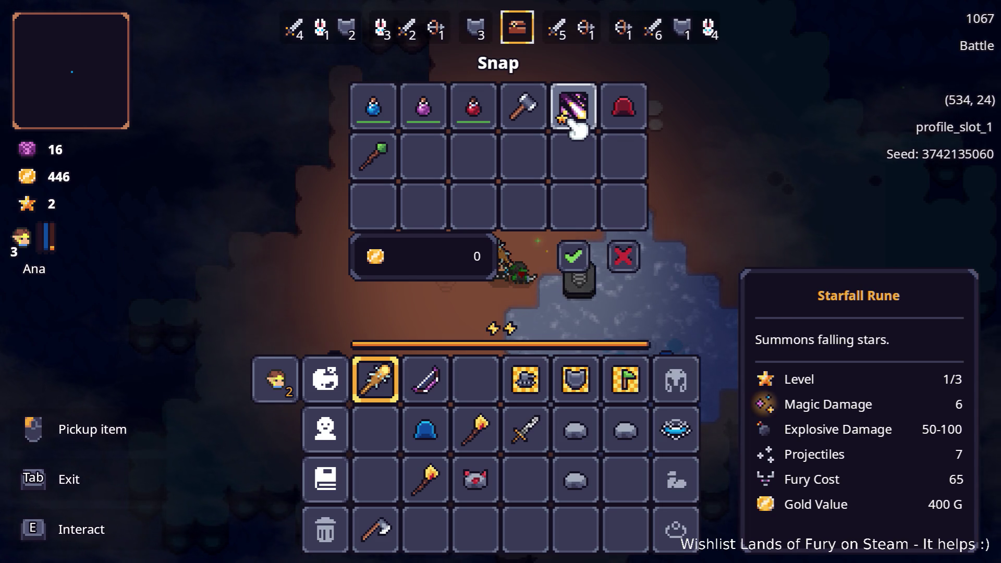
pyautogui.moveTo(474, 125); pyautogui.dragTo(476, 380)
pyautogui.moveTo(438, 134)
pyautogui.mouseDown()
pyautogui.moveTo(425, 338)
pyautogui.moveTo(378, 431)
pyautogui.mouseUp()
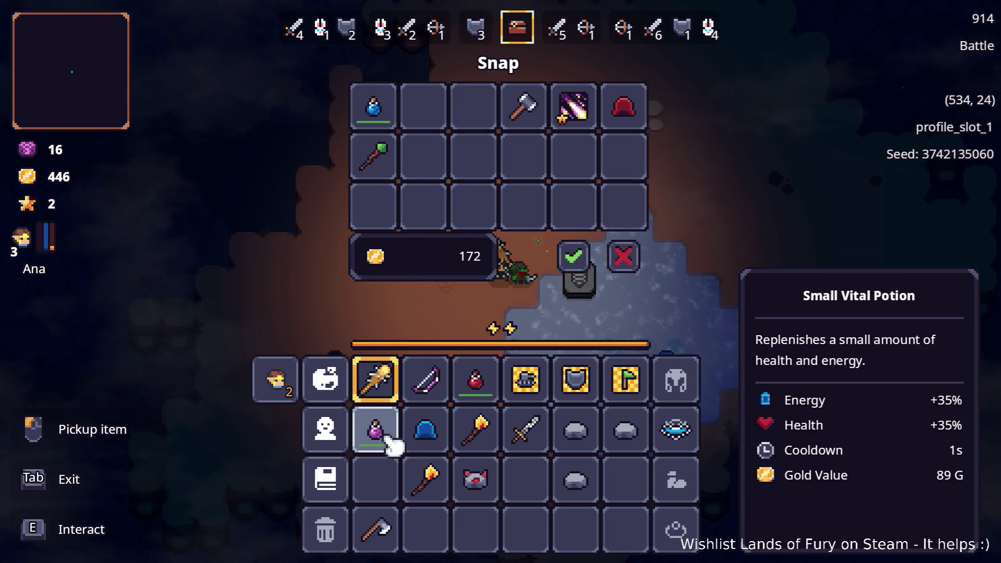
pyautogui.click(578, 258)
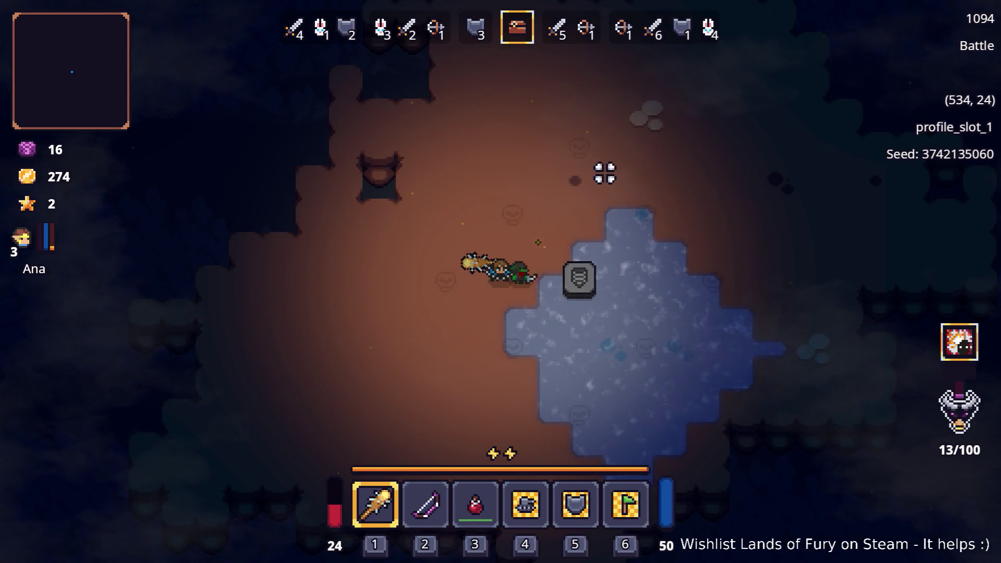
# - Walk up-right away from the merchant and bring up the inventory
pyautogui.press('w')
pyautogui.press('d')
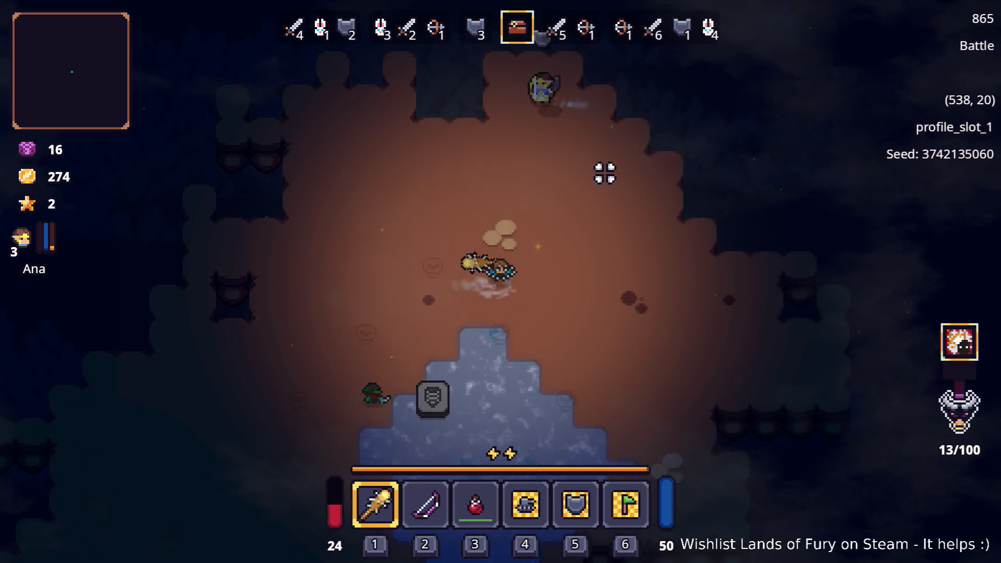
pyautogui.press('i')
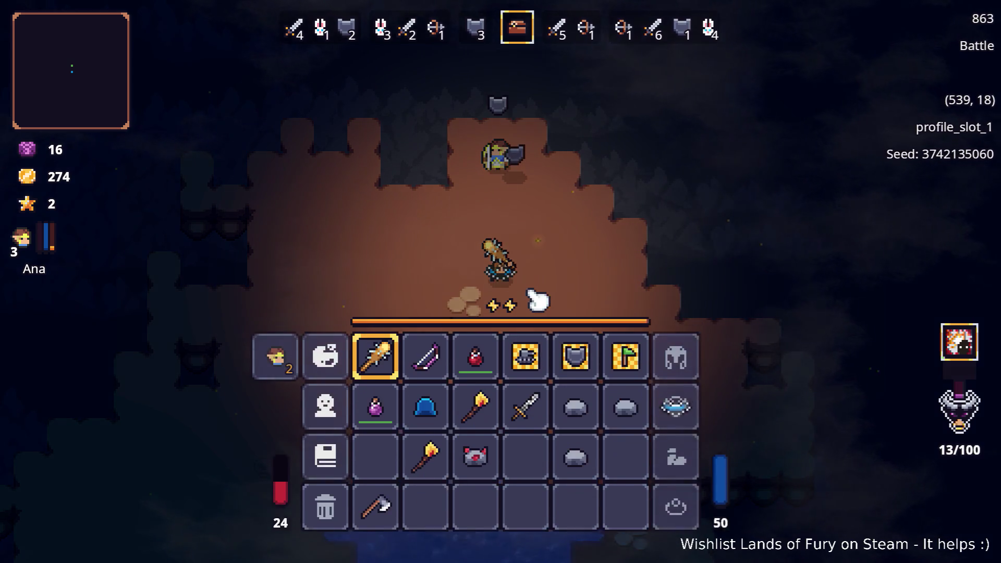
pyautogui.press('i')
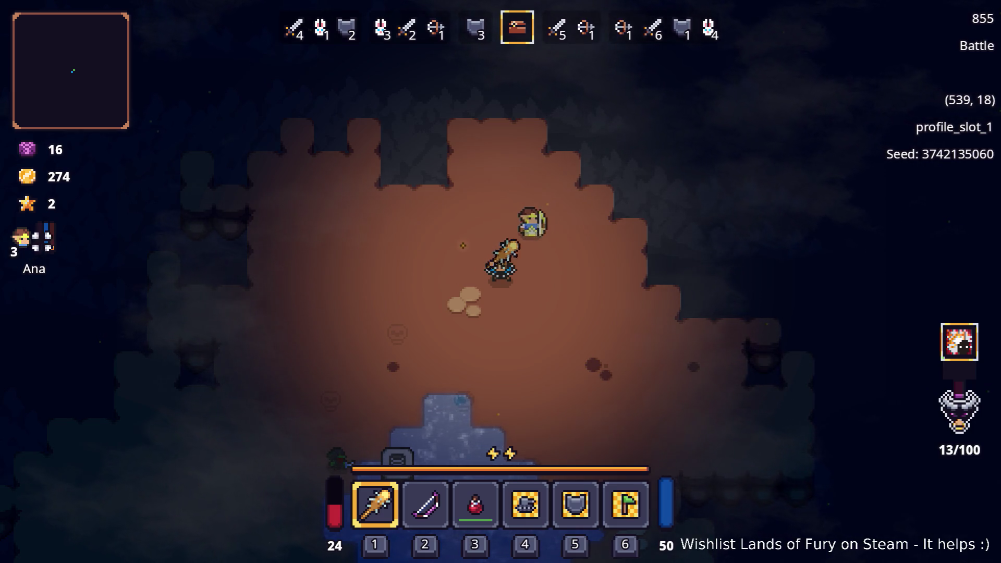
pyautogui.press('i')
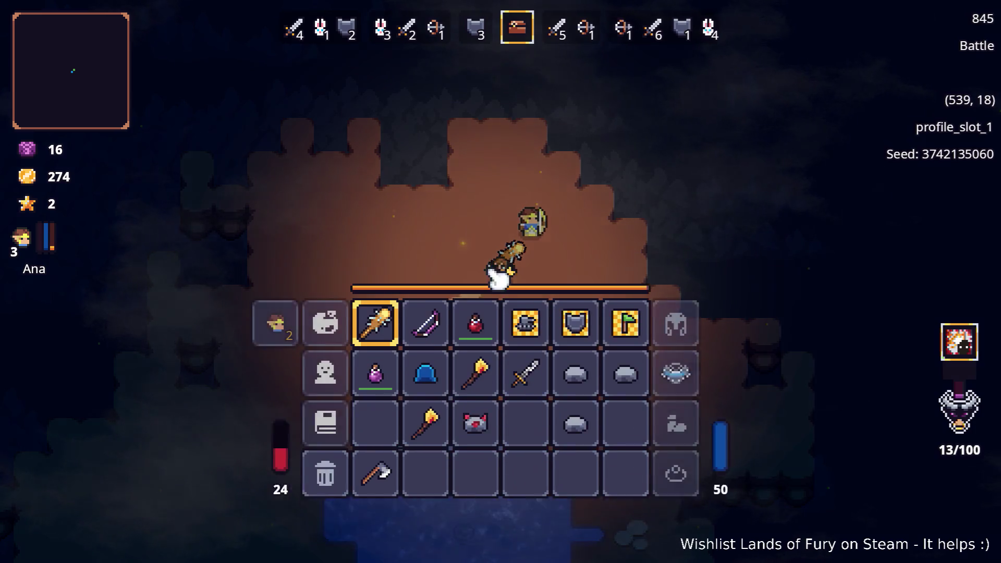
# - Spend Ana's points on Pouch of Fury and Combat and save the changes
pyautogui.click(282, 321)
pyautogui.click(481, 400)
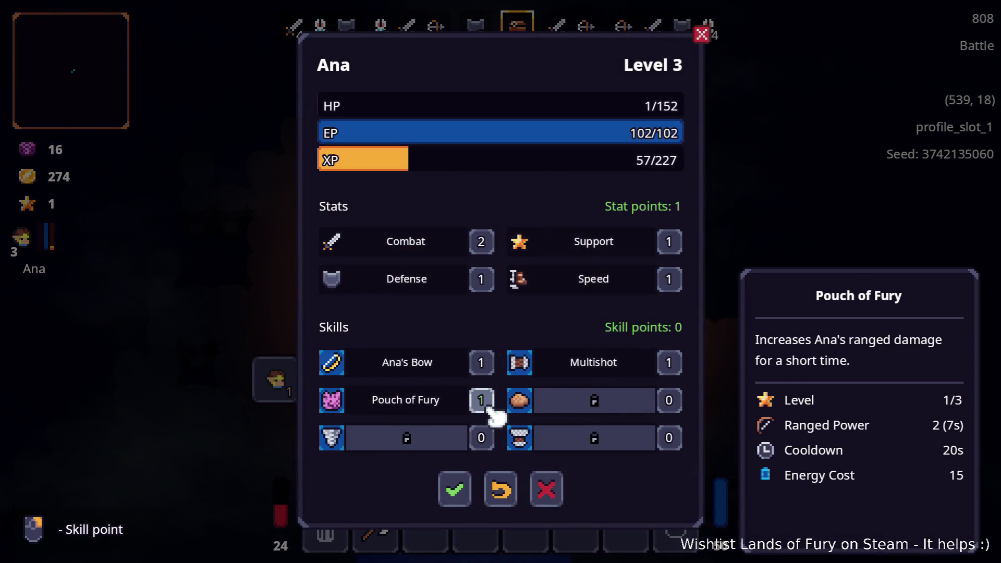
pyautogui.click(481, 242)
pyautogui.click(455, 490)
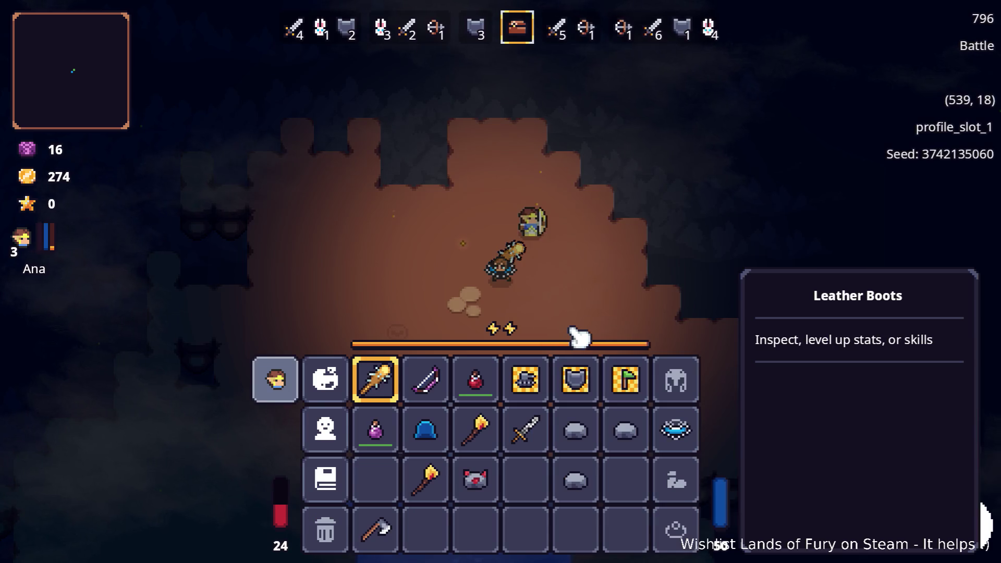
# - Remove the Small Health Potion from the hotbar and close the inventory
pyautogui.click(487, 389)
pyautogui.click(639, 282)
pyautogui.press('i')
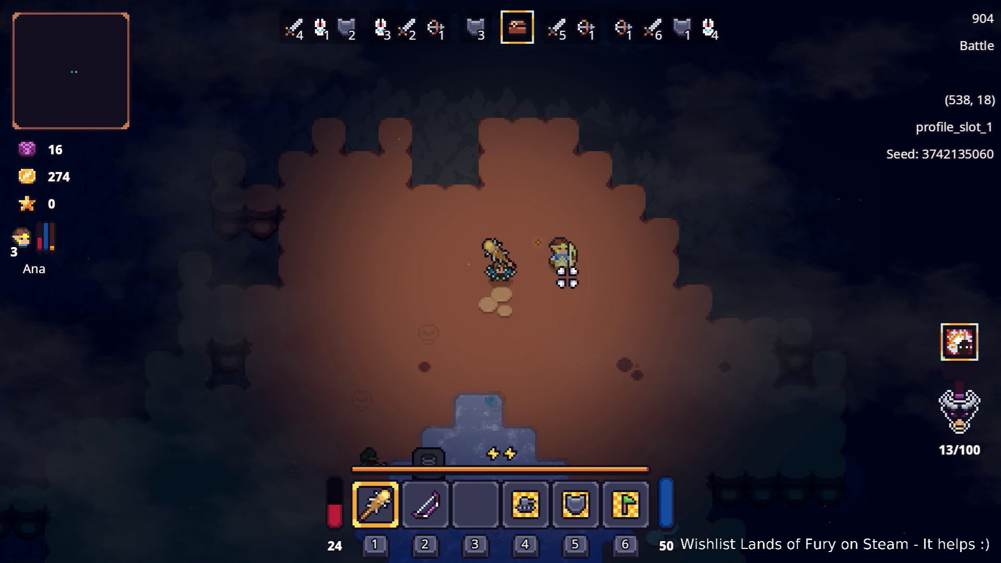
# - Walk left across the cave and open the full inventory showing the Nailed Club
pyautogui.press('a')
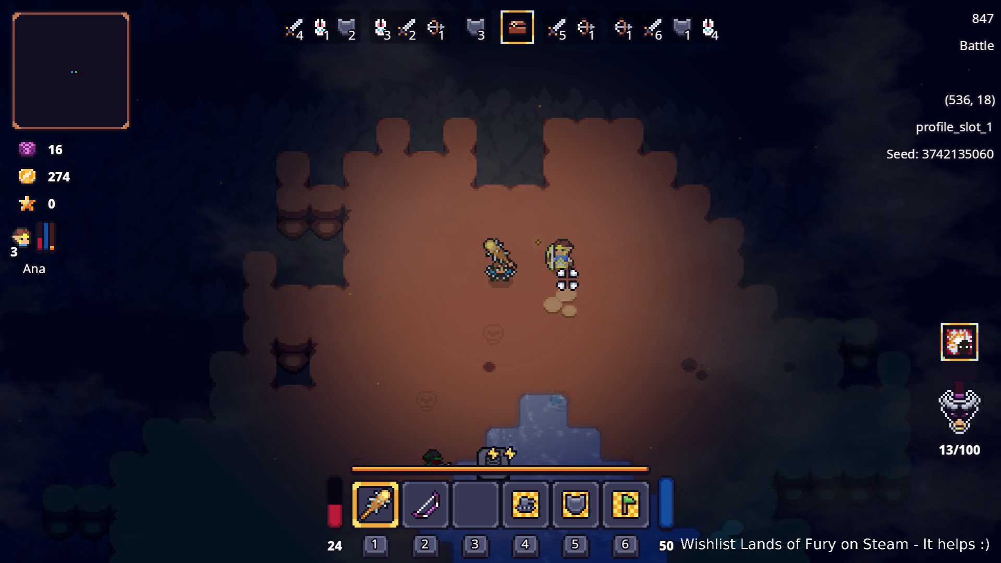
pyautogui.press('Tab')
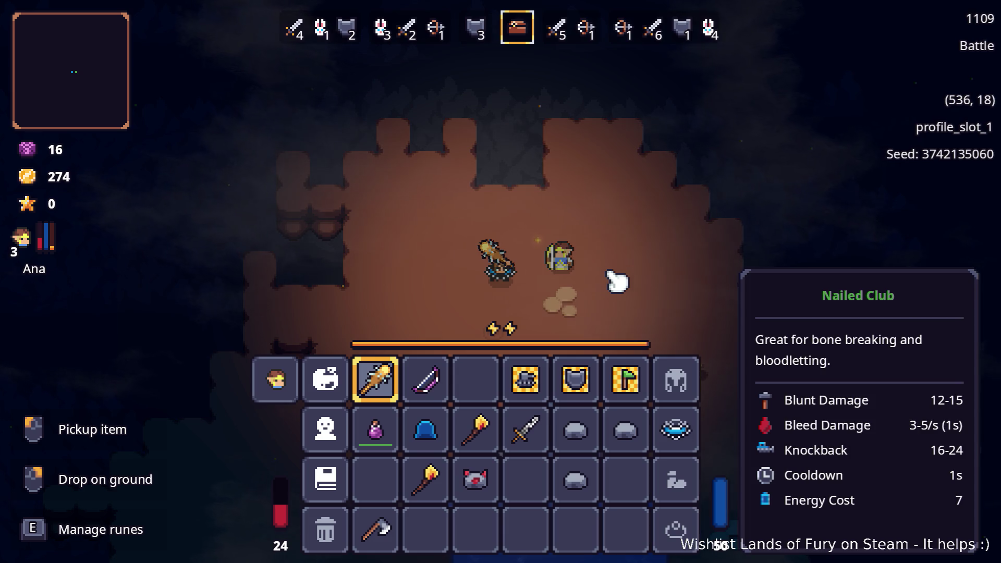
# - Put the Small Vital Potion in hotbar slot 3 and drink it, restoring health to 41
pyautogui.click(376, 430)
pyautogui.click(476, 389)
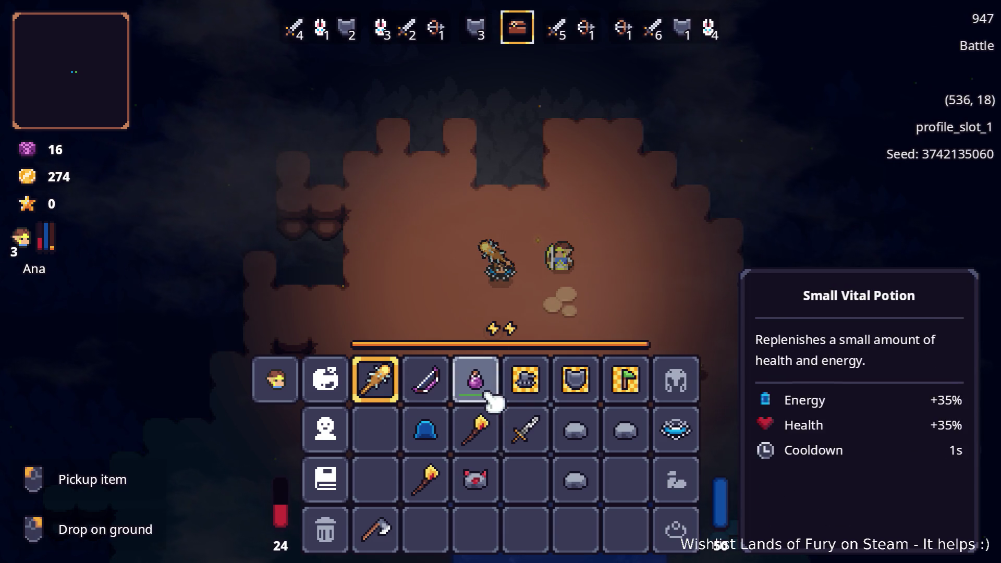
pyautogui.press('Tab')
pyautogui.press('3')
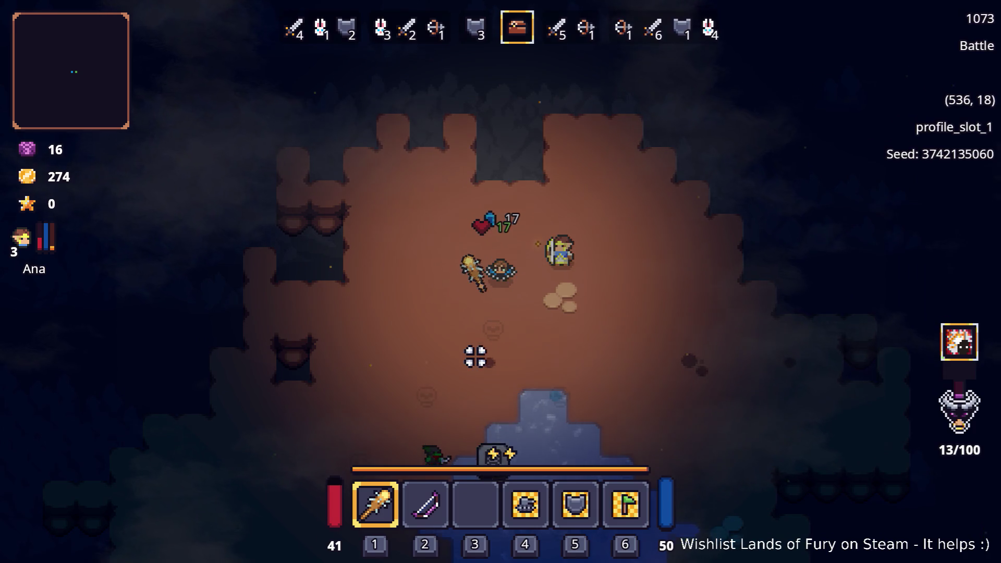
pyautogui.press('s')
pyautogui.press('s')
pyautogui.press('s')
pyautogui.press('s')
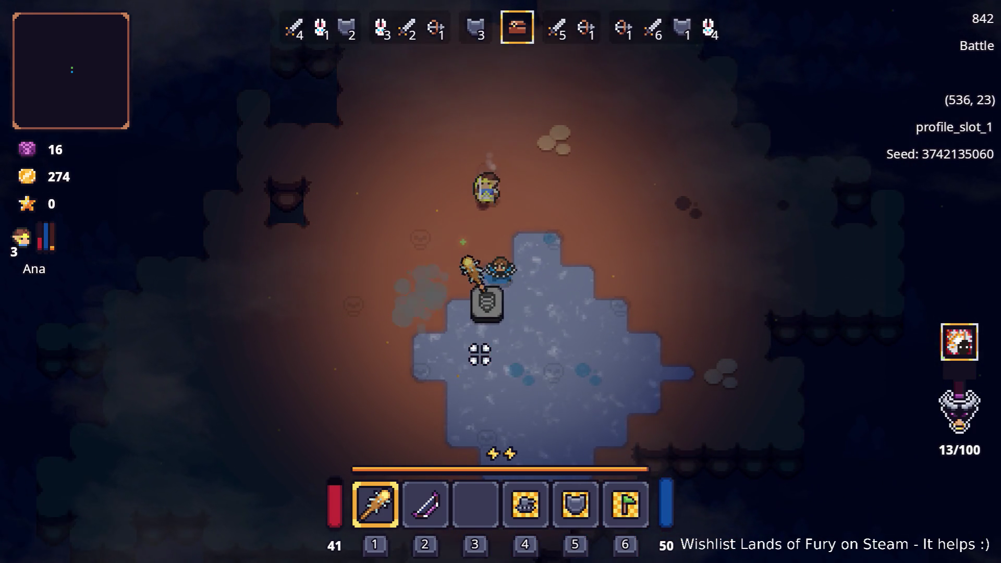
pyautogui.press('w')
pyautogui.press('w')
pyautogui.press('w')
# - Switch to the bow and shoot the wave 4 enemies while dodging
pyautogui.press('2')
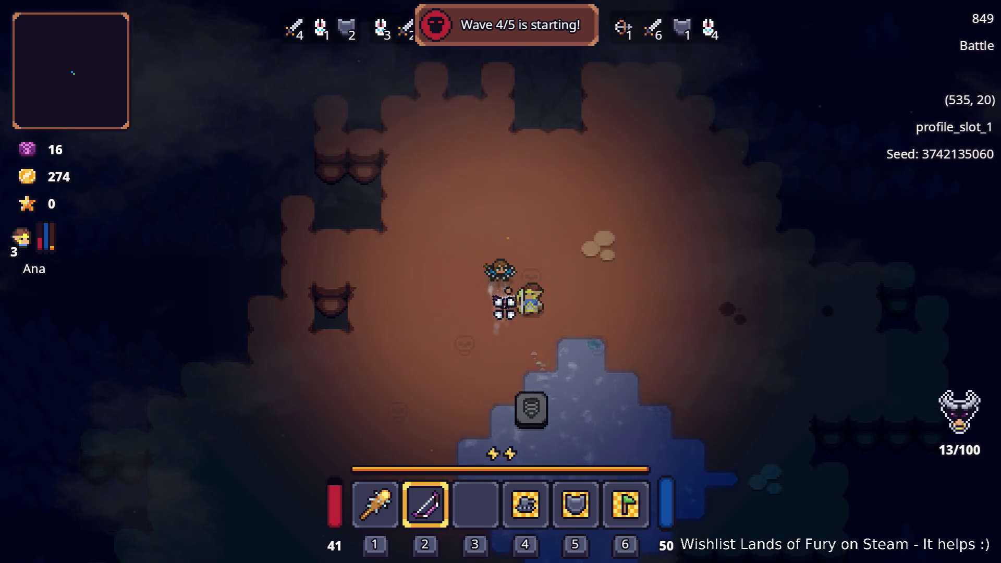
pyautogui.press('d')
pyautogui.press('d')
pyautogui.press('d')
pyautogui.press('s')
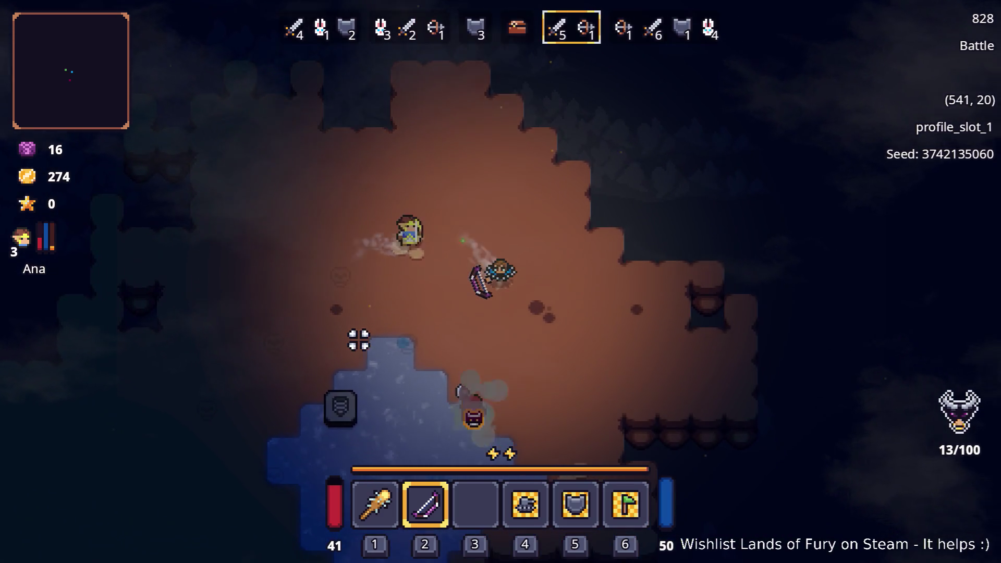
pyautogui.press('d')
pyautogui.press('s')
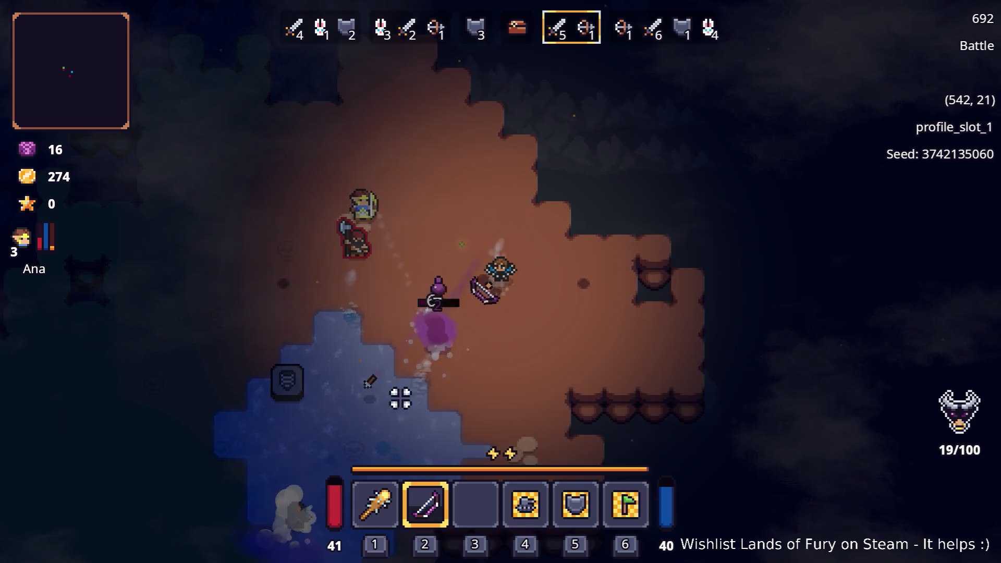
pyautogui.press('d')
pyautogui.press('s')
pyautogui.press('a')
pyautogui.press('w')
pyautogui.press('a')
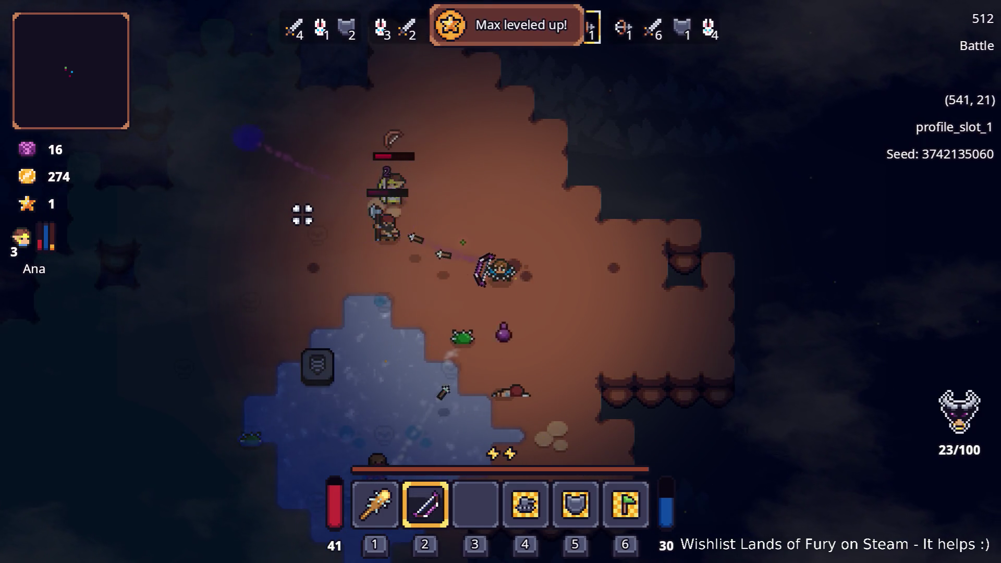
pyautogui.press('d')
pyautogui.press('d')
pyautogui.press('s')
pyautogui.press('s')
# - Kill the remaining wave 4 enemies, reaching 300 gold as wave 5/5 begins
pyautogui.press('d')
pyautogui.press('s')
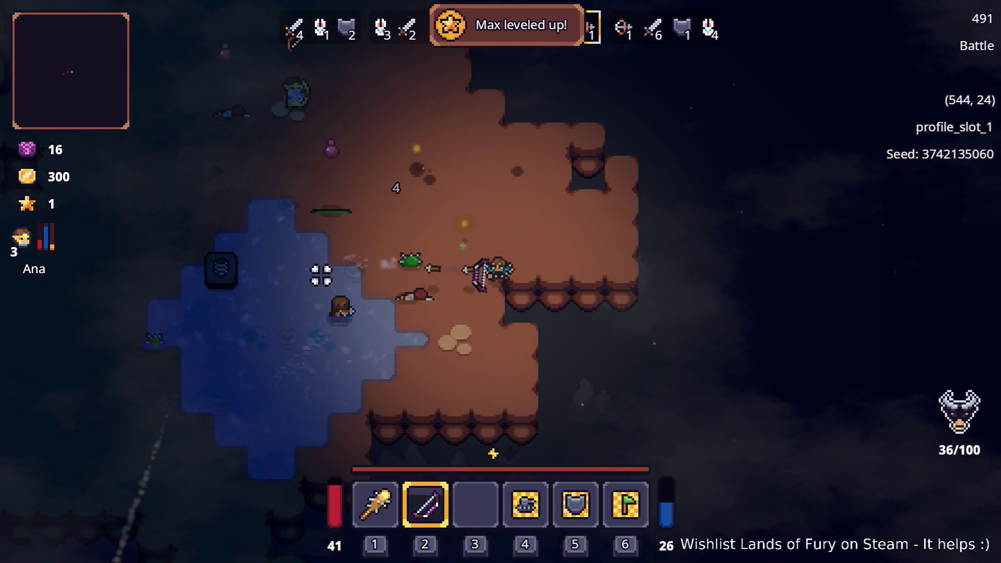
pyautogui.press('a')
pyautogui.press('w')
pyautogui.press('a')
pyautogui.press('w')
pyautogui.press('a')
pyautogui.press('w')
pyautogui.press('d')
pyautogui.press('s')
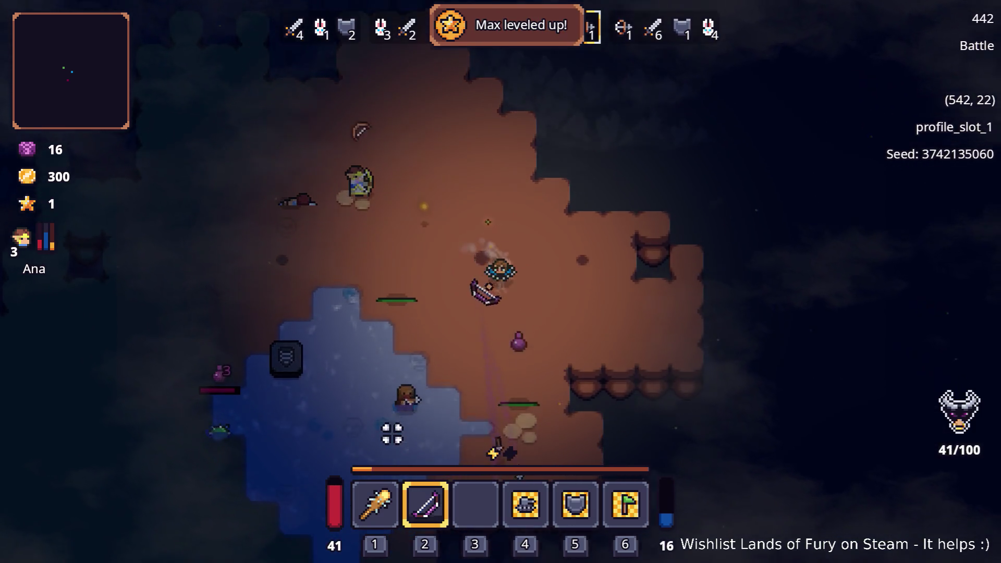
pyautogui.press('d')
pyautogui.press('a')
pyautogui.press('a')
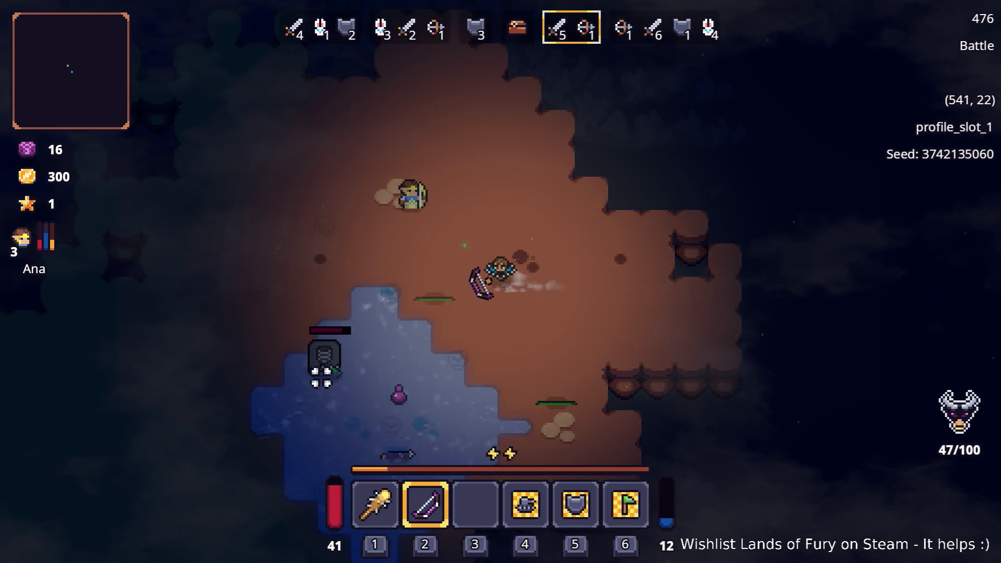
pyautogui.press('d')
pyautogui.press('Tab')
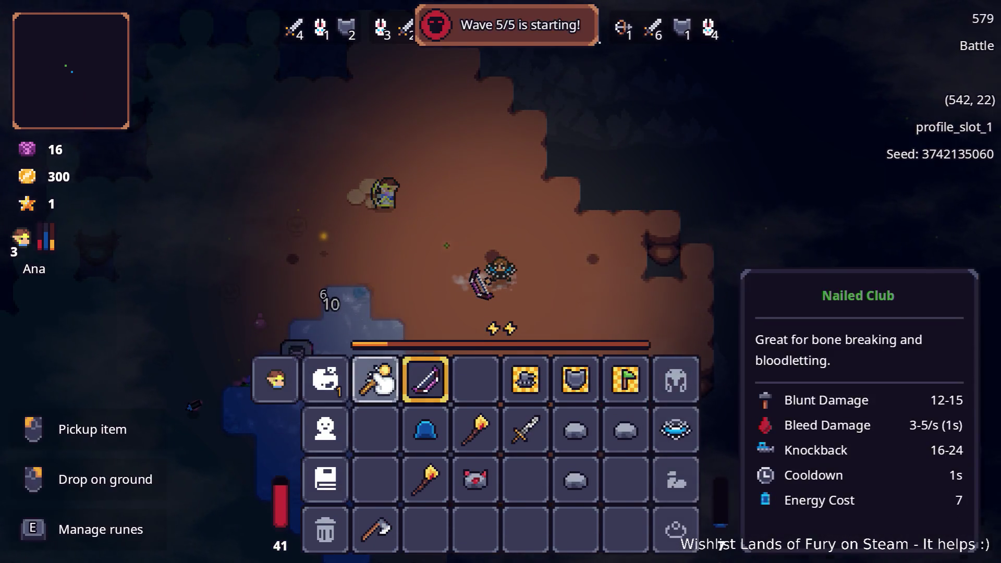
# - Move the Berserk Blast rune from the club into the bow's empty slot
pyautogui.rightClick(368, 316)
pyautogui.rightClick(431, 294)
pyautogui.click(516, 347)
pyautogui.rightClick(442, 381)
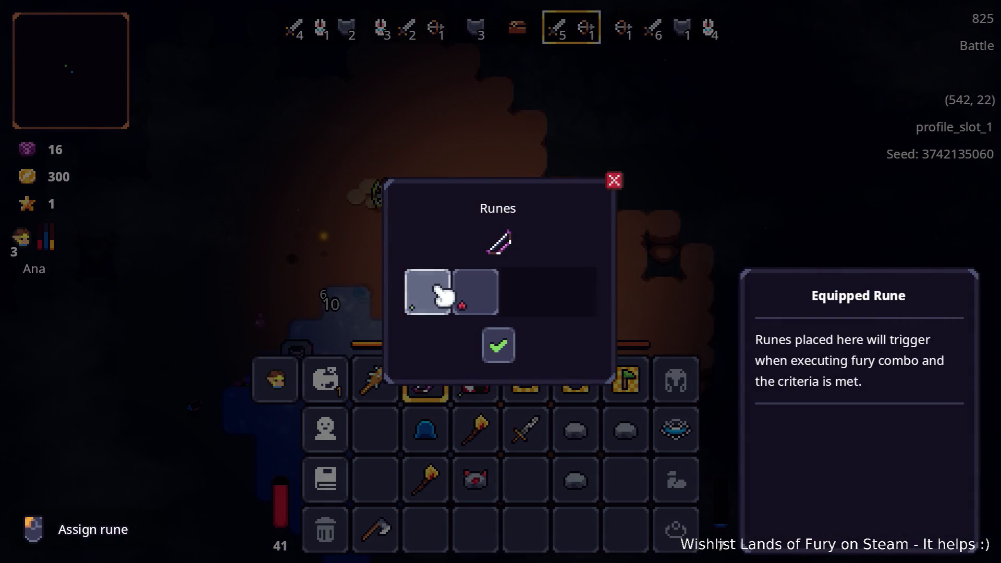
pyautogui.click(442, 291)
pyautogui.click(435, 229)
pyautogui.click(503, 348)
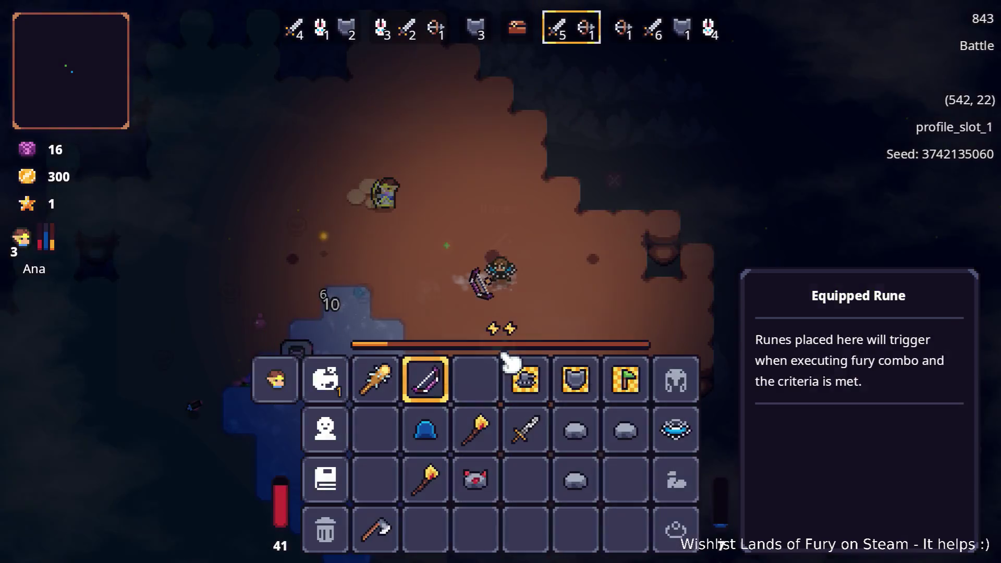
# - Return to battle, head down-left through the cave and shoot the enemy there
pyautogui.press('Tab')
pyautogui.press('d')
pyautogui.press('a')
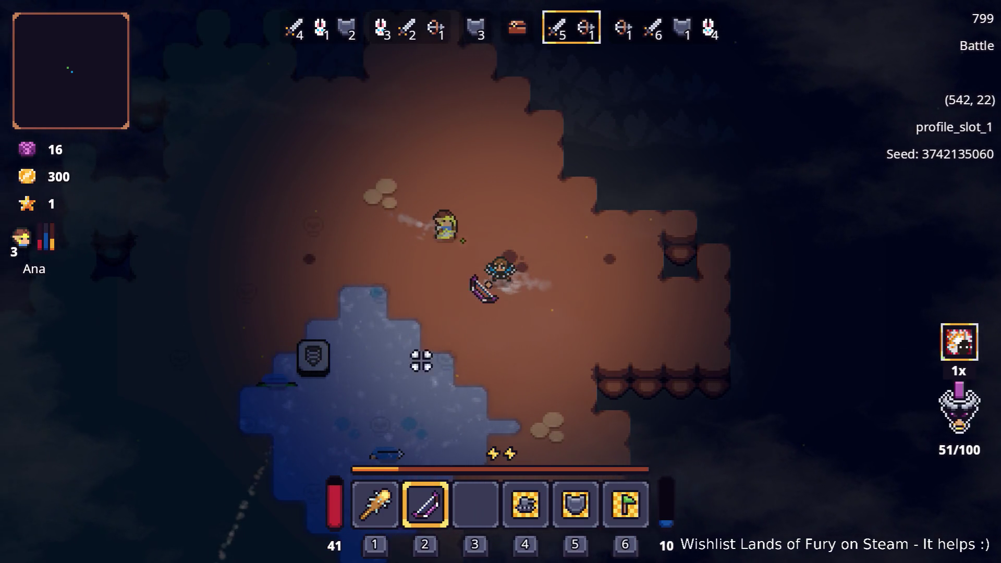
pyautogui.press('s')
pyautogui.press('s')
pyautogui.click(281, 397)
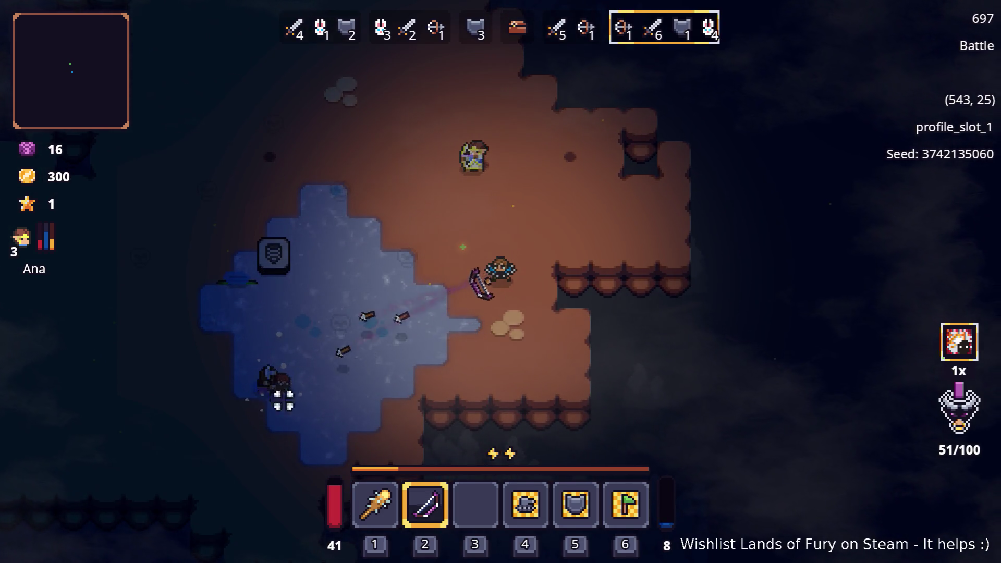
# - Walk the hero left and down through the cave
pyautogui.press('w')
pyautogui.press('w')
pyautogui.press('w')
pyautogui.press('a')
pyautogui.press('w')
pyautogui.press('a')
pyautogui.press('a')
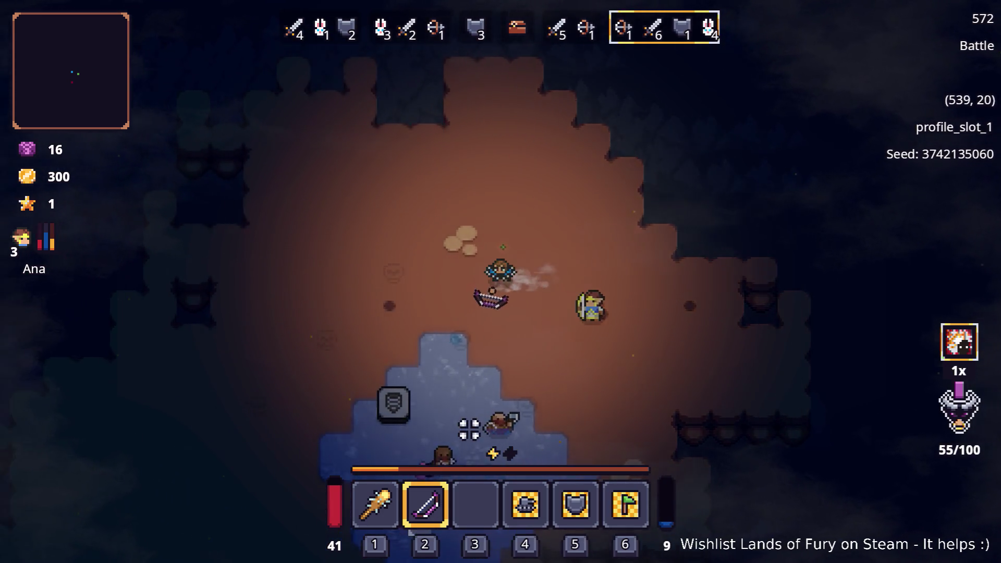
pyautogui.press('a')
pyautogui.press('s')
pyautogui.press('a')
pyautogui.press('a')
pyautogui.press('a')
pyautogui.press('s')
pyautogui.press('a')
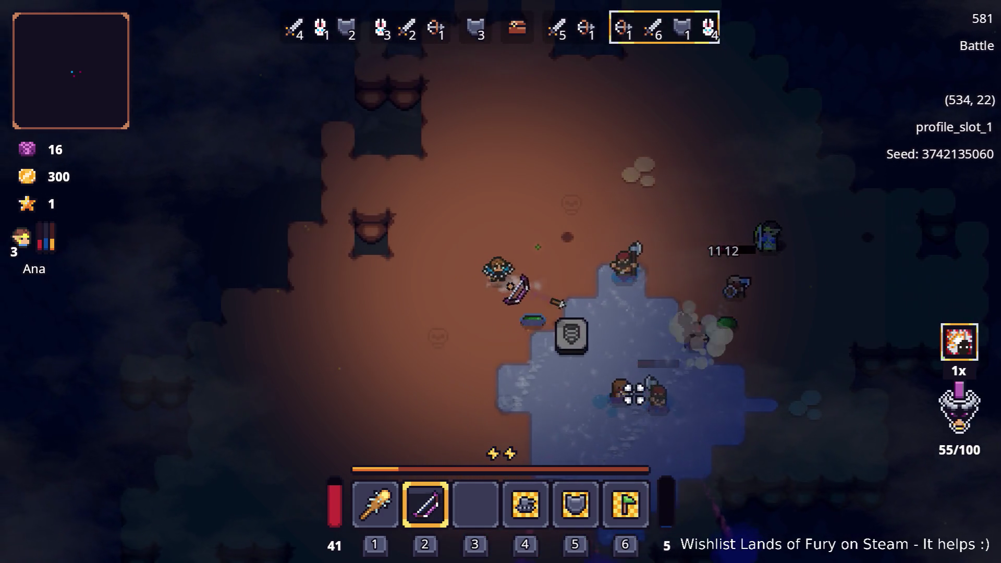
pyautogui.press('a')
pyautogui.press('s')
pyautogui.press('a')
# - Socket the Berserk Blast rune onto the club
pyautogui.press('i')
pyautogui.press('e')
pyautogui.click(469, 291)
pyautogui.click(493, 342)
pyautogui.press('e')
pyautogui.click(414, 289)
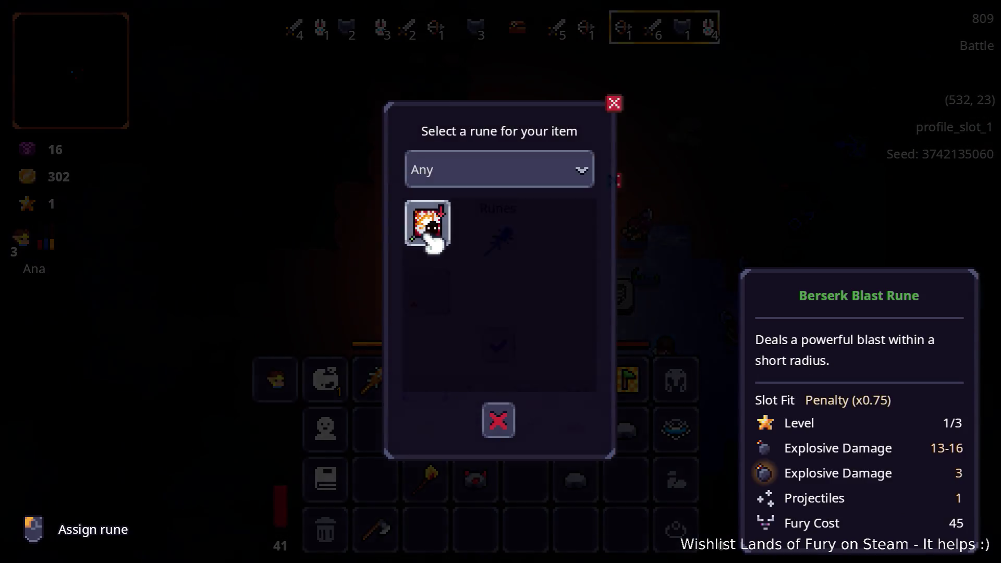
pyautogui.click(425, 224)
pyautogui.click(496, 342)
# - Spend Alma's last skill point on Sharpshooter, level 1/2, and return to battle
pyautogui.click(331, 388)
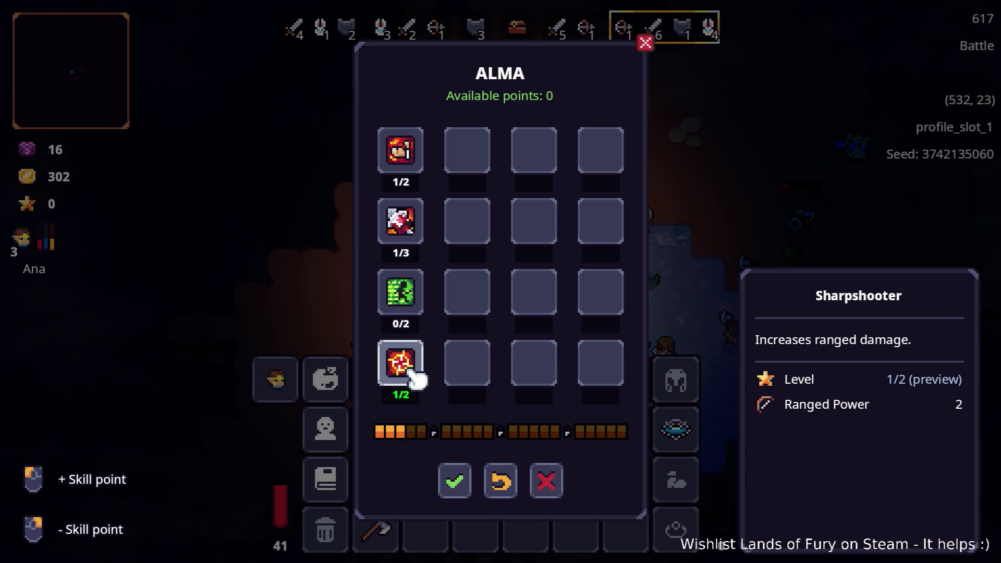
pyautogui.click(456, 482)
pyautogui.press('Escape')
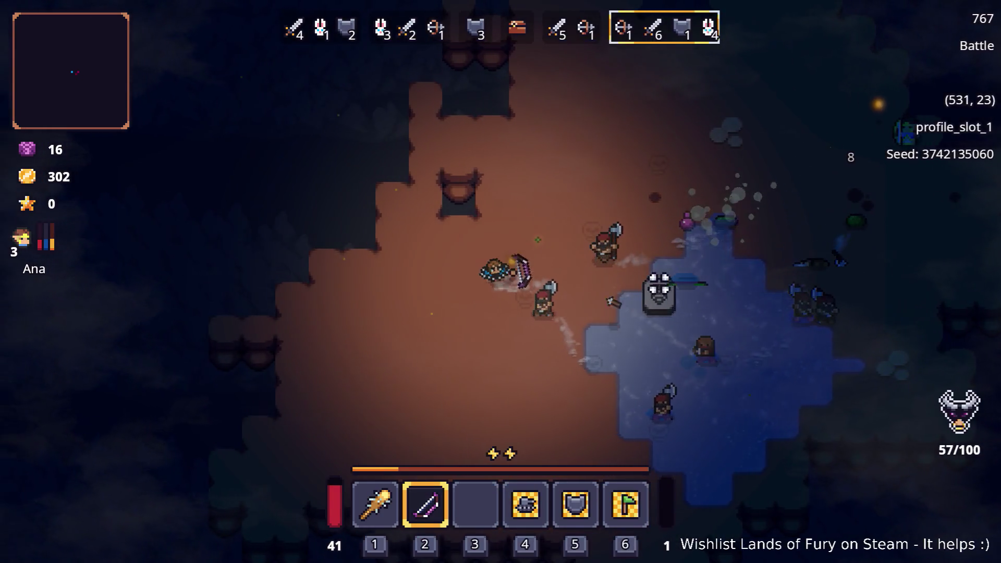
# - Close in on the cave enemies and fire arrows at the one up-right
pyautogui.press('a')
pyautogui.press('s')
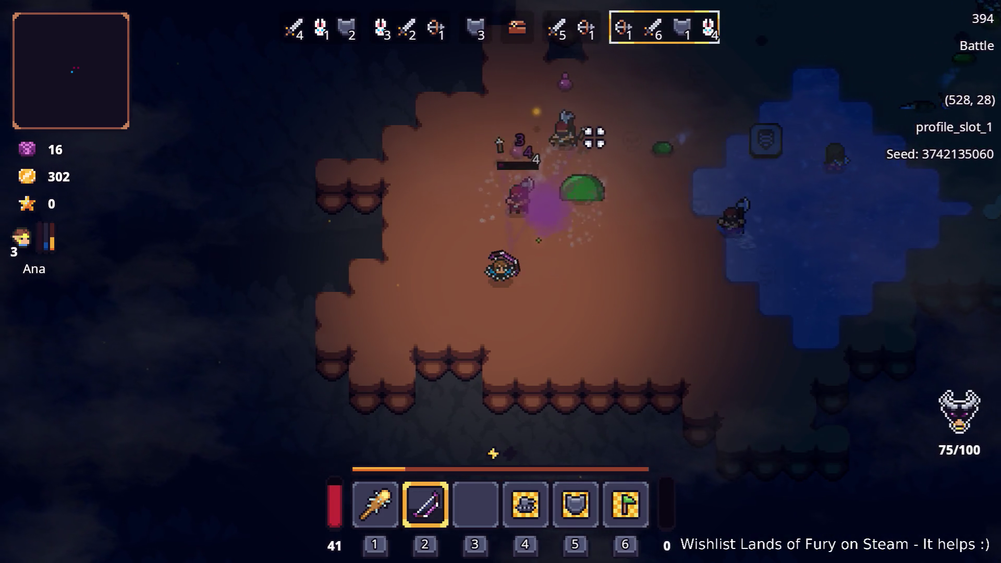
pyautogui.press('a')
pyautogui.press('s')
pyautogui.press('d')
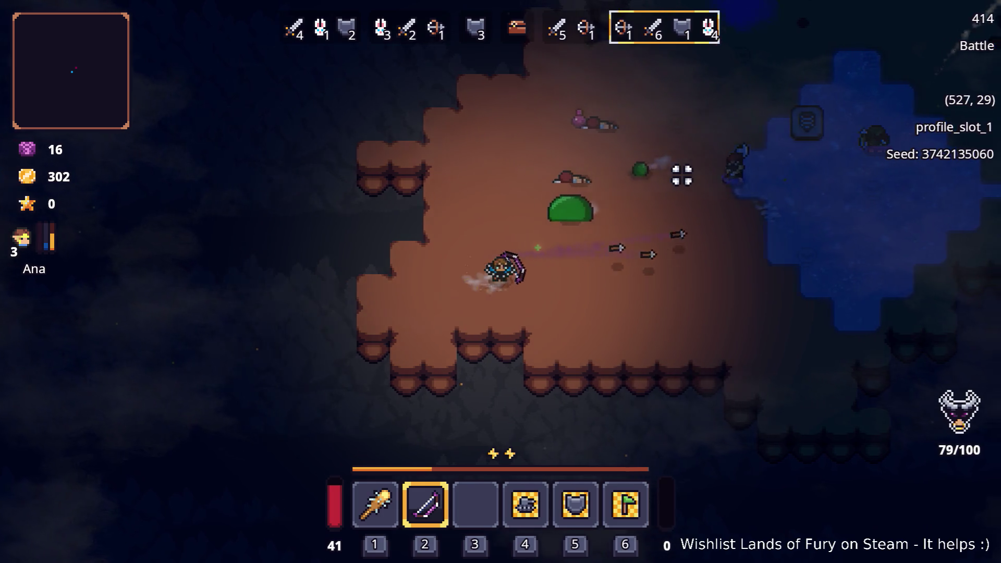
pyautogui.press('d')
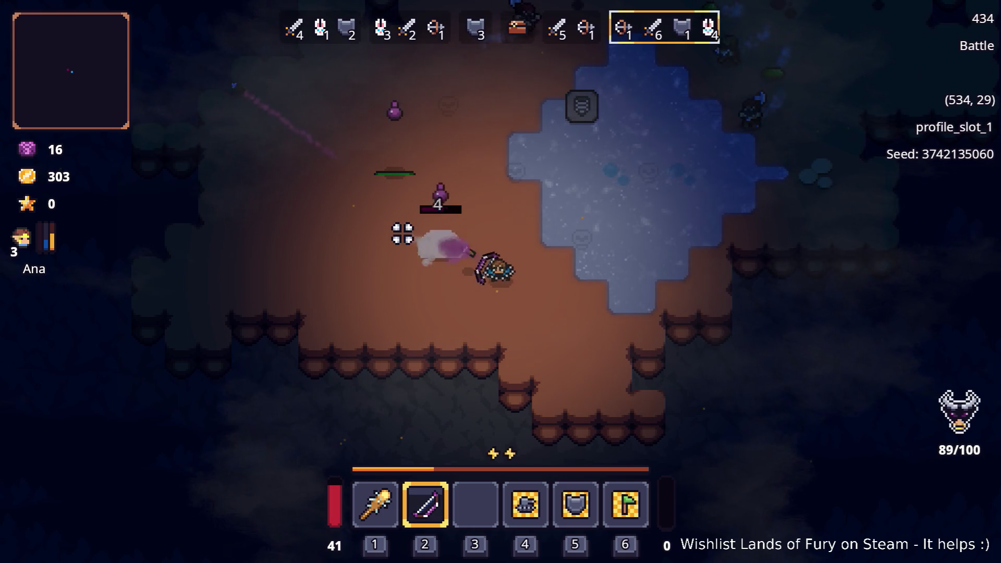
pyautogui.press('s')
pyautogui.press('d')
pyautogui.press('s')
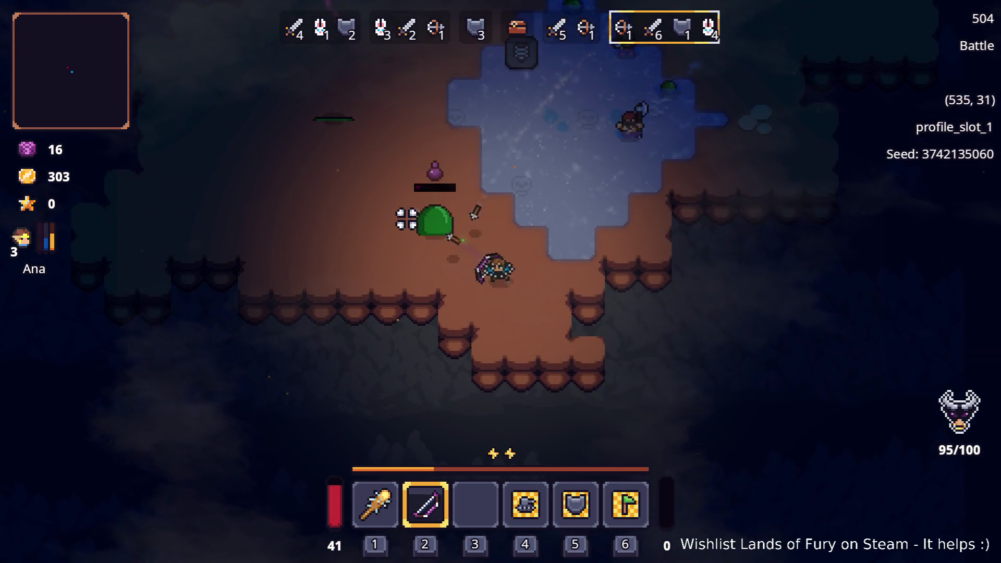
pyautogui.click(615, 158)
# - Pick up the dropped goo and shoot the remaining enemy
pyautogui.press('w')
pyautogui.press('a')
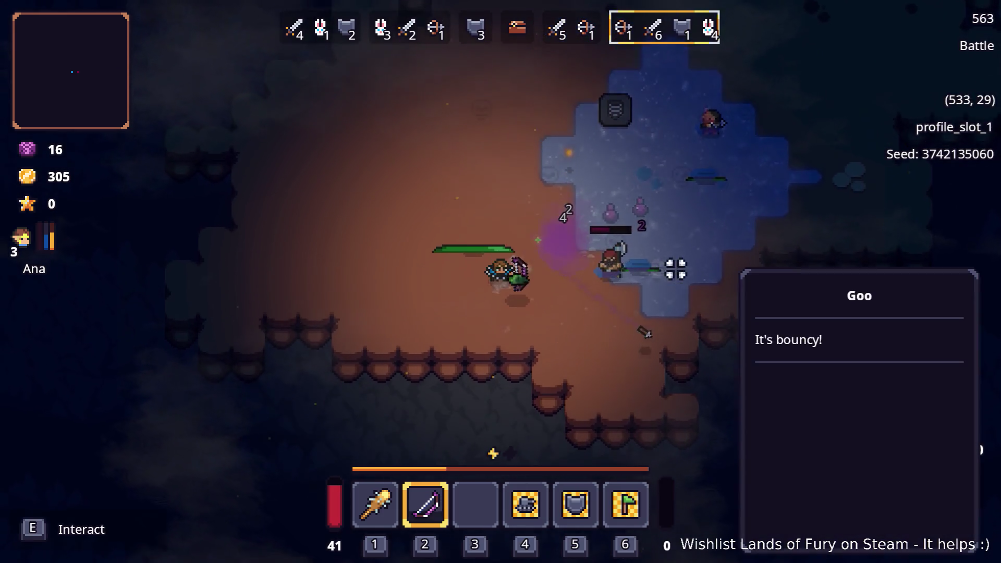
pyautogui.press('s')
pyautogui.press('w')
pyautogui.press('a')
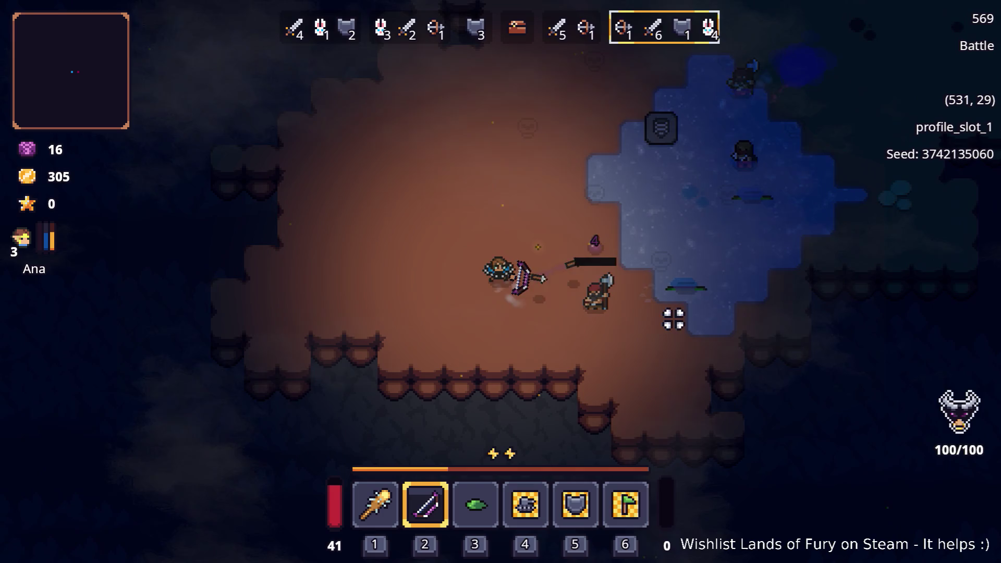
pyautogui.press('w')
pyautogui.press('d')
pyautogui.press('a')
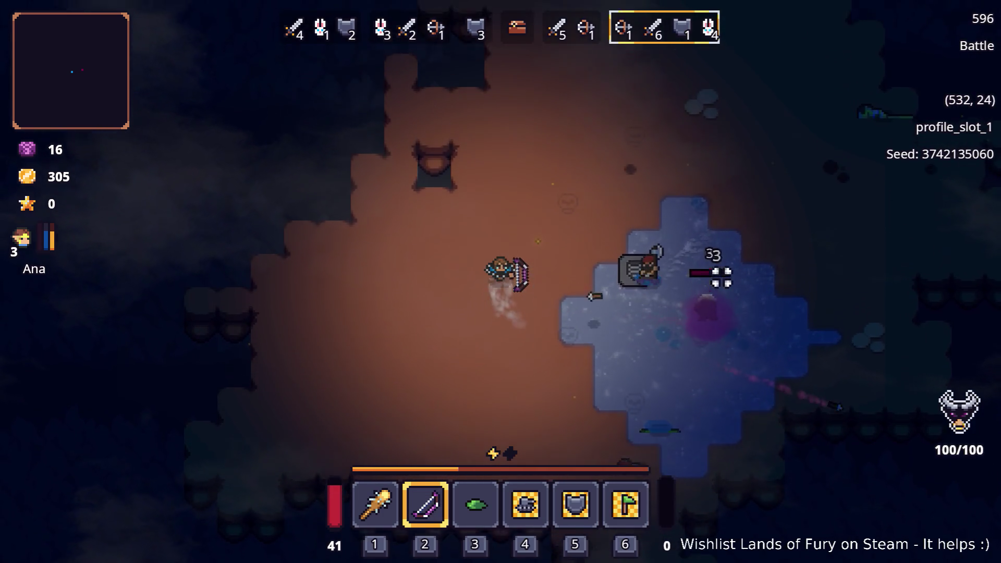
pyautogui.press('w')
pyautogui.click(704, 336)
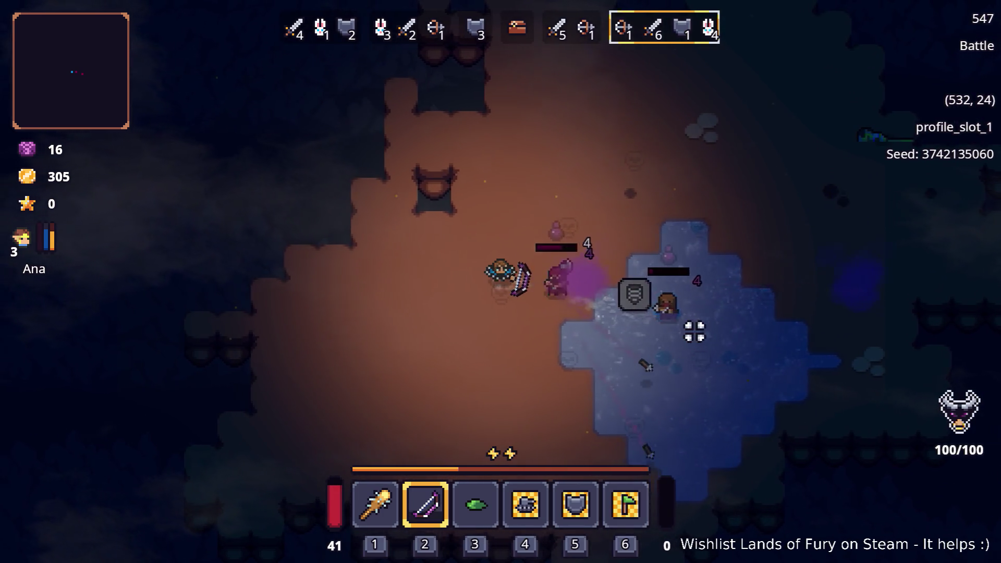
# - Grab the 50 mana potion and pick up the Arrow Spin Rune
pyautogui.press('a')
pyautogui.press('s')
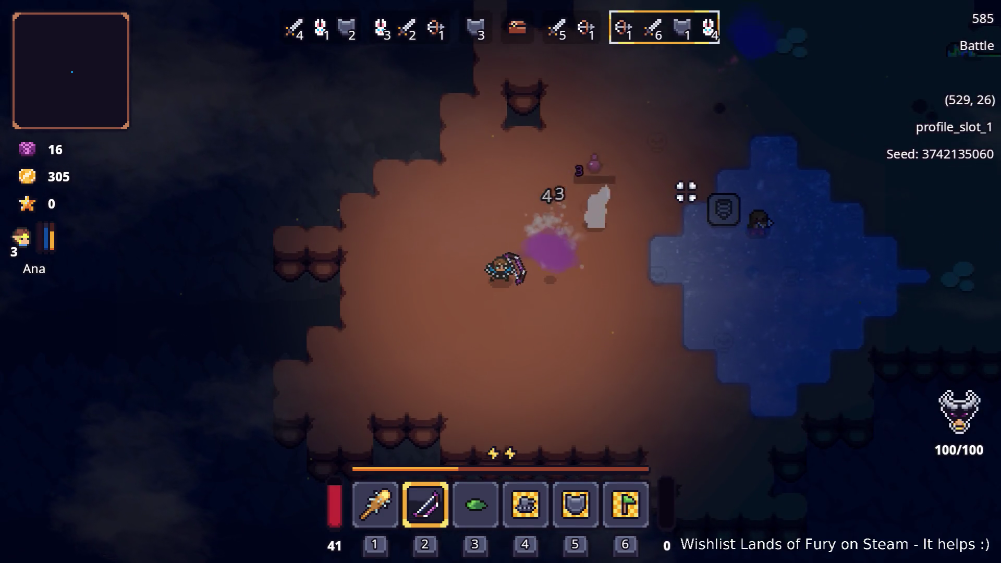
pyautogui.press('d')
pyautogui.press('w')
pyautogui.press('w')
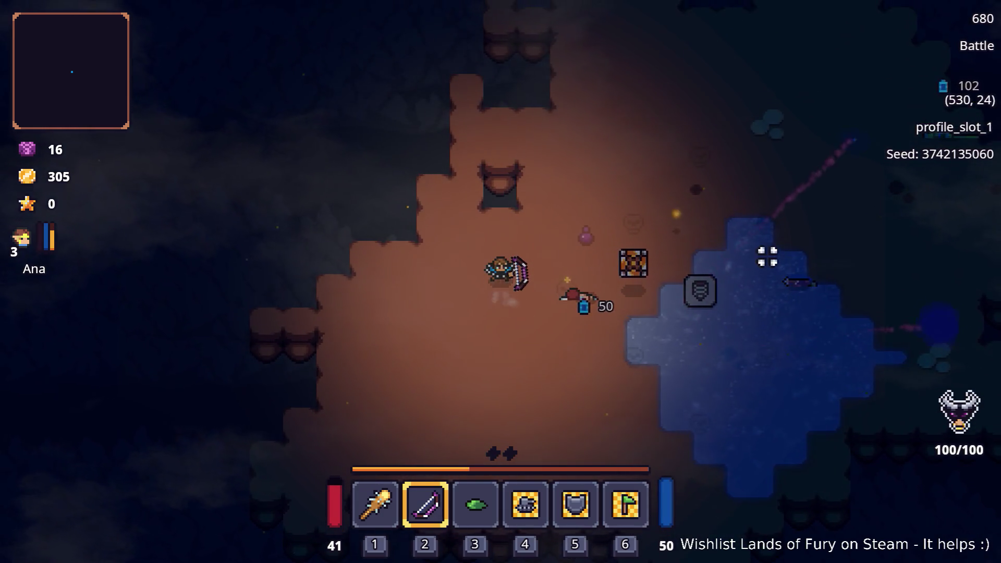
pyautogui.press('d')
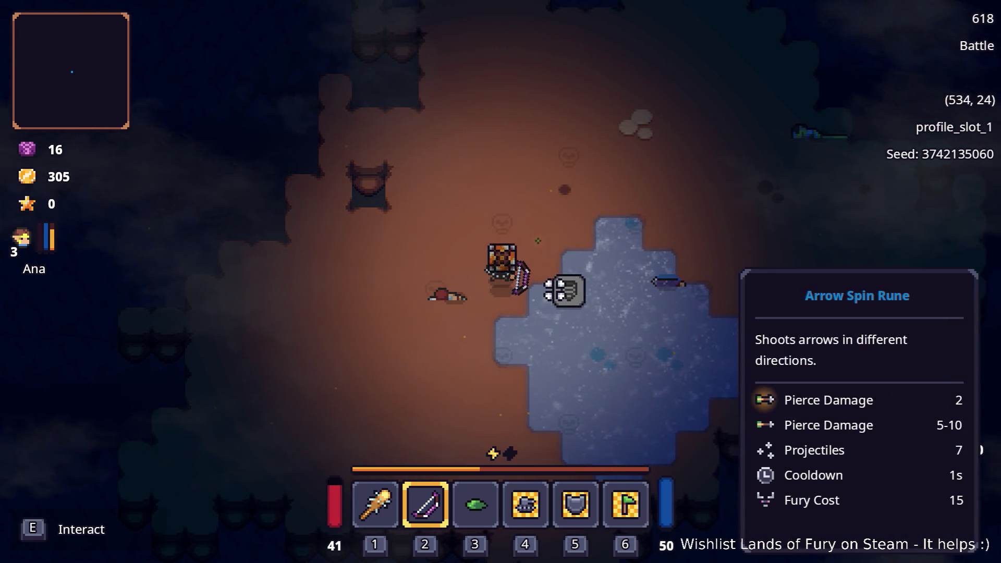
pyautogui.press('e')
# - Socket the Arrow Spin Rune into the bow
pyautogui.press('i')
pyautogui.click(437, 390)
pyautogui.click(431, 308)
pyautogui.click(427, 224)
pyautogui.click(496, 343)
pyautogui.press('i')
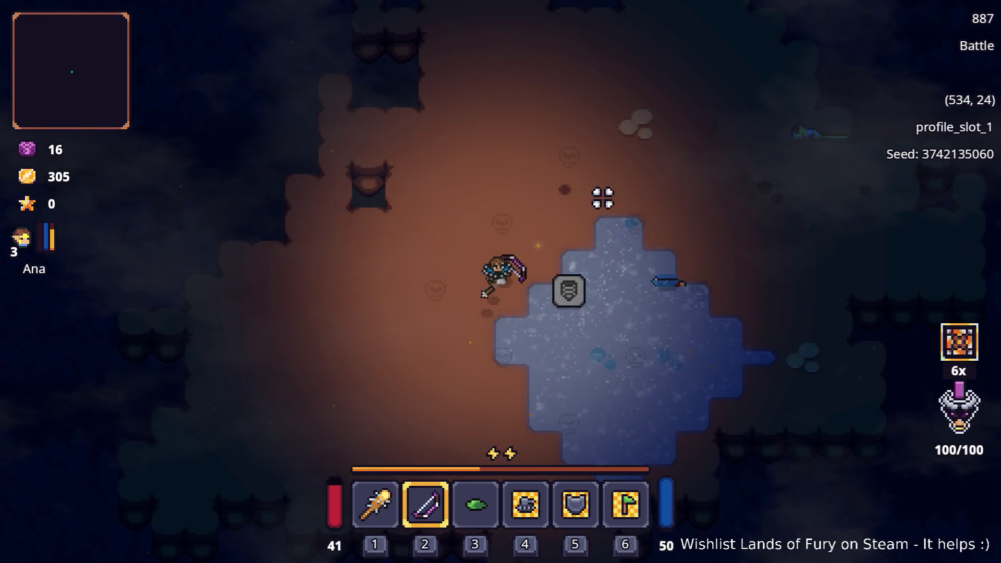
# - Fire the arrow-spin burst and take the portal stone to Elderglade Forest
pyautogui.click(603, 199)
pyautogui.press('d')
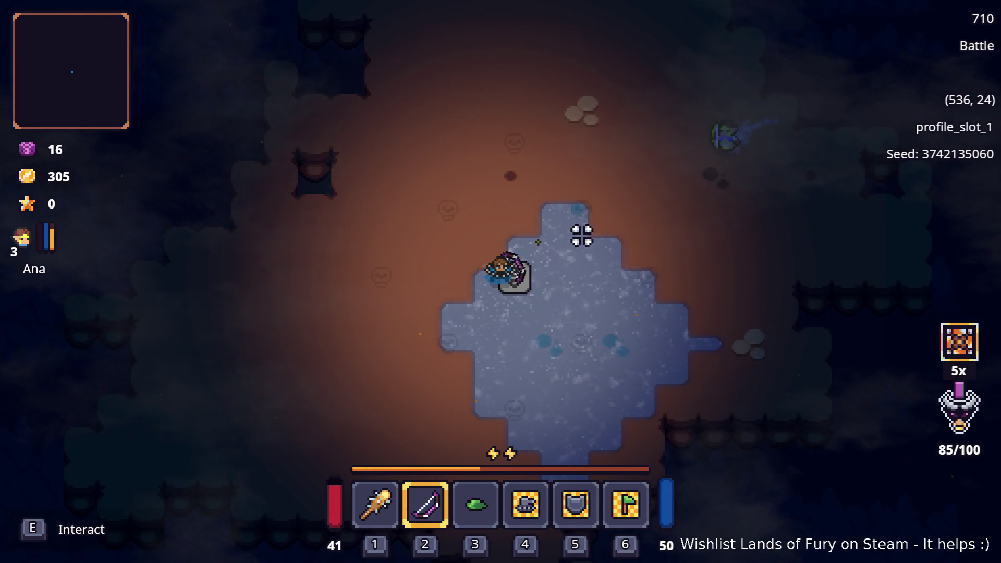
pyautogui.press('e')
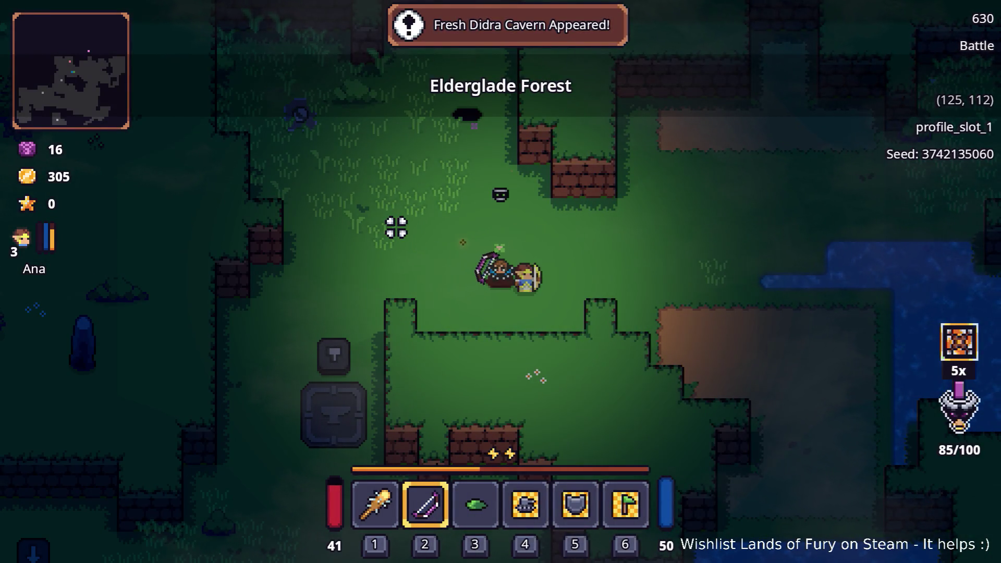
# - Walk right through the forest and swing an attack at the aim point
pyautogui.press('d')
pyautogui.press('w')
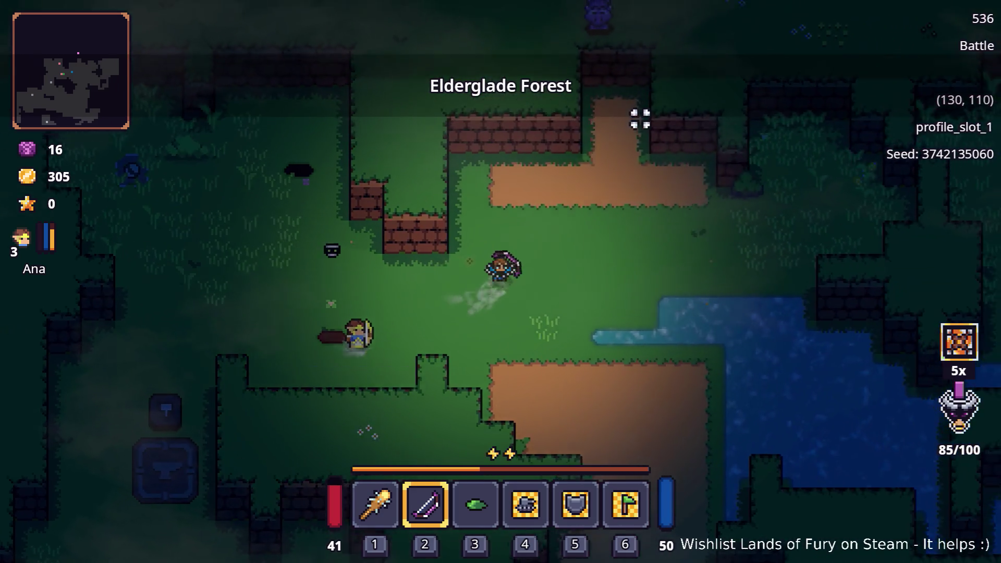
pyautogui.press('d')
pyautogui.press('s')
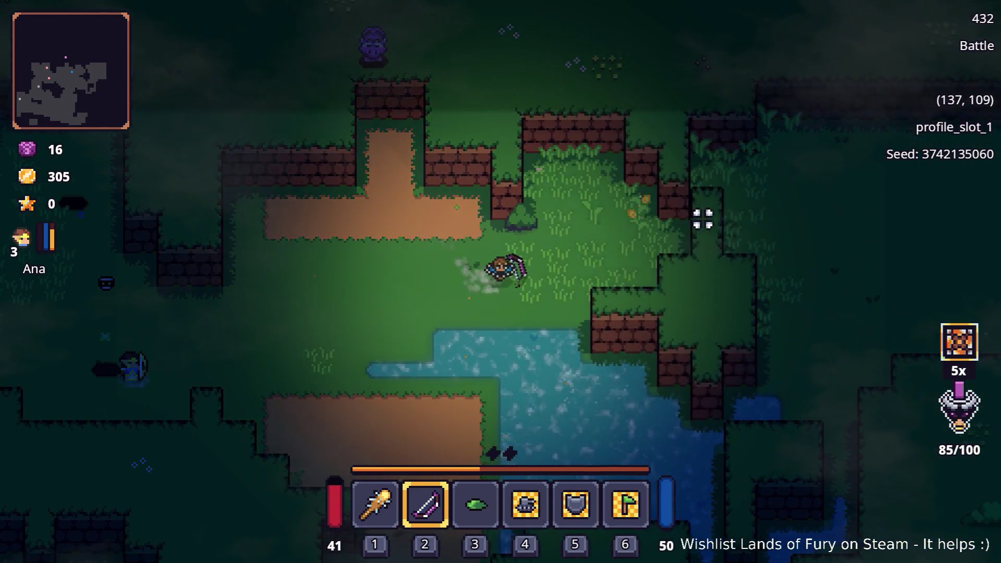
pyautogui.press('d')
pyautogui.click(646, 203)
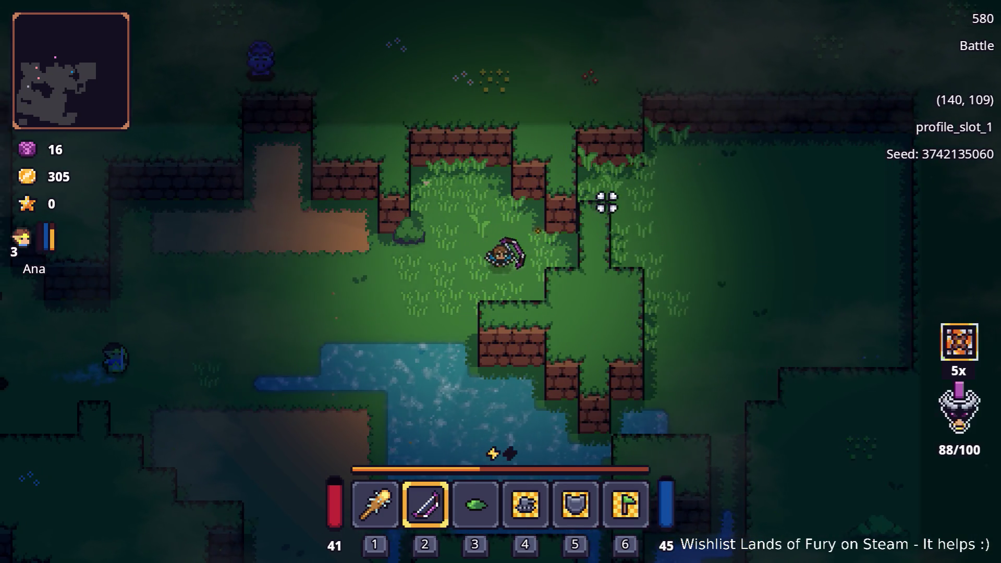
# - Head back left toward the companion and dash to the left
pyautogui.press('a')
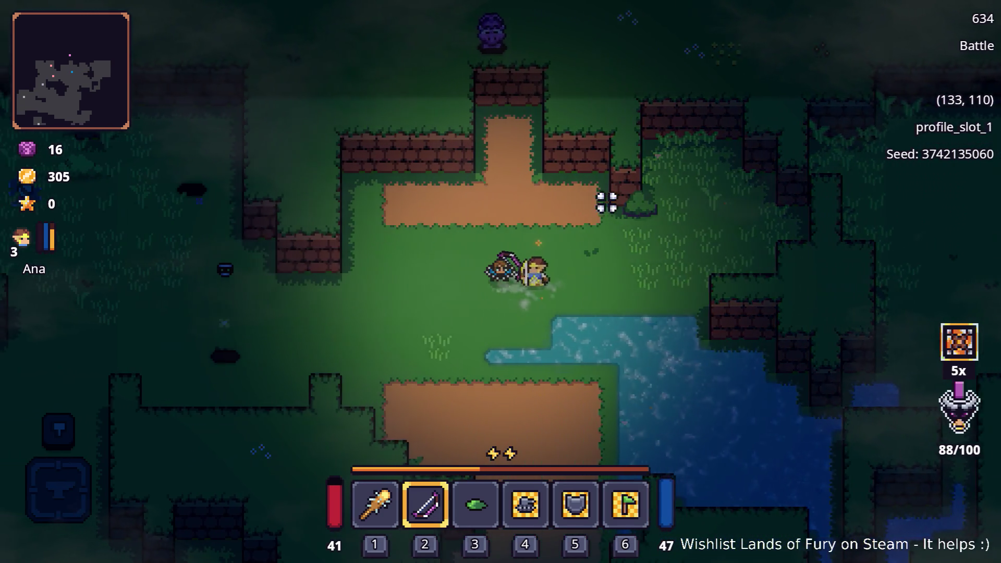
pyautogui.press('a')
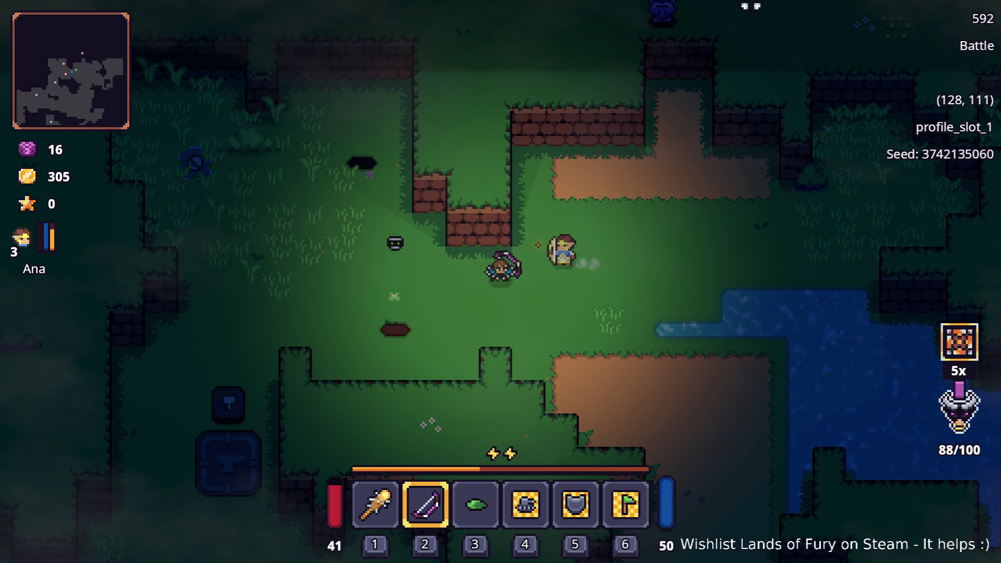
pyautogui.press('s')
pyautogui.press('a')
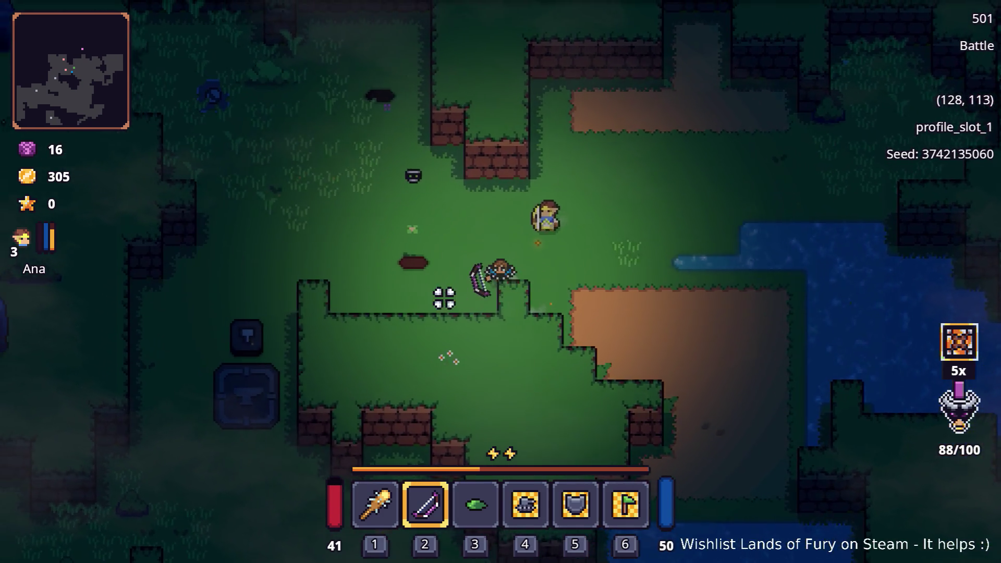
pyautogui.press('space')
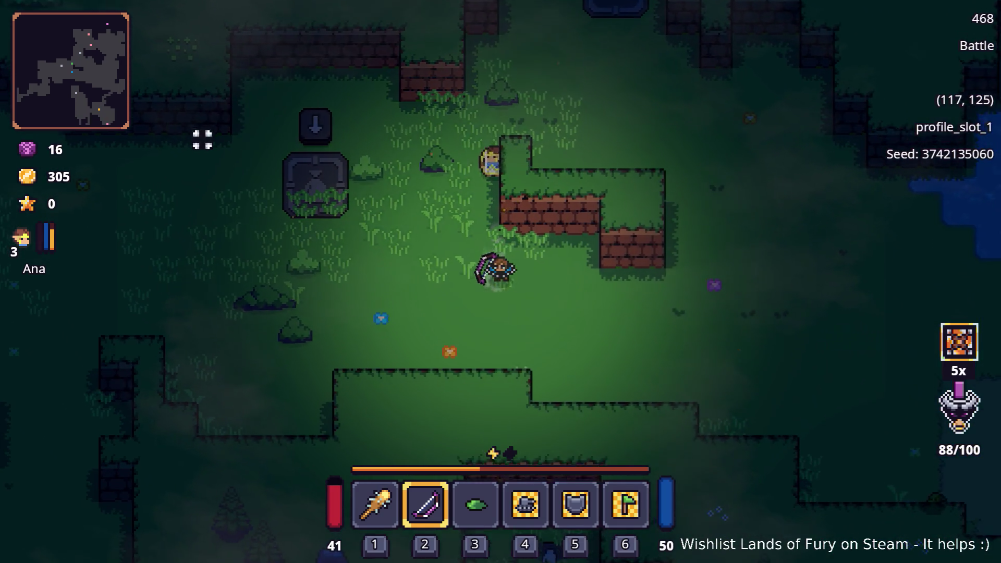
# - Walk down-right to the dirt clearing and follow the path south past the chest
pyautogui.hotkey('s', 'd')
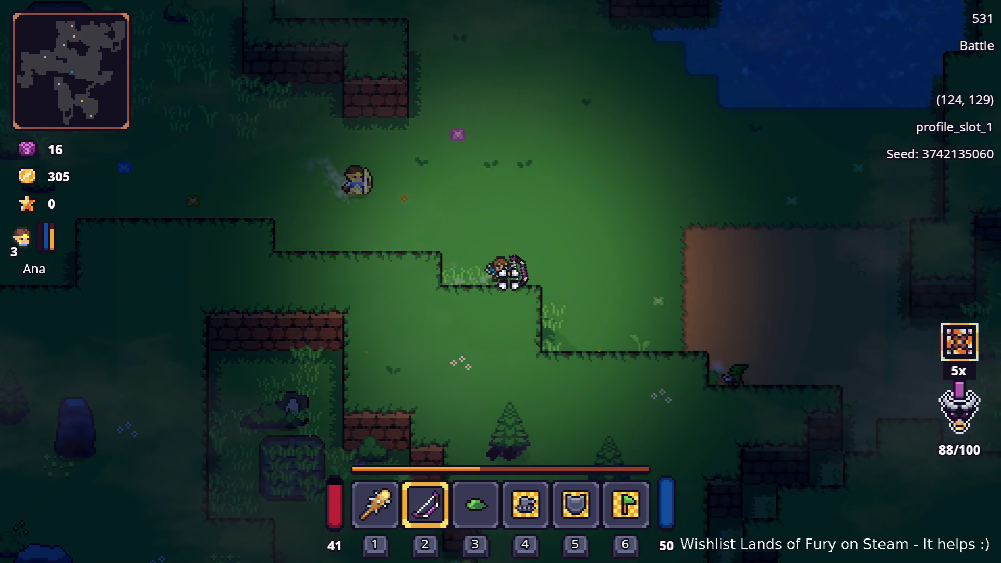
pyautogui.press('d')
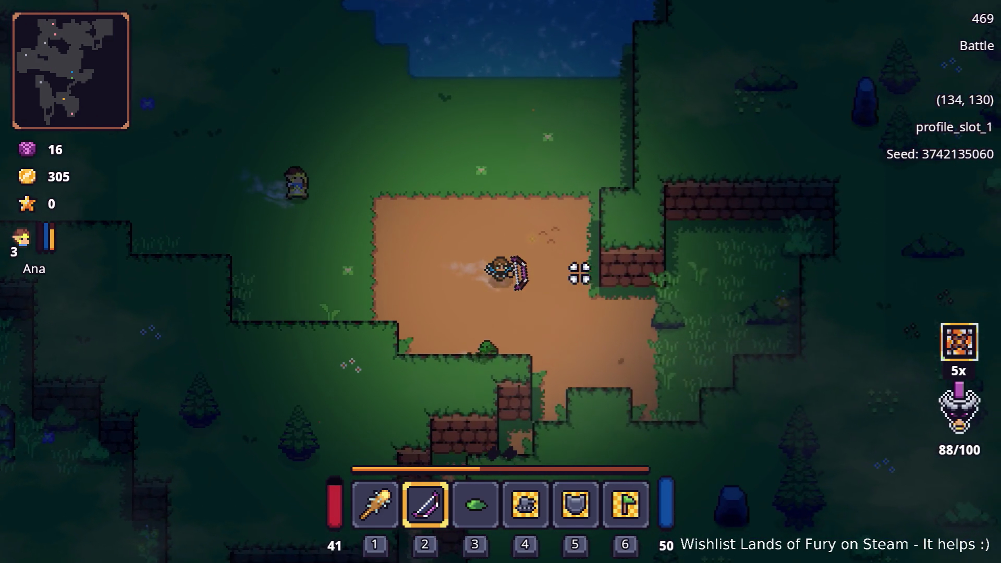
pyautogui.press('s')
pyautogui.hotkey('s', 'a')
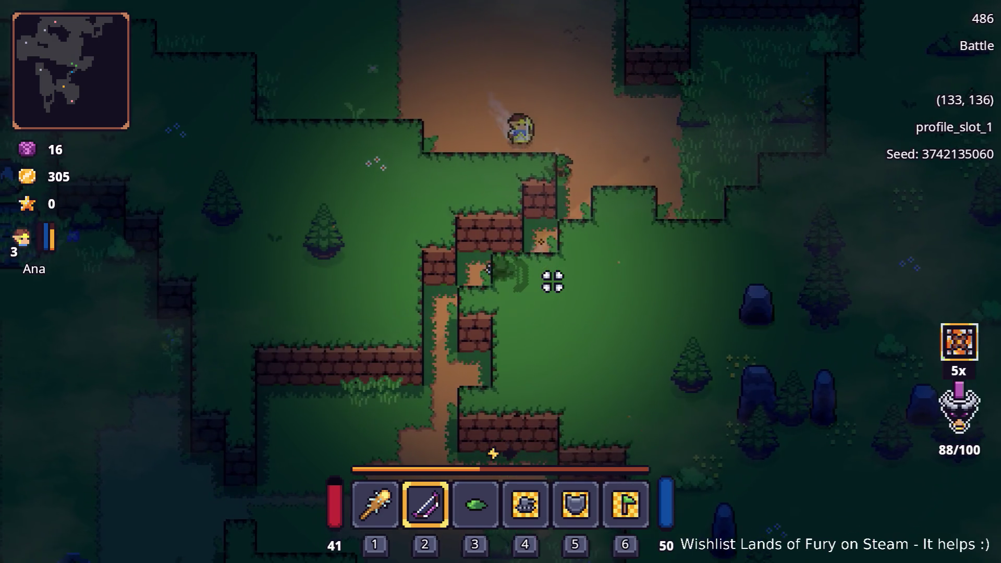
pyautogui.press('s')
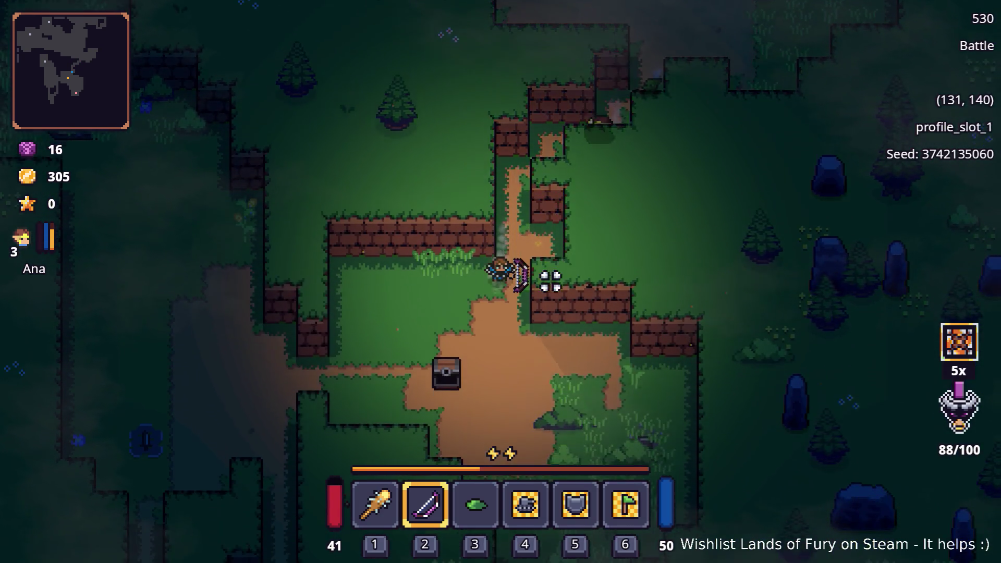
pyautogui.press('s')
pyautogui.press('d')
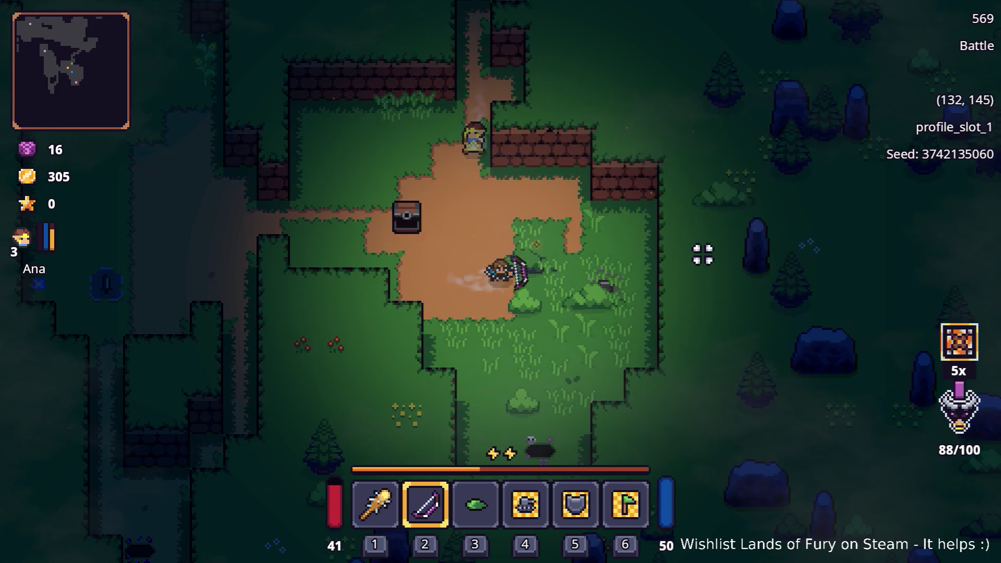
# - Cross the grassy area to the entrance and enter the Prime Didra Cavern
pyautogui.press('s')
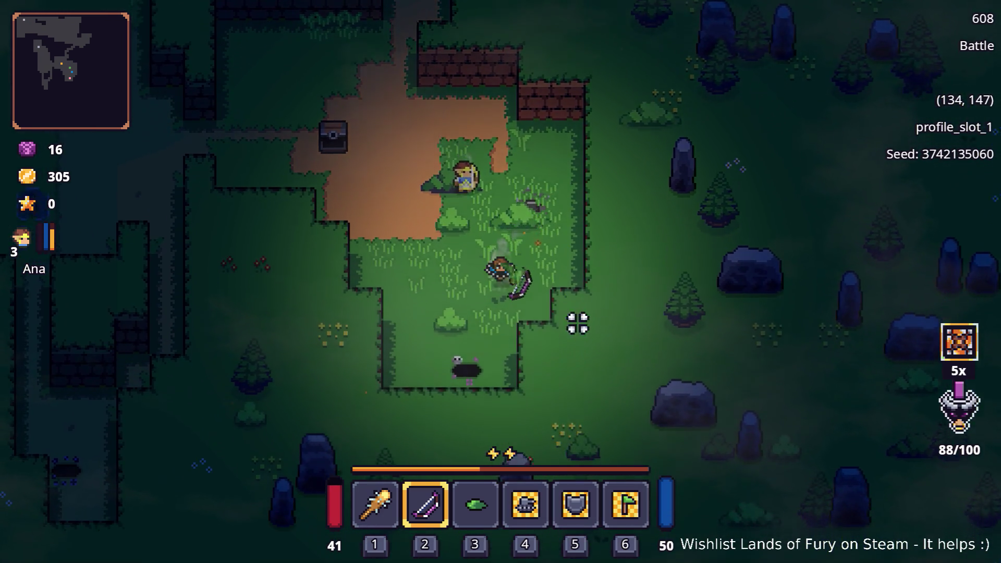
pyautogui.press('a')
pyautogui.press('s')
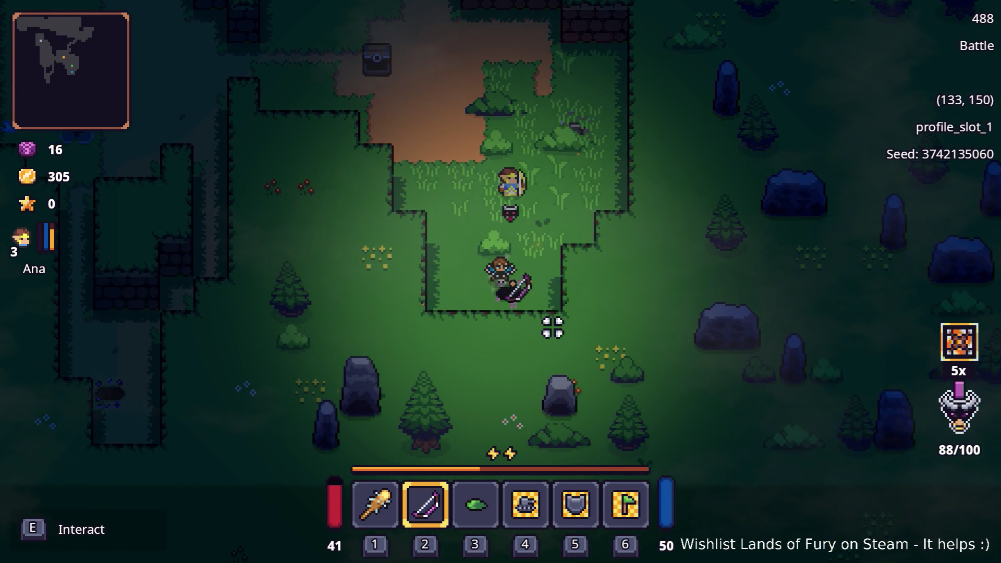
pyautogui.press('e')
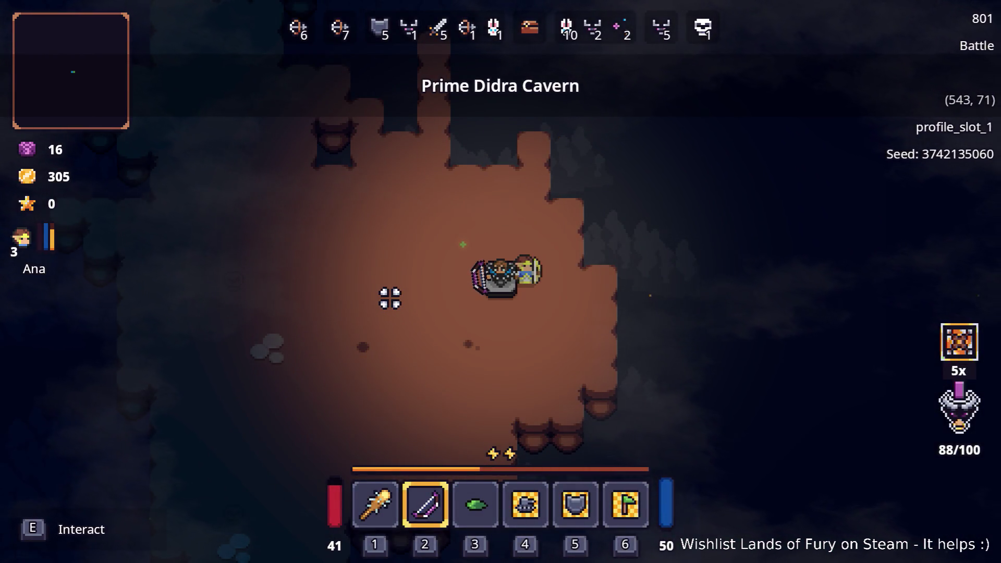
pyautogui.press('Tab')
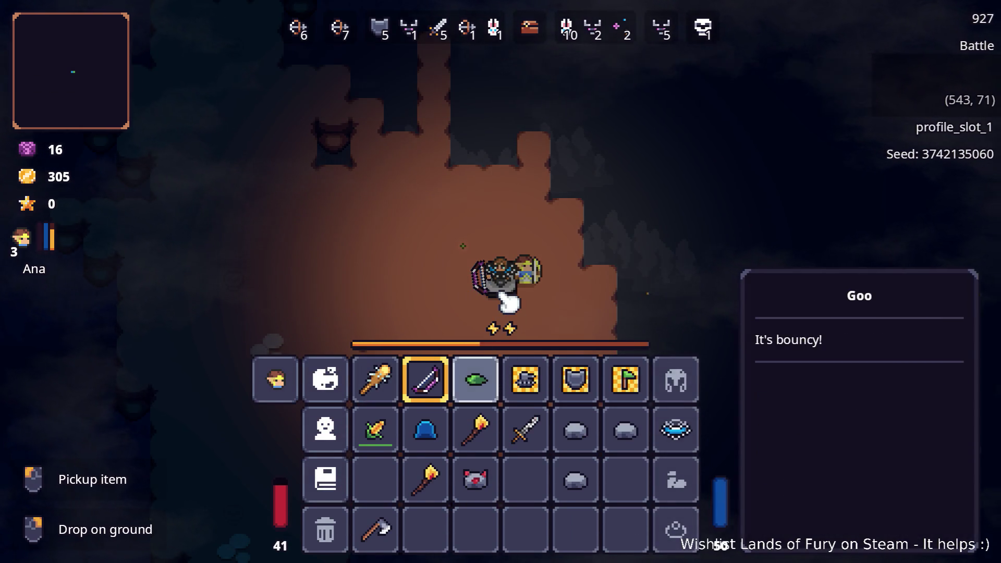
pyautogui.press('Tab')
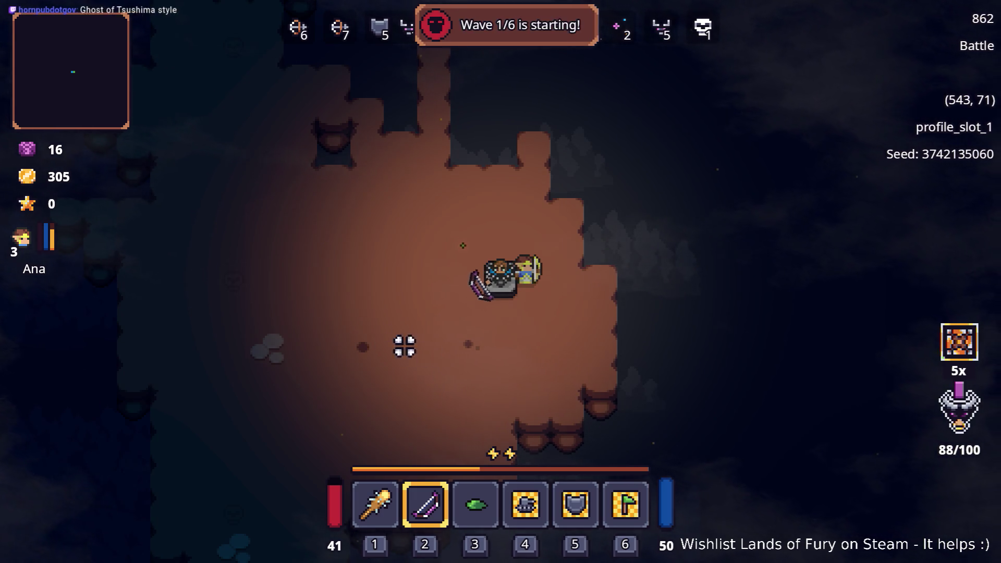
# - Reposition around the cavern and fire bow arrows at the enemy on the left
pyautogui.press('a')
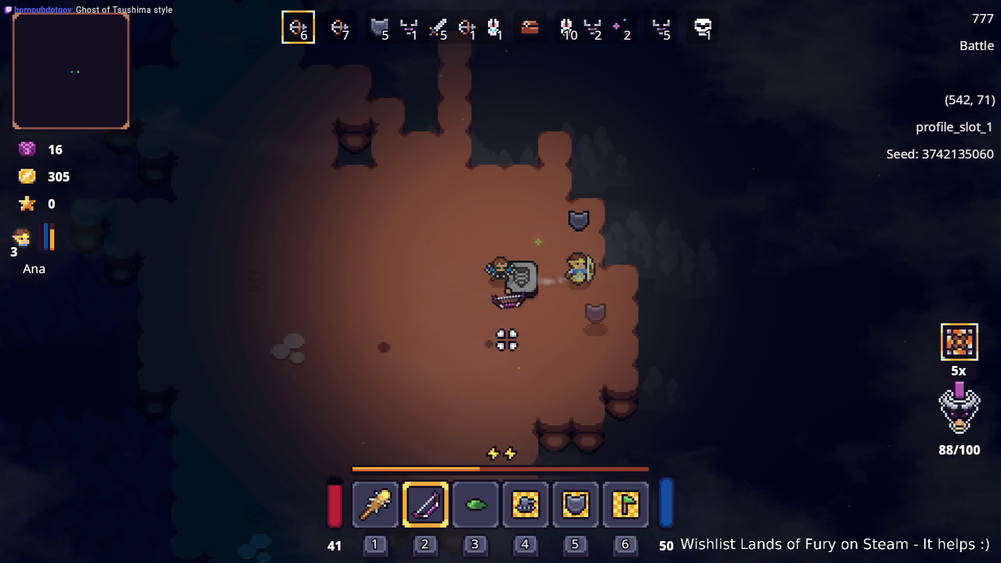
pyautogui.press('s')
pyautogui.press('a')
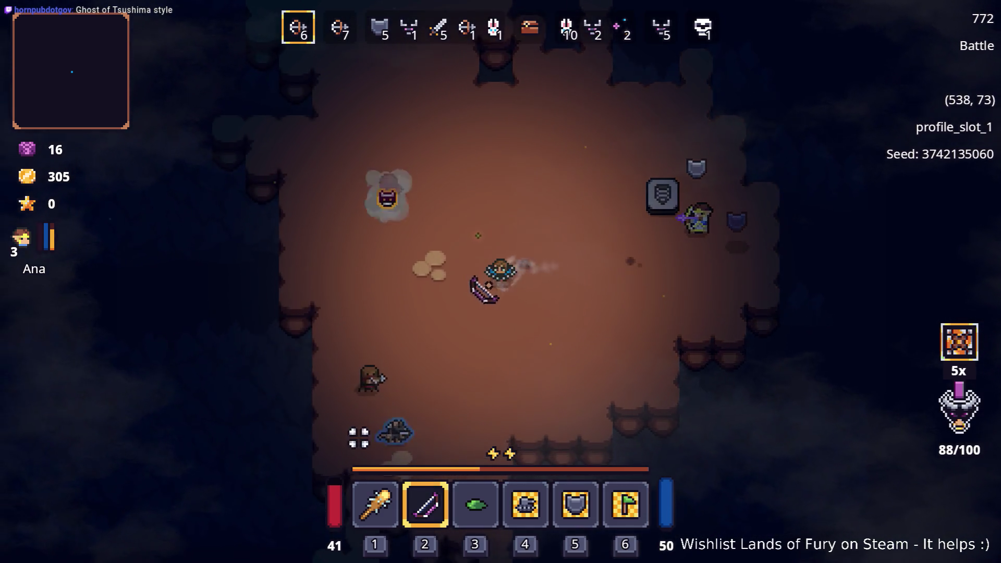
pyautogui.press('w')
pyautogui.click(365, 344)
pyautogui.press('d')
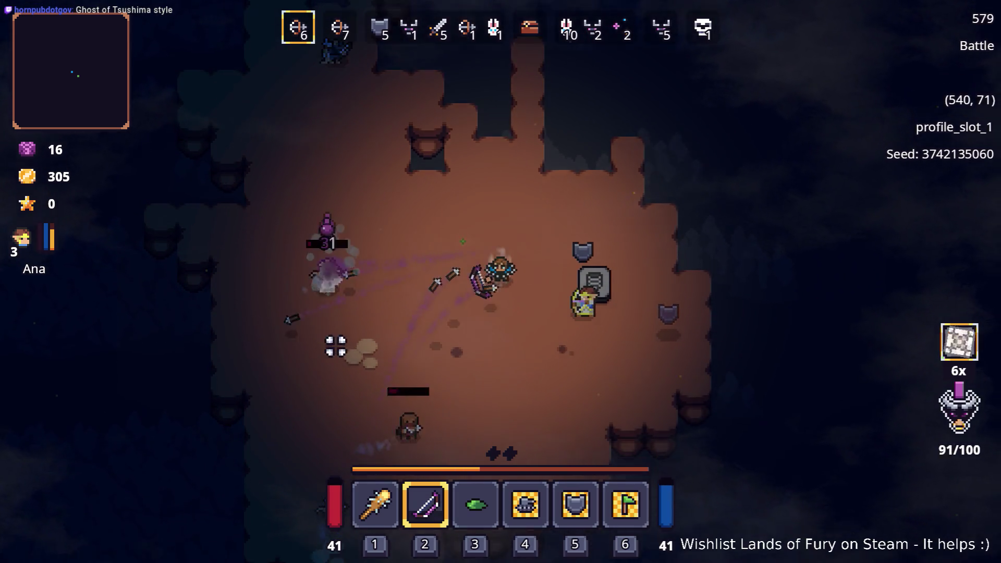
pyautogui.press('s')
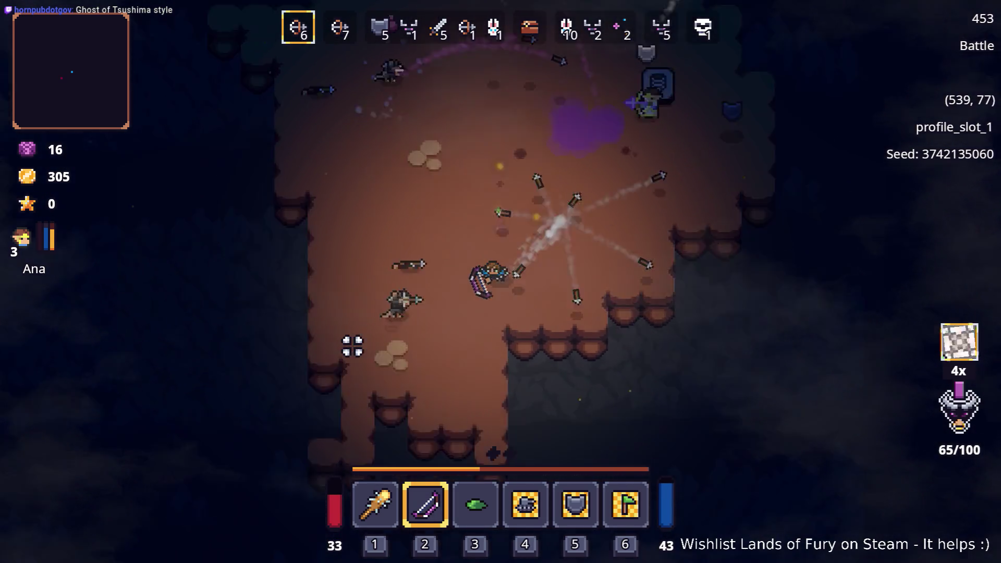
pyautogui.press('a')
pyautogui.press('d')
# - Equip the club and strike the upper-left enemy, collecting its gold
pyautogui.press('w')
pyautogui.press('1')
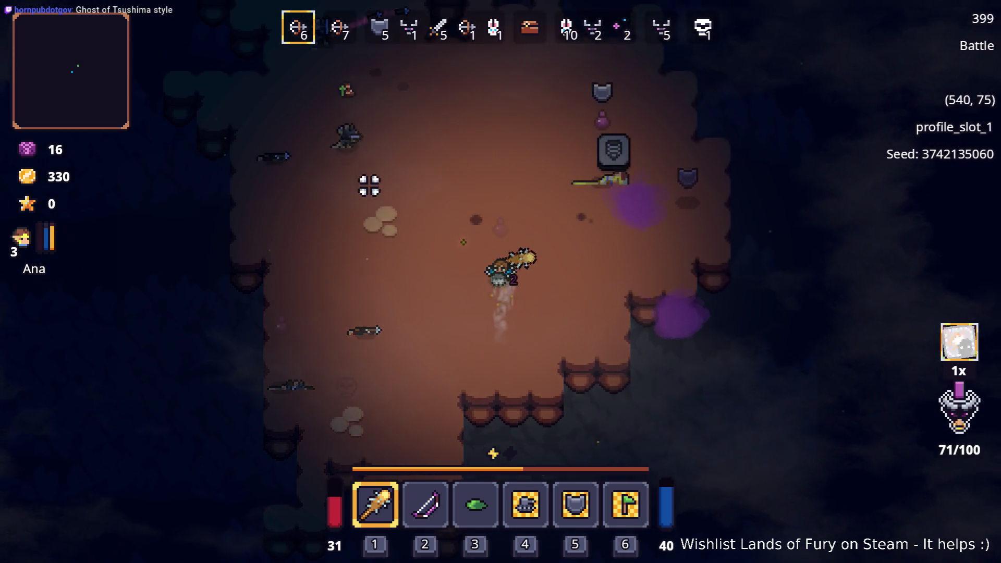
pyautogui.press('a')
pyautogui.press('w')
pyautogui.click(484, 163)
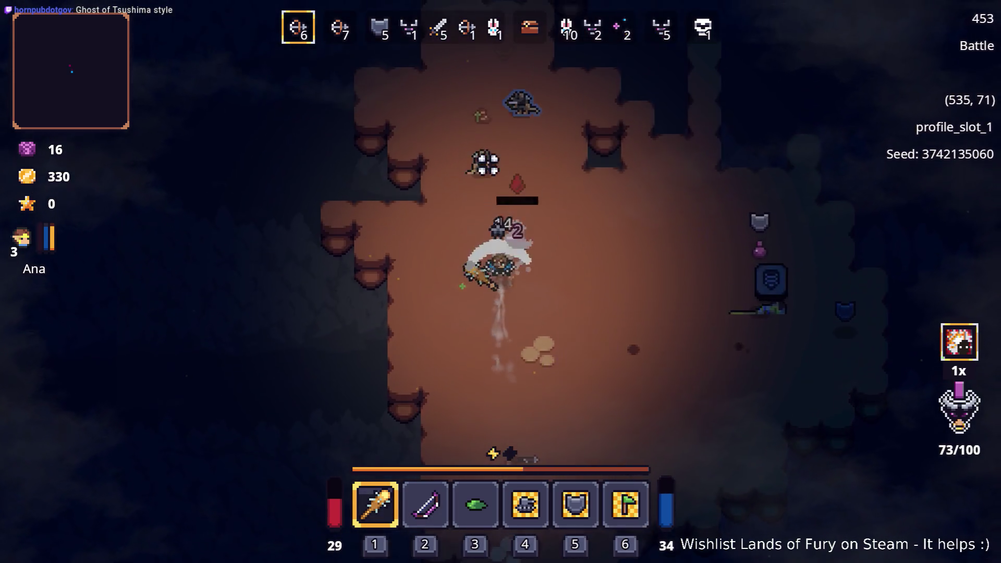
pyautogui.press('a')
pyautogui.click(489, 160)
# - Club the remaining wave 1 enemies to the north, lifting gold to 405
pyautogui.press('w')
pyautogui.press('d')
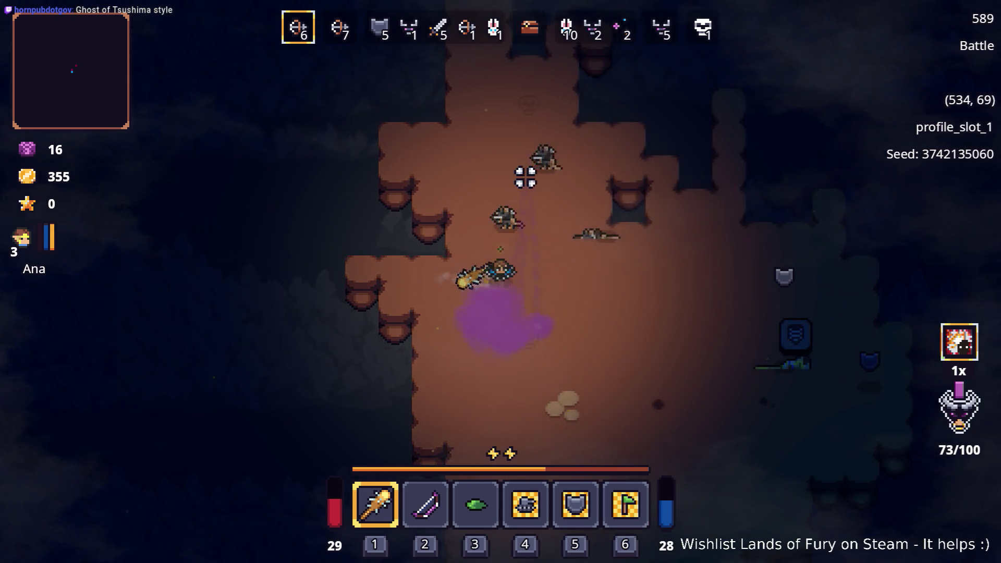
pyautogui.press('w')
pyautogui.click(508, 197)
pyautogui.press('d')
pyautogui.press('s')
pyautogui.click(538, 232)
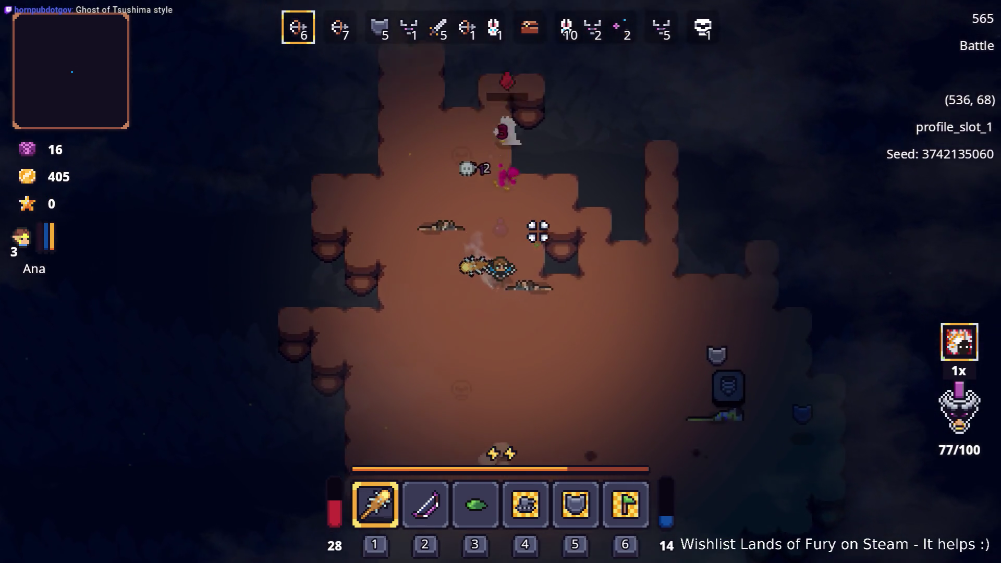
# - Walk down-right beside the companion as wave 2 starts
pyautogui.press('d')
pyautogui.press('s')
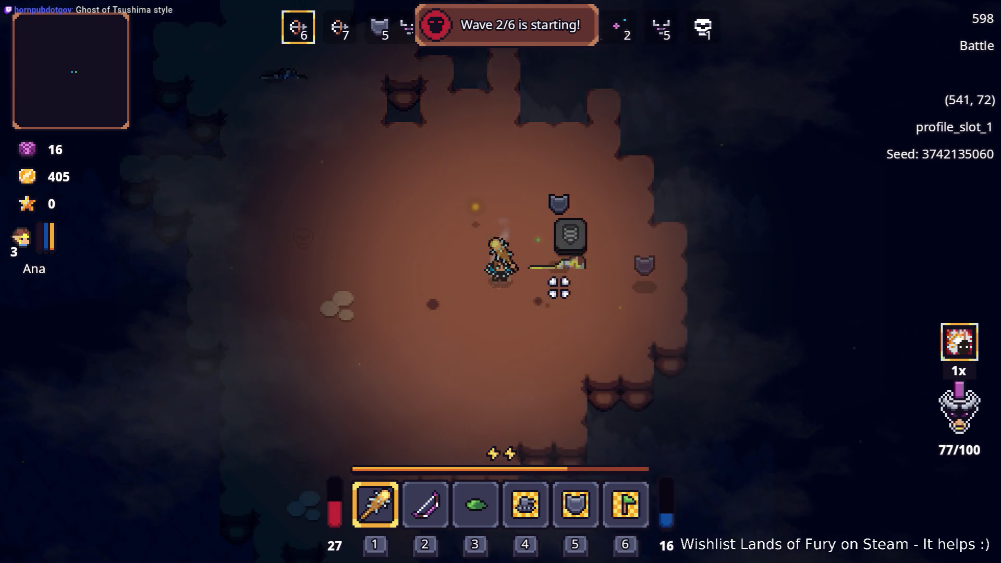
pyautogui.press('s')
pyautogui.press('d')
# - Spend Ana's level 4 stat point on her character sheet and confirm it
pyautogui.press('i')
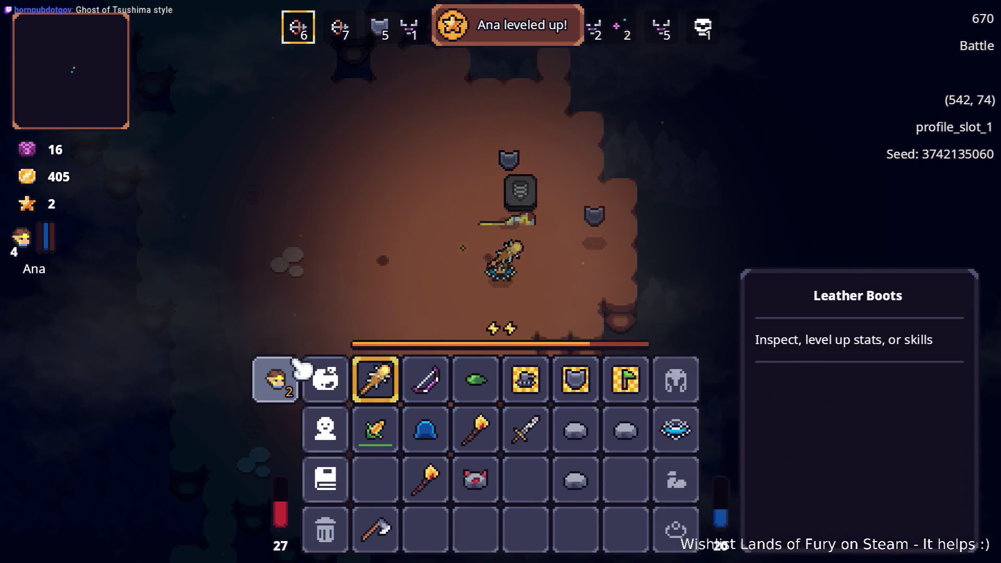
pyautogui.click(277, 379)
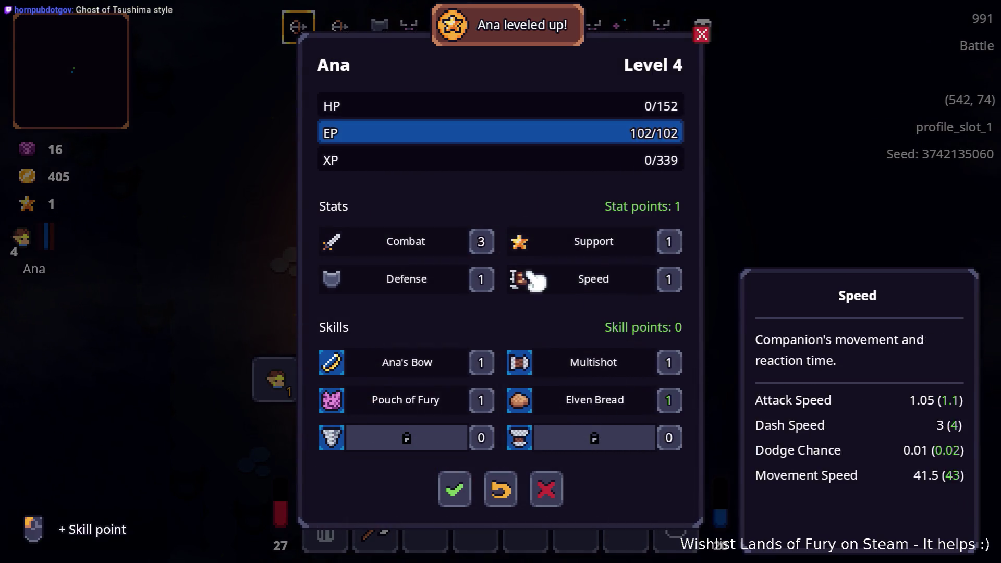
pyautogui.click(456, 492)
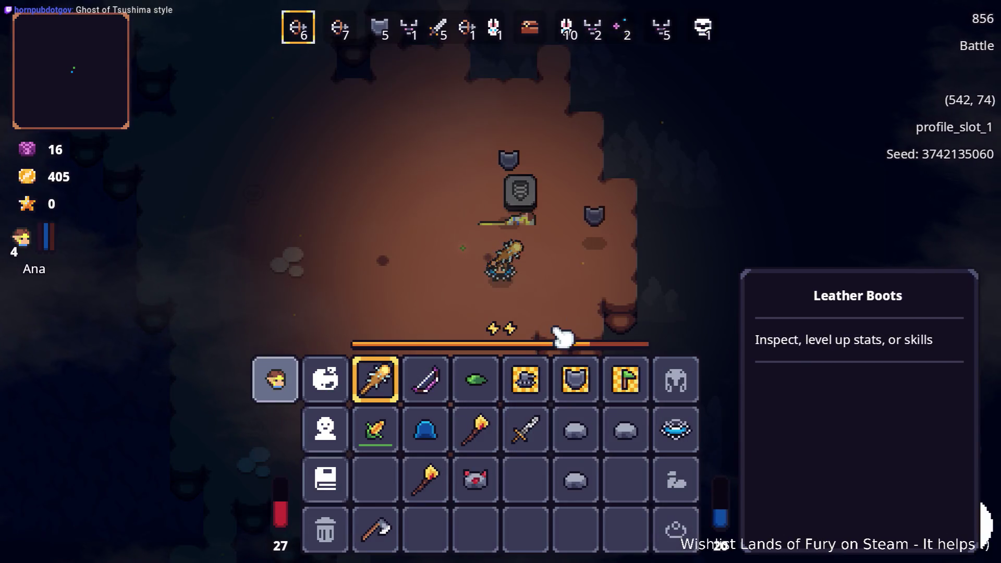
# - Return to the fight, crossing the cavern toward the attacking enemies
pyautogui.press('i')
pyautogui.press('w')
pyautogui.press('a')
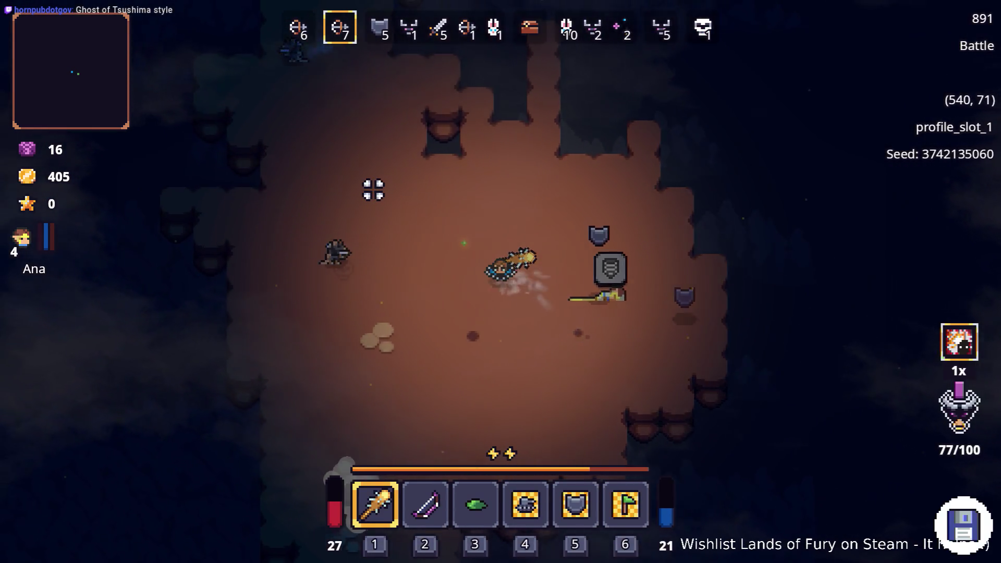
pyautogui.press('w')
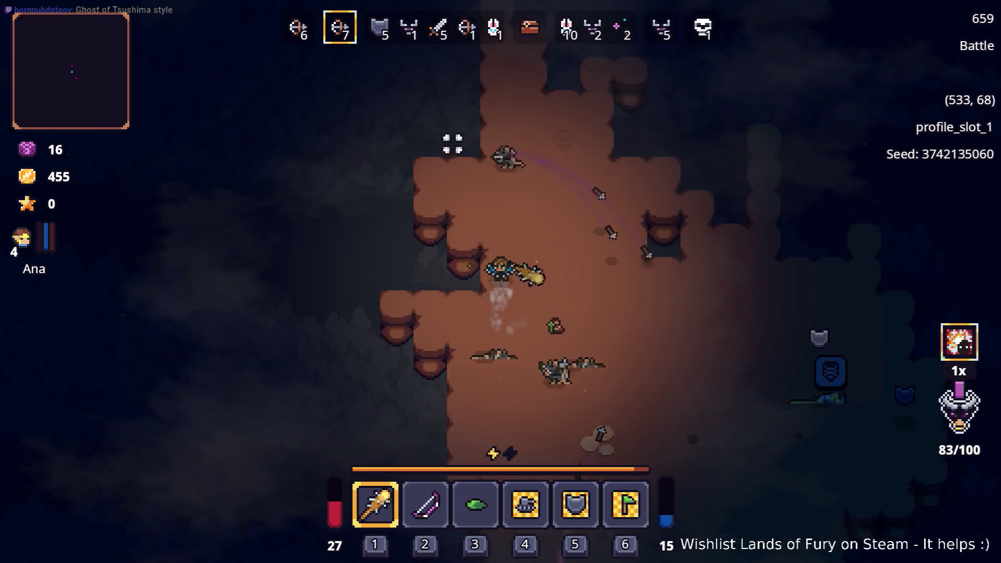
pyautogui.press('d')
pyautogui.press('s')
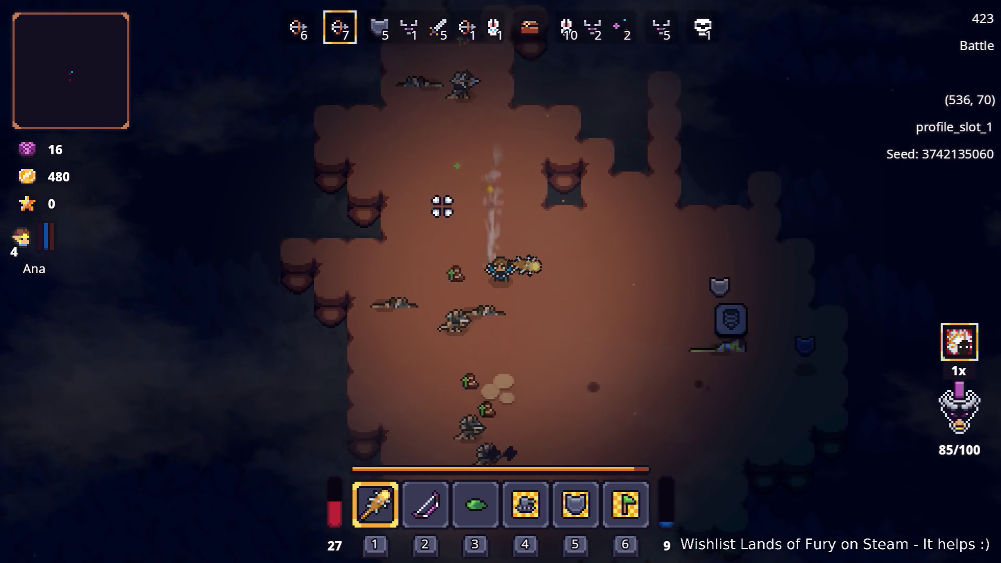
pyautogui.press('s')
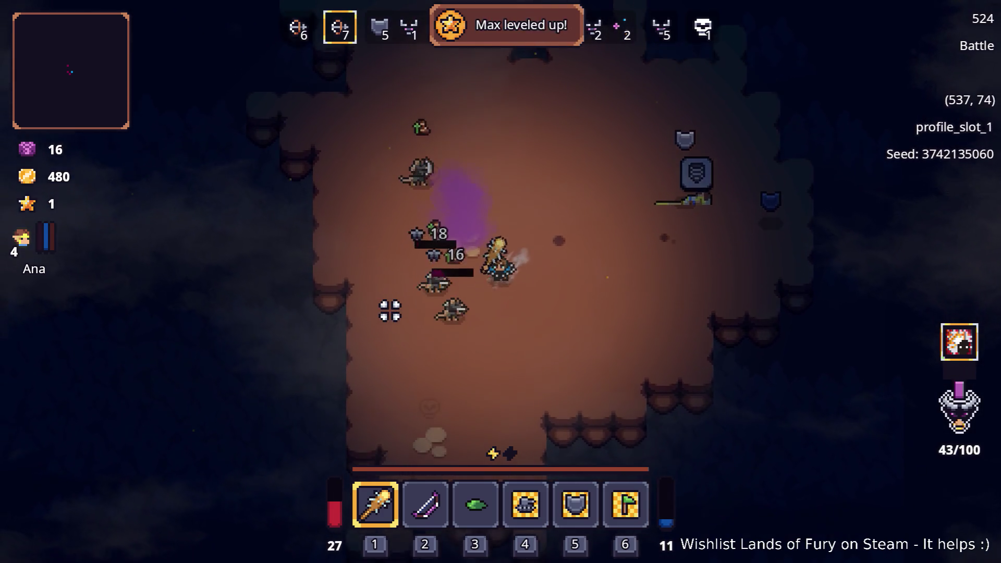
# - Fight up the cavern and collect dropped gold as wave 3 begins
pyautogui.press('a')
pyautogui.press('w')
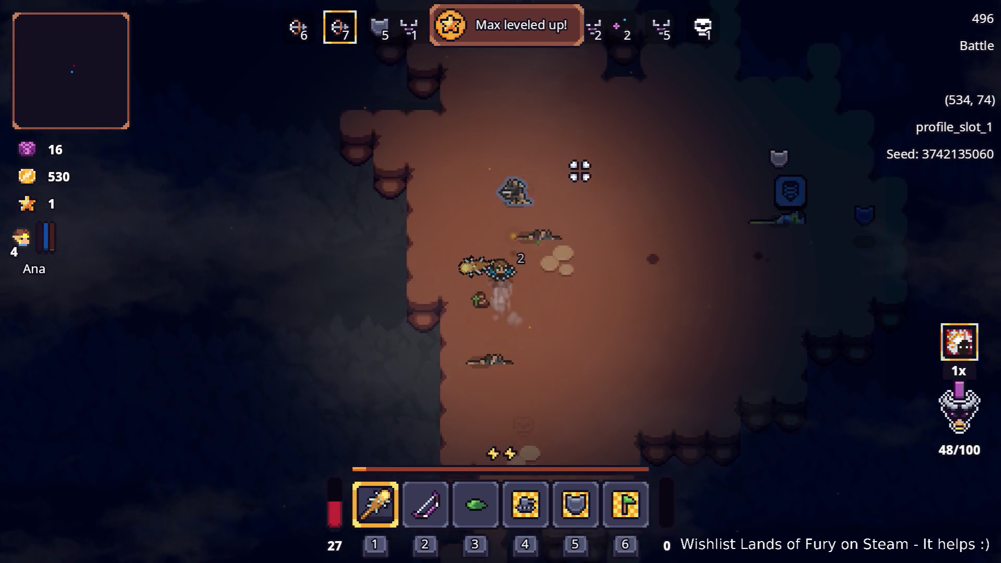
pyautogui.press('w')
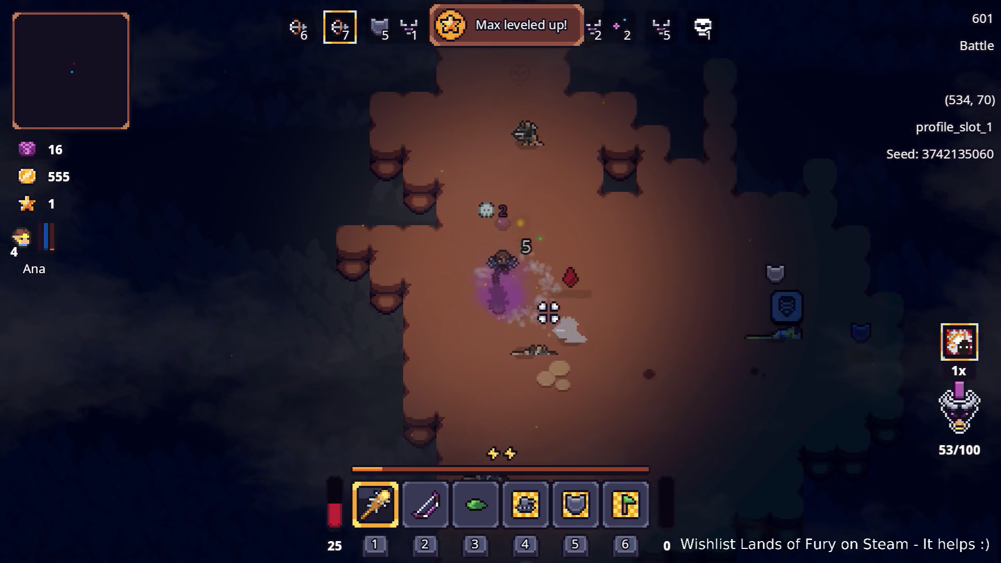
pyautogui.press('d')
pyautogui.press('a')
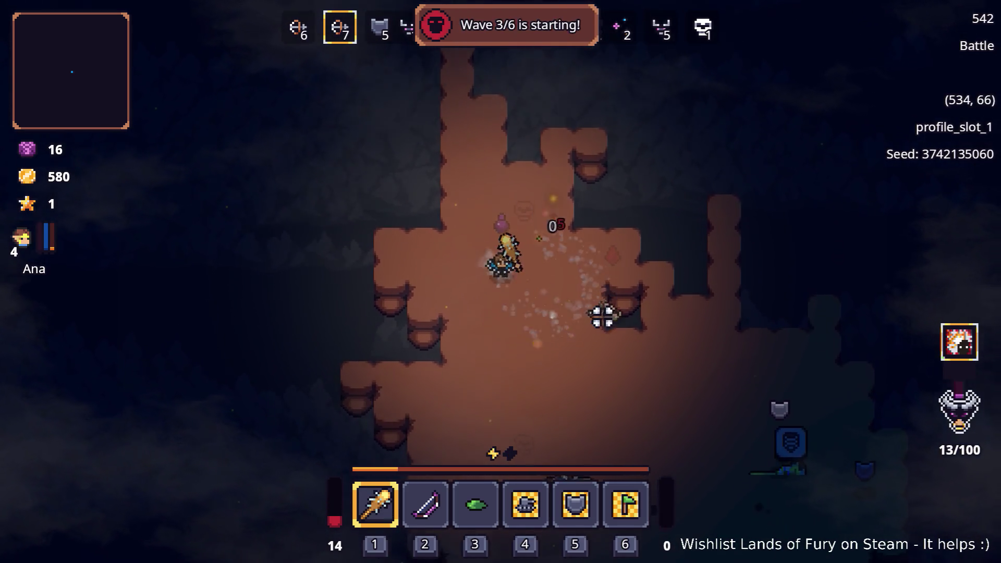
# - Move the goo out of quick slot 3 into the inventory grid
pyautogui.press('d')
pyautogui.press('Tab')
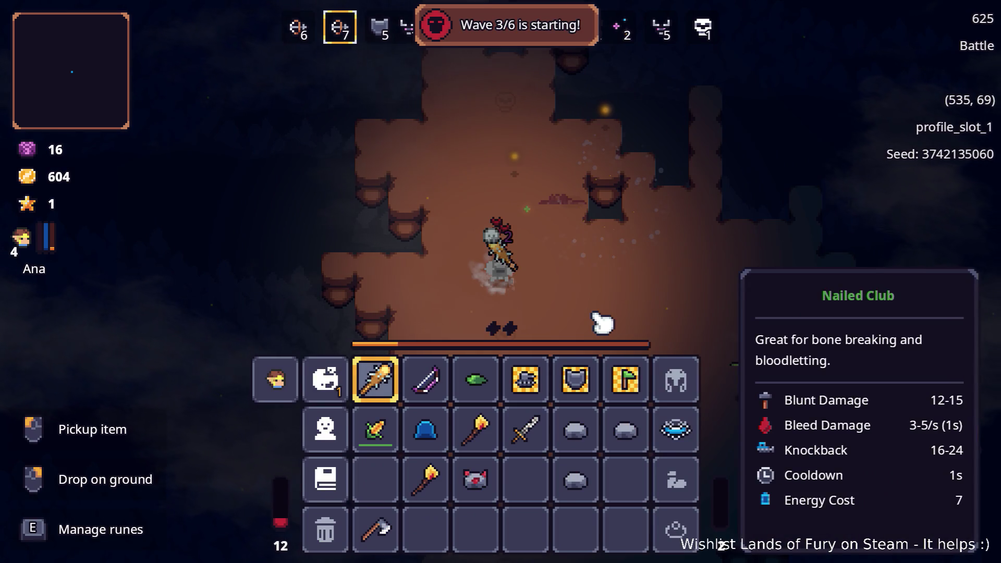
pyautogui.click(487, 404)
pyautogui.press('Tab')
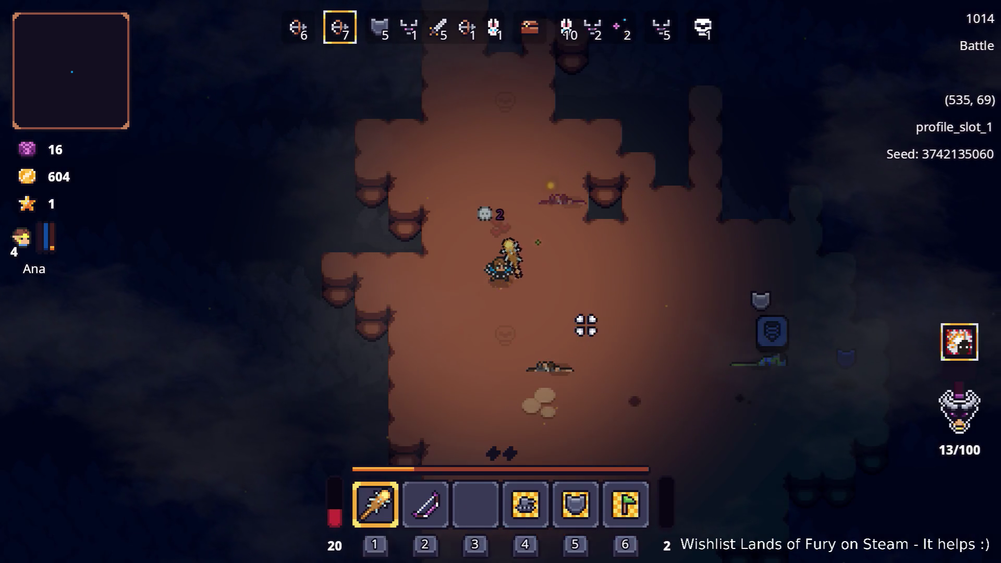
# - Maneuver around the arena, engaging the approaching enemy group
pyautogui.press('d')
pyautogui.press('s')
pyautogui.press('d')
pyautogui.press('s')
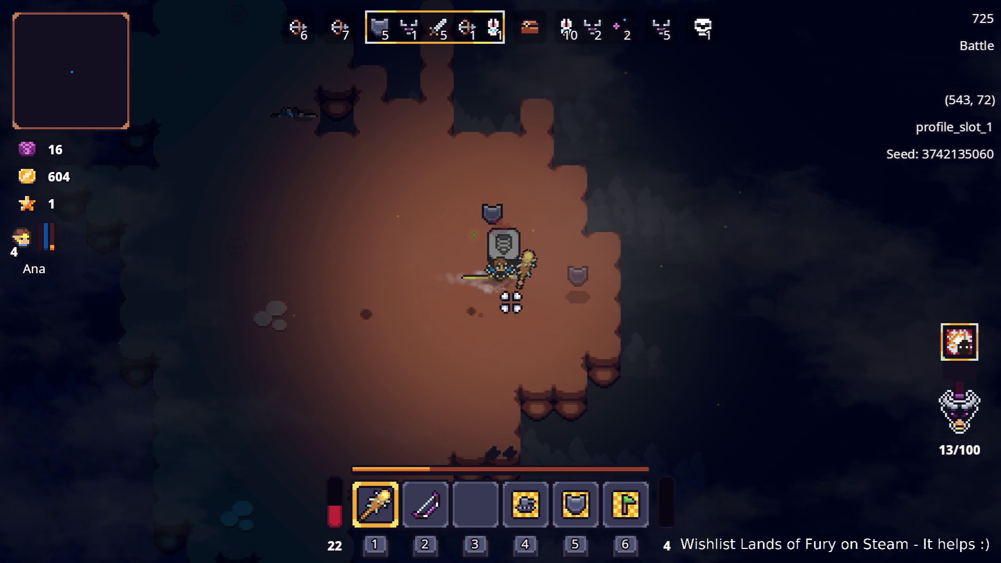
pyautogui.press('s')
pyautogui.press('a')
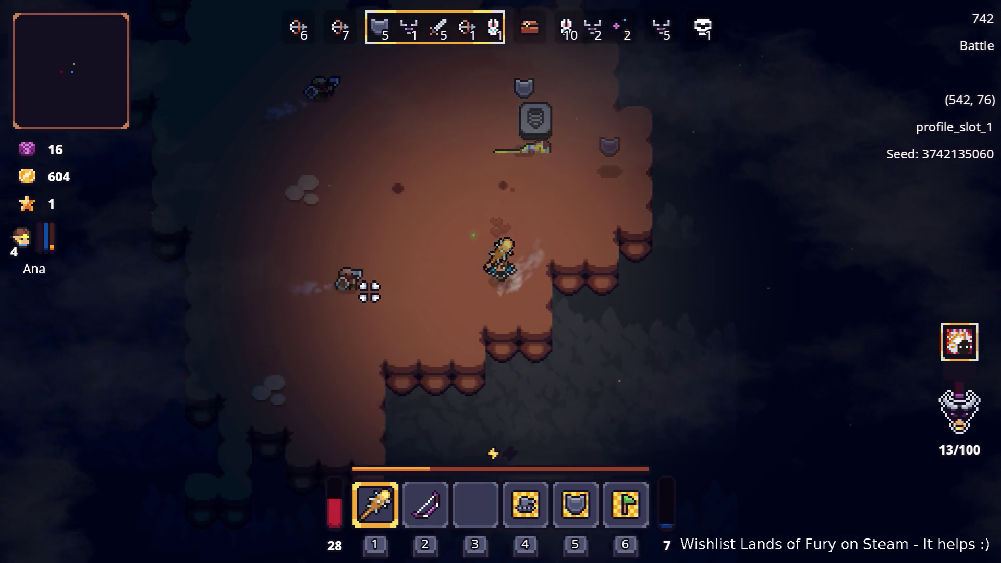
pyautogui.press('d')
pyautogui.press('w')
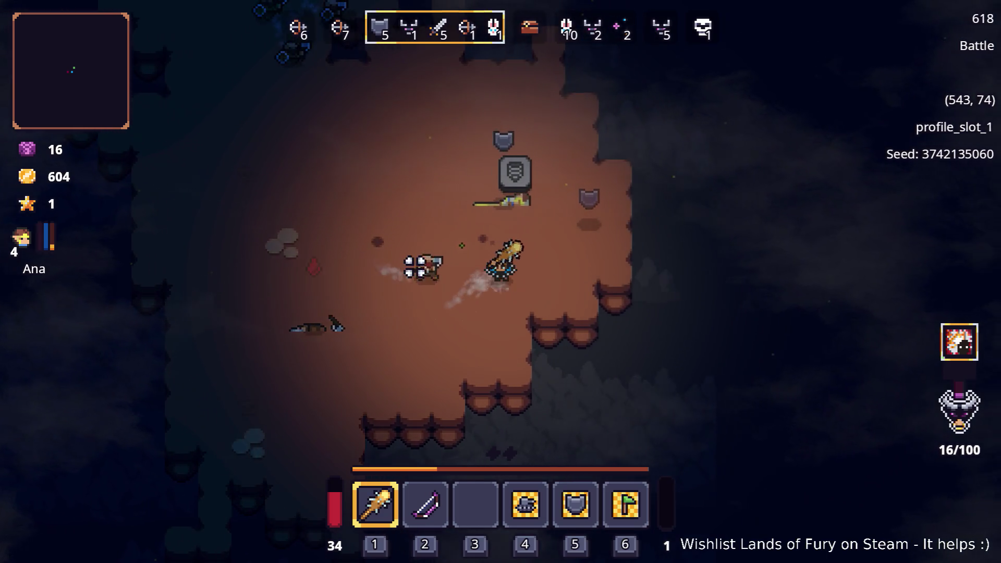
pyautogui.press('a')
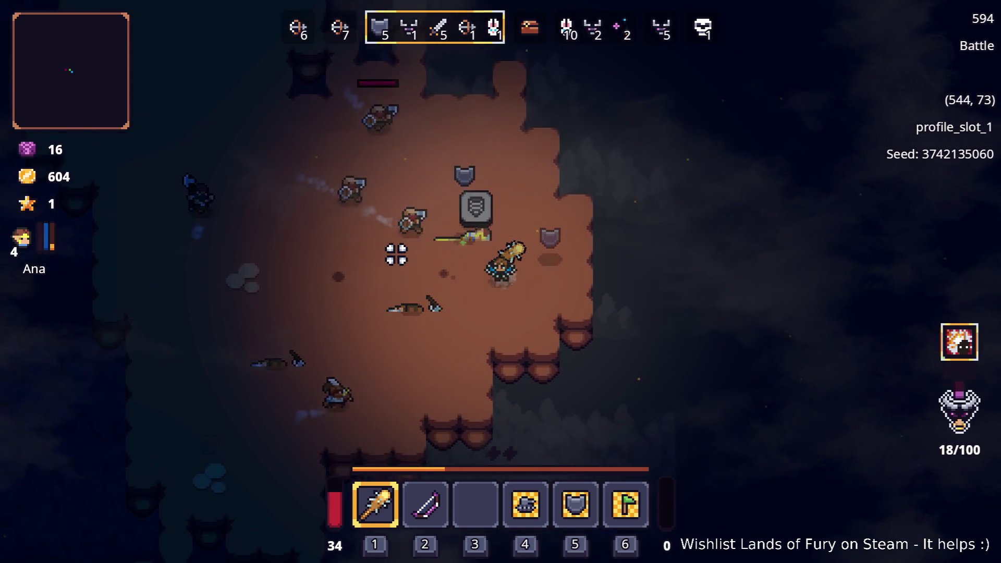
pyautogui.press('a')
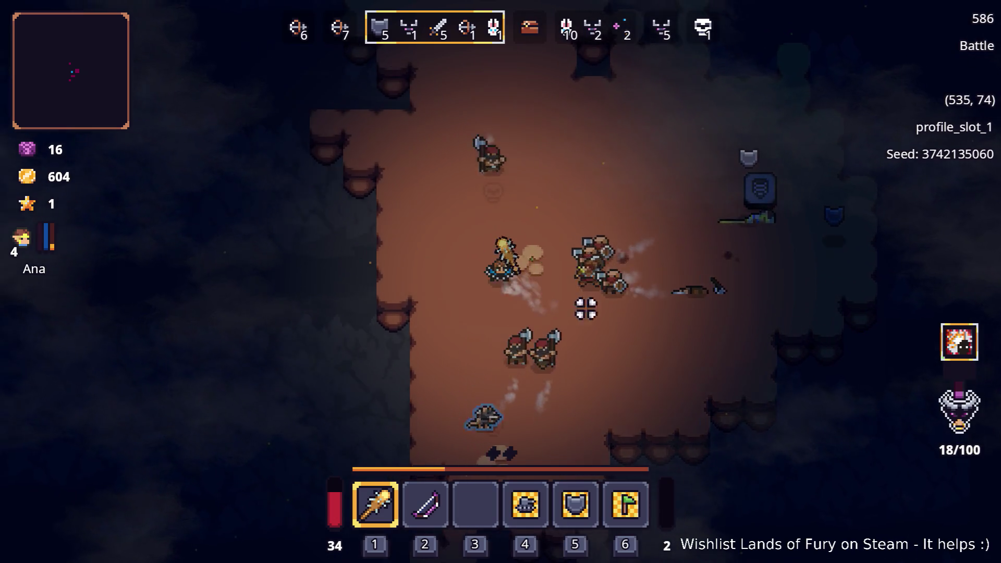
pyautogui.press('w')
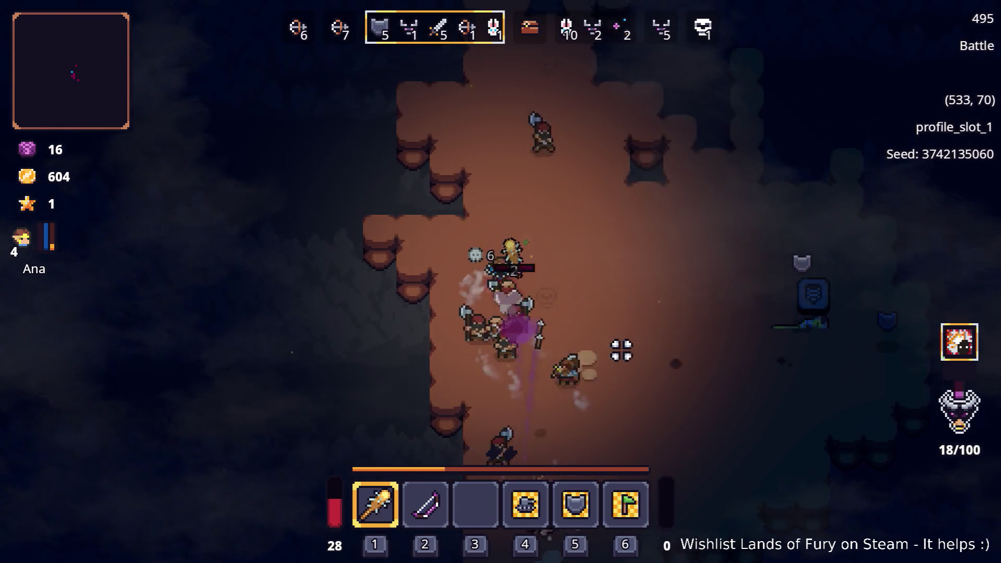
# - Shoot the attackers with the bow, then switch back to the club and keep fighting
pyautogui.press('d')
pyautogui.press('2')
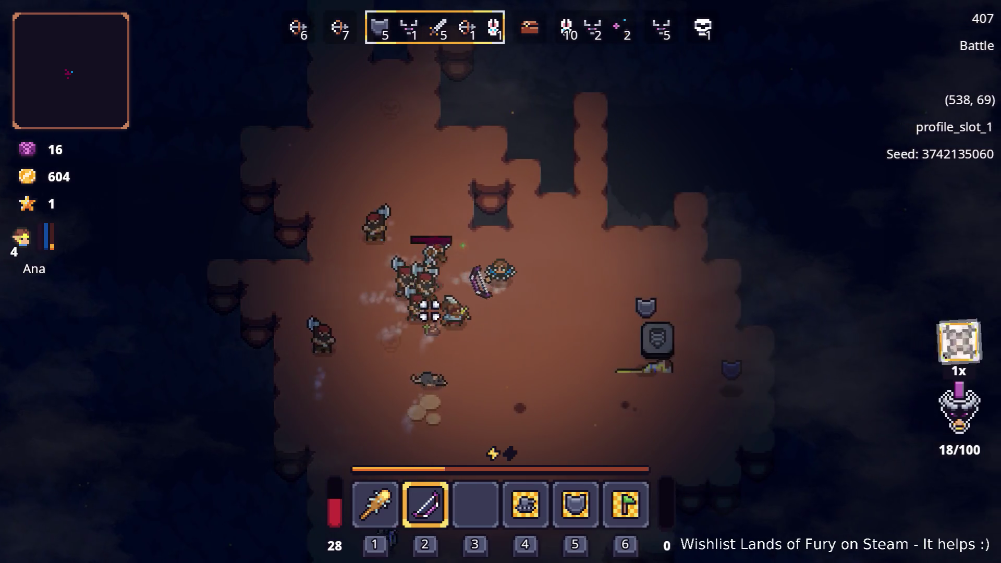
pyautogui.press('1')
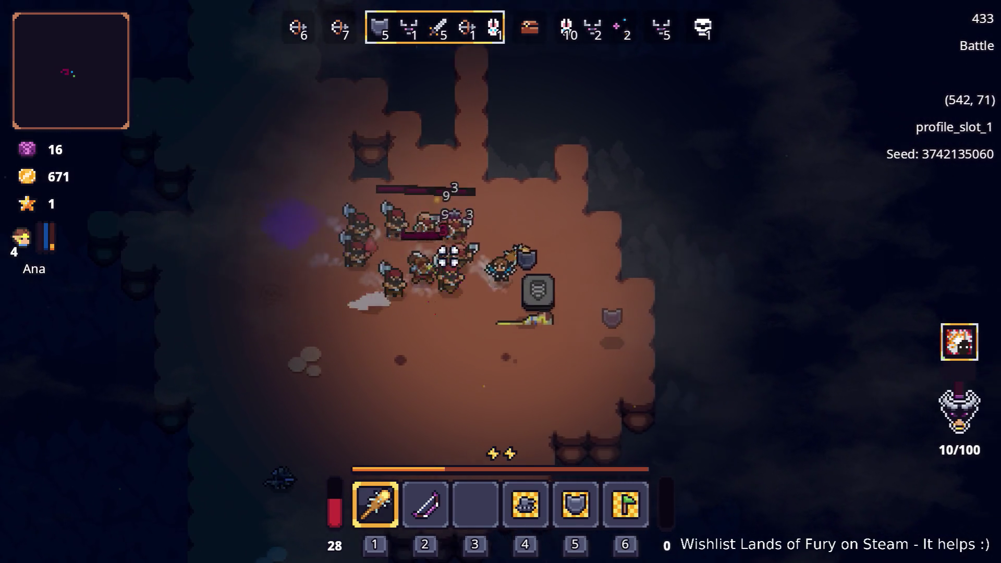
pyautogui.press('s')
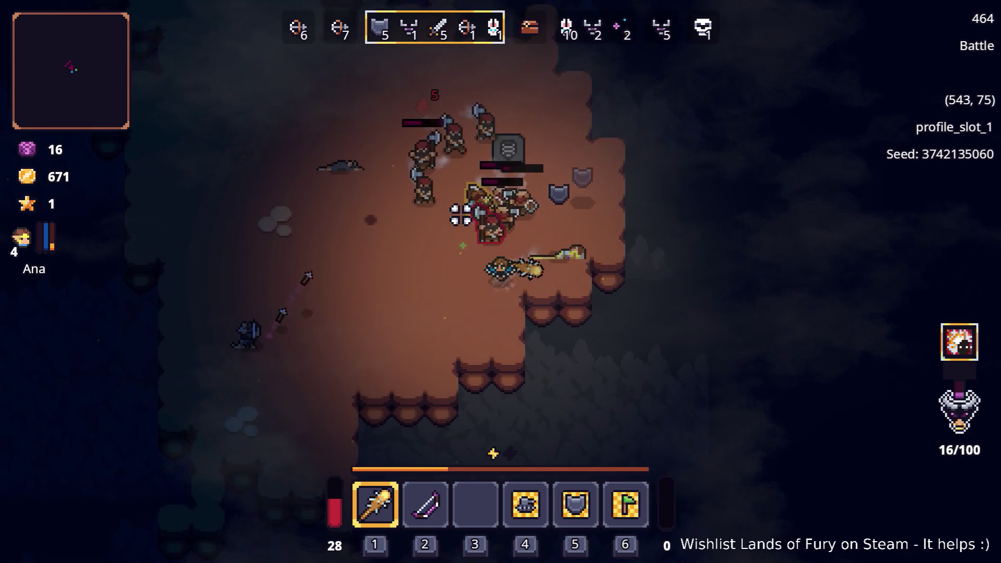
pyautogui.press('a')
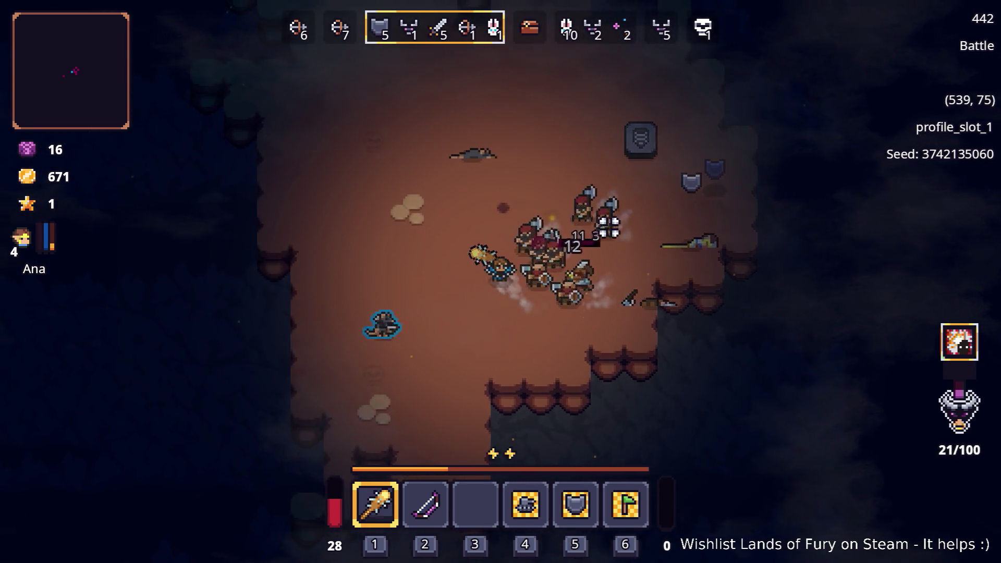
pyautogui.press('w')
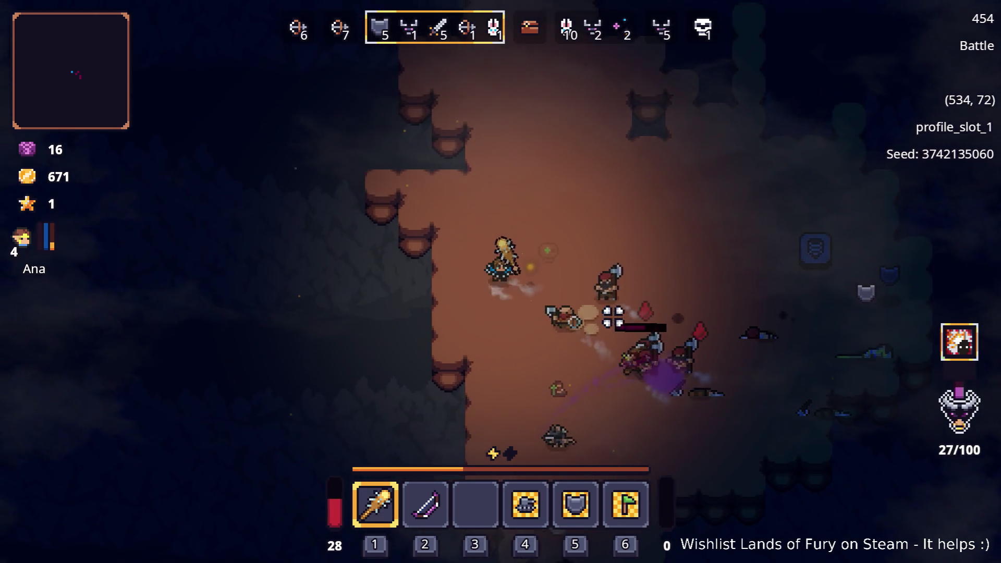
pyautogui.press('w')
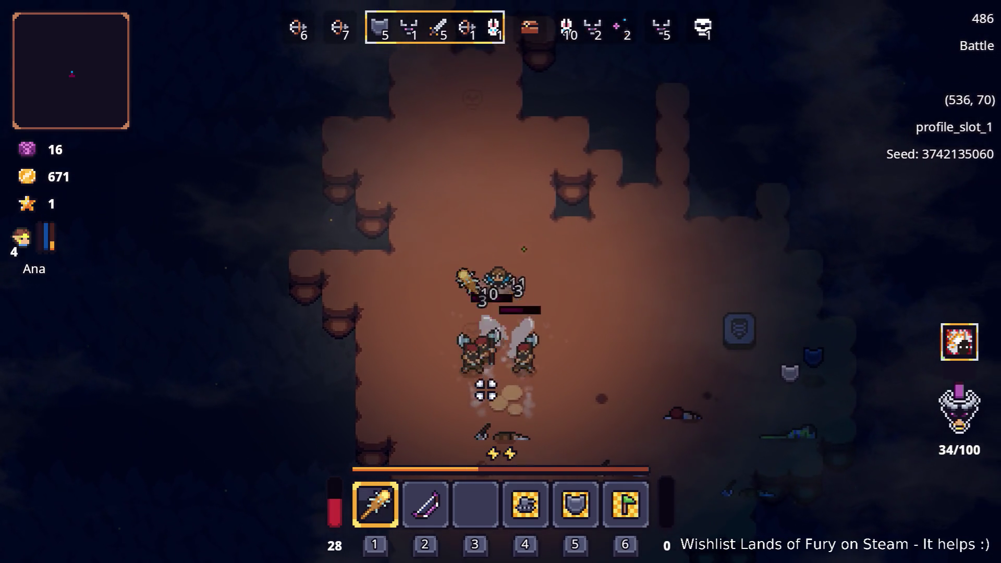
pyautogui.press('d')
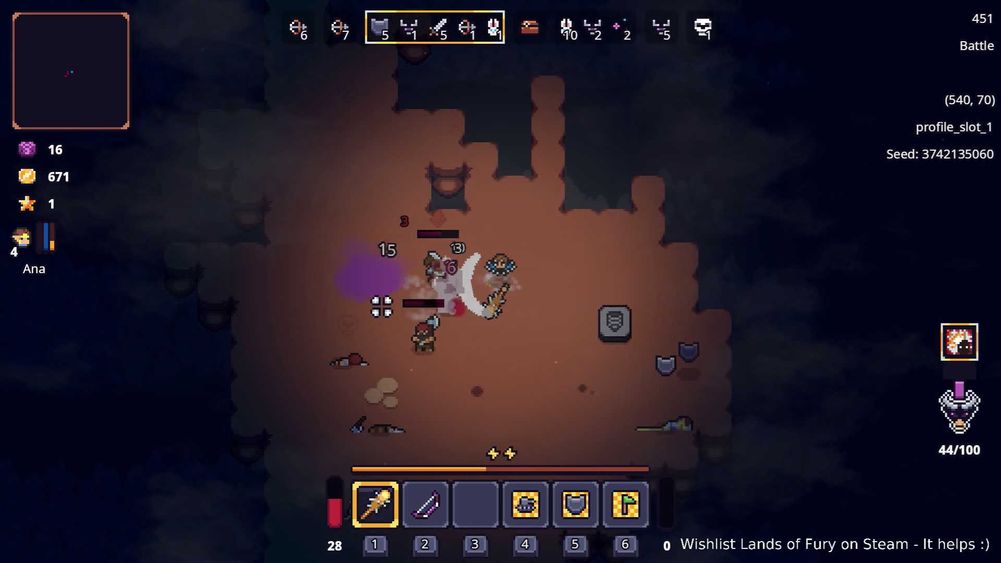
pyautogui.press('d')
pyautogui.press('d')
# - Chase down the remaining enemies and collect their dropped gold
pyautogui.press('s')
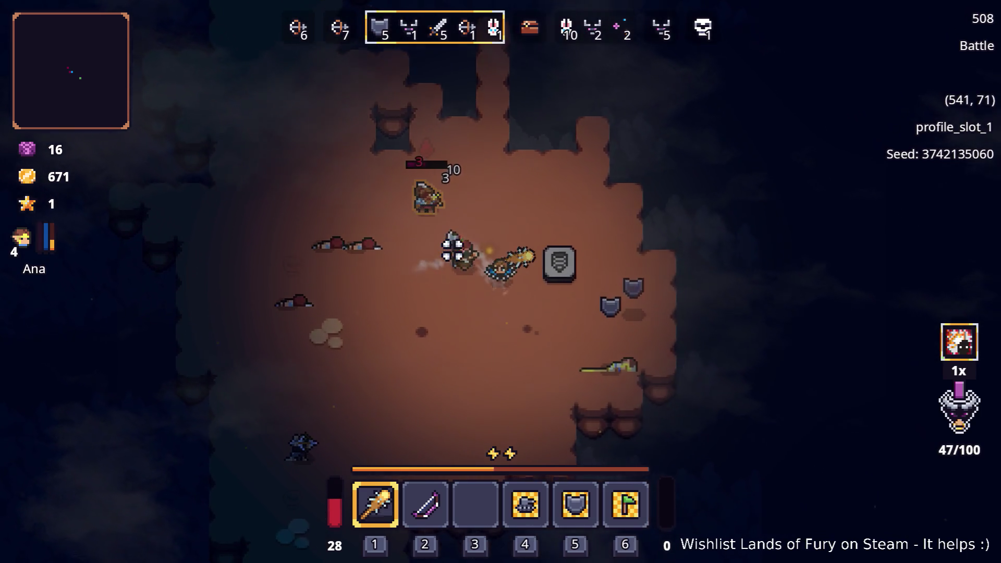
pyautogui.press('s')
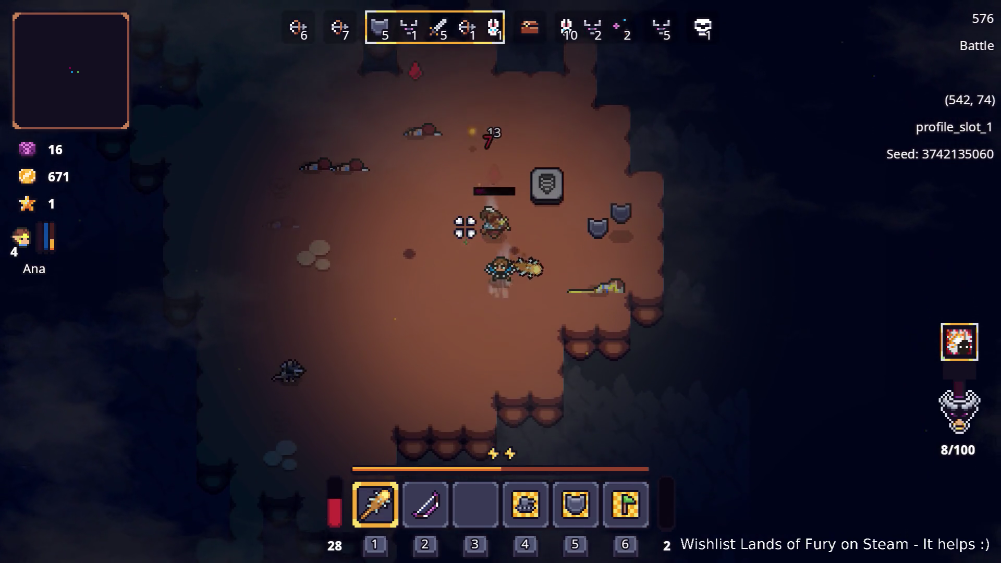
pyautogui.press('a')
pyautogui.press('w')
pyautogui.press('a')
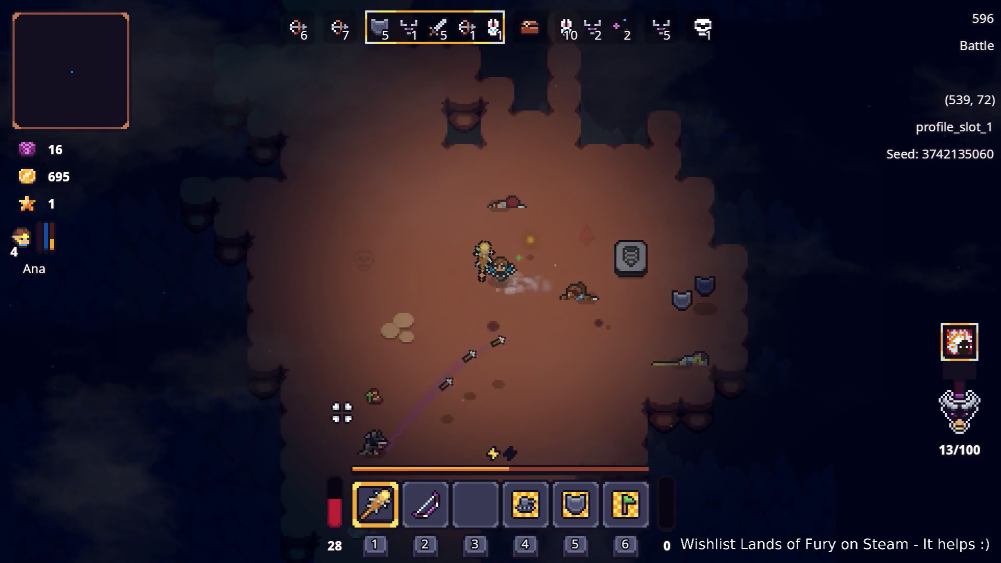
pyautogui.press('s')
pyautogui.press('a')
pyautogui.press('s')
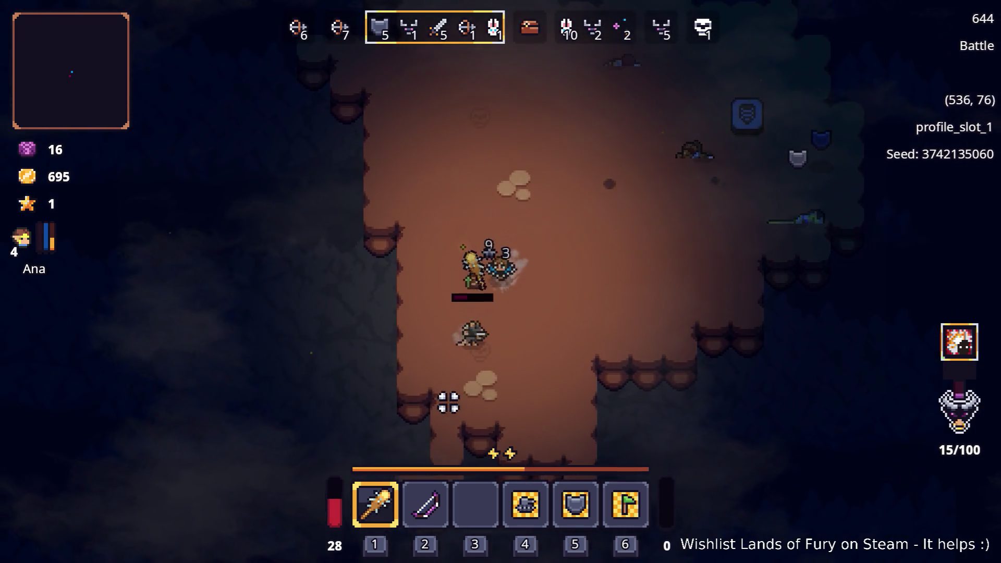
# - Walk to the shopkeeper and confirm the 174-gold trade
pyautogui.press('d')
pyautogui.press('w')
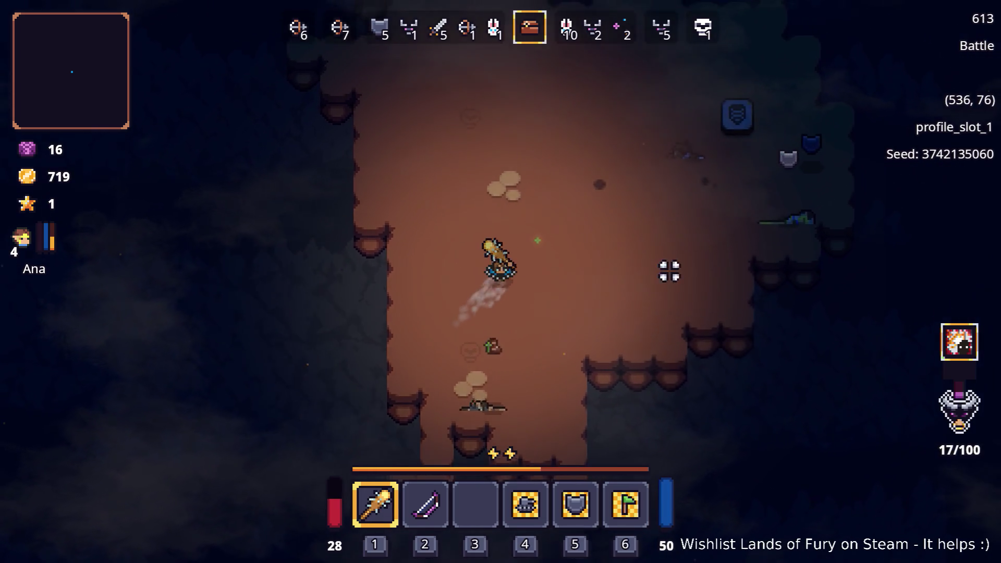
pyautogui.press('w')
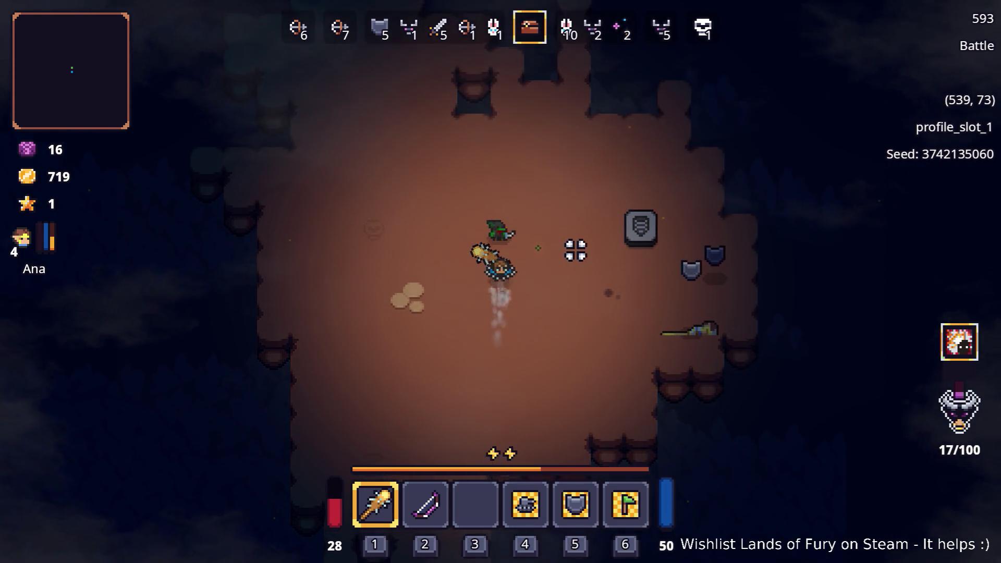
pyautogui.press('e')
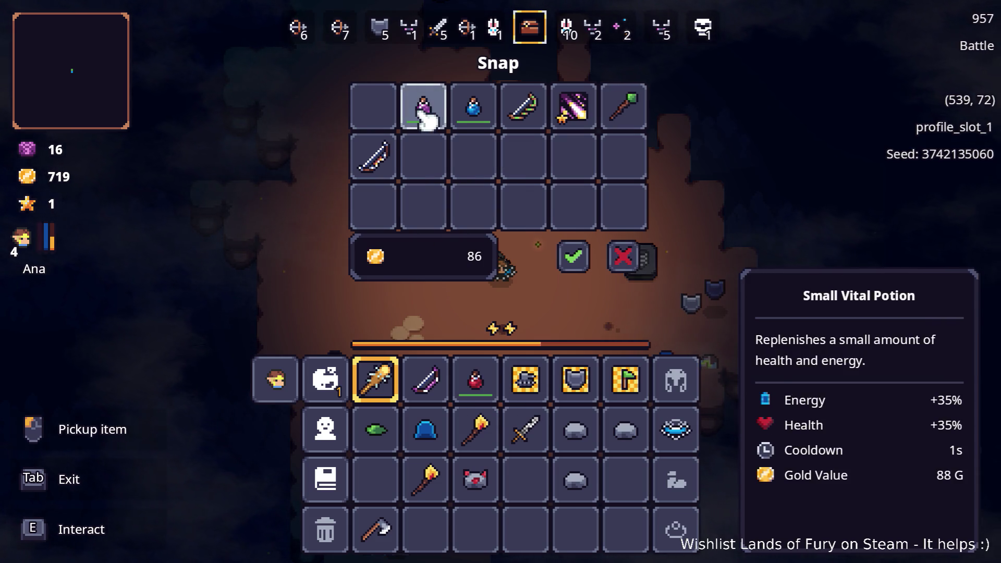
pyautogui.click(576, 256)
# - Put the purple potion into the empty quick slot 3
pyautogui.press('d')
pyautogui.press('s')
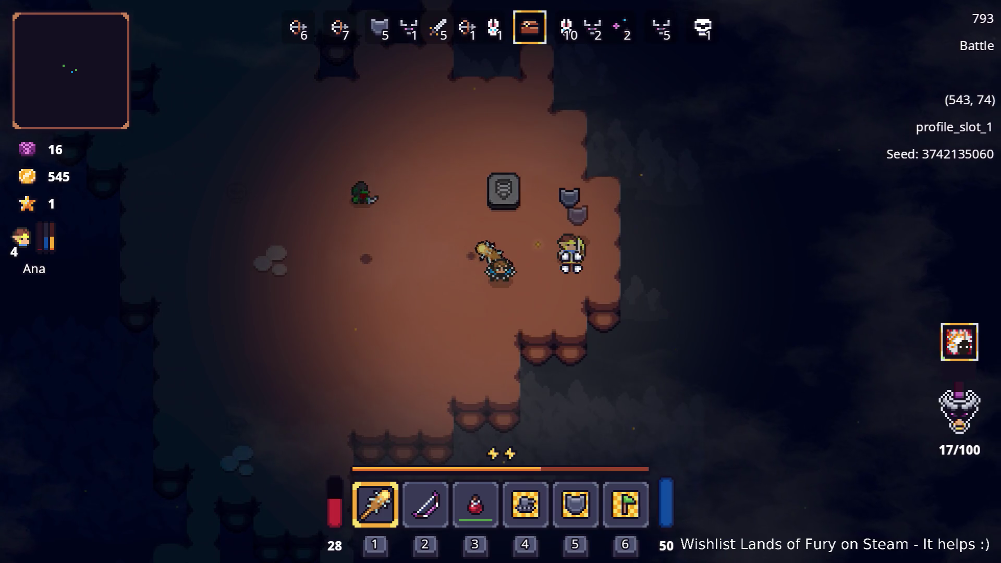
pyautogui.press('w')
pyautogui.press('d')
pyautogui.press('Tab')
pyautogui.press('Tab')
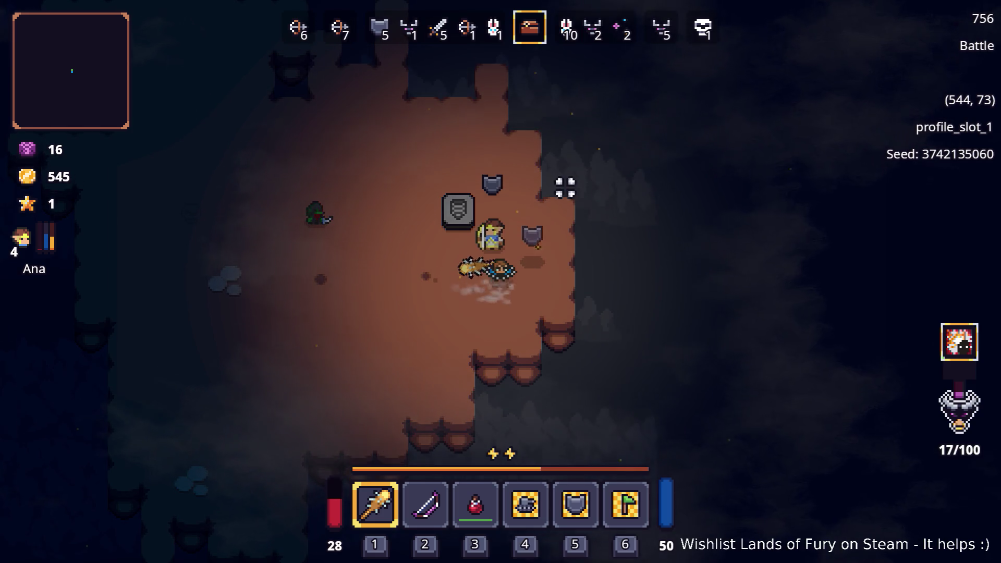
pyautogui.press('Tab')
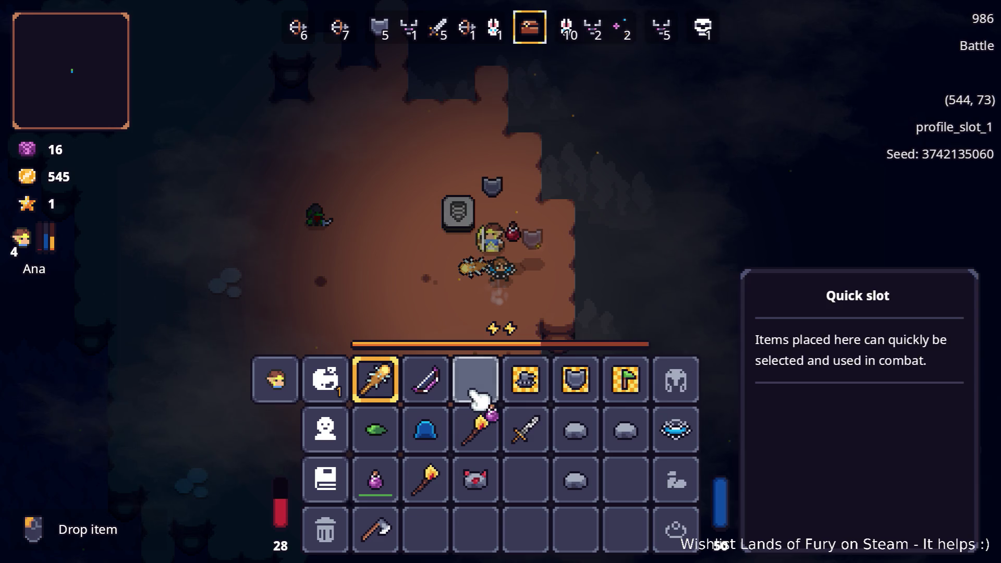
pyautogui.click(472, 388)
pyautogui.press('Tab')
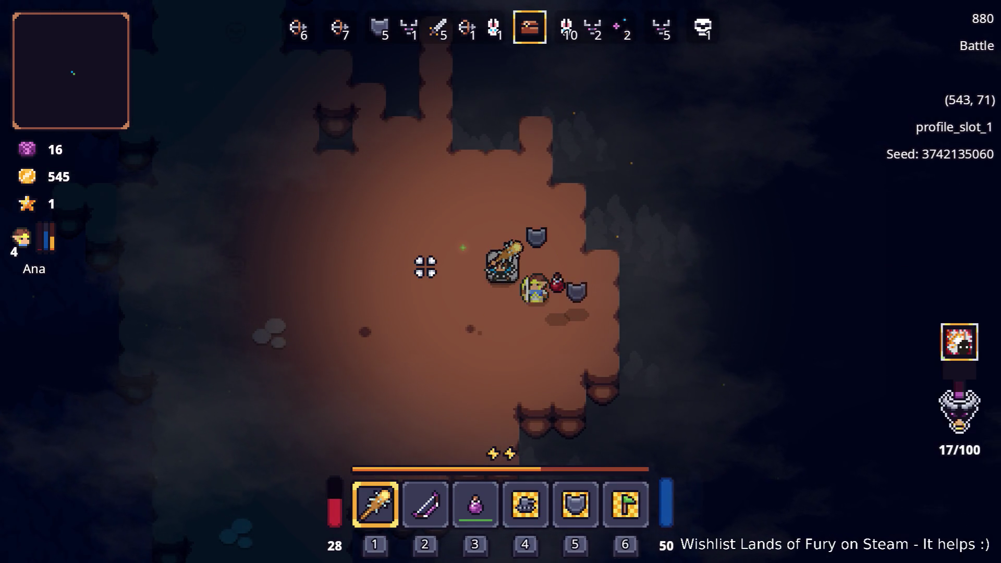
pyautogui.press('s')
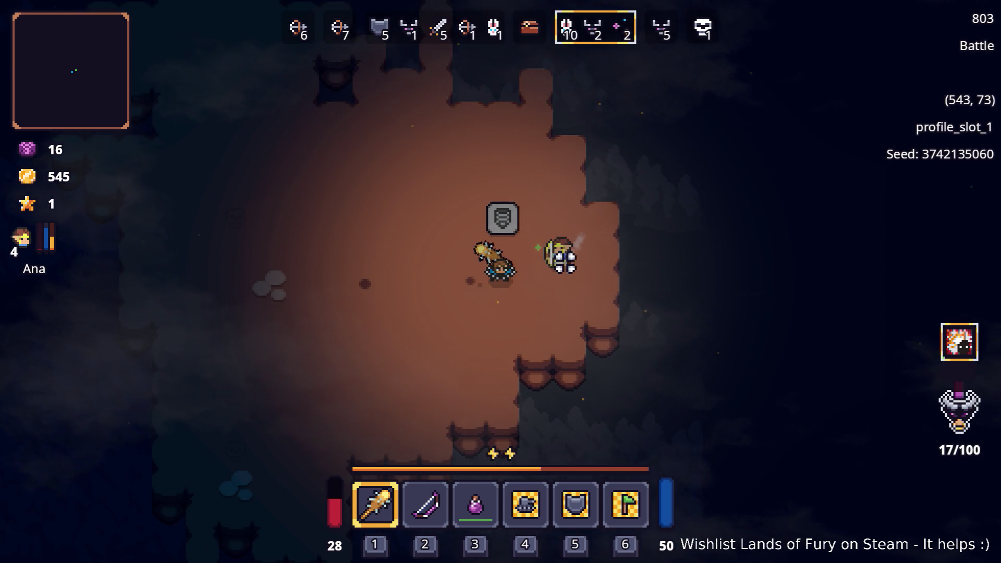
# - Fight the rat swarm on the west side of the arena and strike the Ratman Shaman
pyautogui.press('a')
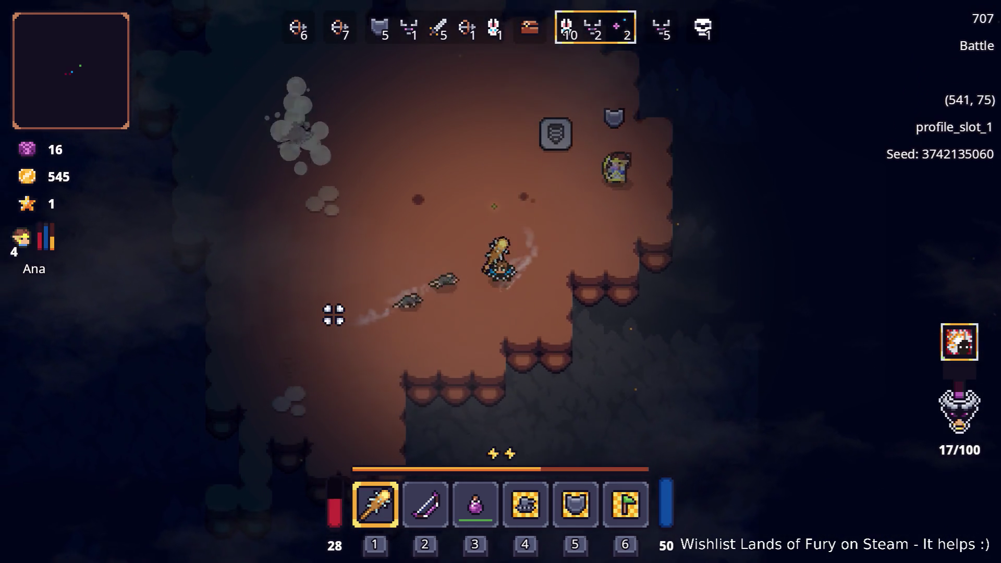
pyautogui.click(331, 314)
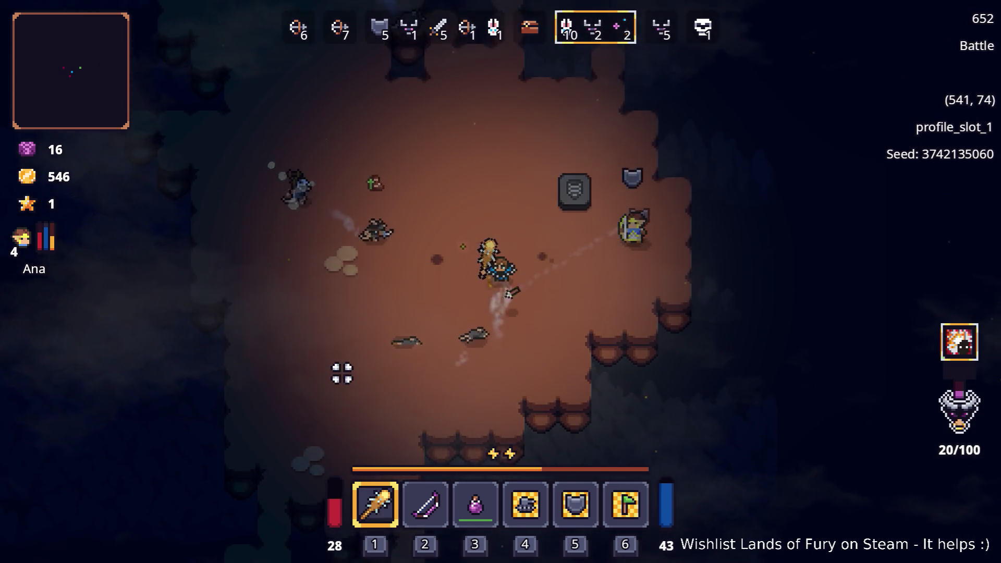
pyautogui.press('w')
pyautogui.press('a')
pyautogui.click(360, 338)
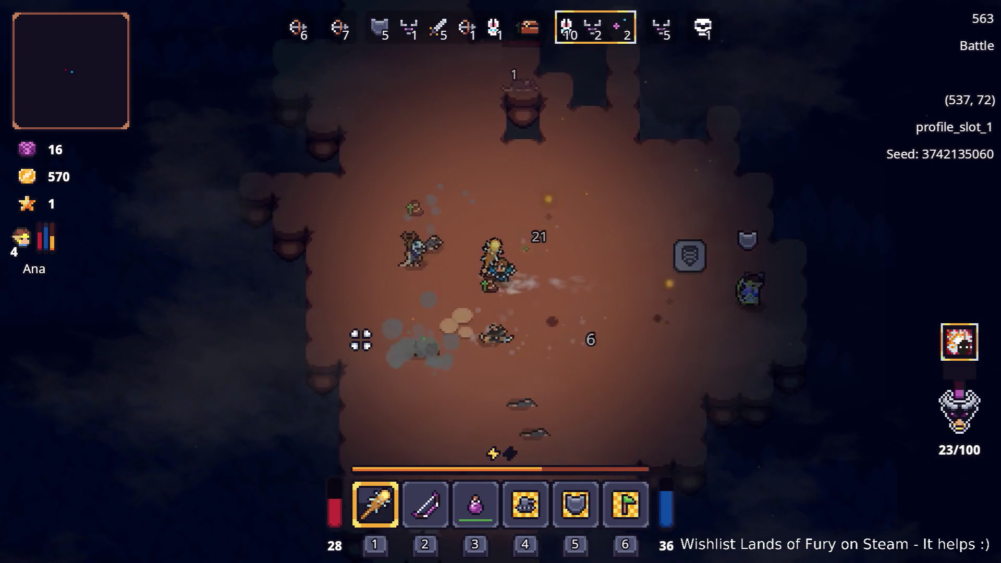
pyautogui.press('s')
pyautogui.press('a')
pyautogui.click(443, 203)
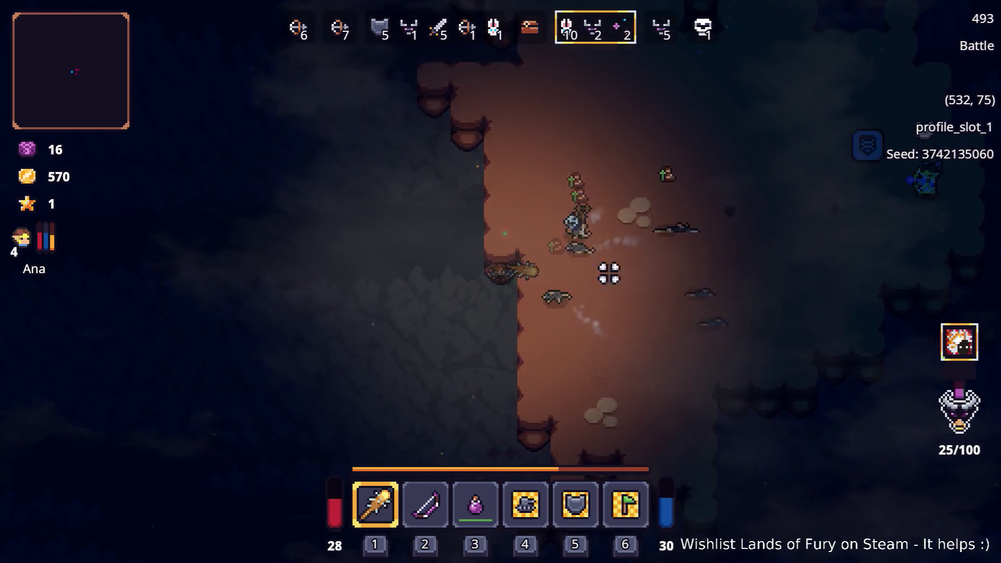
pyautogui.press('w')
pyautogui.click(568, 396)
pyautogui.press('d')
pyautogui.press('w')
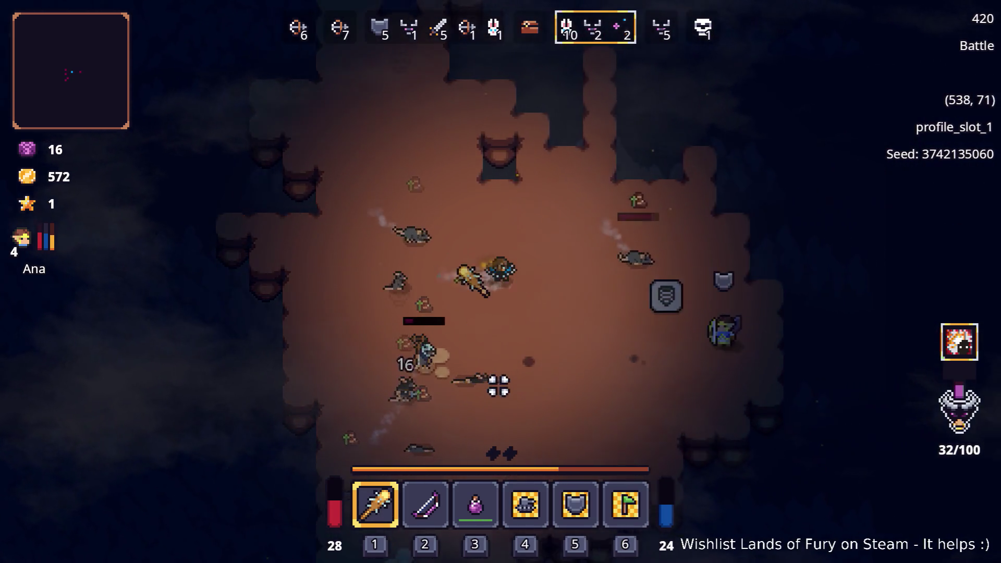
pyautogui.click(368, 315)
pyautogui.press('d')
pyautogui.press('s')
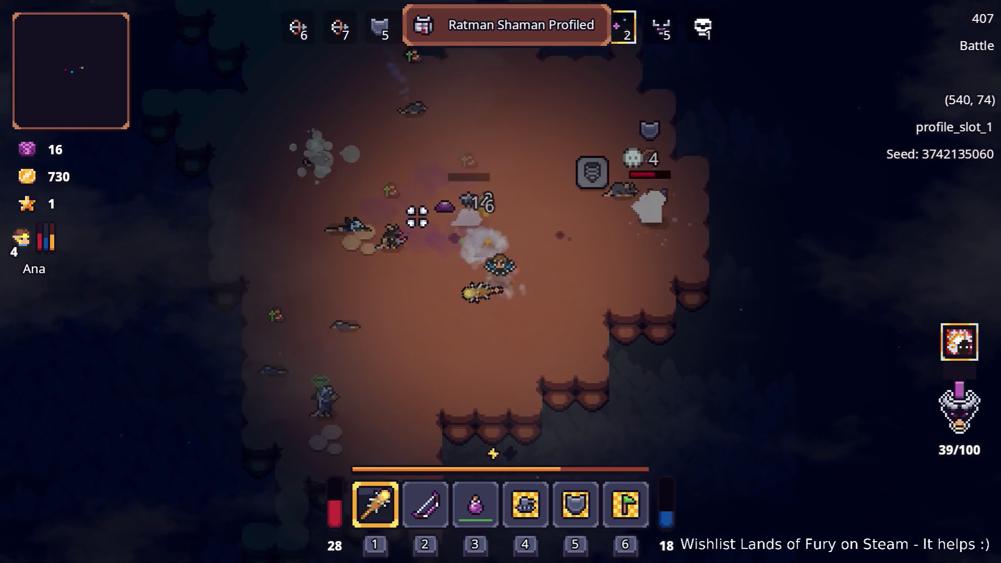
pyautogui.click(412, 219)
# - Keep clubbing the remaining ratmen and the ghost while moving around the arena
pyautogui.press('a')
pyautogui.press('d')
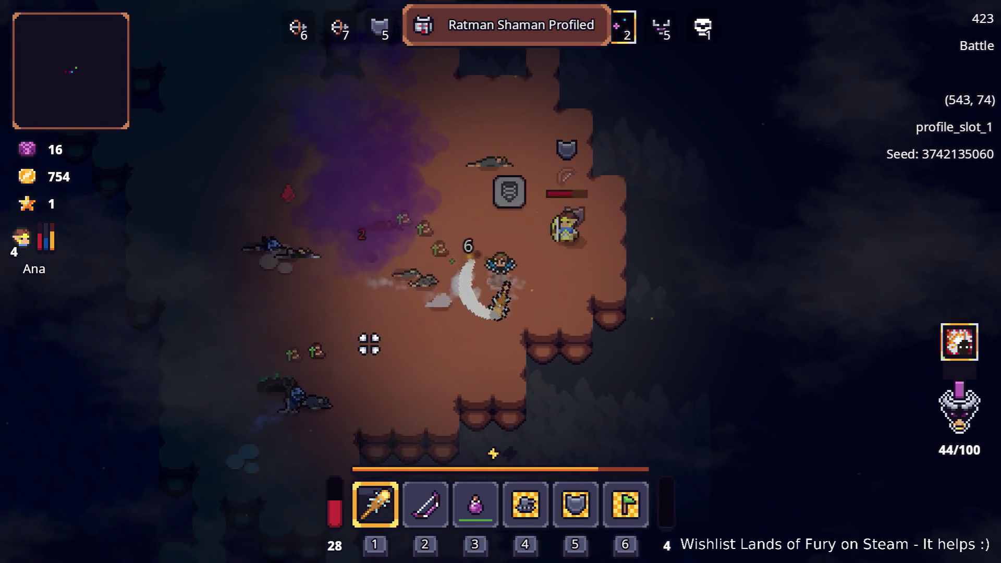
pyautogui.press('w')
pyautogui.click(390, 424)
pyautogui.press('s')
pyautogui.click(384, 358)
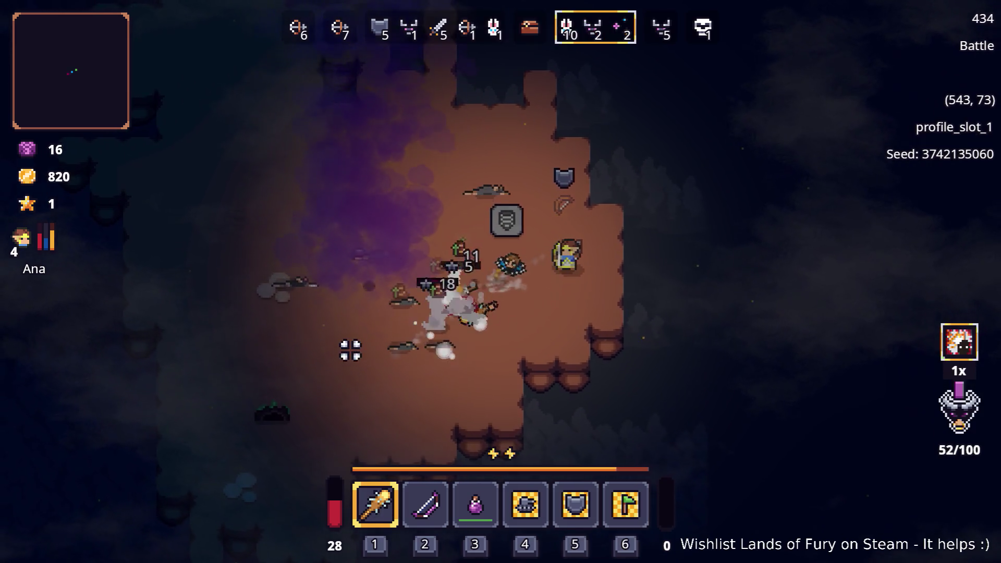
pyautogui.press('d')
pyautogui.click(336, 322)
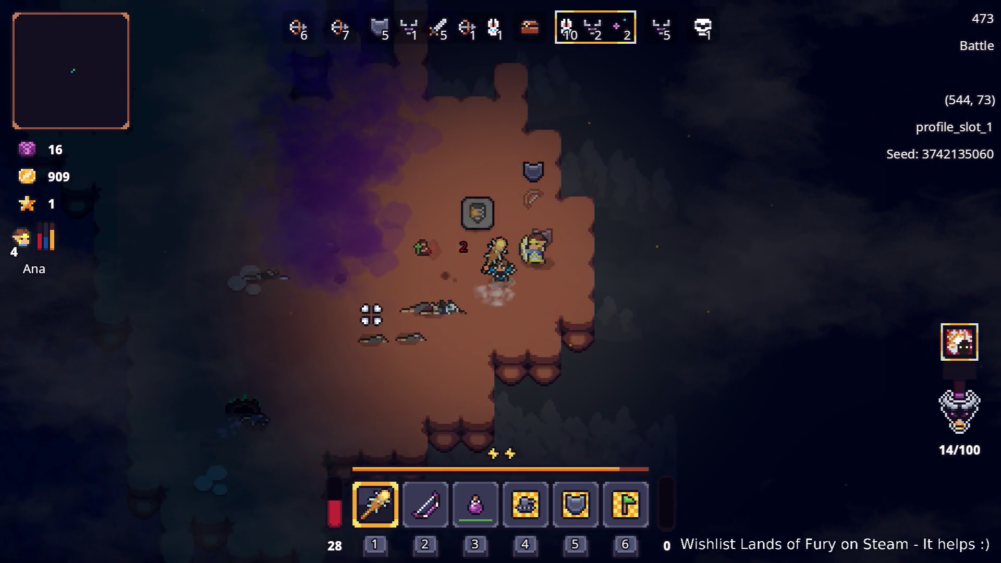
pyautogui.press('a')
pyautogui.press('s')
pyautogui.press('a')
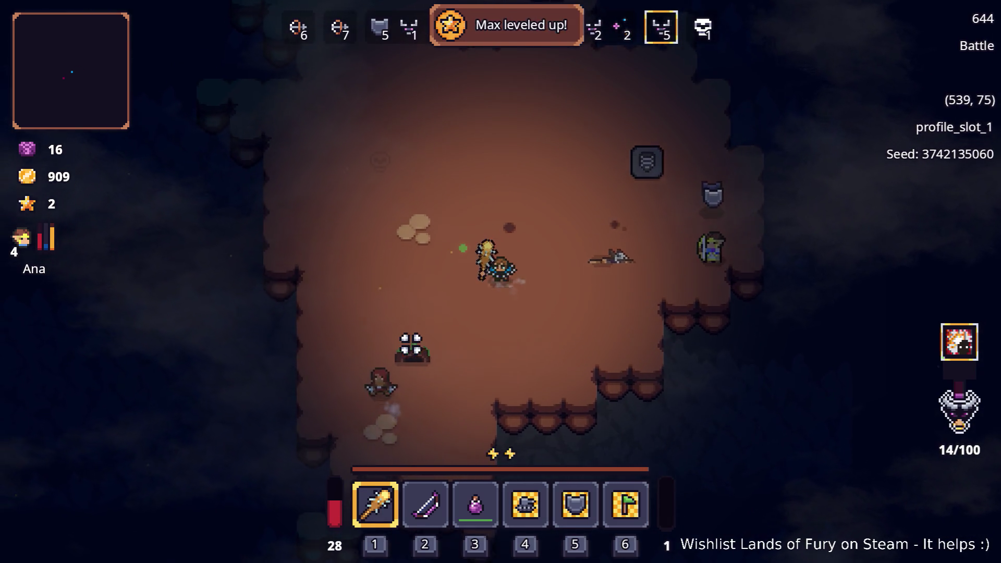
pyautogui.press('s')
pyautogui.press('a')
pyautogui.click(390, 369)
pyautogui.press('w')
pyautogui.press('d')
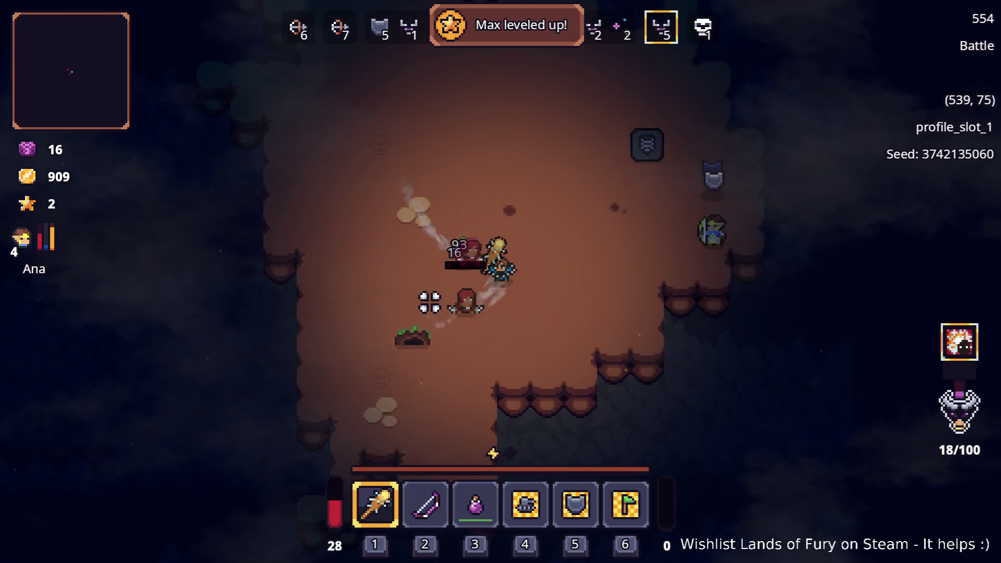
pyautogui.press('w')
pyautogui.press('d')
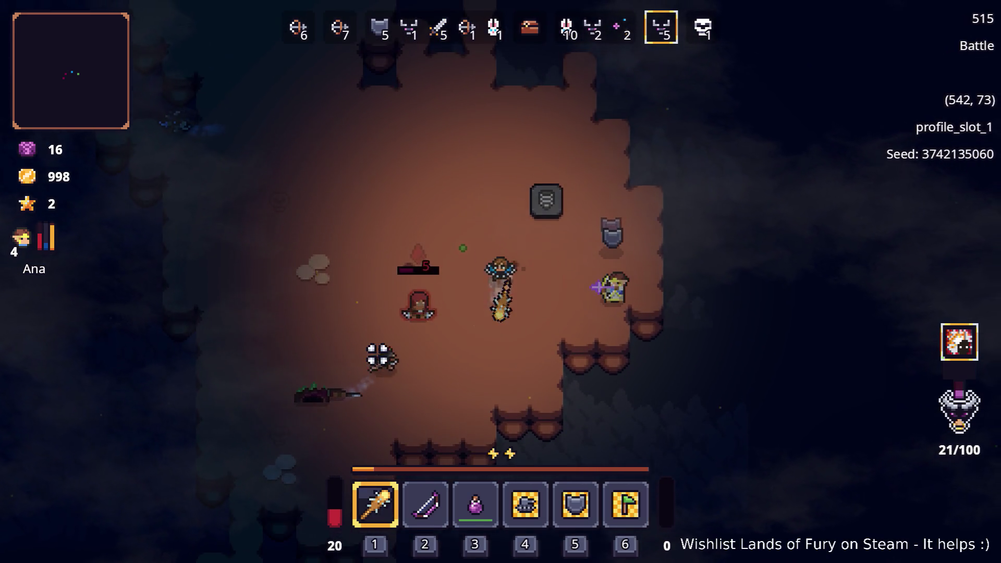
pyautogui.press('s')
pyautogui.click(394, 303)
pyautogui.press('w')
pyautogui.press('a')
pyautogui.click(528, 207)
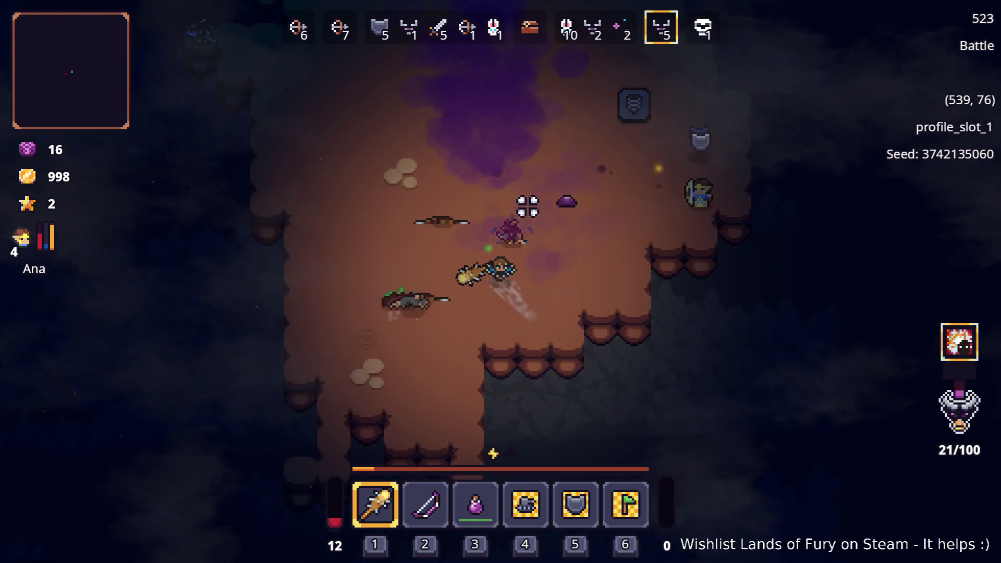
pyautogui.press('a')
pyautogui.press('w')
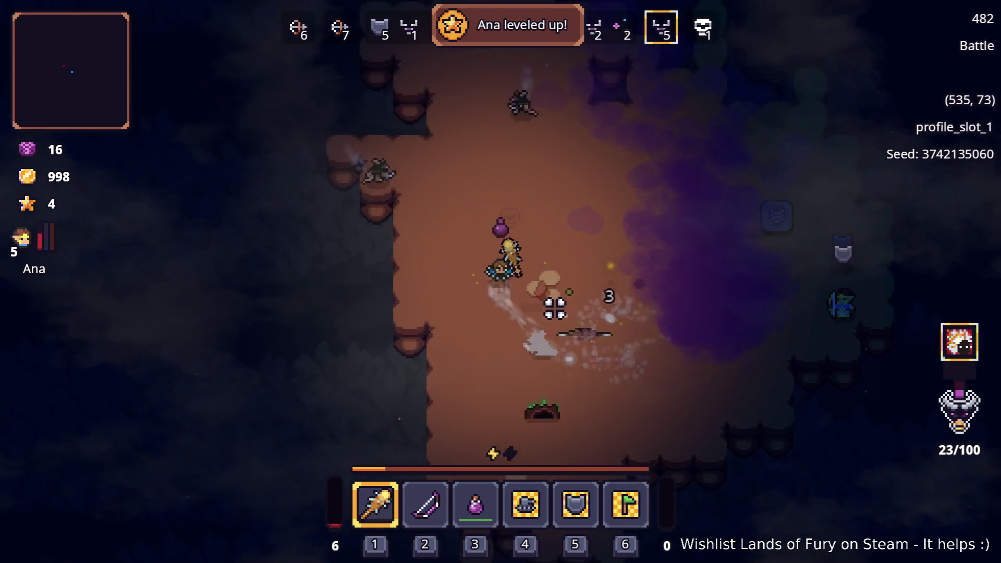
# - Drink the purple potion and finish off the last wave-5 enemies, reaching 998 gold
pyautogui.press('i')
pyautogui.press('d')
pyautogui.press('w')
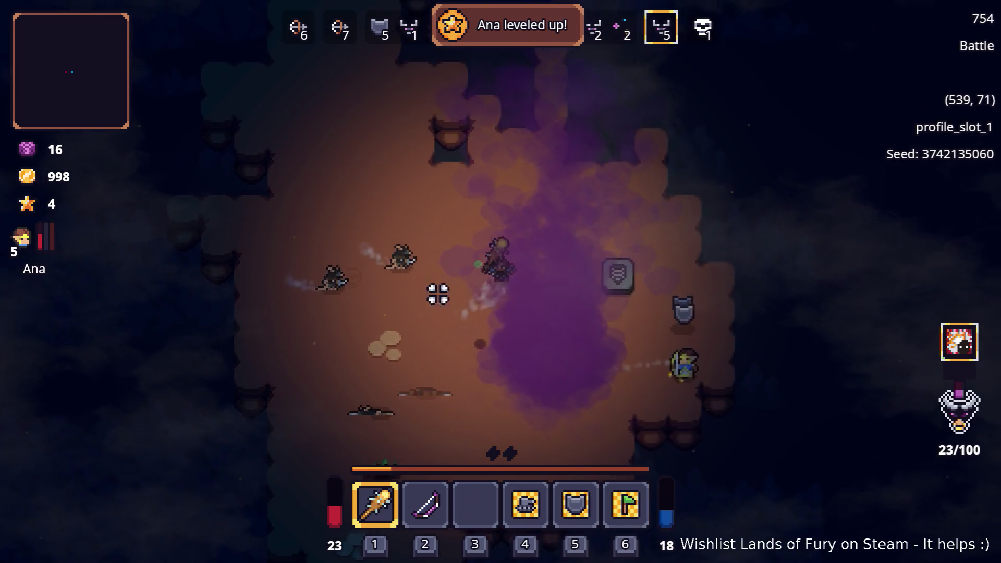
pyautogui.press('a')
pyautogui.click(402, 332)
pyautogui.press('w')
pyautogui.press('a')
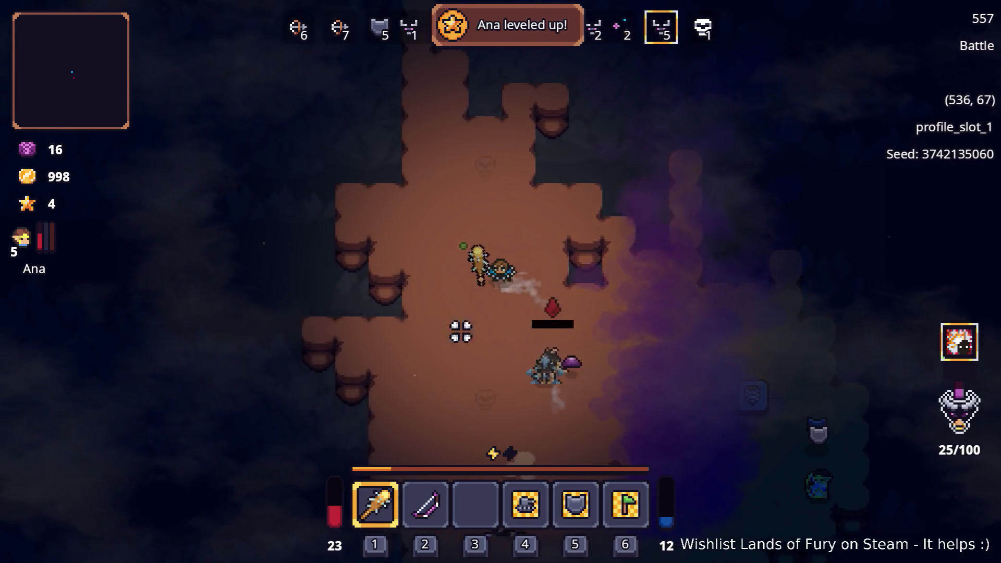
pyautogui.press('s')
pyautogui.click(626, 224)
pyautogui.press('s')
pyautogui.click(592, 226)
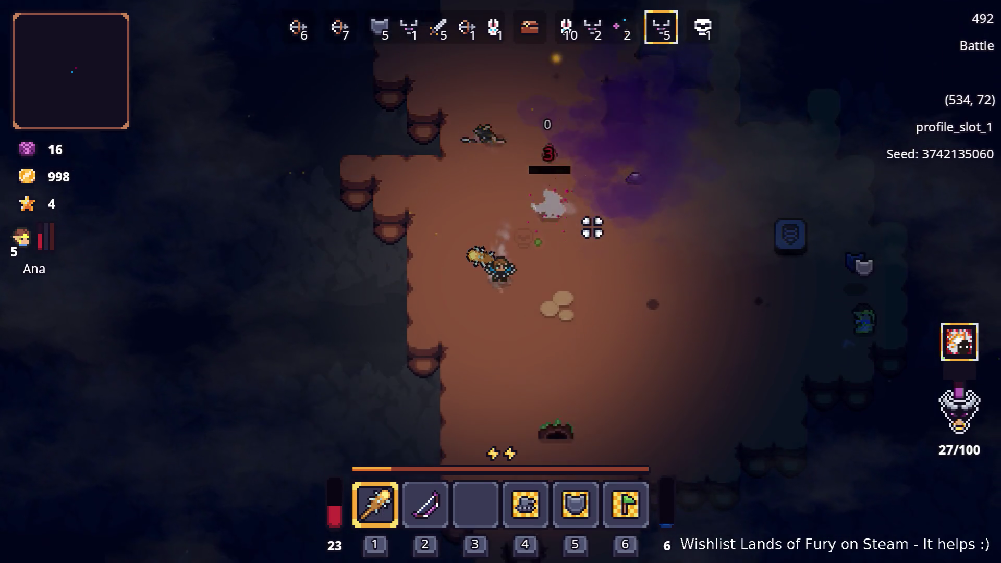
# - Switch to the bow and kite northeast, then west, shooting at the golems
pyautogui.press('d')
pyautogui.press('w')
pyautogui.press('d')
pyautogui.press('s')
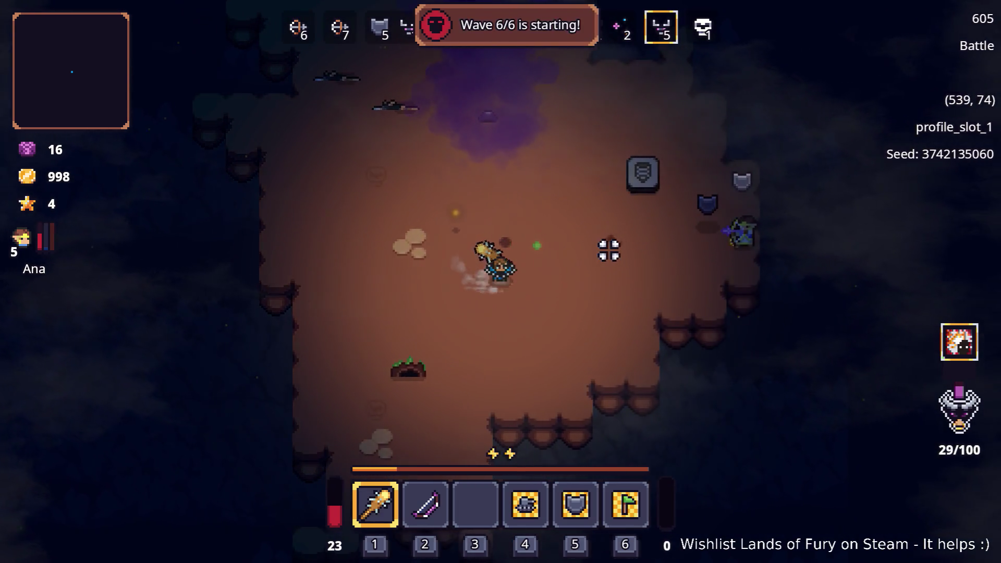
pyautogui.press('a')
pyautogui.click(383, 344)
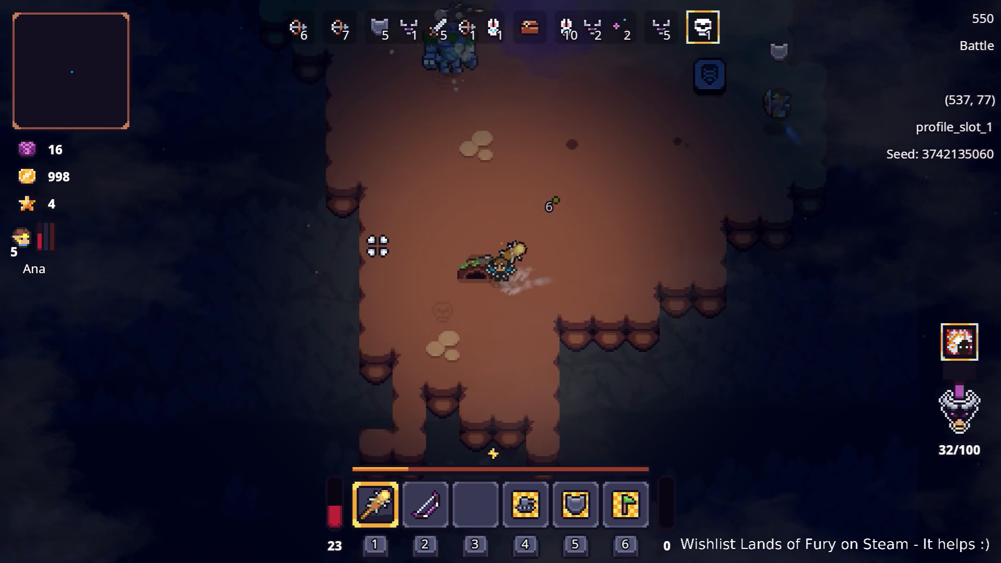
pyautogui.press('d')
pyautogui.press('w')
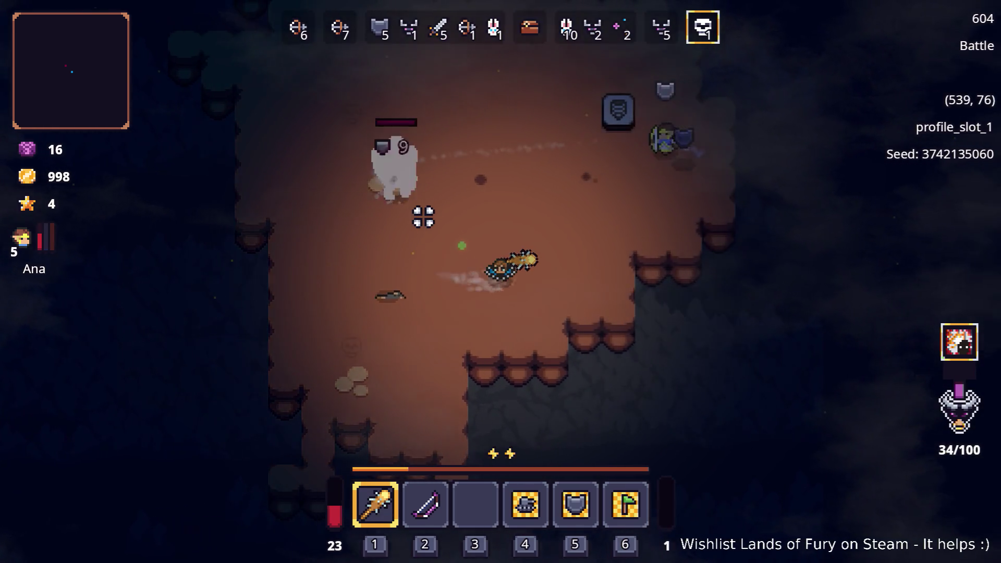
pyautogui.press('2')
pyautogui.press('d')
pyautogui.press('w')
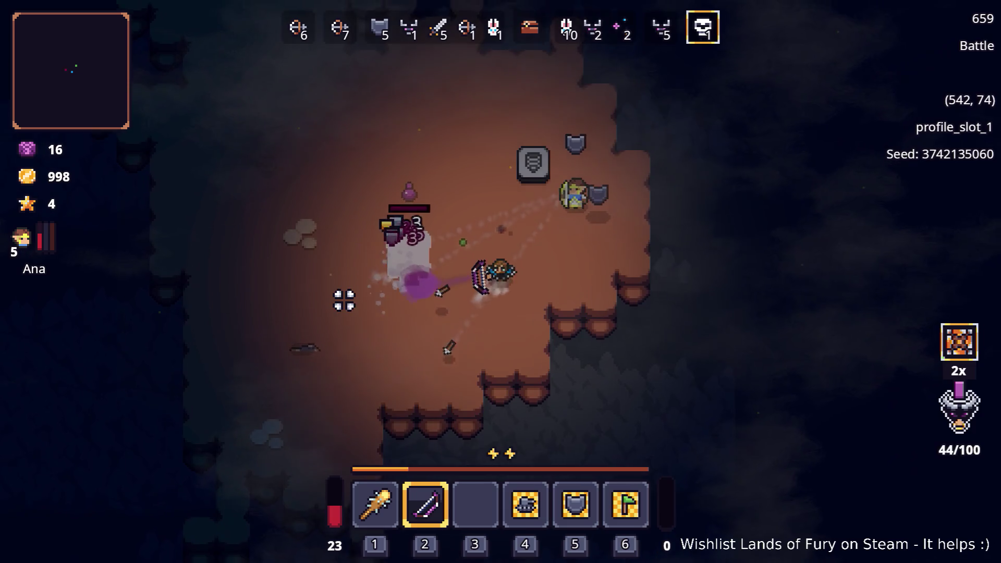
pyautogui.press('d')
pyautogui.press('w')
pyautogui.press('a')
pyautogui.press('w')
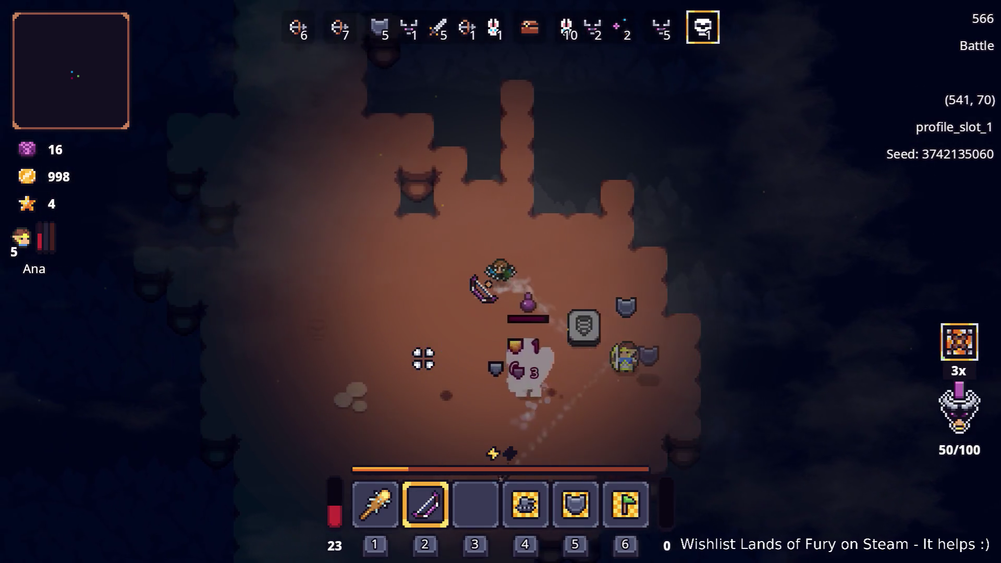
pyautogui.press('a')
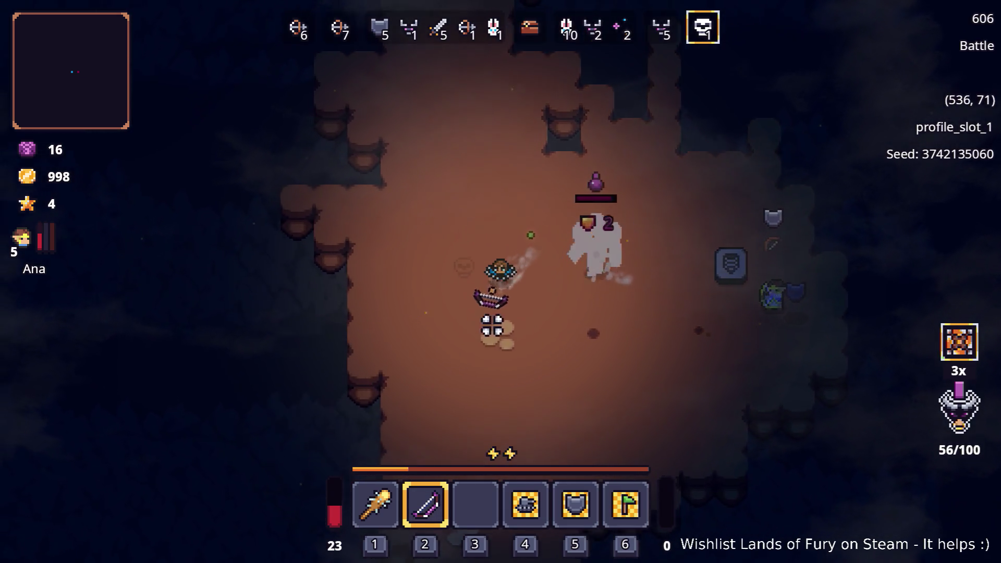
pyautogui.press('s')
# - Switch back to the club, hit the golem twice, then pull away northeast
pyautogui.press('1')
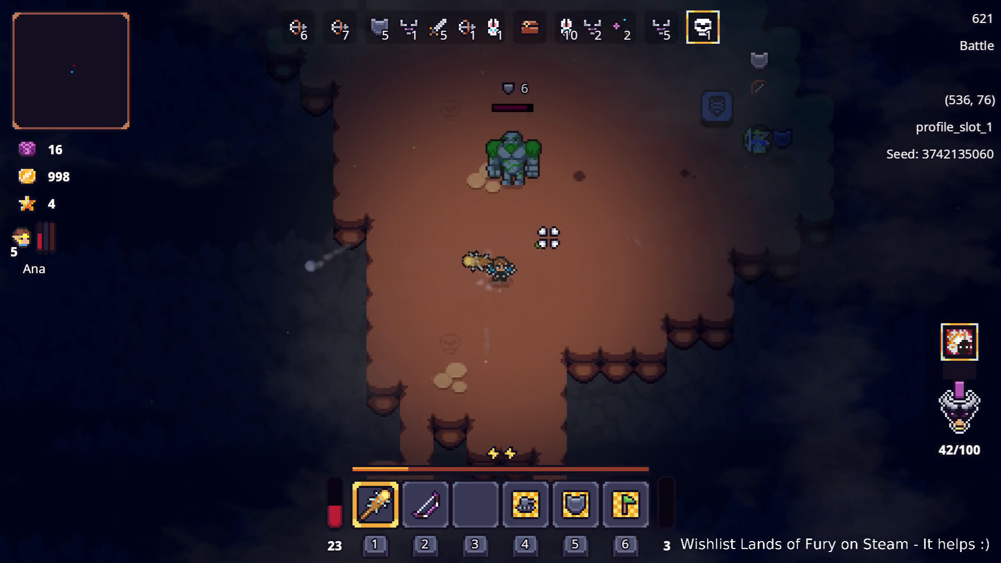
pyautogui.press('d')
pyautogui.click(517, 202)
pyautogui.press('s')
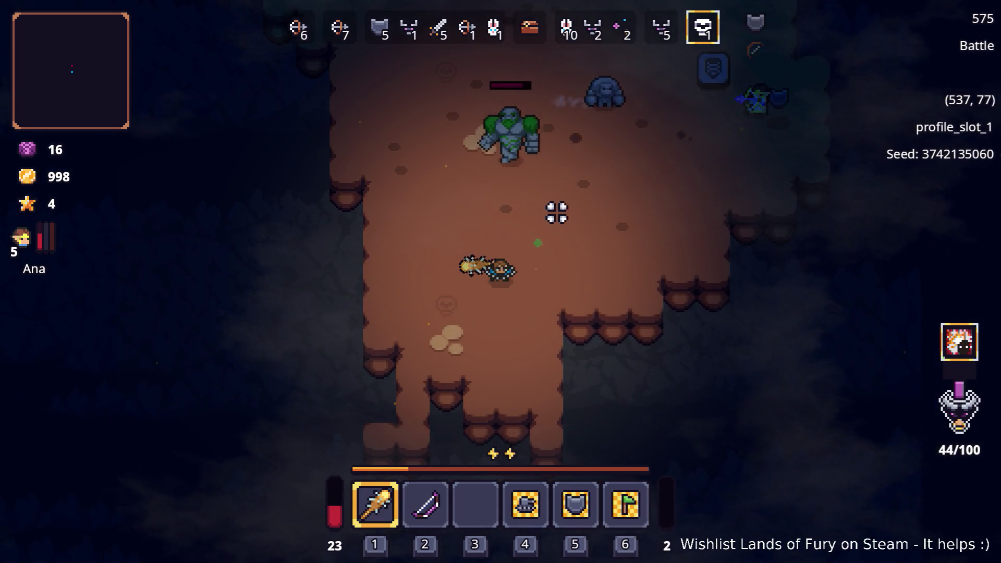
pyautogui.press('a')
pyautogui.click(655, 186)
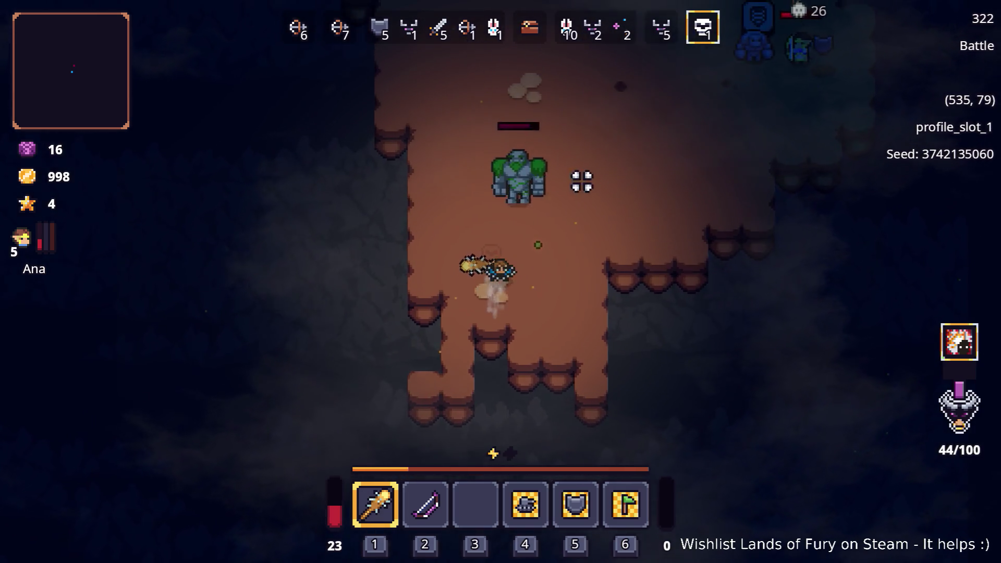
pyautogui.press('w')
pyautogui.press('d')
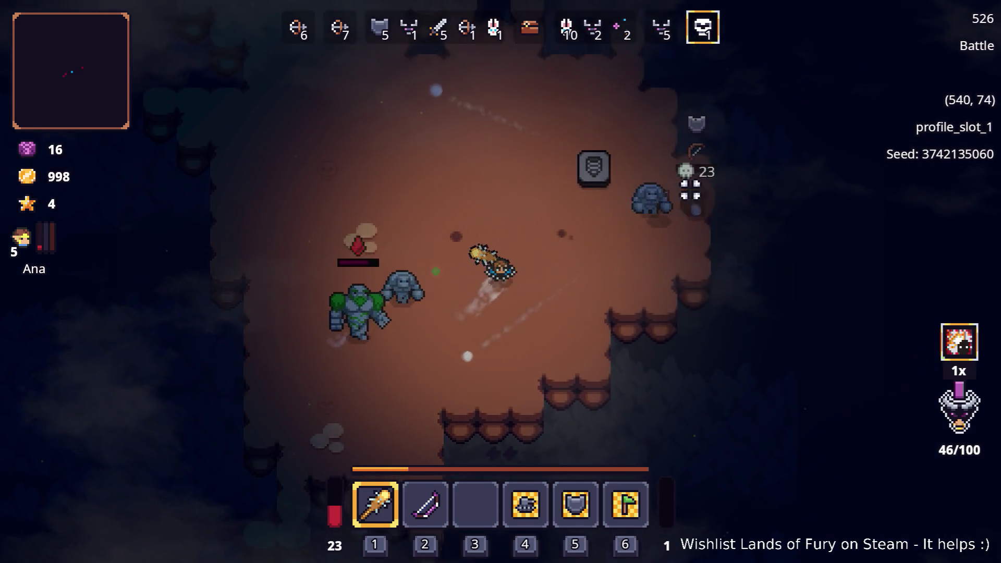
pyautogui.press('w')
pyautogui.press('d')
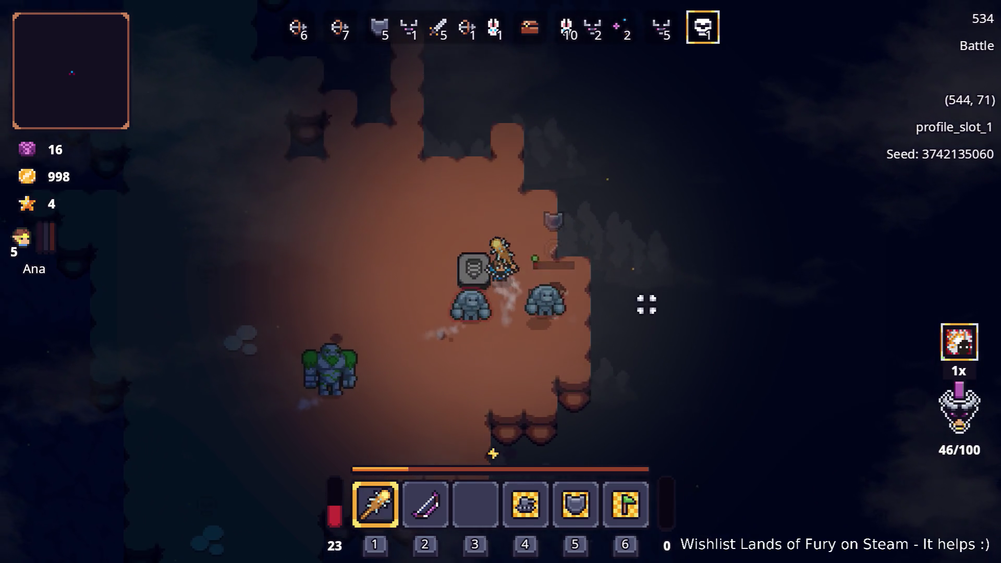
# - Kite the golems around the clearing, stepping in to strike and retreating
pyautogui.press('a')
pyautogui.press('a')
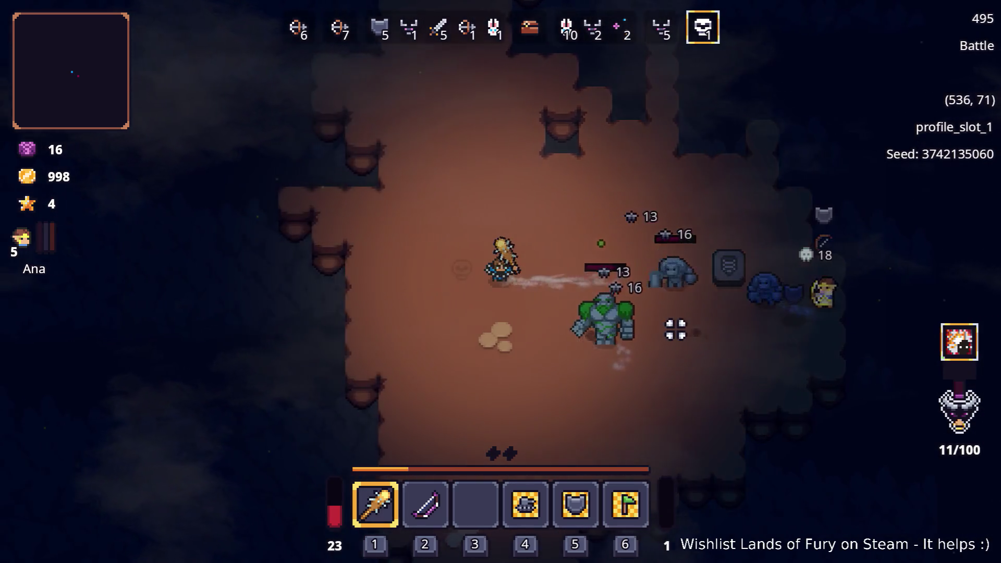
pyautogui.press('s')
pyautogui.press('s')
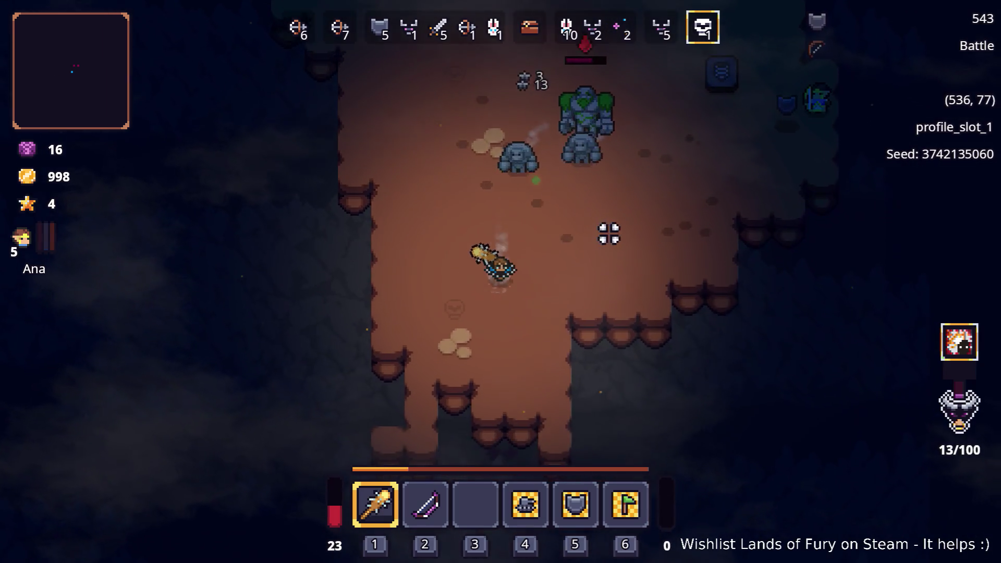
pyautogui.press('a')
pyautogui.press('s')
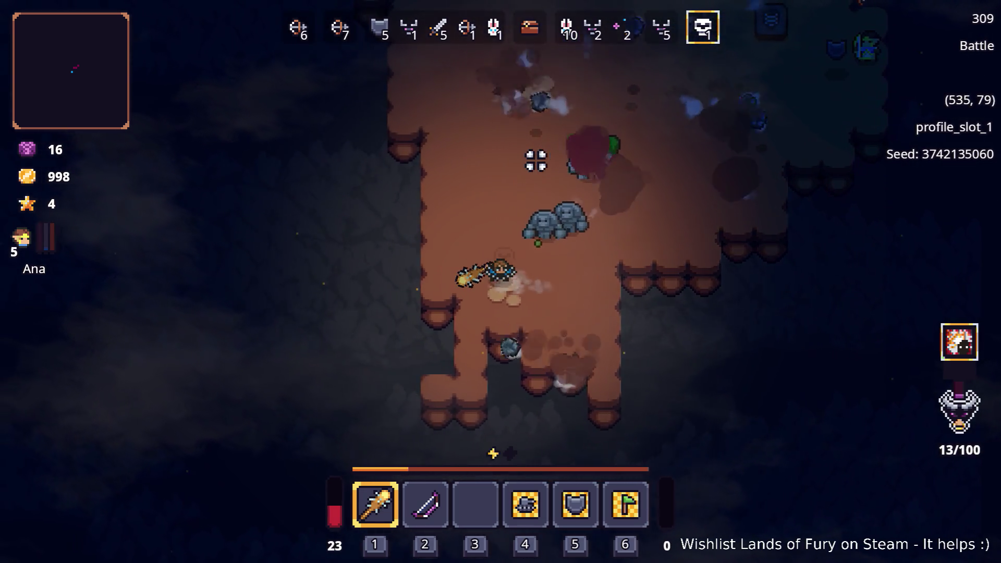
pyautogui.press('w')
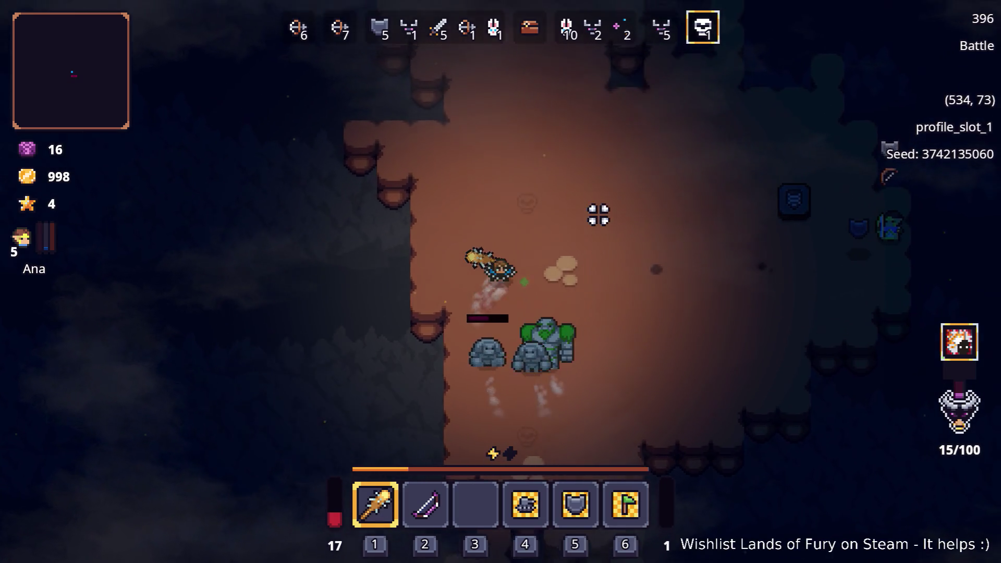
pyautogui.press('d')
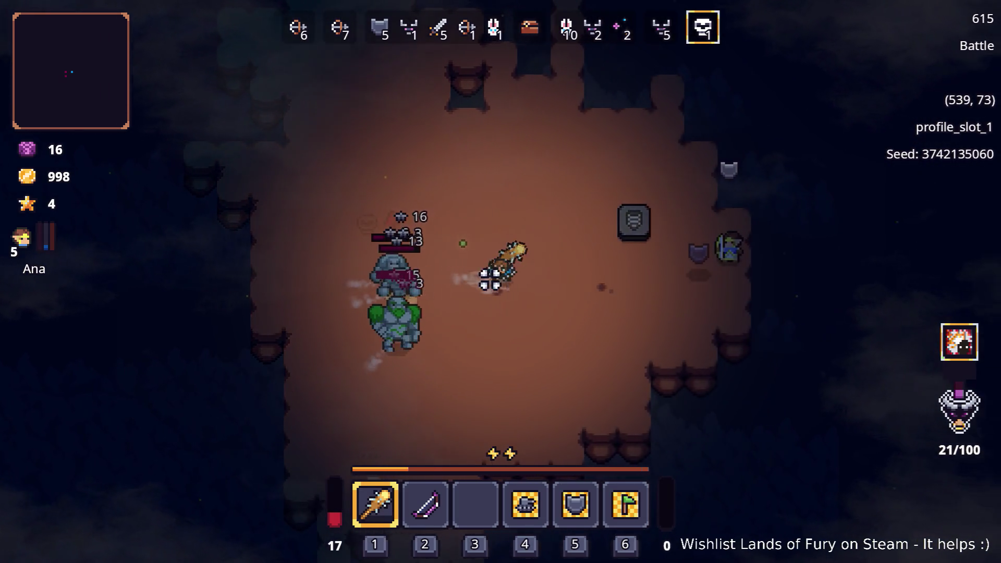
pyautogui.press('s')
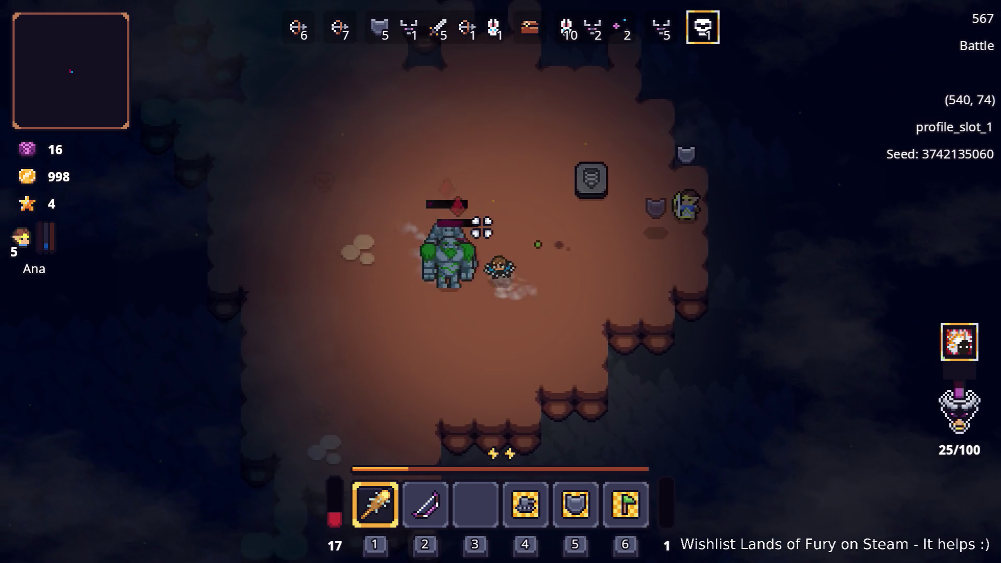
pyautogui.press('d')
pyautogui.press('s')
pyautogui.press('a')
pyautogui.press('s')
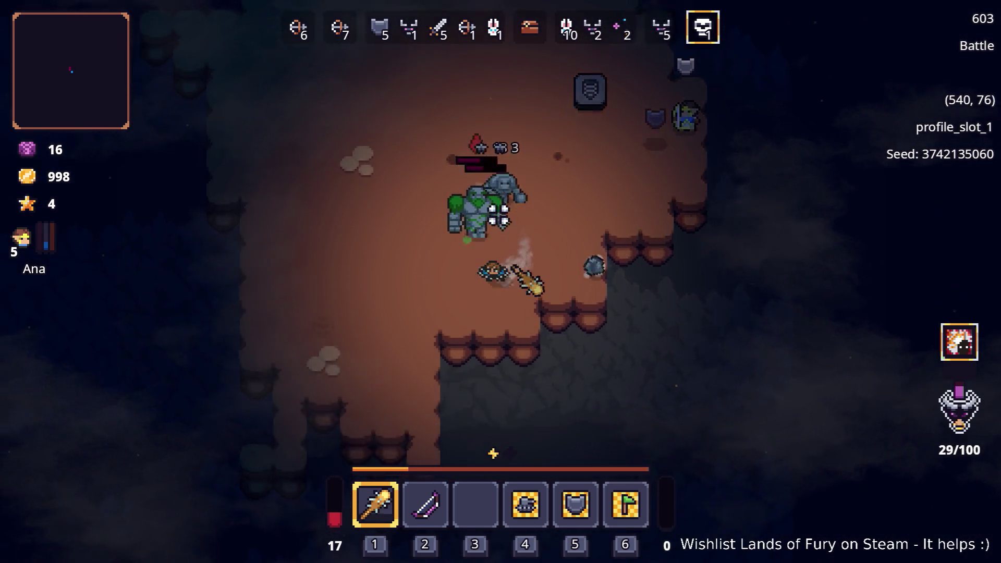
pyautogui.press('w')
pyautogui.press('a')
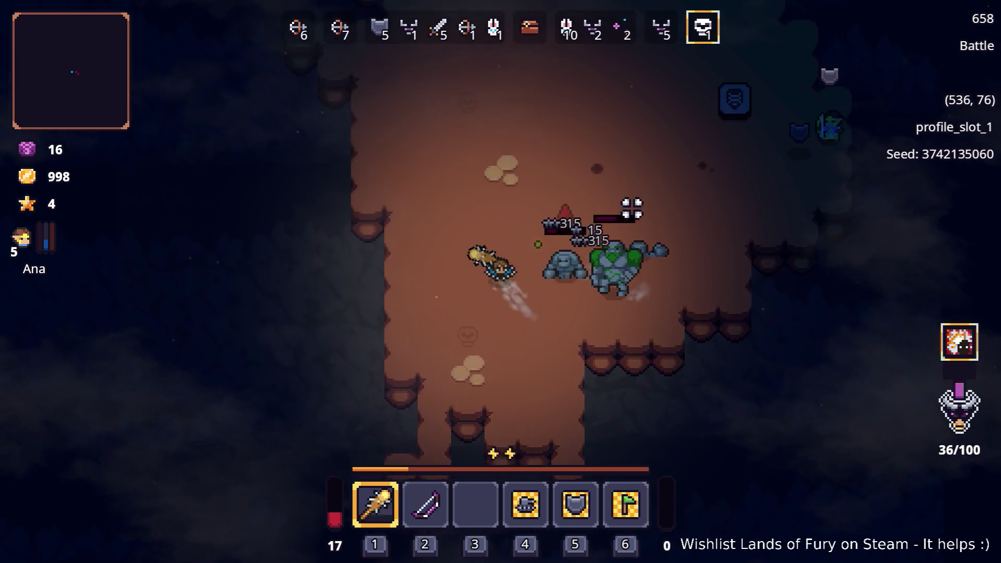
pyautogui.press('d')
pyautogui.press('w')
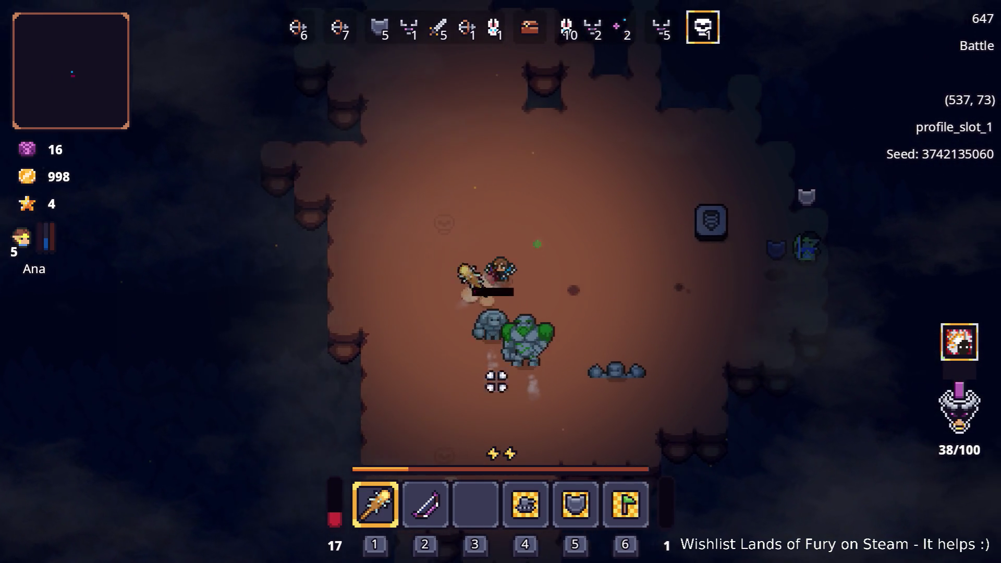
pyautogui.press('d')
pyautogui.press('s')
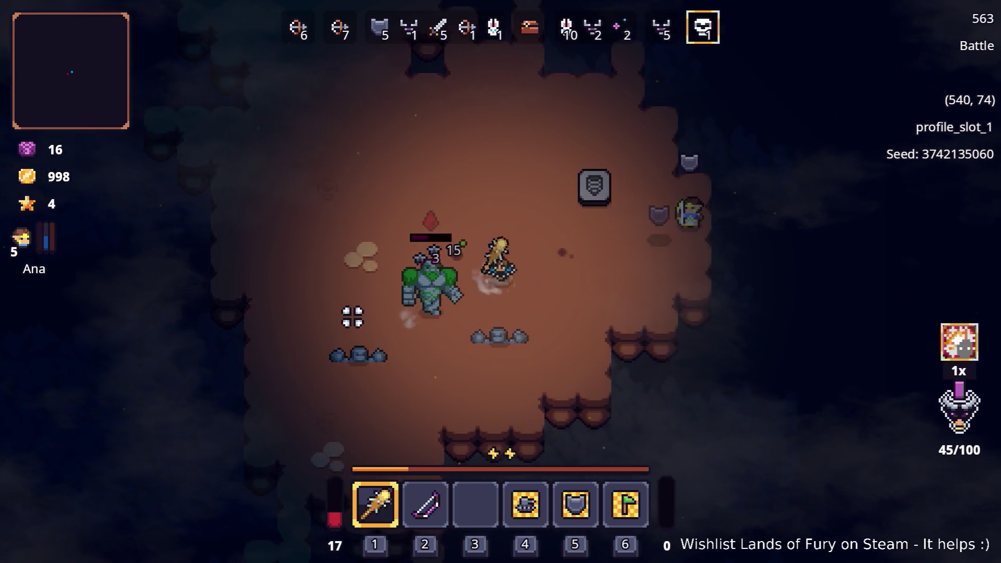
# - Dodge the golems' thrown rocks and circle around the big golem to keep kiting
pyautogui.press('w')
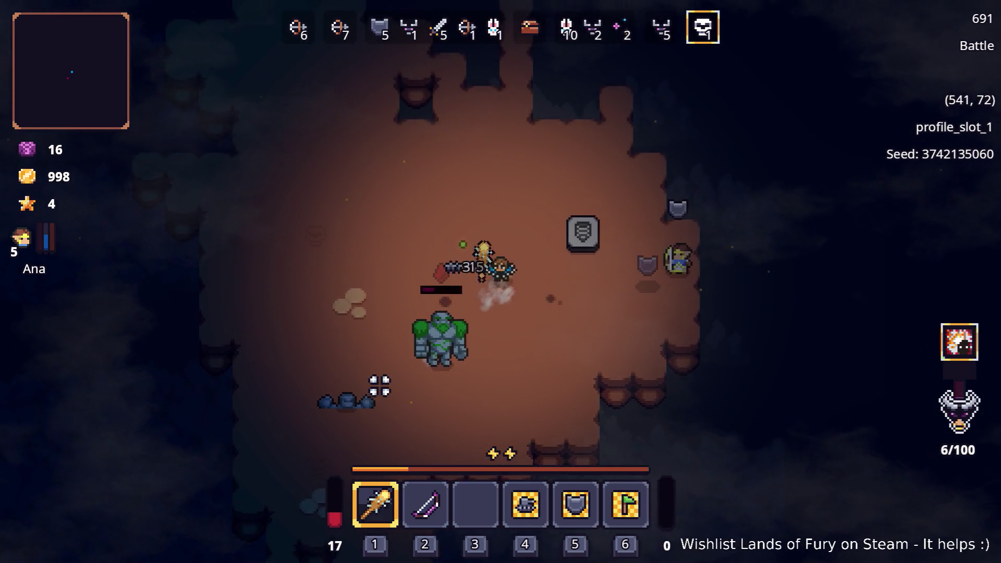
pyautogui.press('a')
pyautogui.press('w')
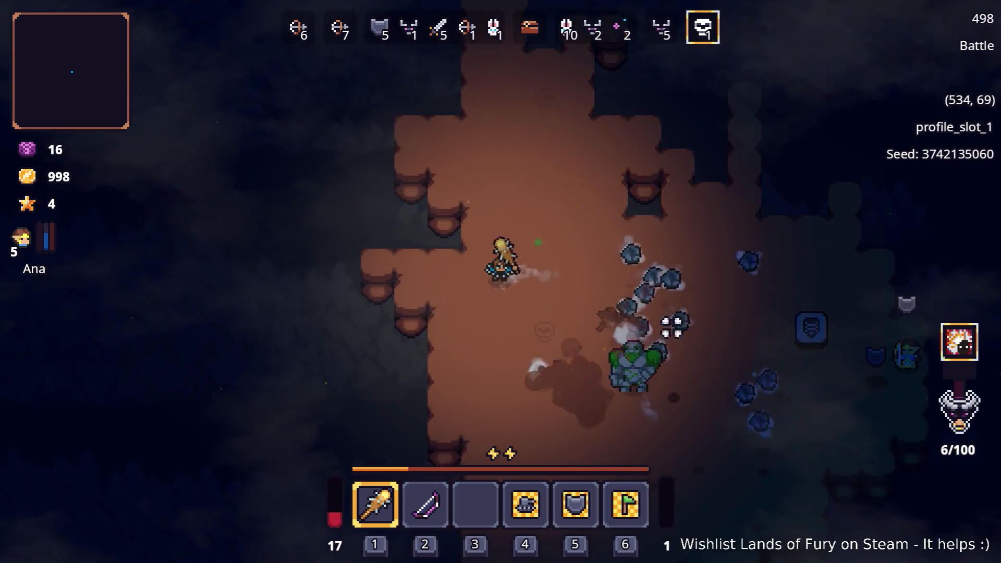
pyautogui.press('s')
pyautogui.press('d')
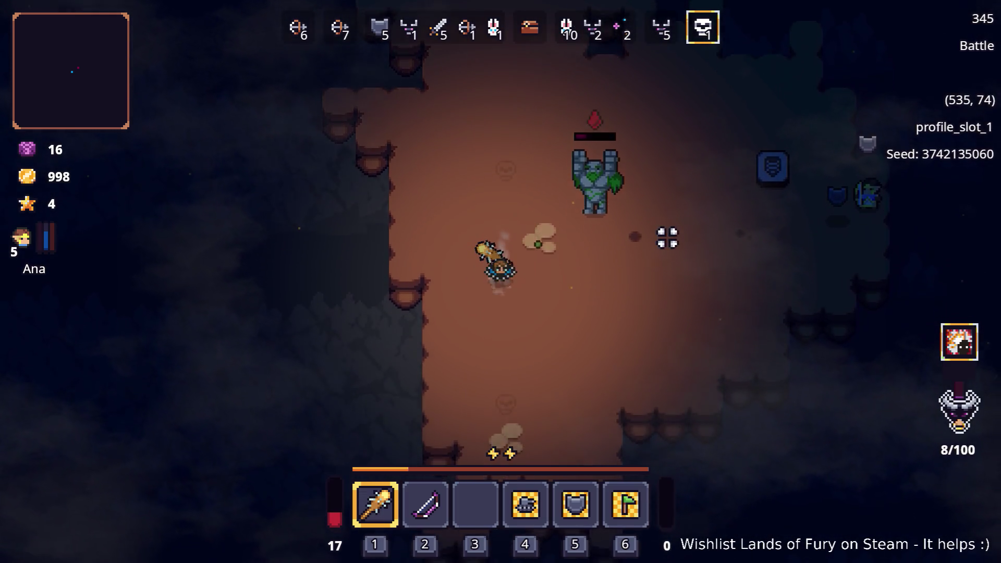
pyautogui.press('d')
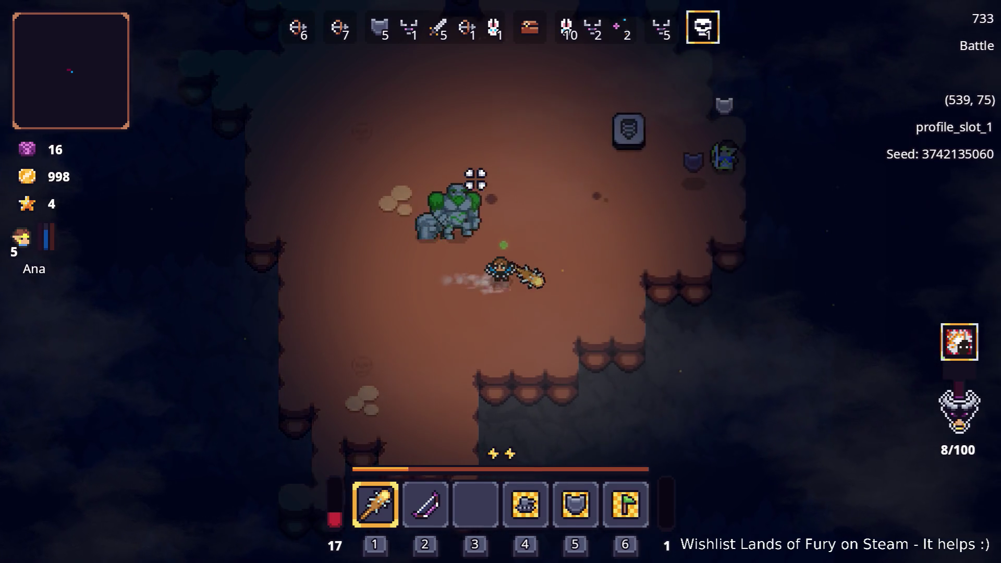
pyautogui.press('d')
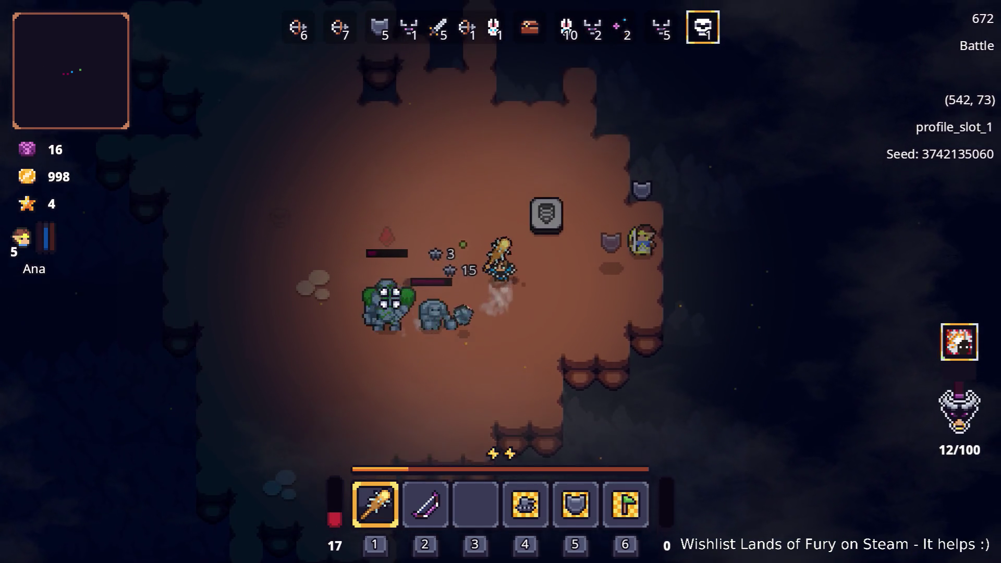
pyautogui.press('w')
pyautogui.press('a')
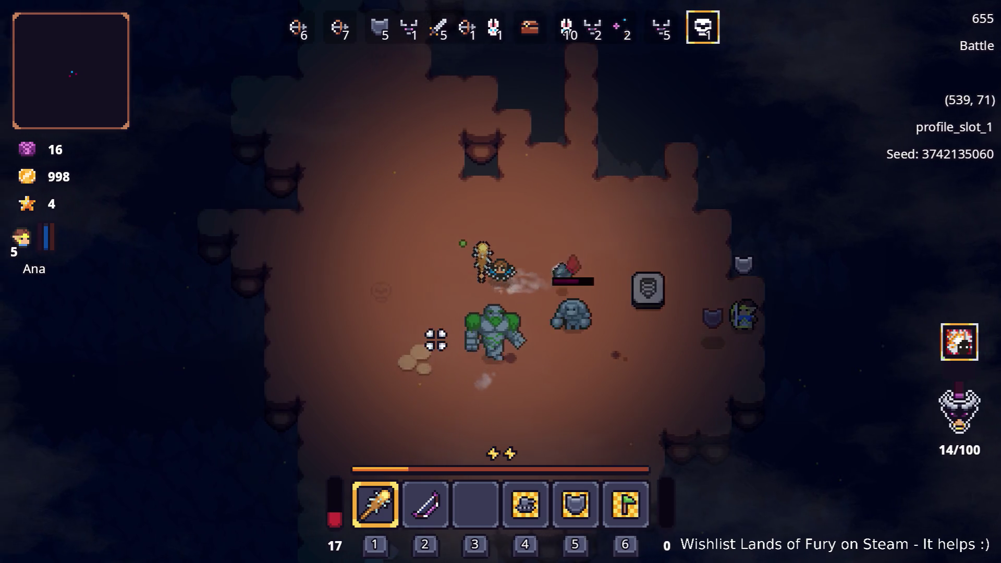
pyautogui.press('a')
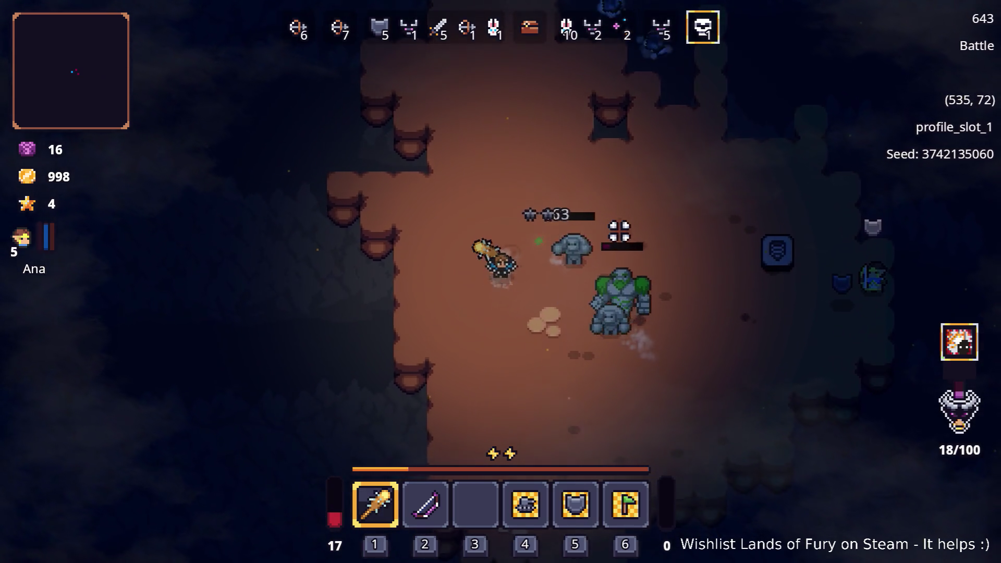
pyautogui.press('s')
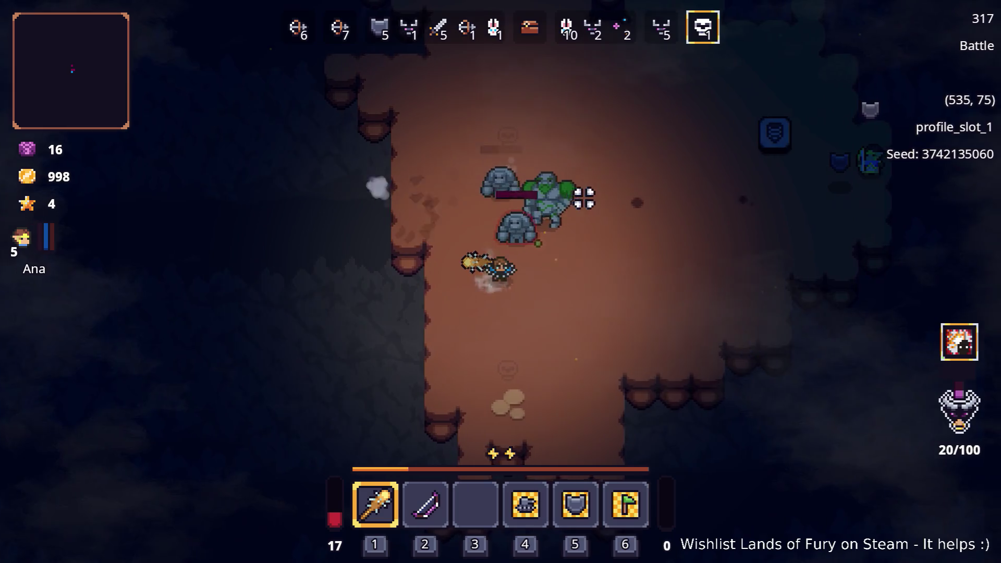
# - Circle around the golems to evade them, then move back in to hit them
pyautogui.press('d')
pyautogui.press('w')
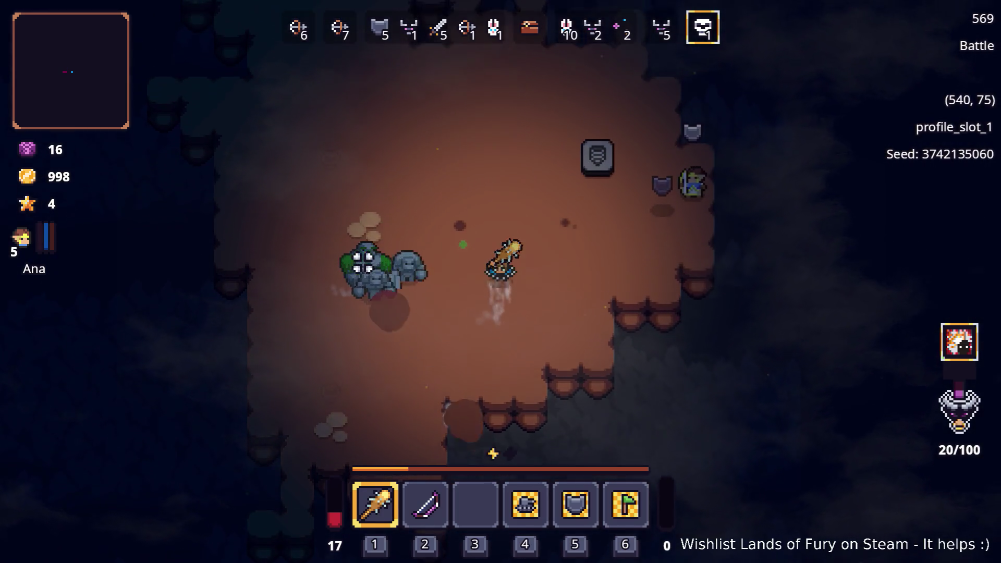
pyautogui.press('a')
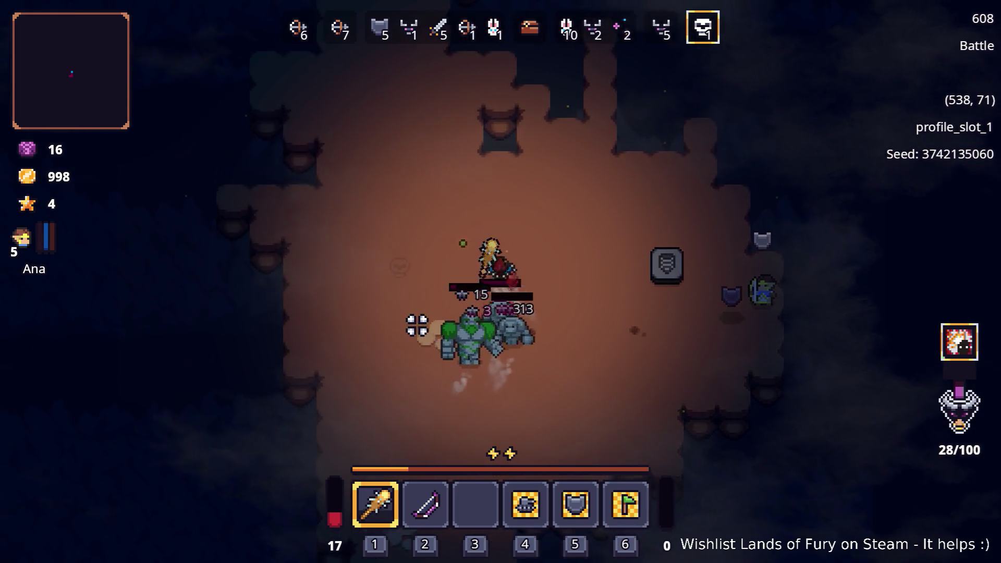
pyautogui.press('a')
pyautogui.press('w')
pyautogui.press('s')
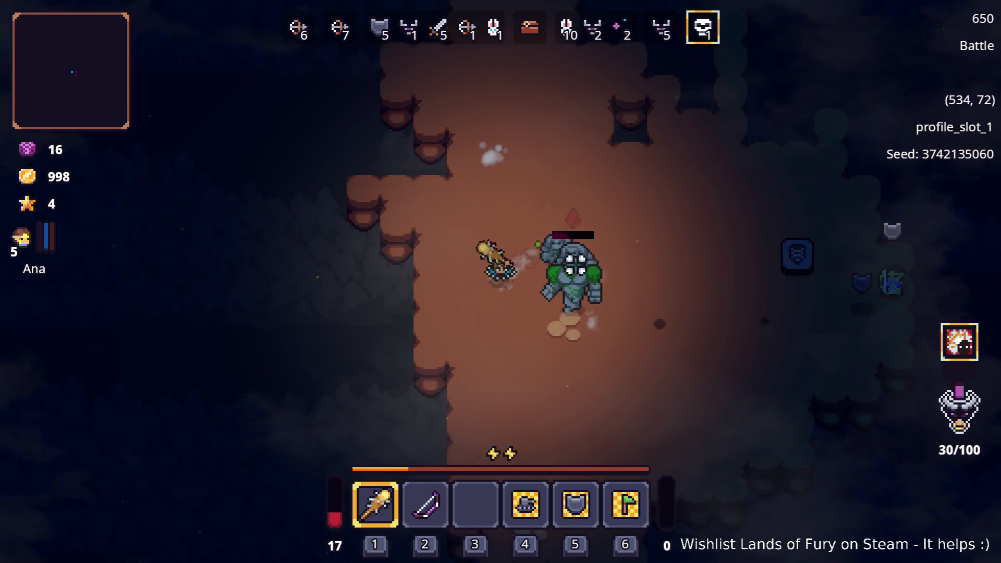
pyautogui.press('s')
pyautogui.press('d')
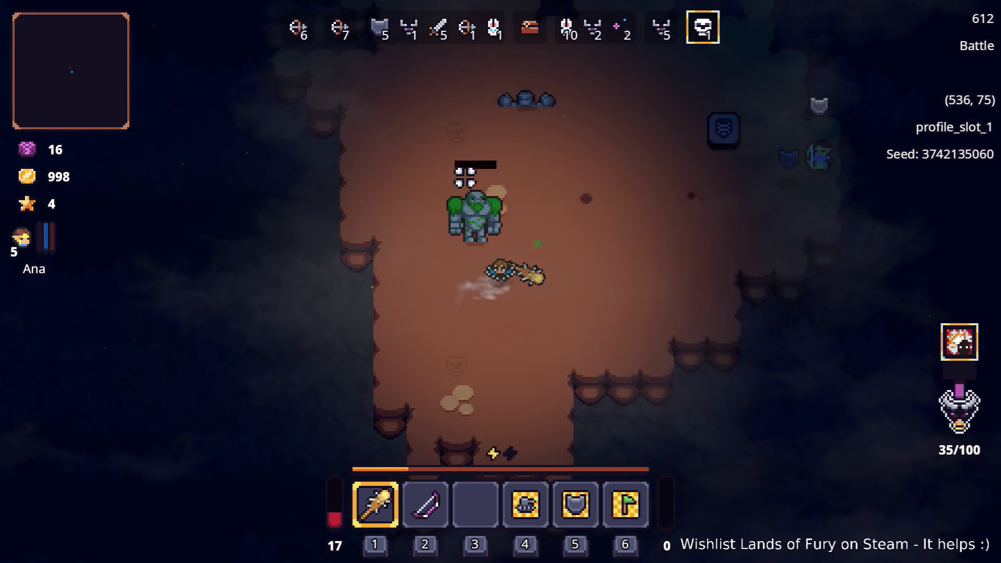
pyautogui.press('w')
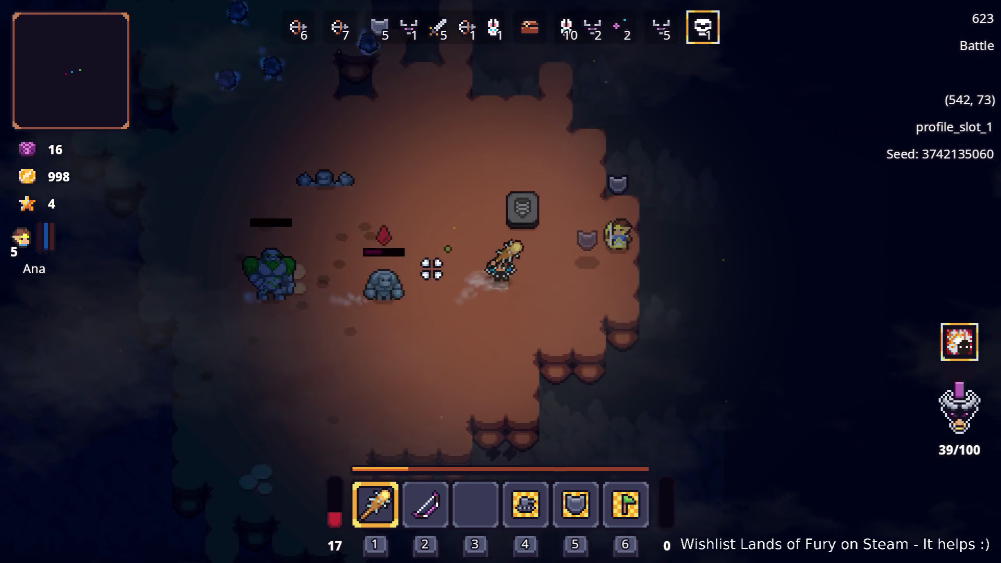
pyautogui.press('a')
pyautogui.press('w')
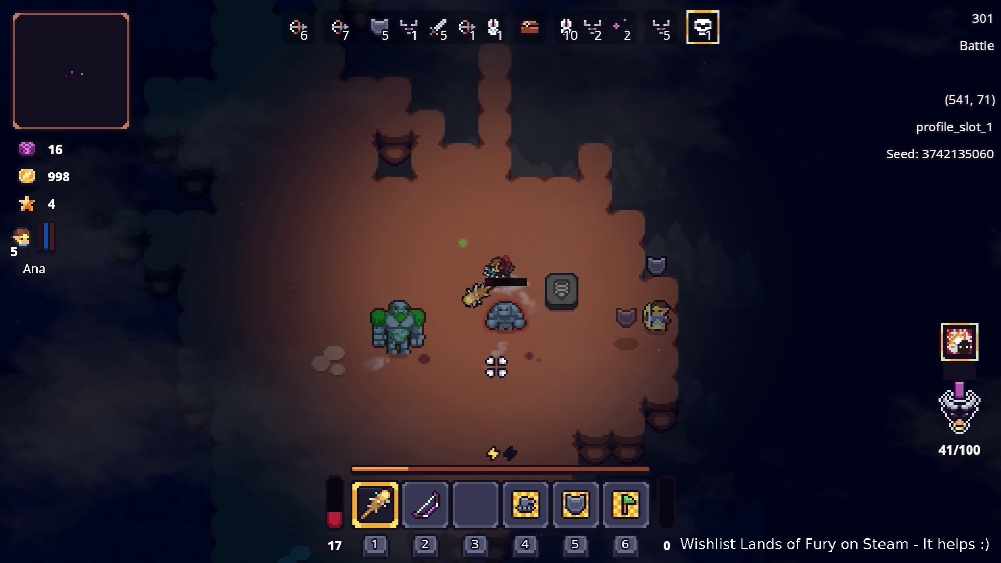
pyautogui.press('a')
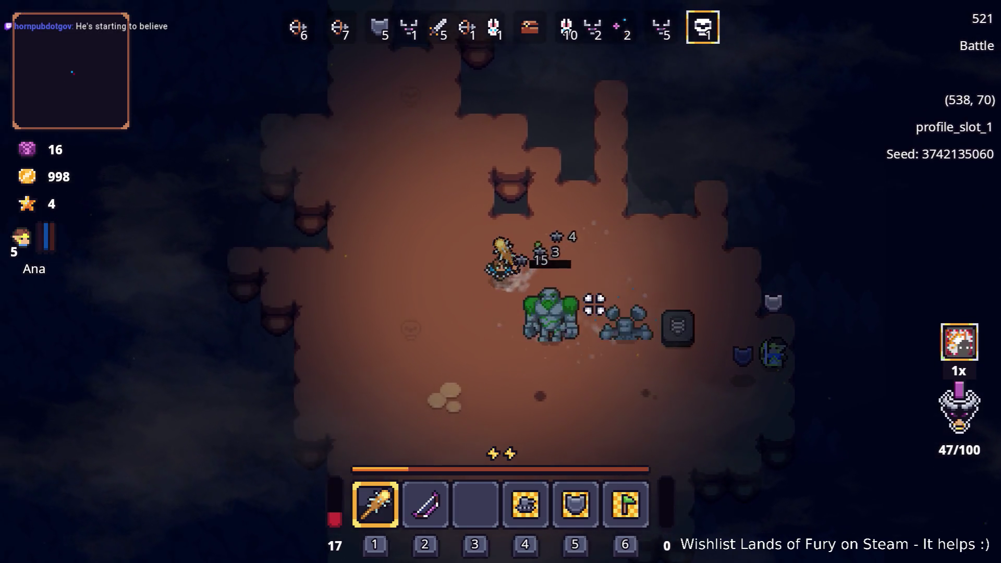
pyautogui.press('s')
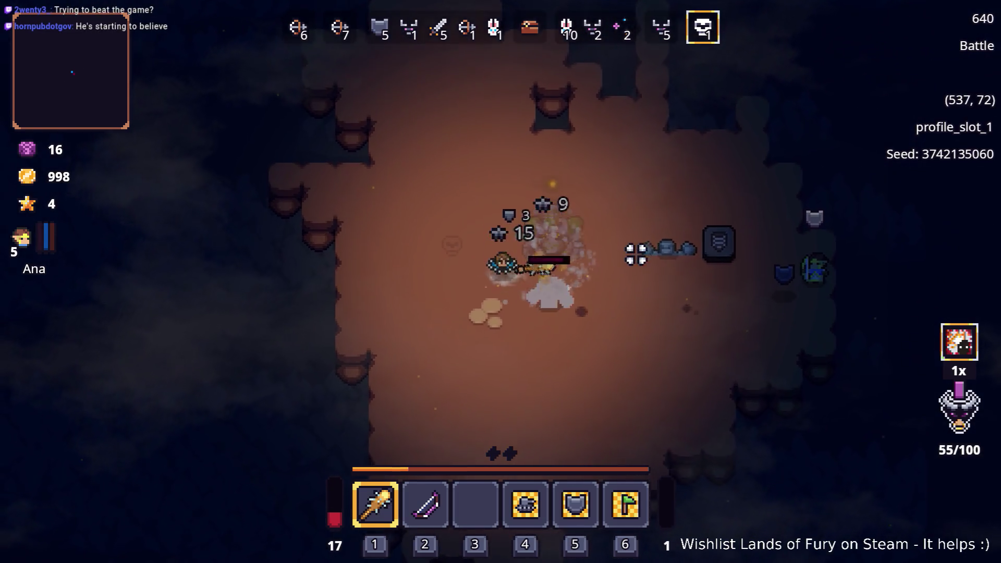
# - Grab the dropped item and circle the last golem until it is finished off
pyautogui.press('w')
pyautogui.press('d')
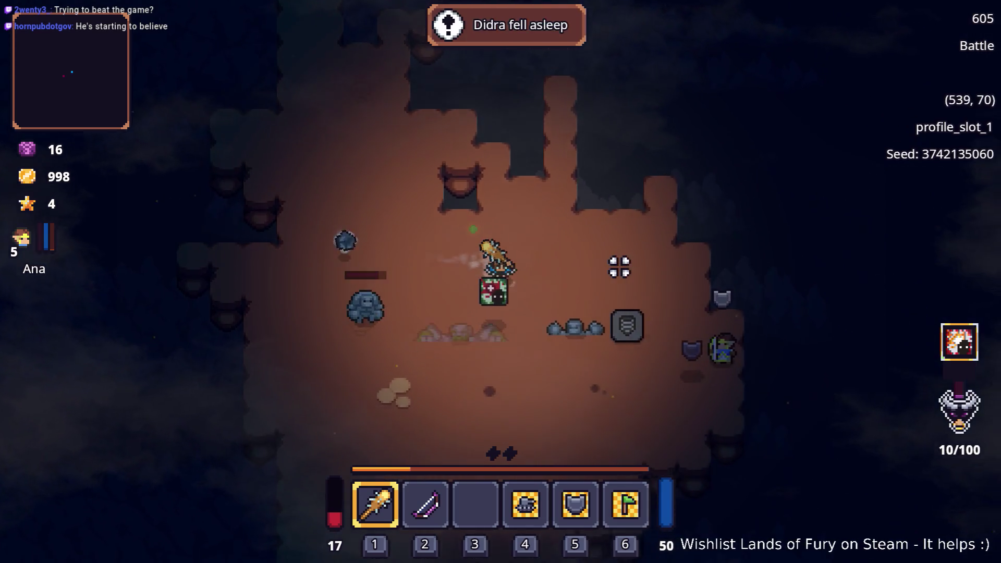
pyautogui.press('s')
pyautogui.press('a')
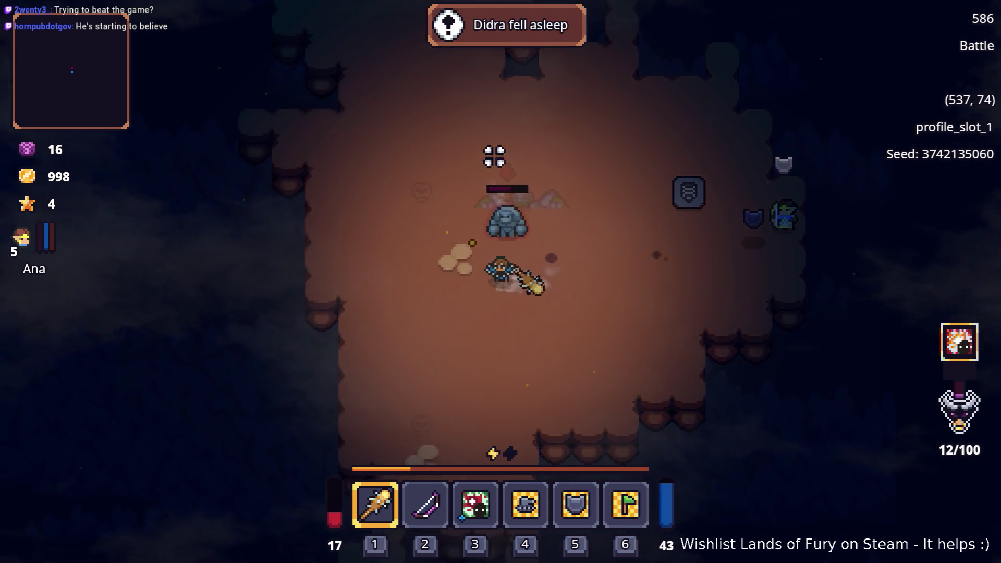
pyautogui.press('w')
pyautogui.press('a')
pyautogui.press('w')
pyautogui.press('d')
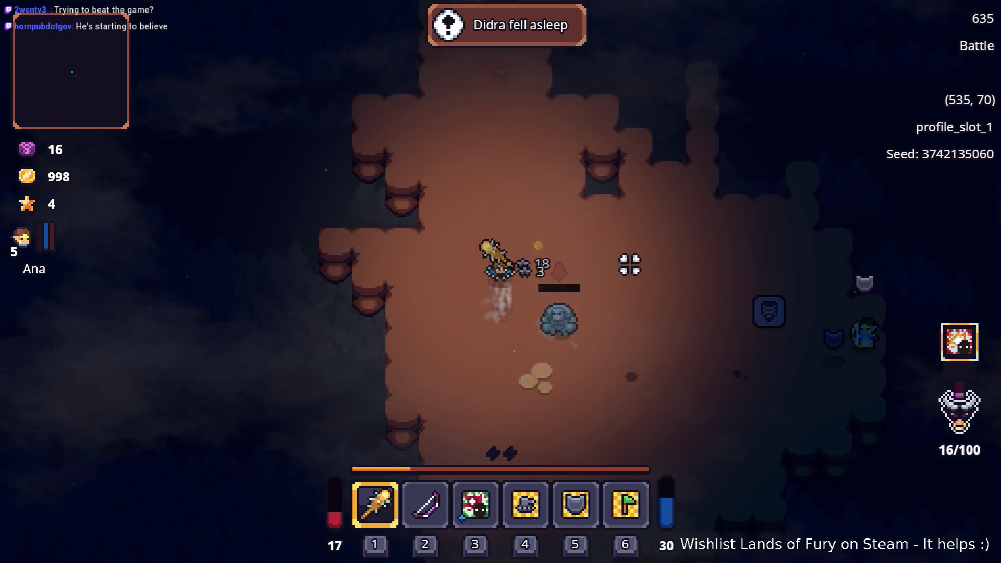
pyautogui.press('d')
pyautogui.press('s')
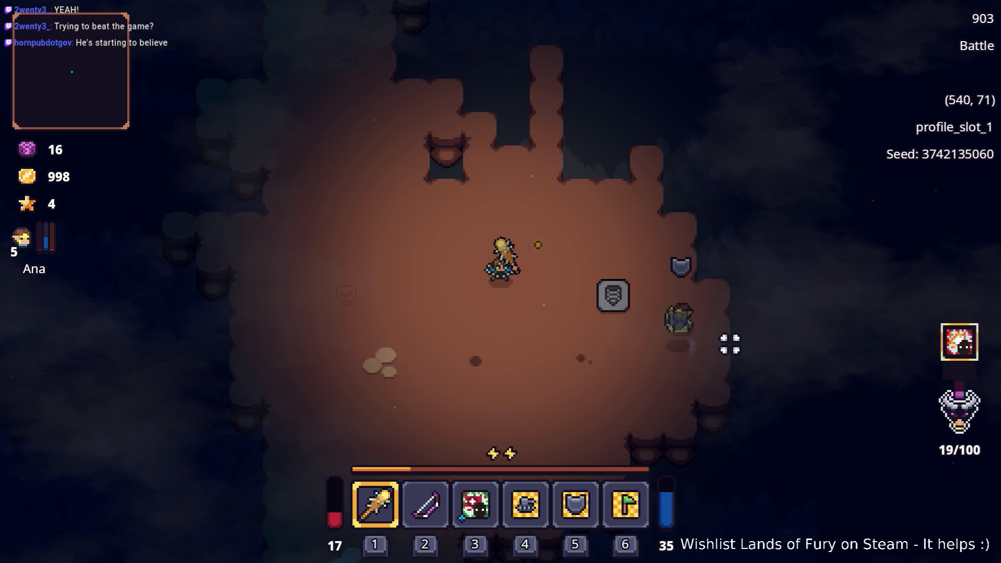
# - Step onto the stone pad and teleport to Elderglade Forest
pyautogui.press('d')
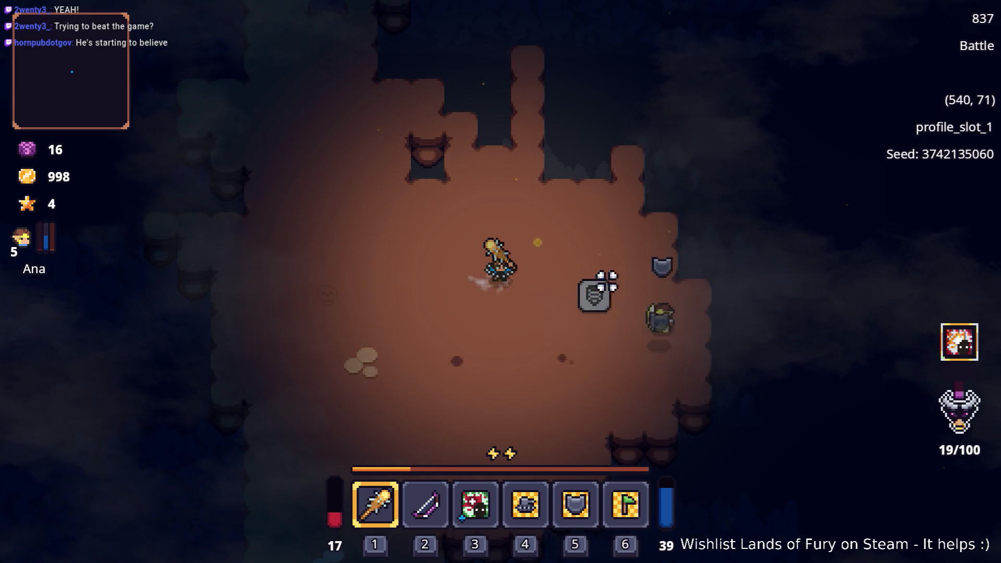
pyautogui.press('d')
pyautogui.press('e')
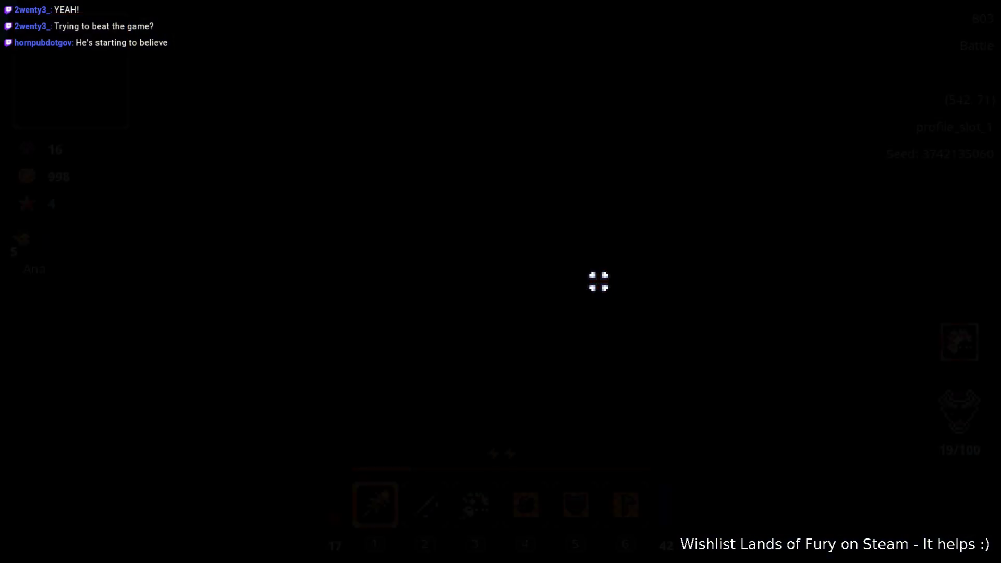
# - Walk up to Snip the goblin merchant and ask what he's selling
pyautogui.press('w')
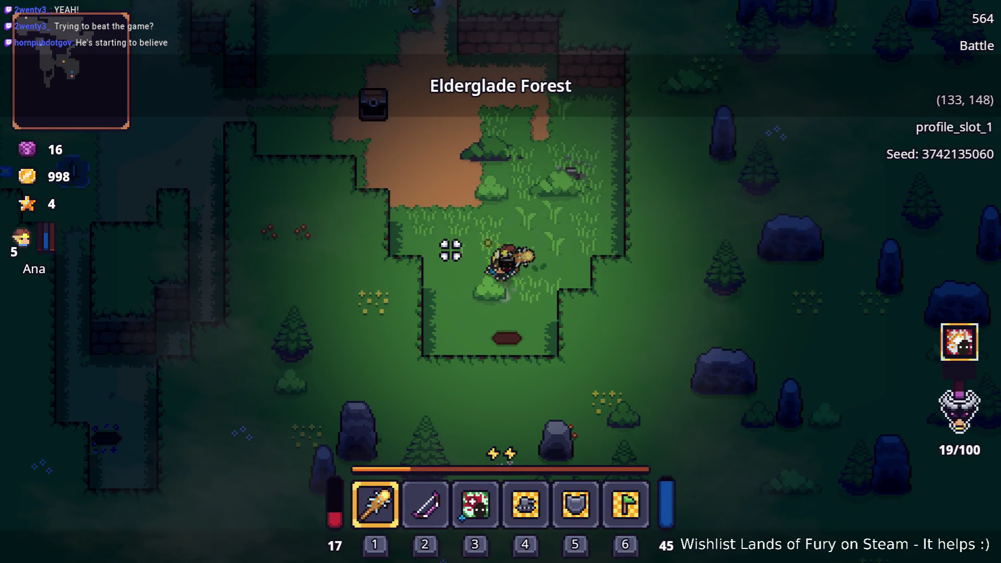
pyautogui.press('a')
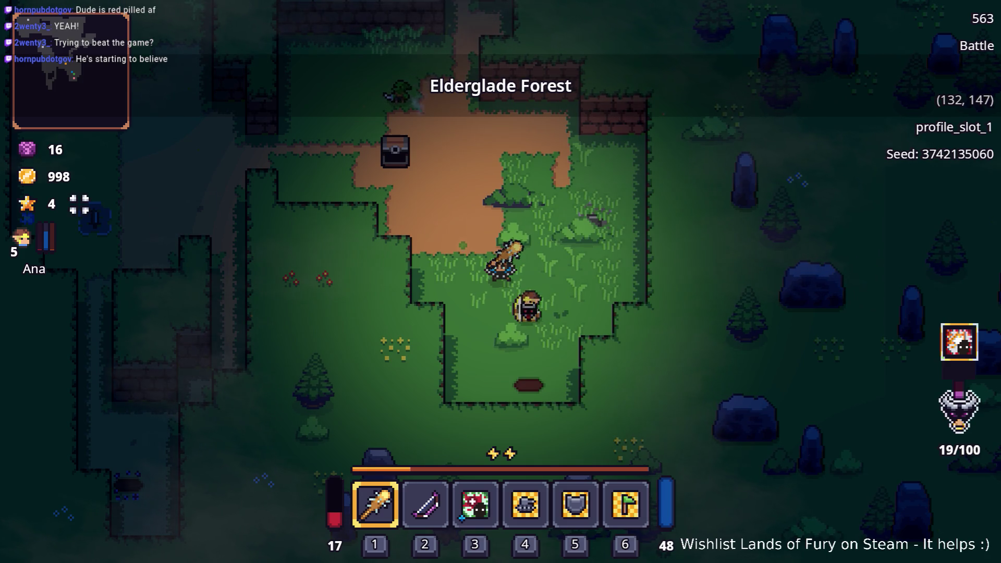
pyautogui.press('w')
pyautogui.press('a')
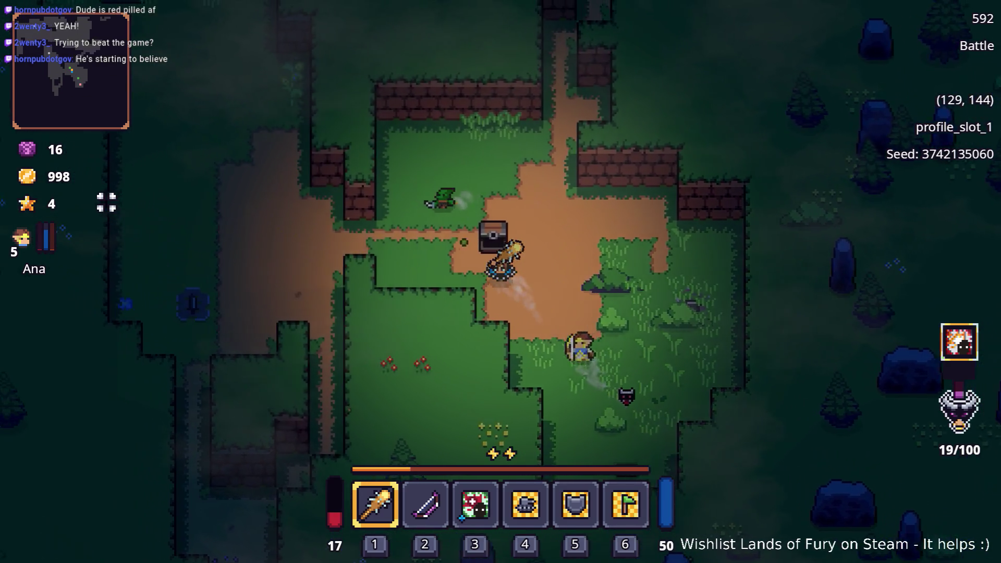
pyautogui.press('e')
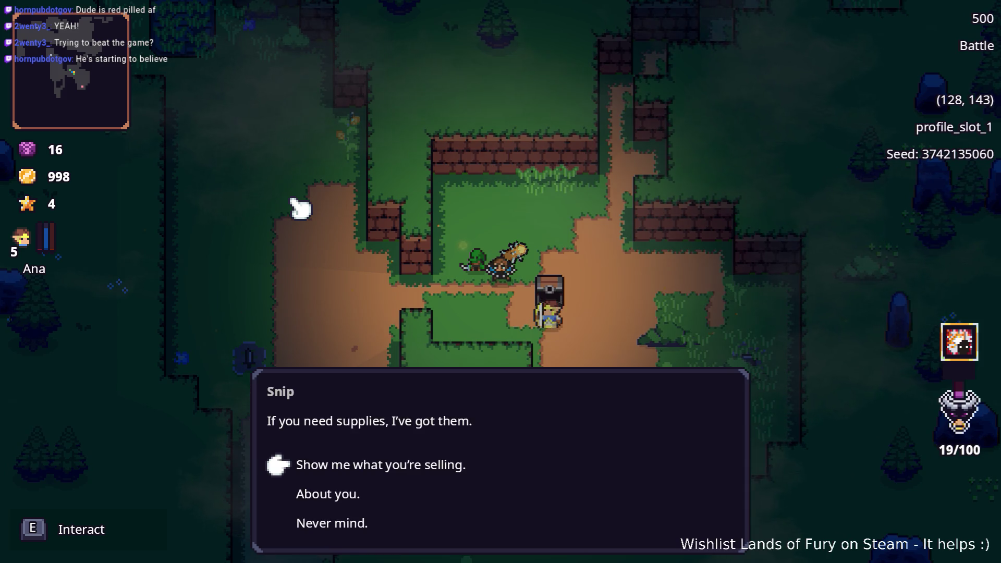
pyautogui.press('e')
# - Look over the Rat Hat, leave without buying, and walk north-west toward the stone slab
pyautogui.moveTo(625, 109)
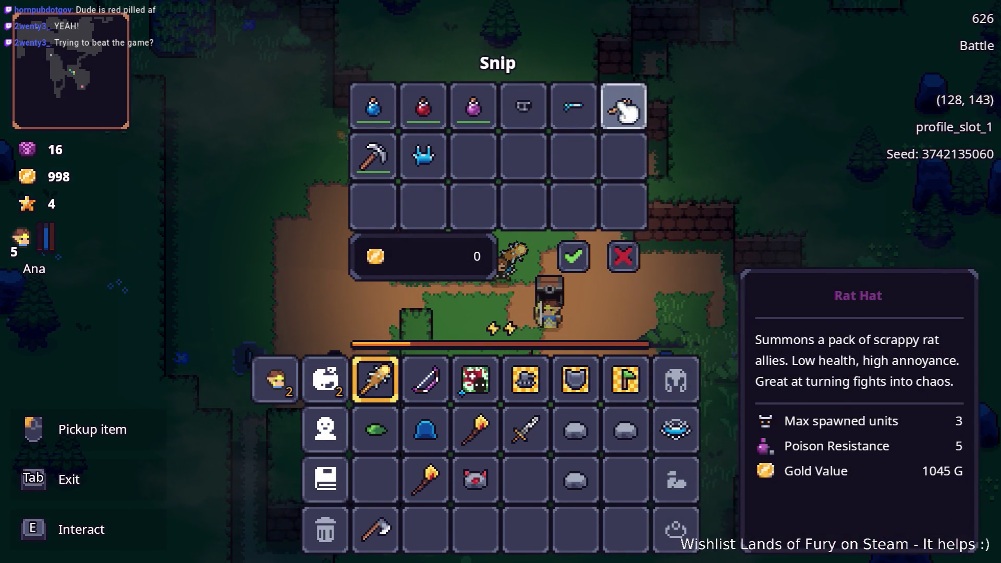
pyautogui.click(639, 261)
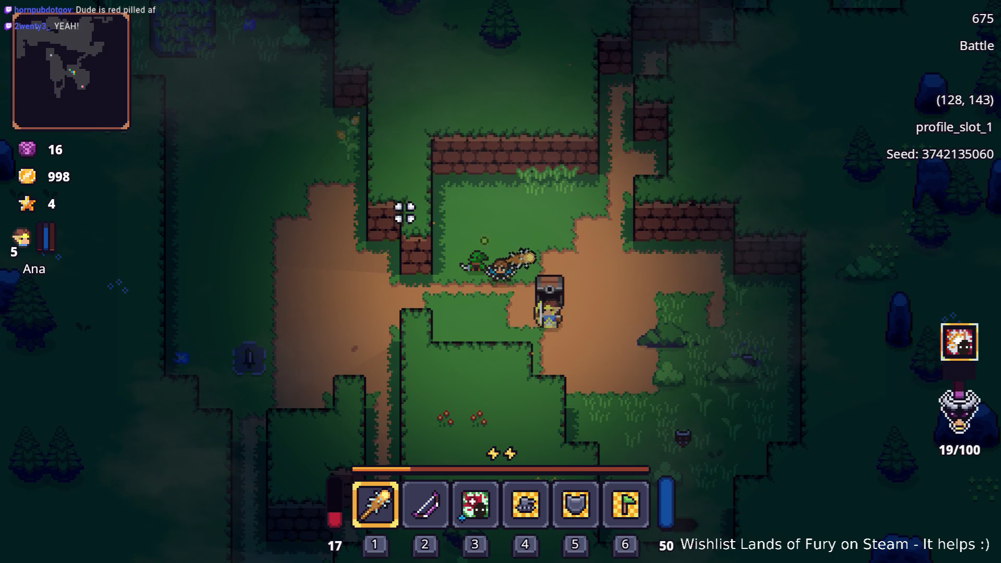
pyautogui.press('a')
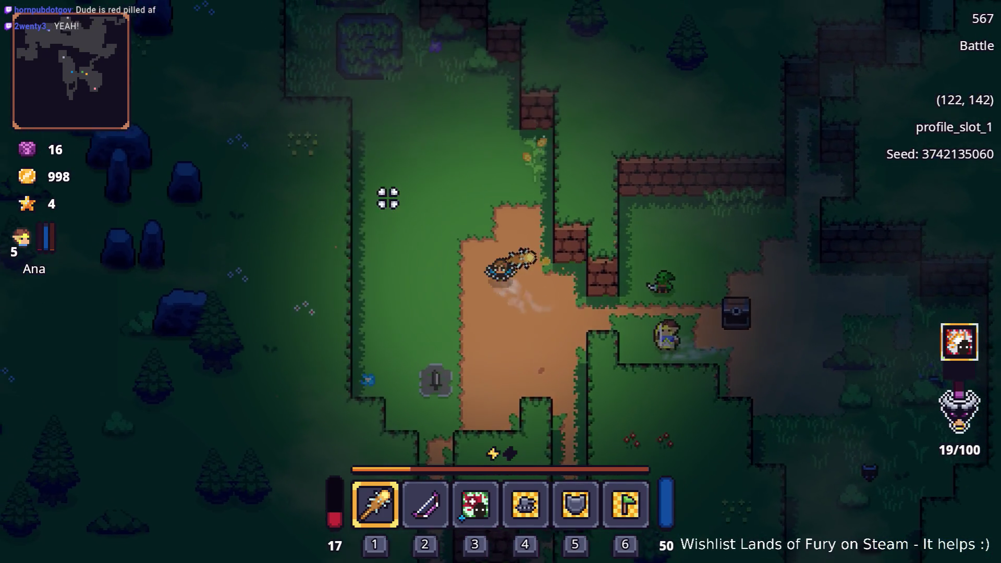
pyautogui.press('w')
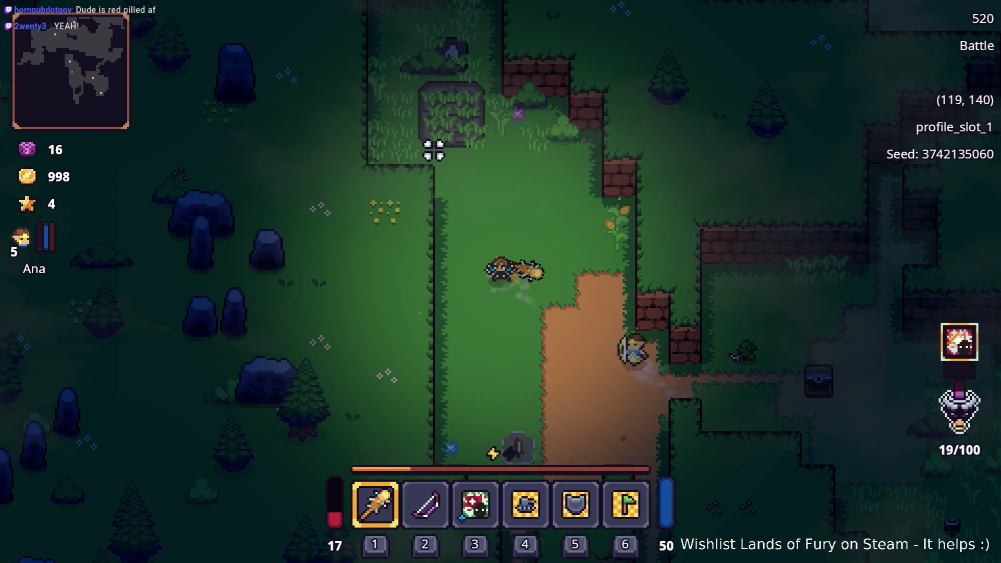
# - Stand on the crafting stone and drop two grey stones there, showing a 215-gold value
pyautogui.press('w')
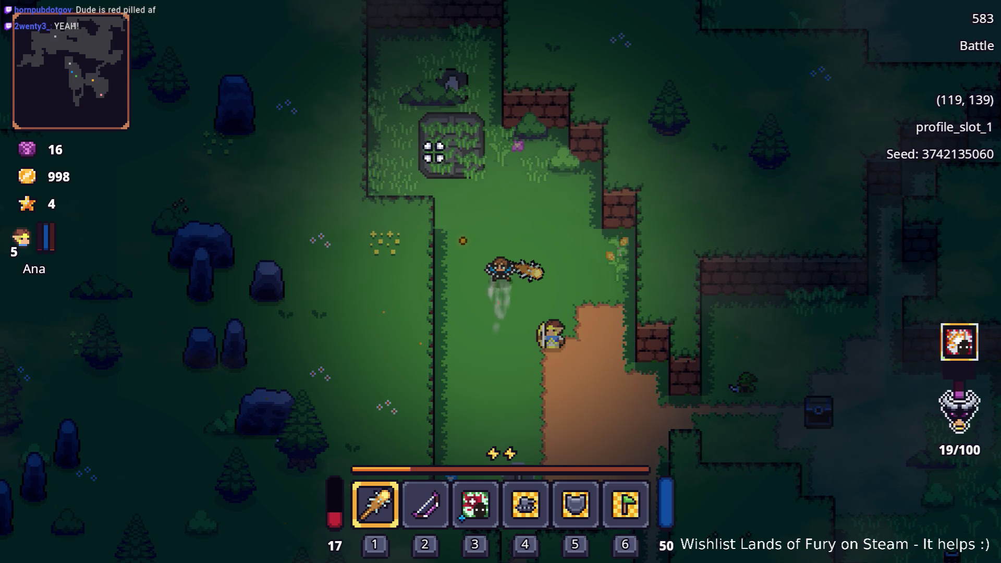
pyautogui.press('w')
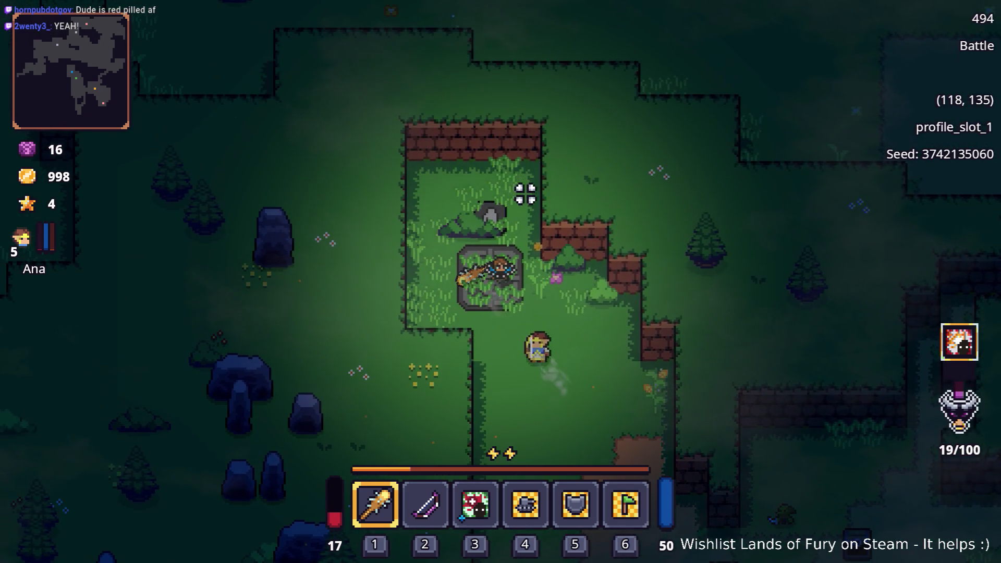
pyautogui.press('i')
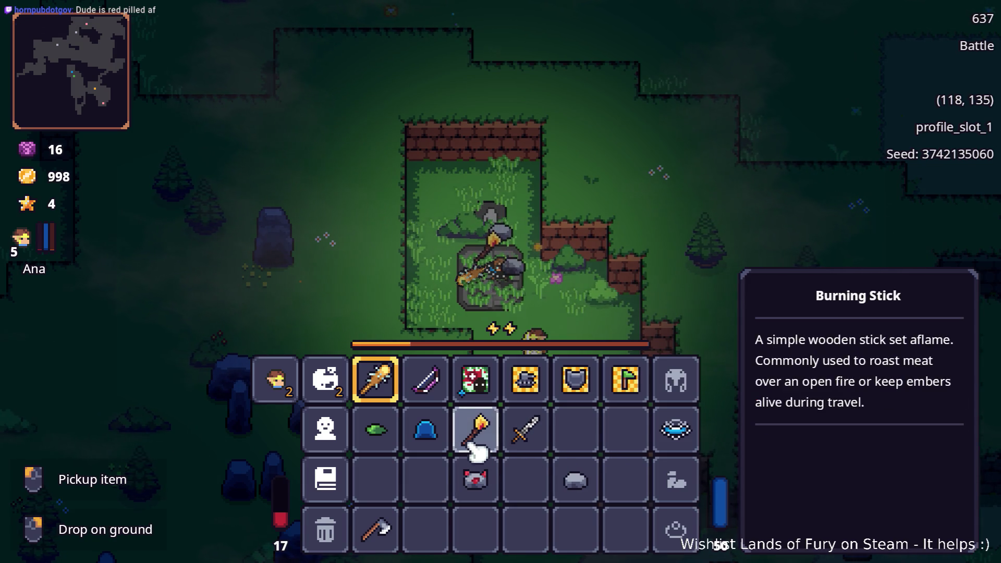
pyautogui.press('i')
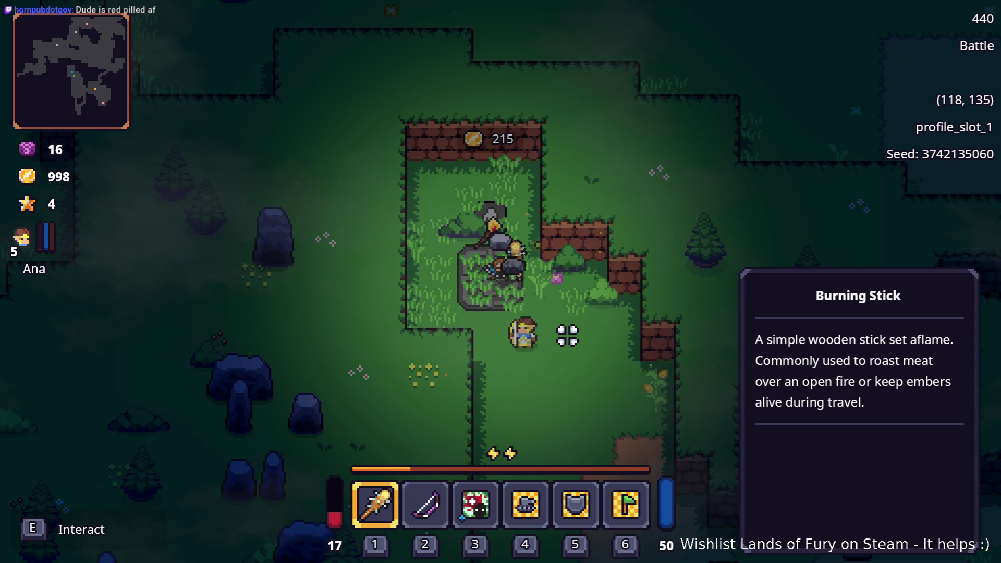
# - Smash the items on the crafting stone to collect 215 gold
pyautogui.click(487, 315)
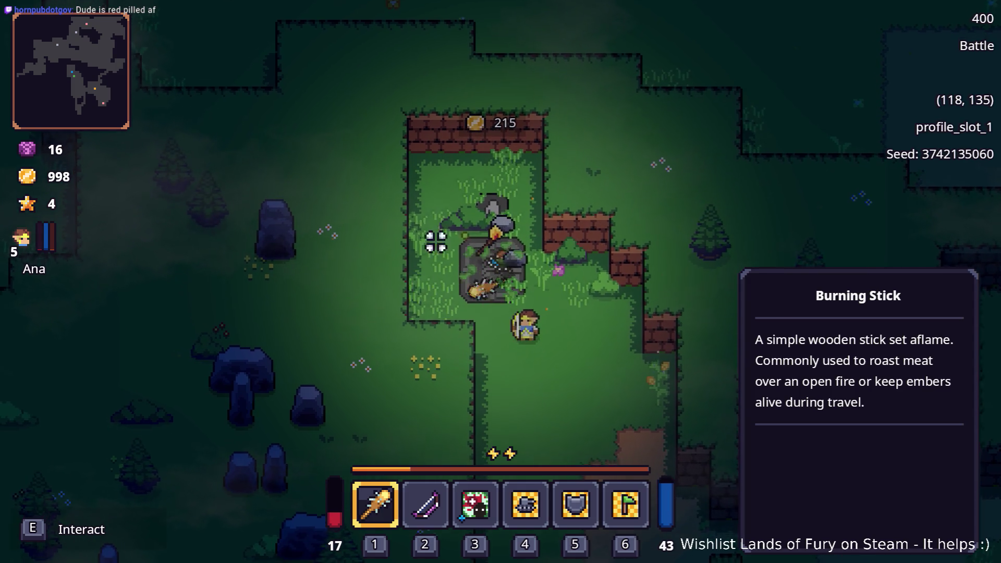
pyautogui.click(445, 204)
pyautogui.click(558, 324)
pyautogui.press('w')
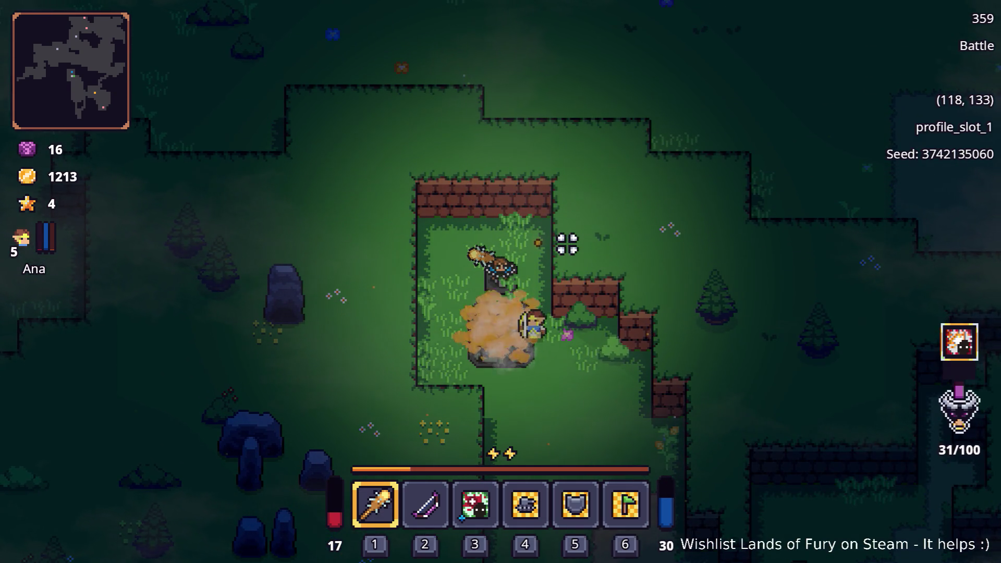
# - Return to Snip and buy the Rat Hat for 1045 gold, leaving 168 gold
pyautogui.press('s')
pyautogui.press('d')
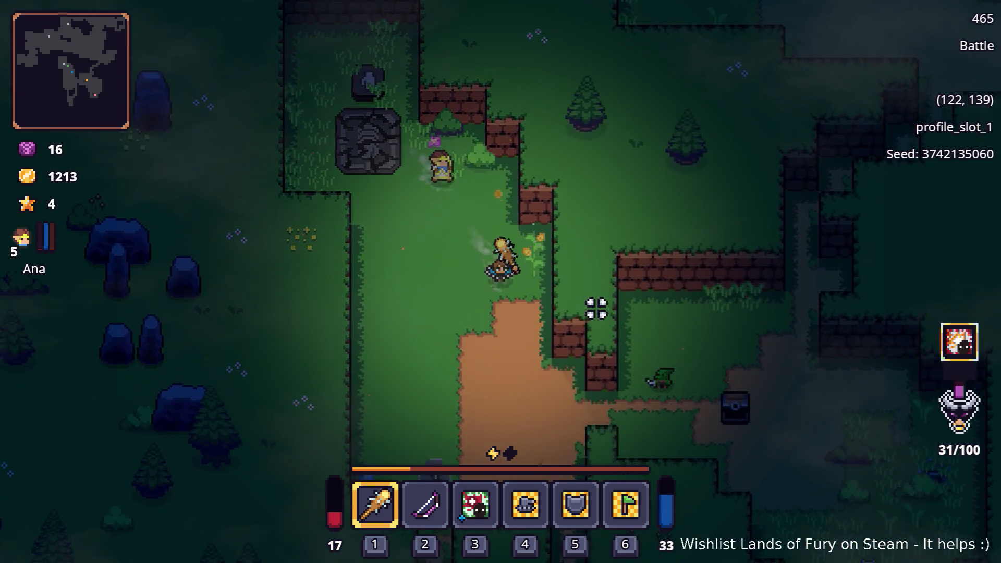
pyautogui.press('d')
pyautogui.press('s')
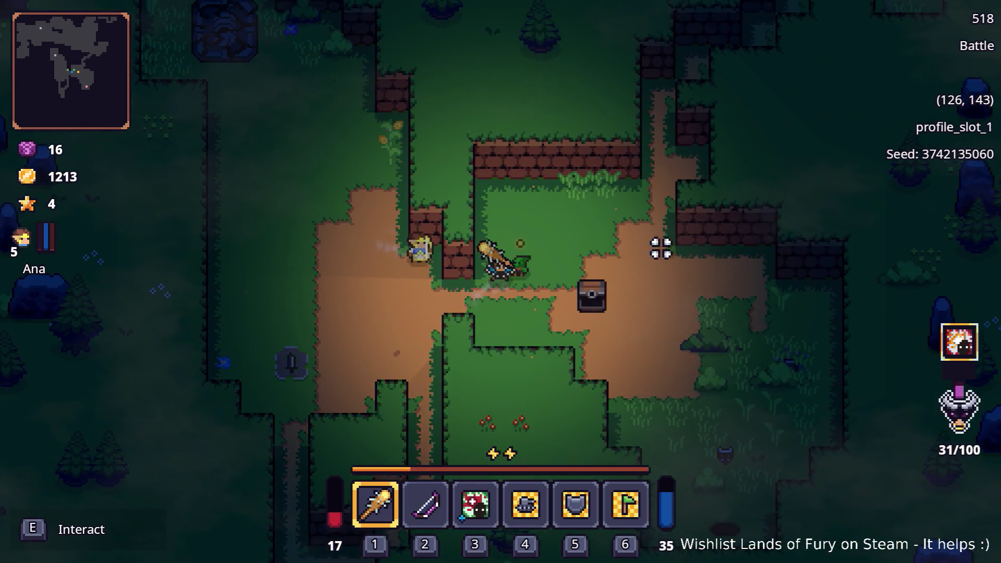
pyautogui.press('e')
pyautogui.press('e')
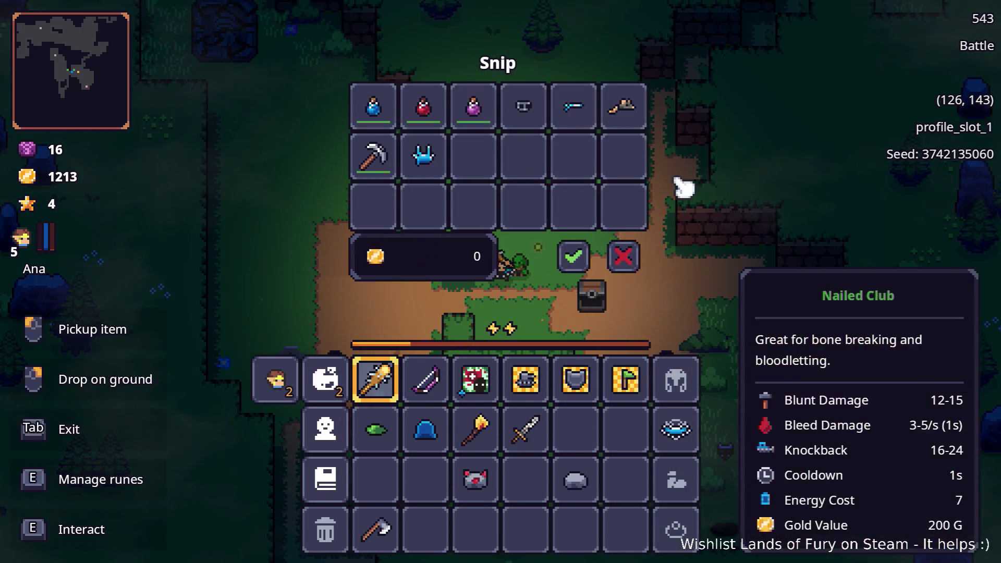
pyautogui.click(581, 261)
# - Walk east past the chest, then north around and through the pond
pyautogui.press('d')
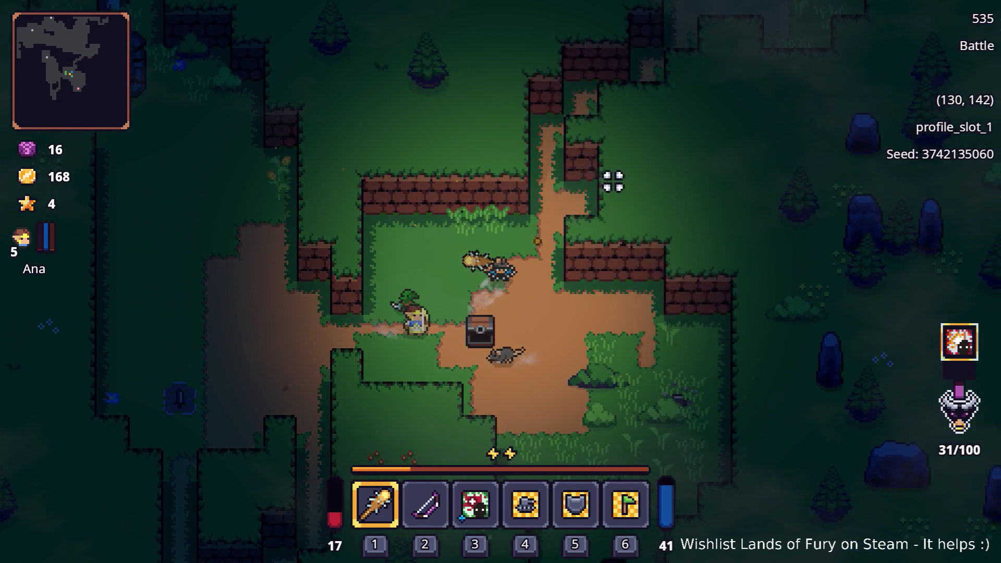
pyautogui.press('d')
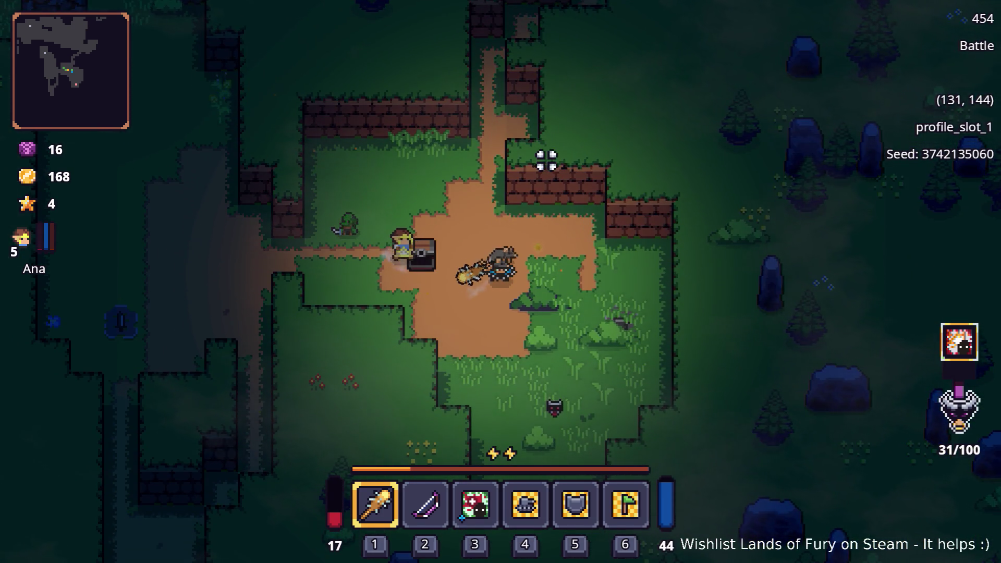
pyautogui.press('w')
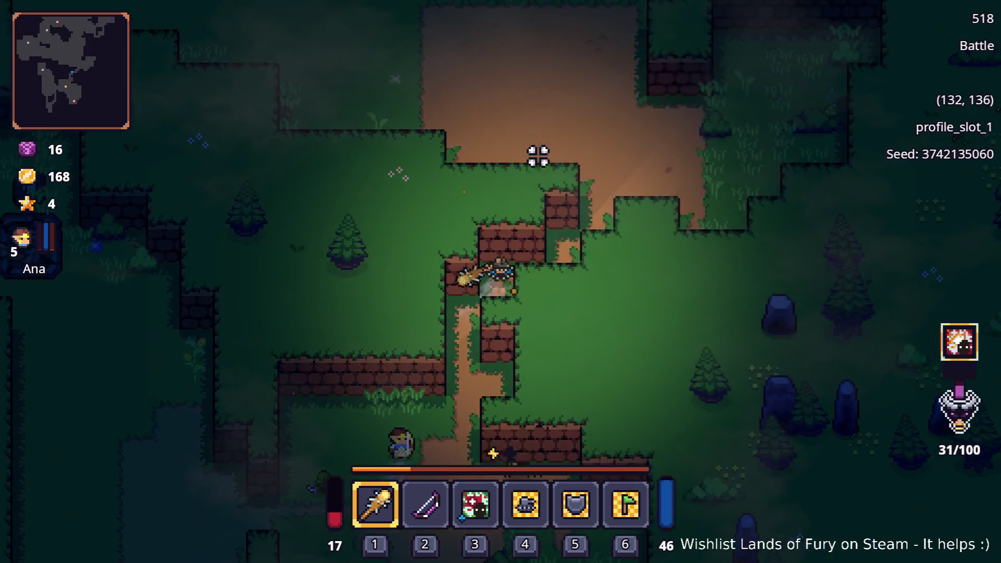
pyautogui.press('d')
pyautogui.press('w')
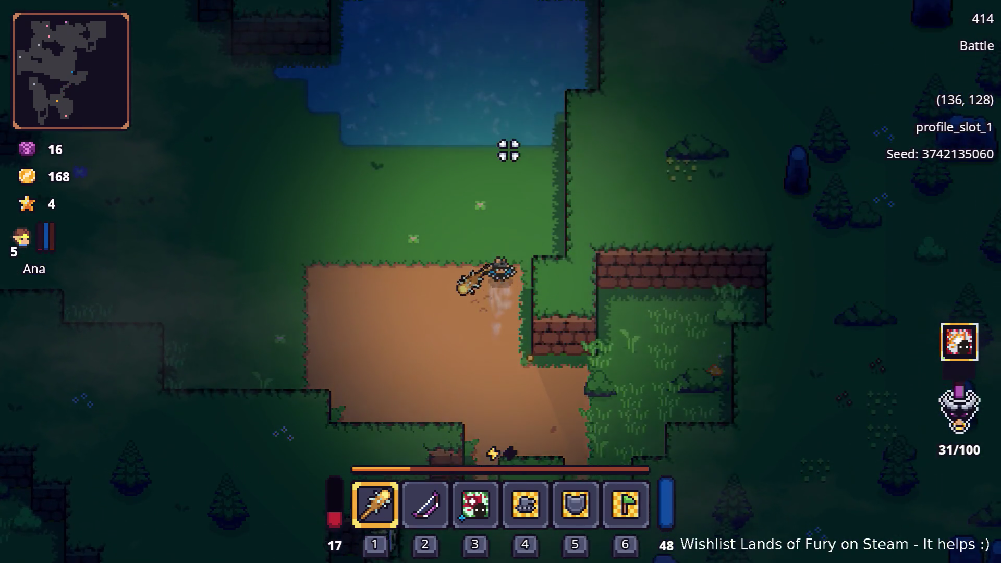
pyautogui.press('a')
pyautogui.press('w')
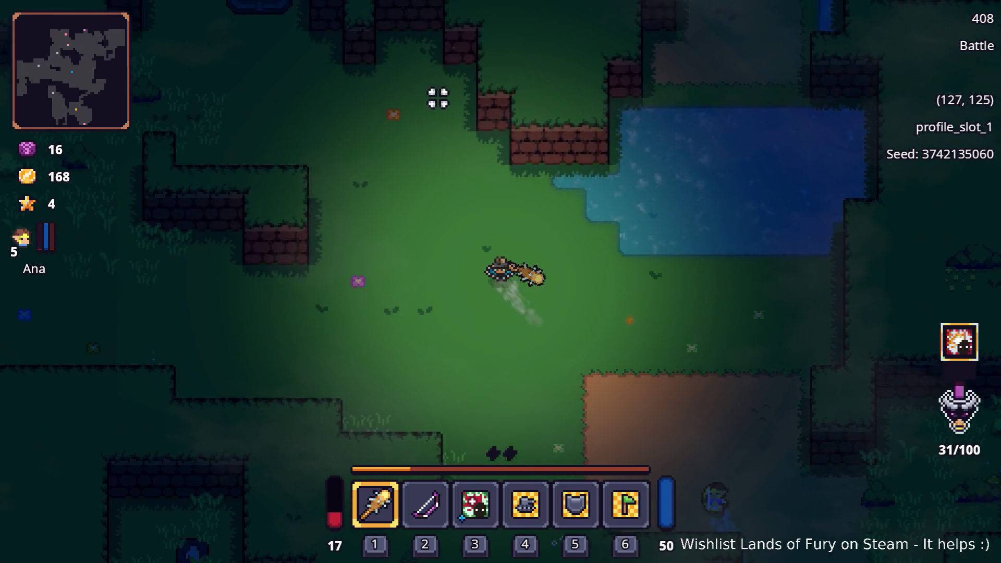
pyautogui.press('d')
pyautogui.press('w')
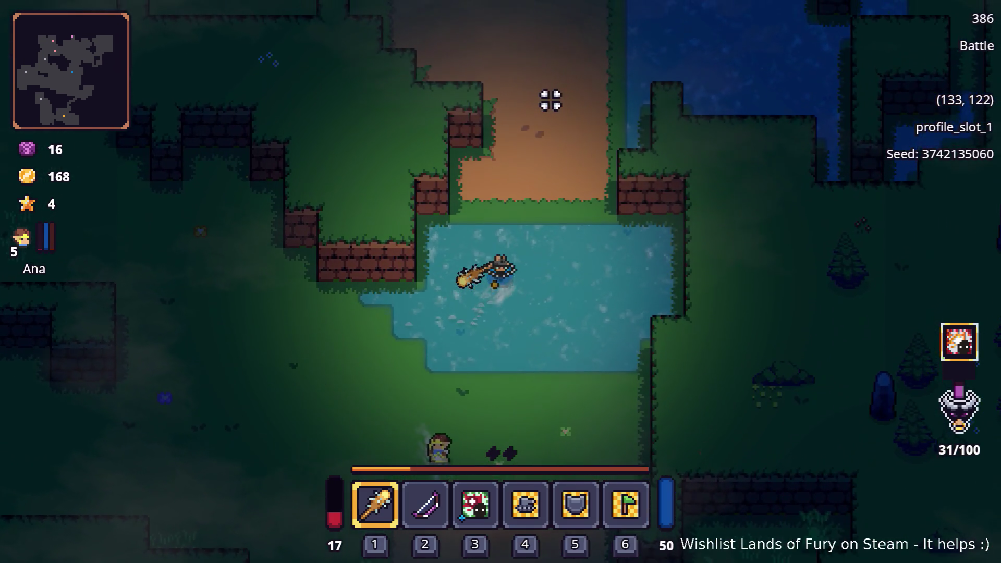
# - Cross the dirt clearing to the purple pillar and travel through its portal
pyautogui.press('w')
pyautogui.press('d')
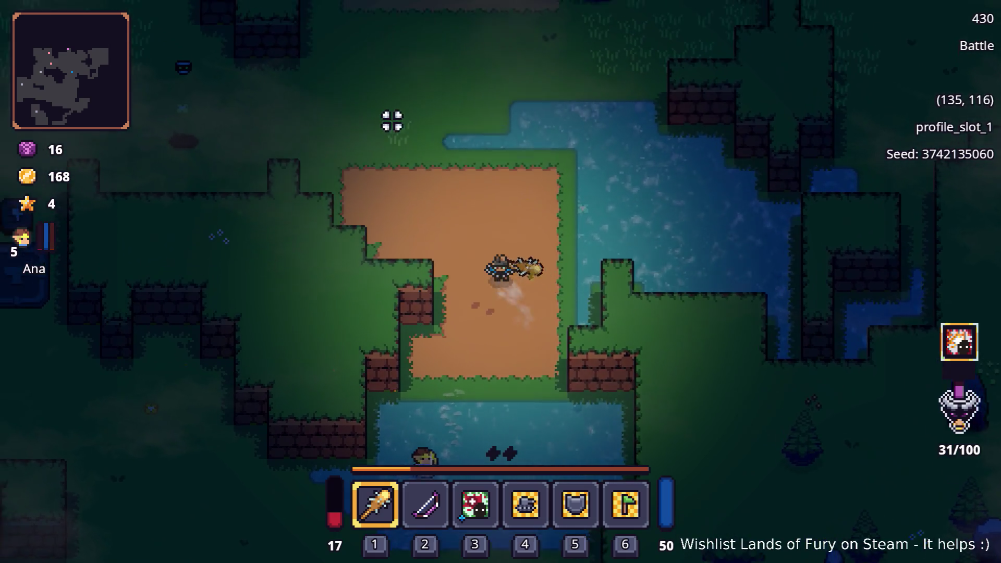
pyautogui.press('w')
pyautogui.press('a')
pyautogui.press('d')
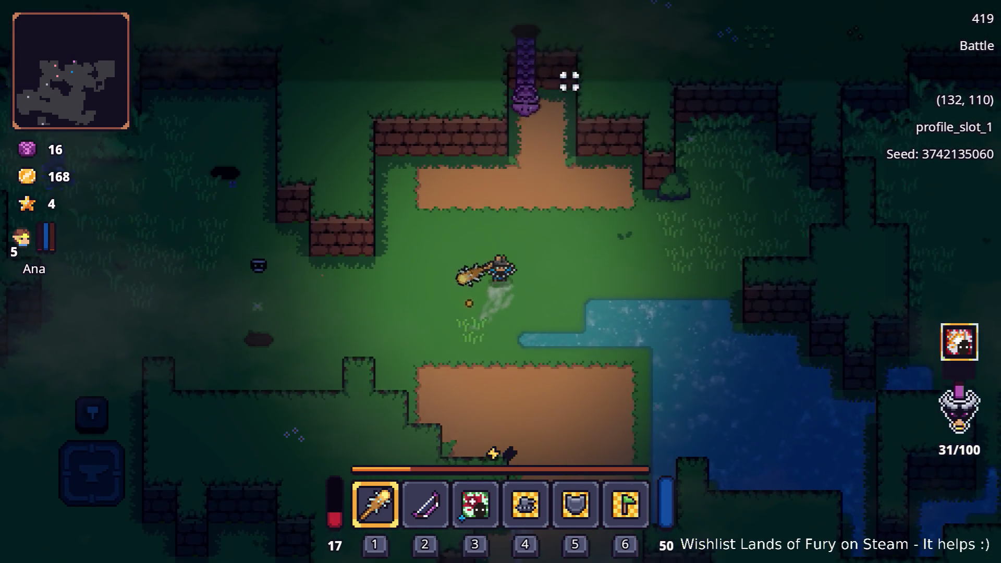
pyautogui.press('w')
pyautogui.press('d')
pyautogui.press('w')
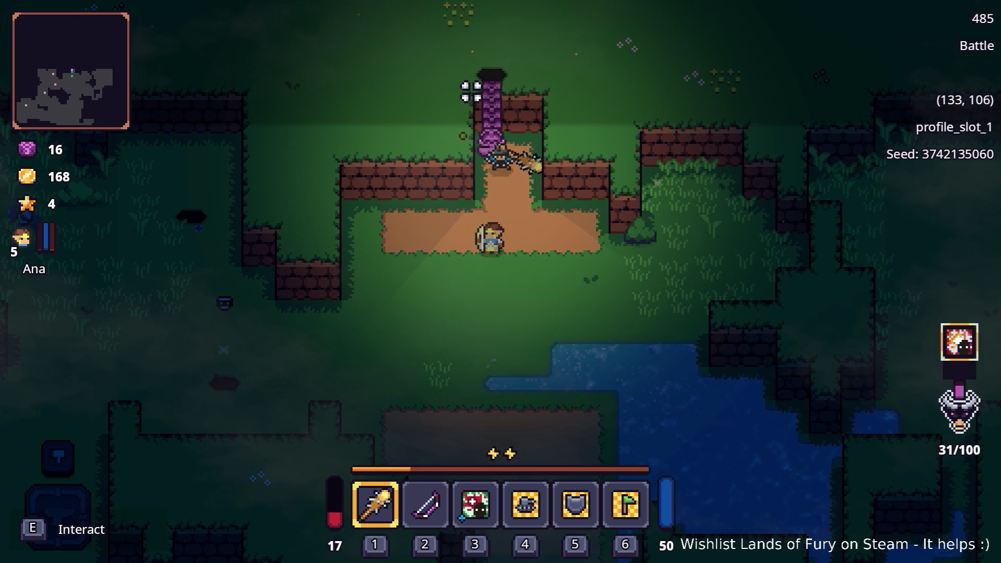
pyautogui.press('e')
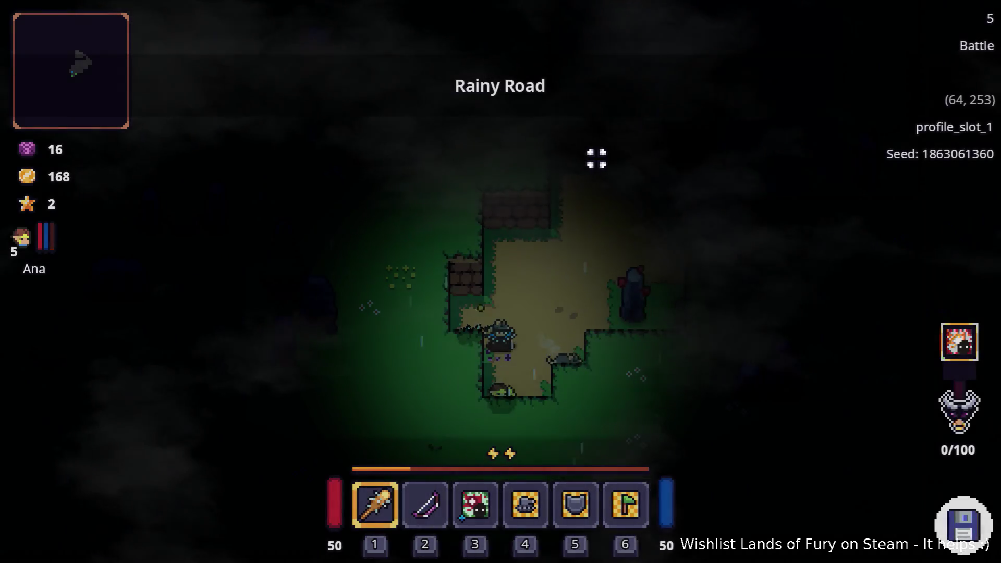
# - Advance along Rainy Road, attacking the enemy by the ore and the one up the path
pyautogui.press('d')
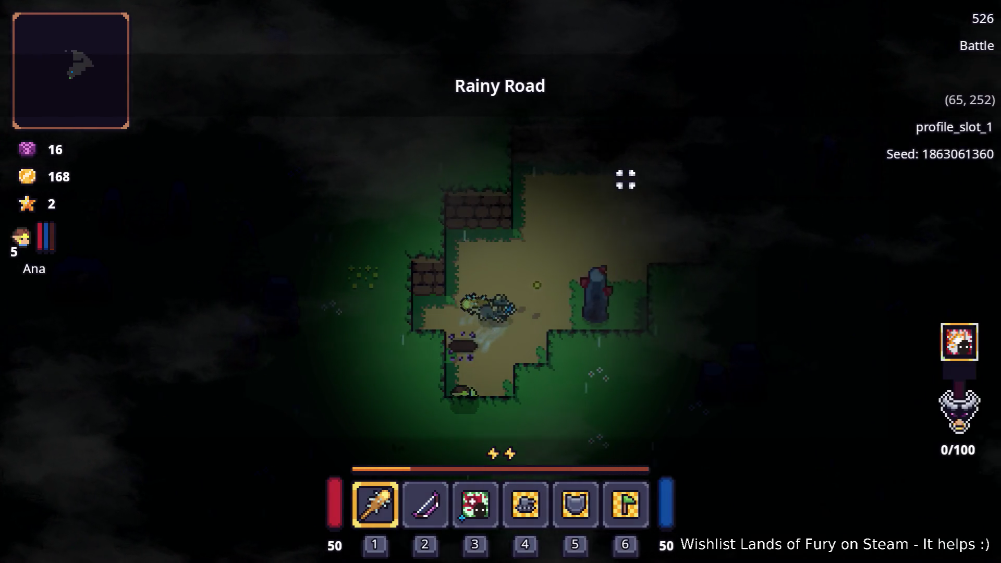
pyautogui.press('d')
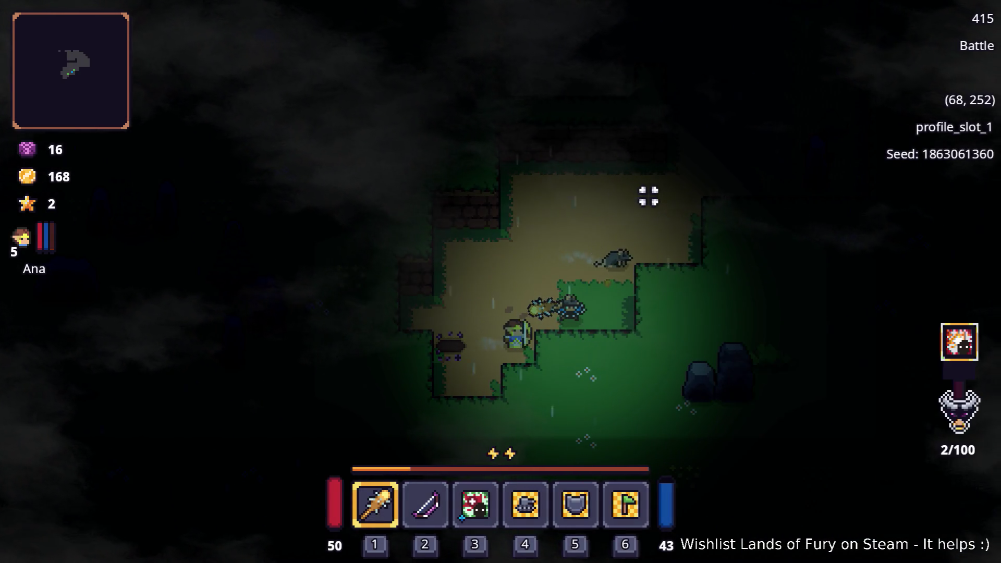
pyautogui.press('w')
pyautogui.press('d')
pyautogui.press('w')
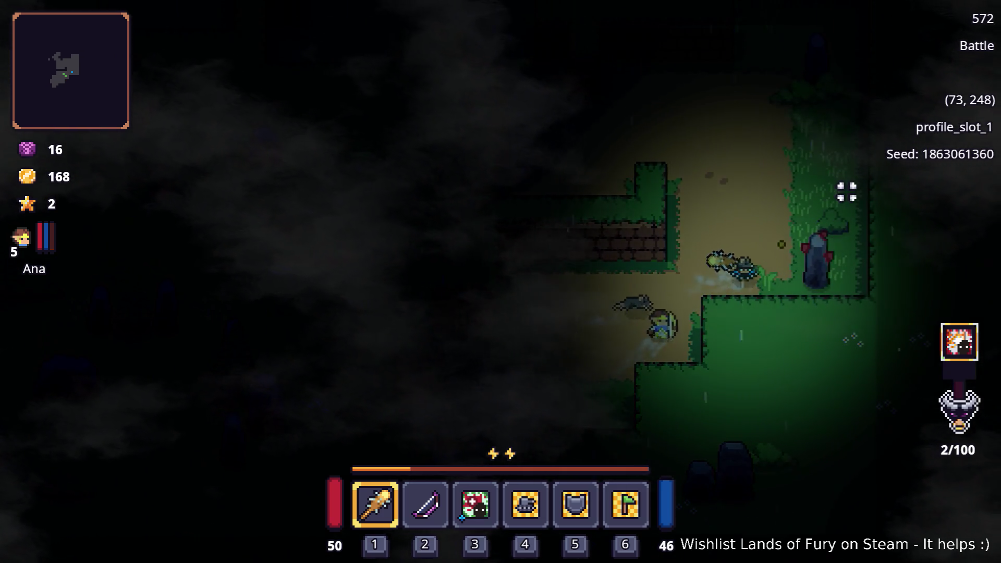
pyautogui.click(846, 208)
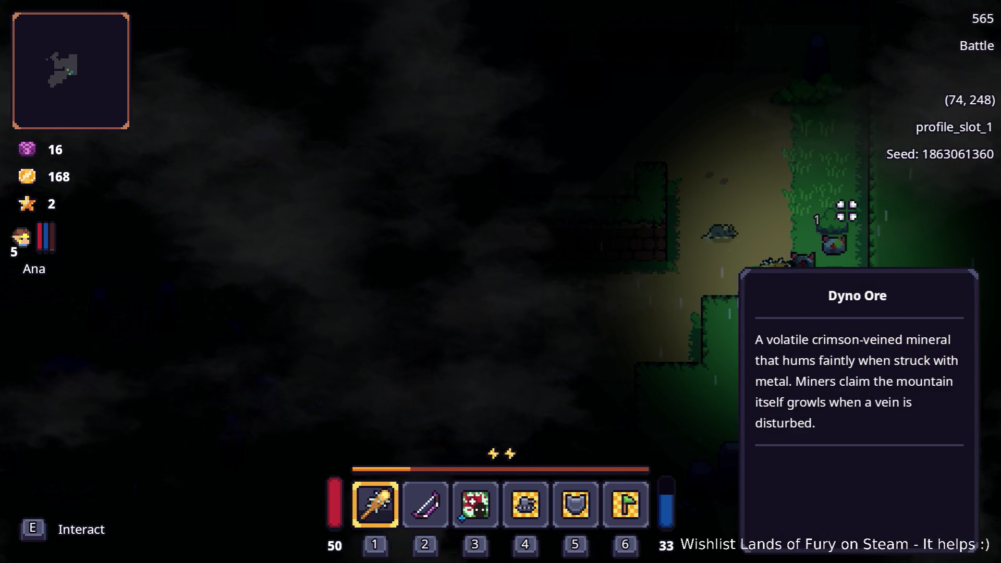
pyautogui.press('w')
pyautogui.press('d')
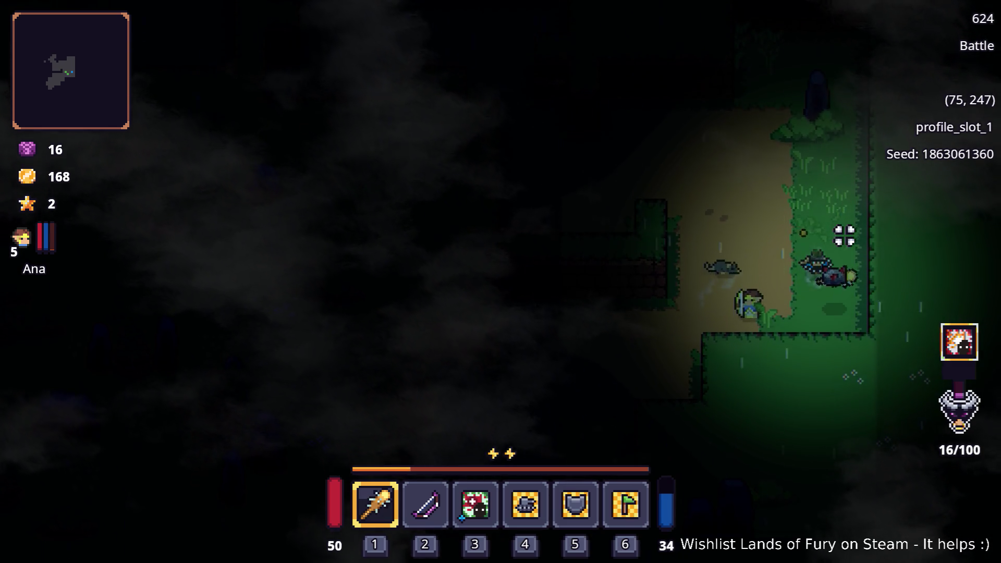
pyautogui.press('w')
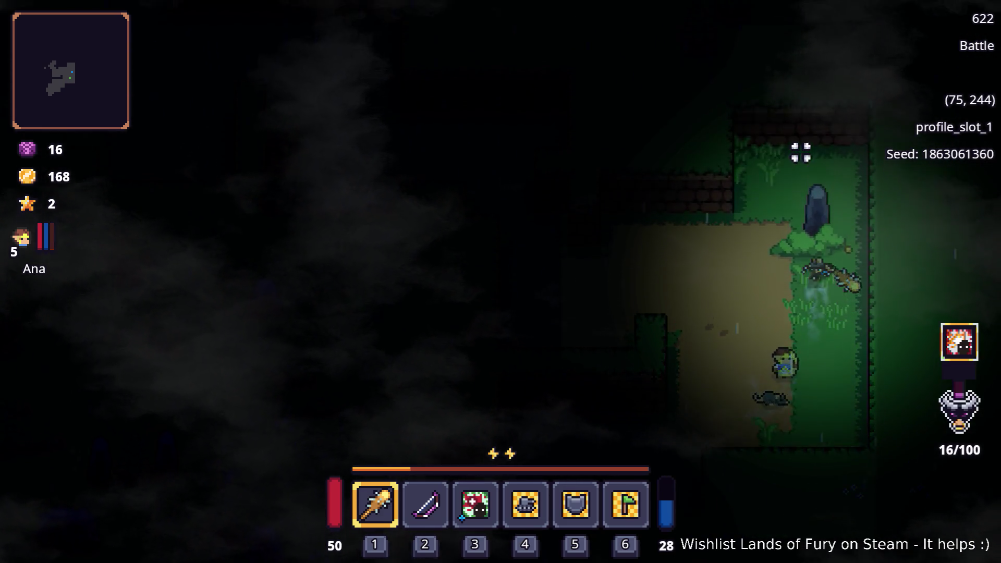
pyautogui.click(798, 154)
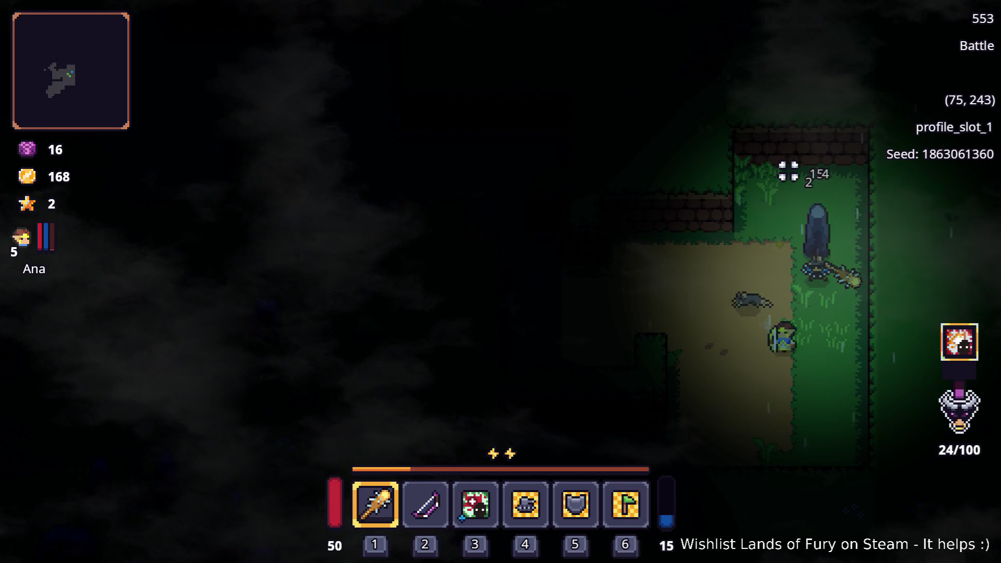
pyautogui.click(789, 171)
# - Head west into the clearing until the 'Sinister entities incoming!' banner appears
pyautogui.press('w')
pyautogui.press('a')
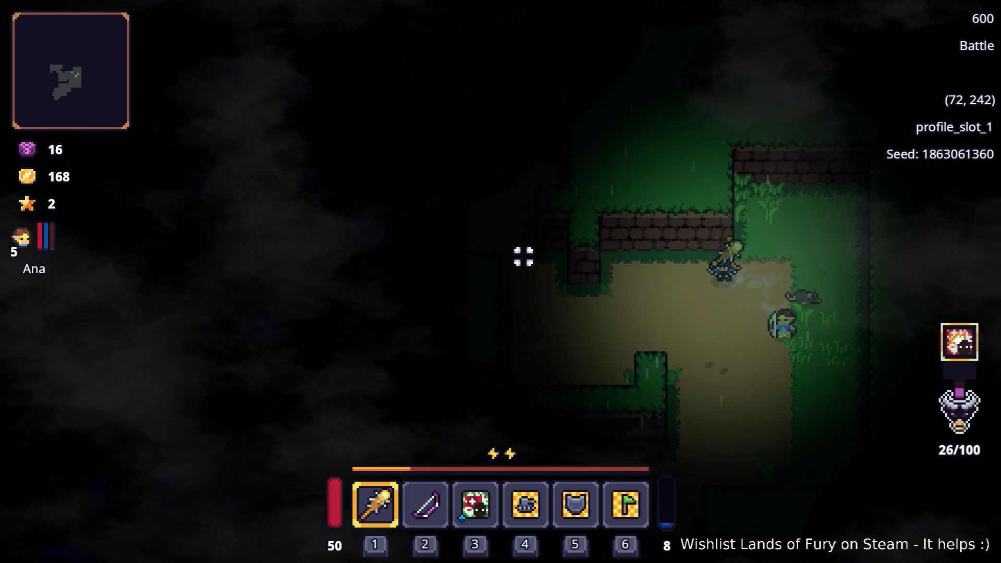
pyautogui.press('a')
pyautogui.press('s')
pyautogui.press('a')
pyautogui.press('w')
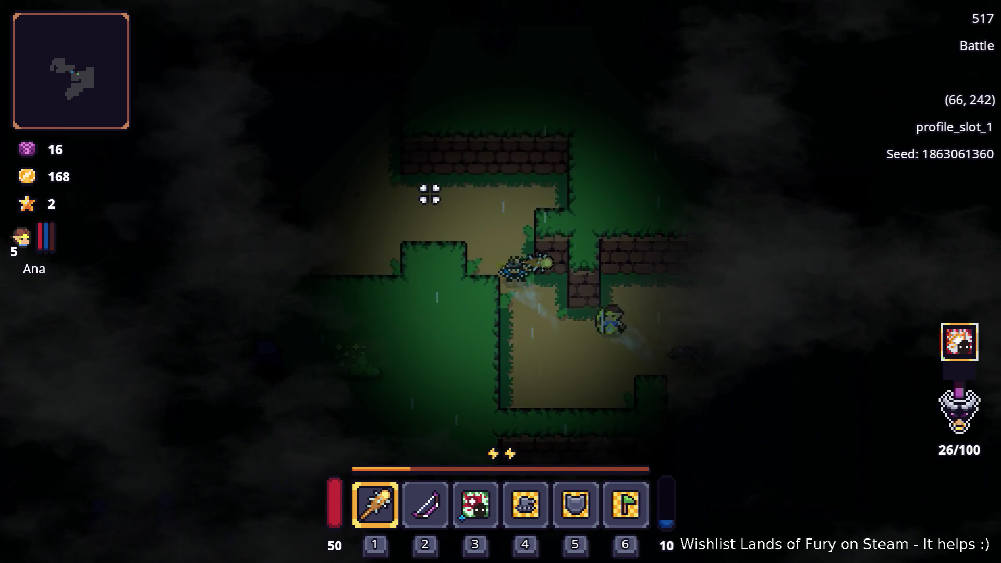
pyautogui.press('a')
pyautogui.press('w')
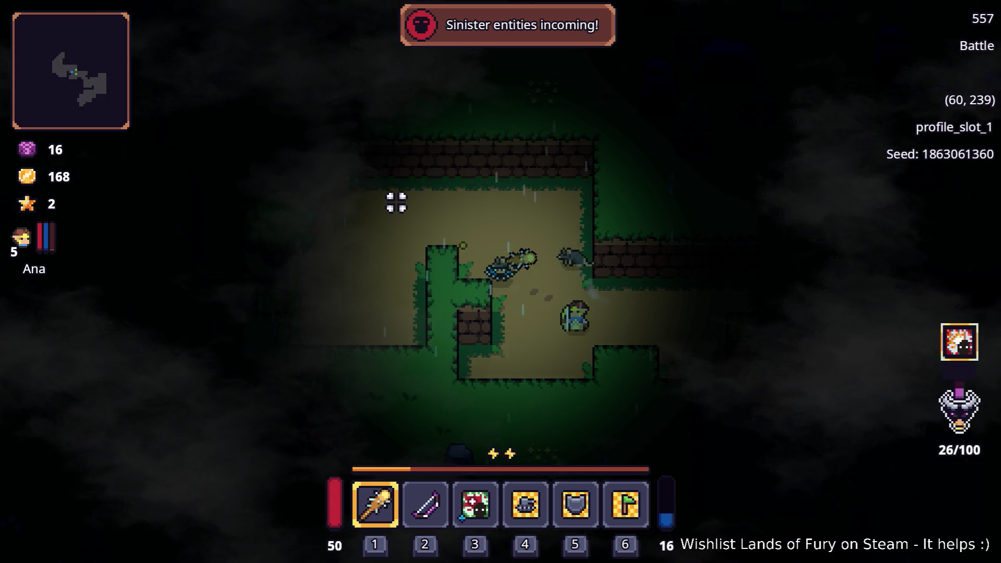
# - Close in on the sinister entities and strike them repeatedly
pyautogui.press('a')
pyautogui.press('w')
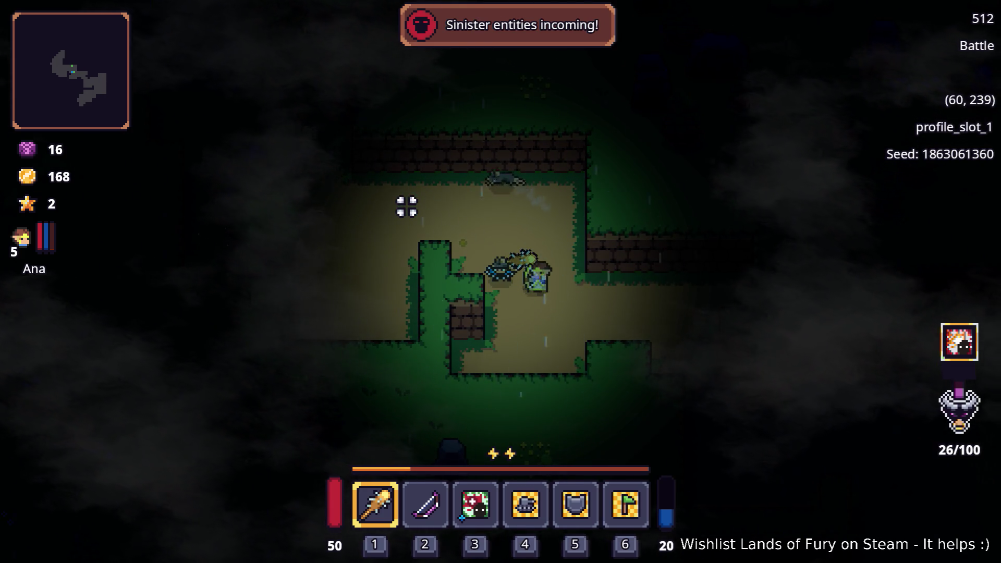
pyautogui.press('d')
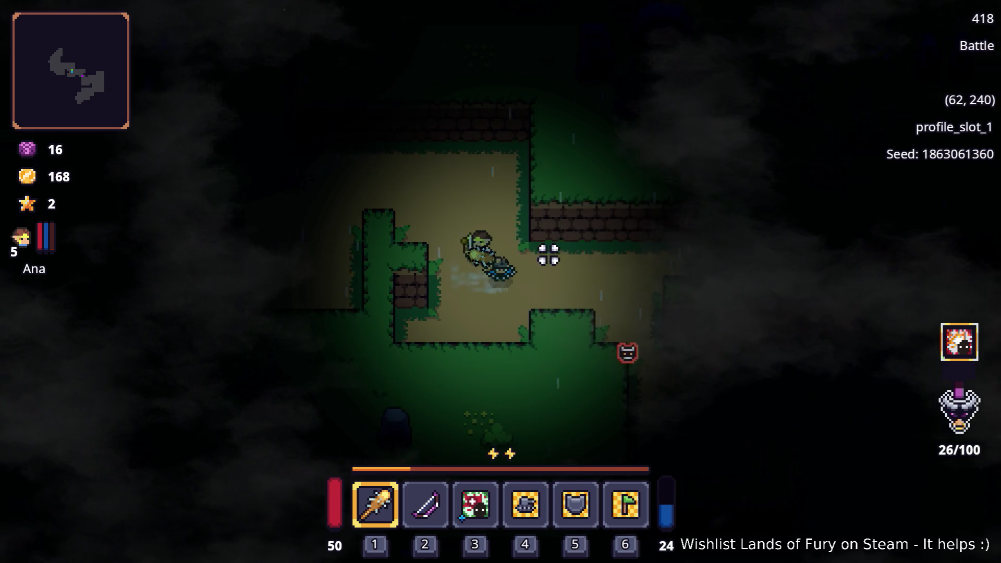
pyautogui.click(482, 324)
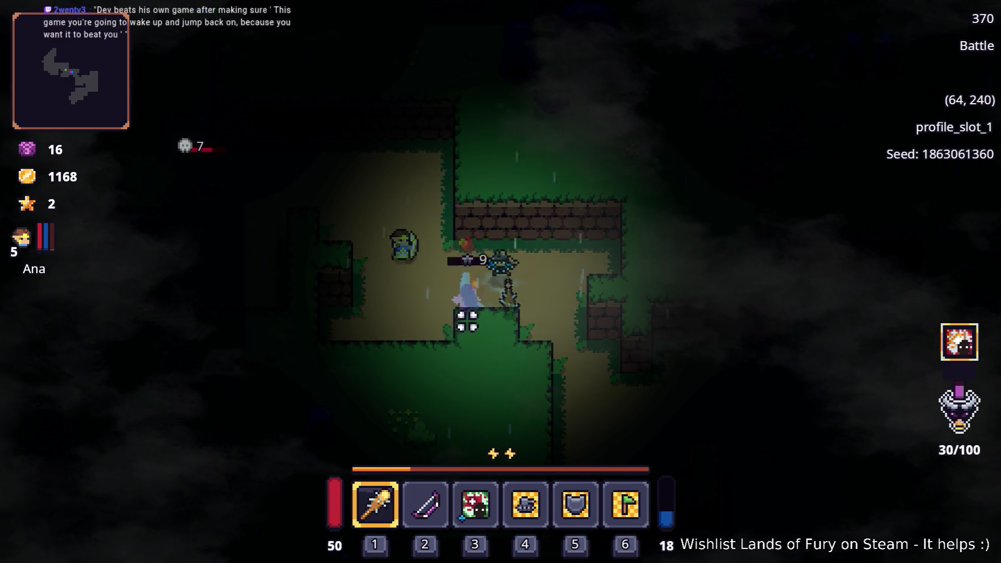
pyautogui.click(454, 295)
pyautogui.press('s')
pyautogui.click(568, 217)
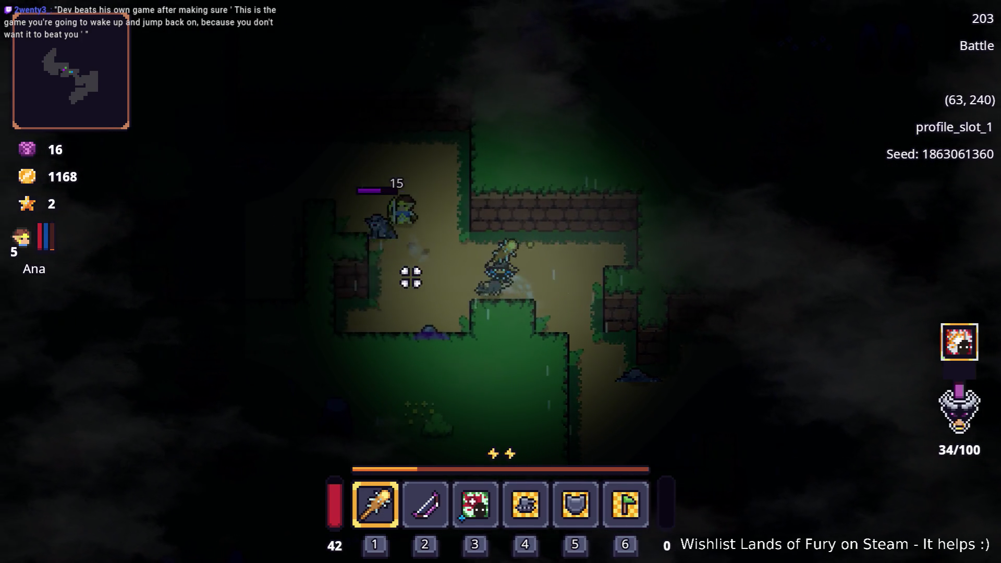
pyautogui.press('a')
pyautogui.click(511, 381)
pyautogui.press('d')
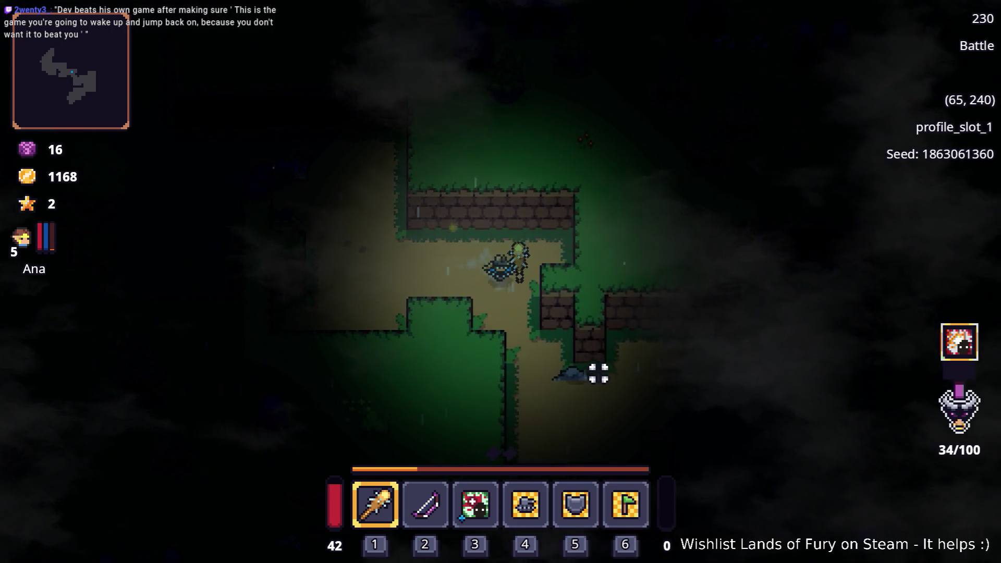
# - Move into the eastern clearing, slash an enemy, and dodge around the others
pyautogui.press('d')
pyautogui.press('s')
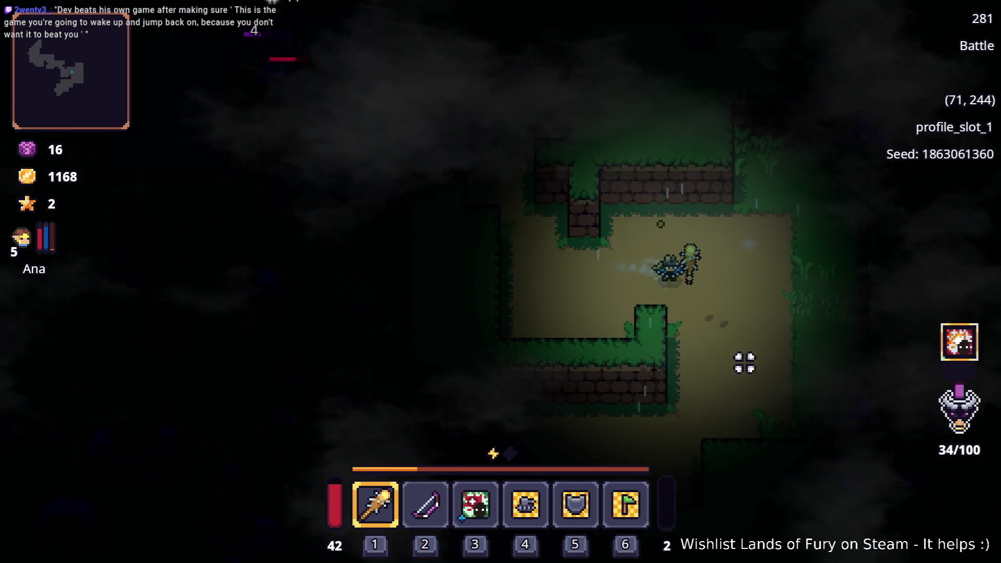
pyautogui.press('d')
pyautogui.press('s')
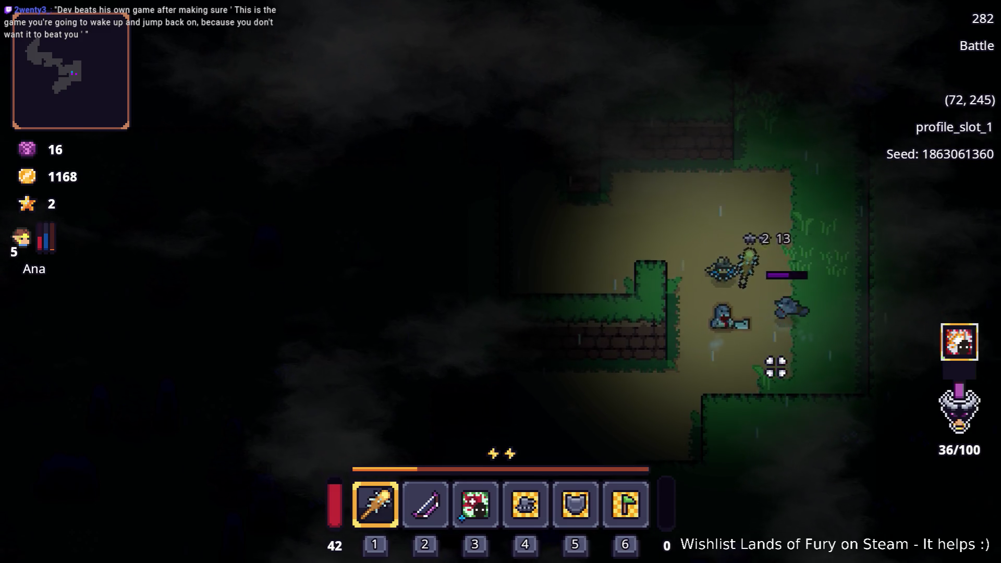
pyautogui.press('w')
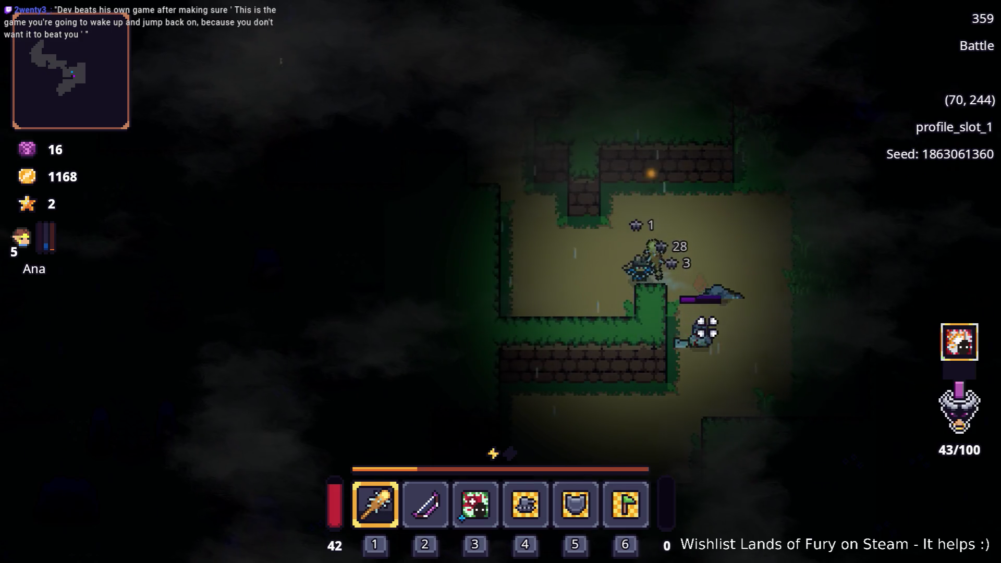
pyautogui.click(659, 353)
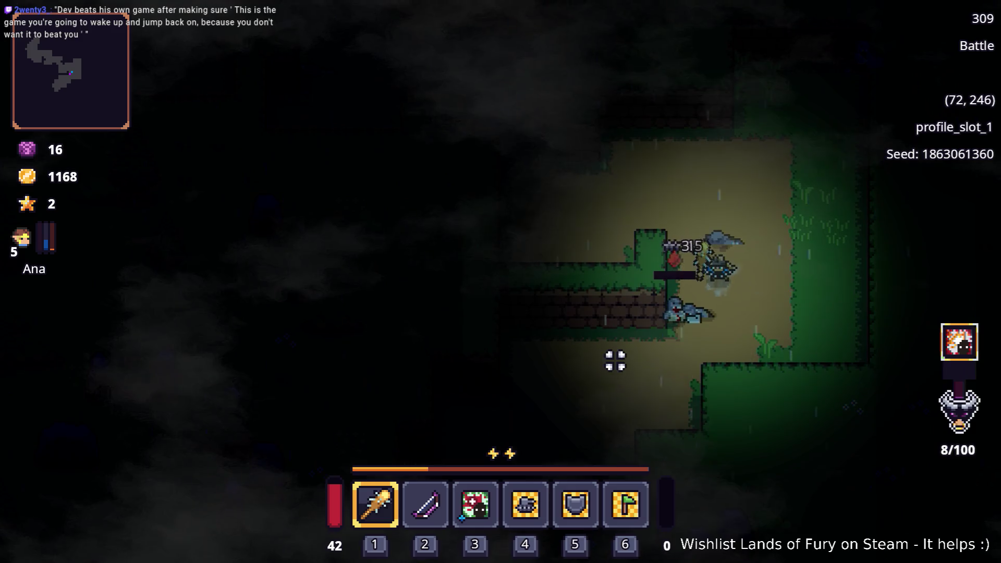
pyautogui.press('s')
pyautogui.press('d')
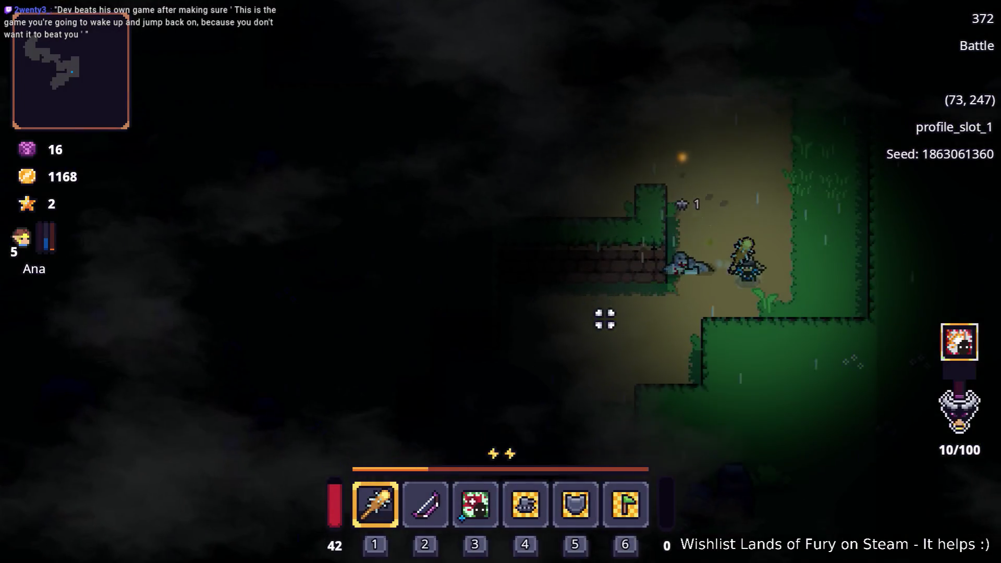
pyautogui.press('a')
pyautogui.press('s')
pyautogui.press('w')
pyautogui.press('w')
# - Chase the ghost back west past the tree and north toward new enemies
pyautogui.press('w')
pyautogui.press('w')
pyautogui.press('a')
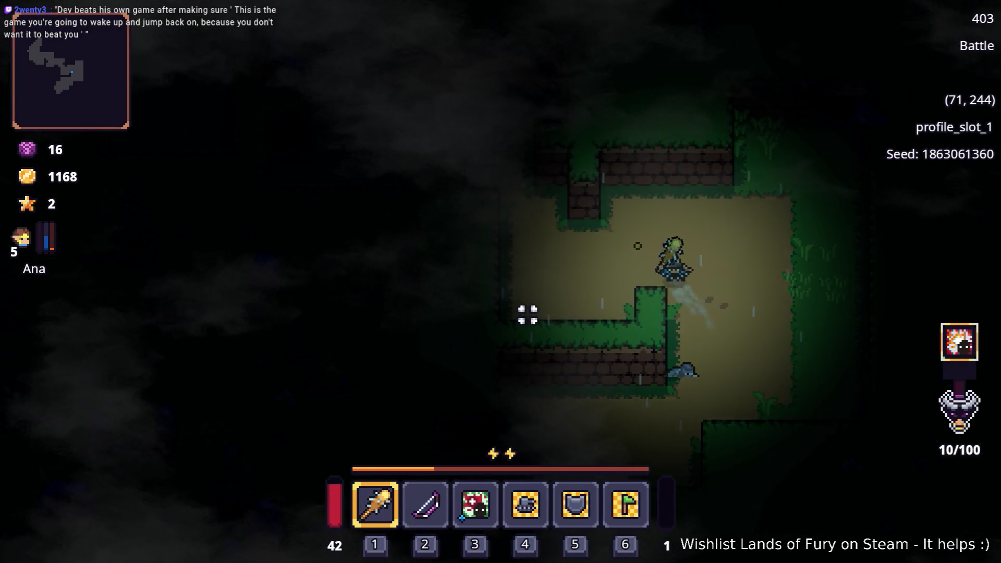
pyautogui.press('a')
pyautogui.press('a')
pyautogui.press('w')
pyautogui.press('a')
pyautogui.press('w')
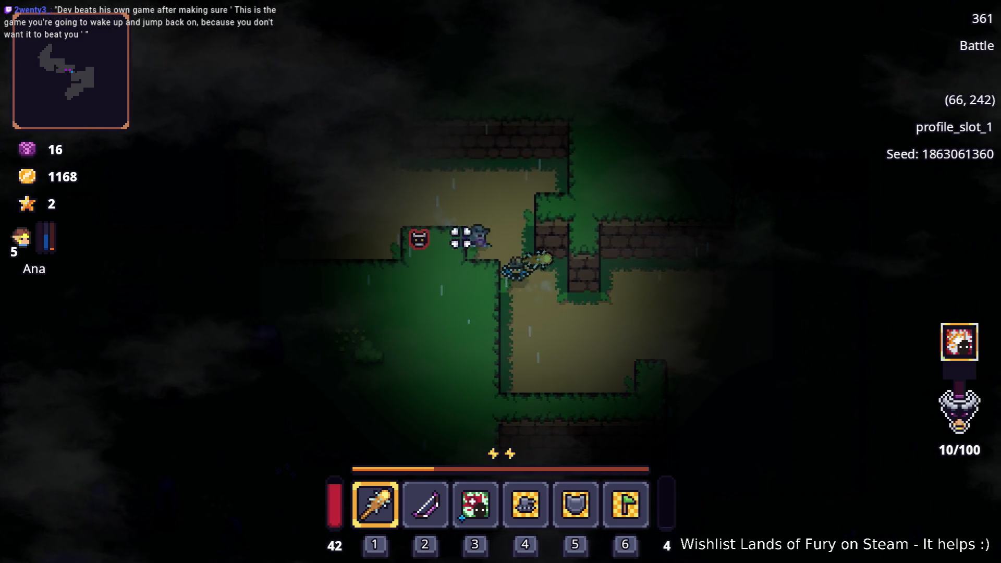
pyautogui.press('d')
pyautogui.press('s')
pyautogui.press('w')
pyautogui.press('a')
pyautogui.press('a')
pyautogui.press('w')
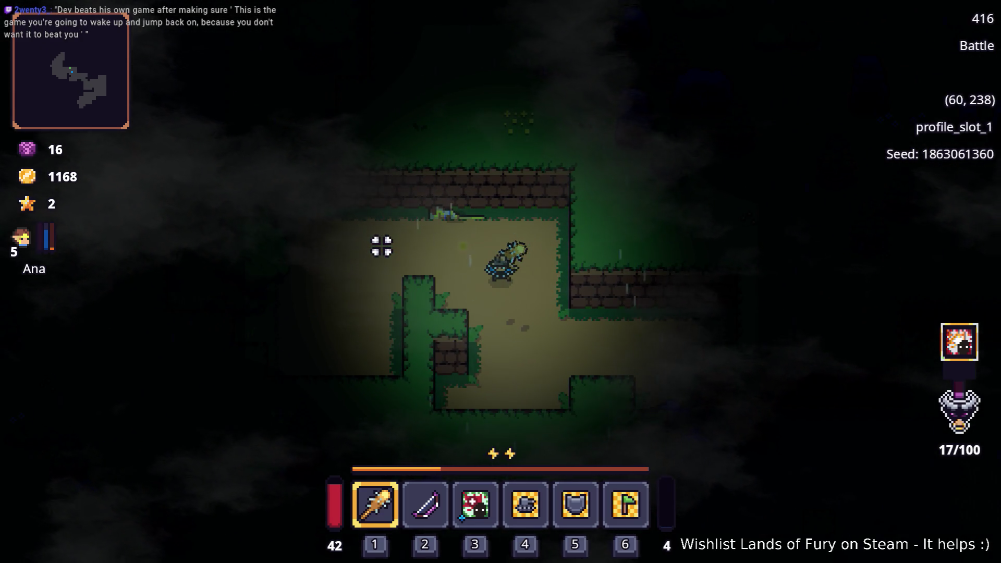
pyautogui.press('a')
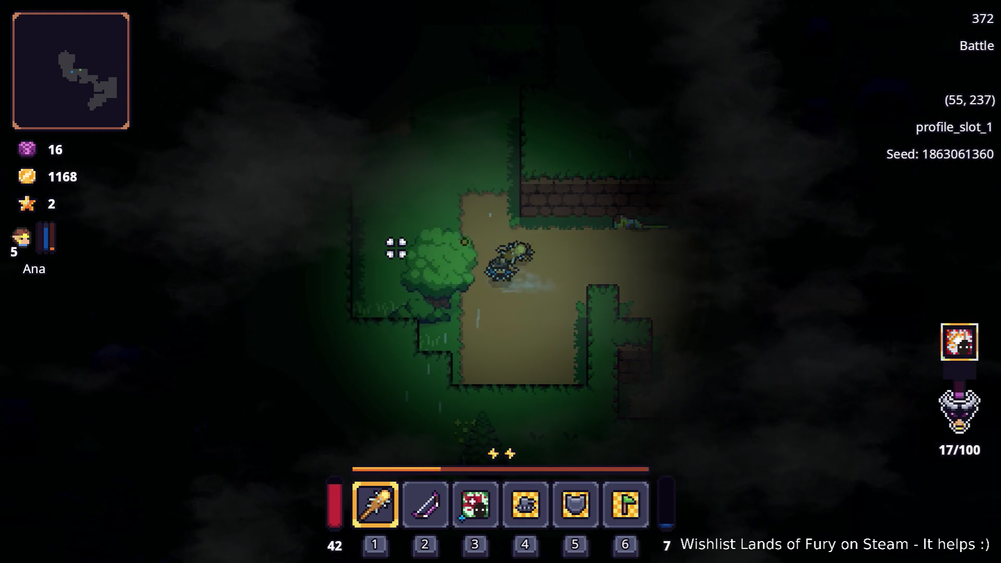
pyautogui.press('a')
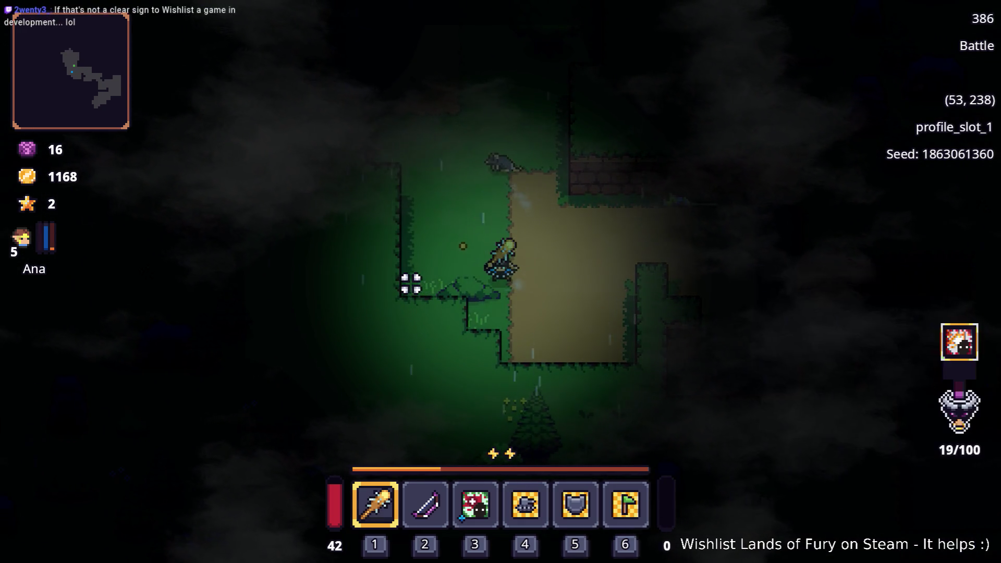
pyautogui.press('w')
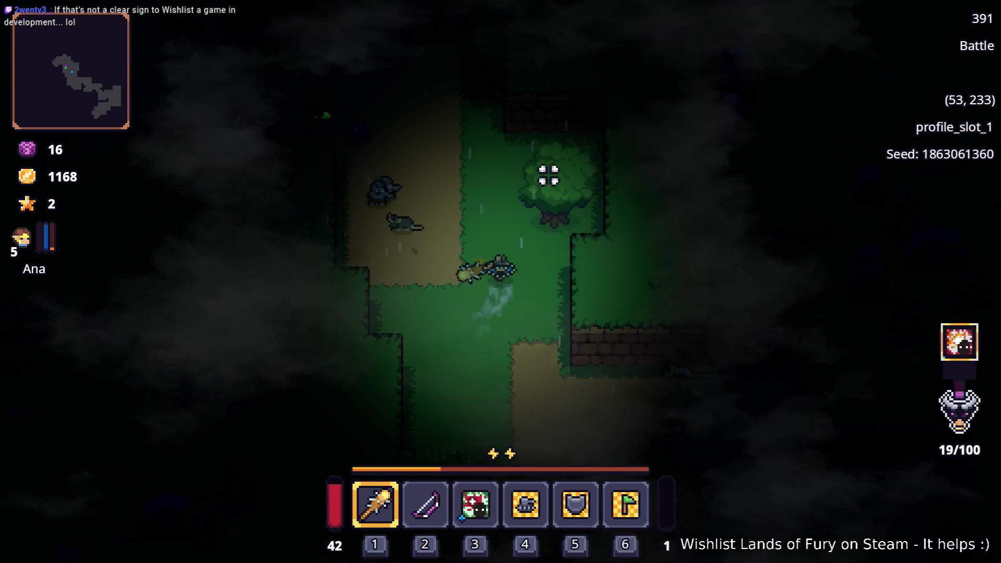
pyautogui.press('a')
# - Swing at the enemies, then check the equipped Nailed Club in the inventory, wave 27/100
pyautogui.press('d')
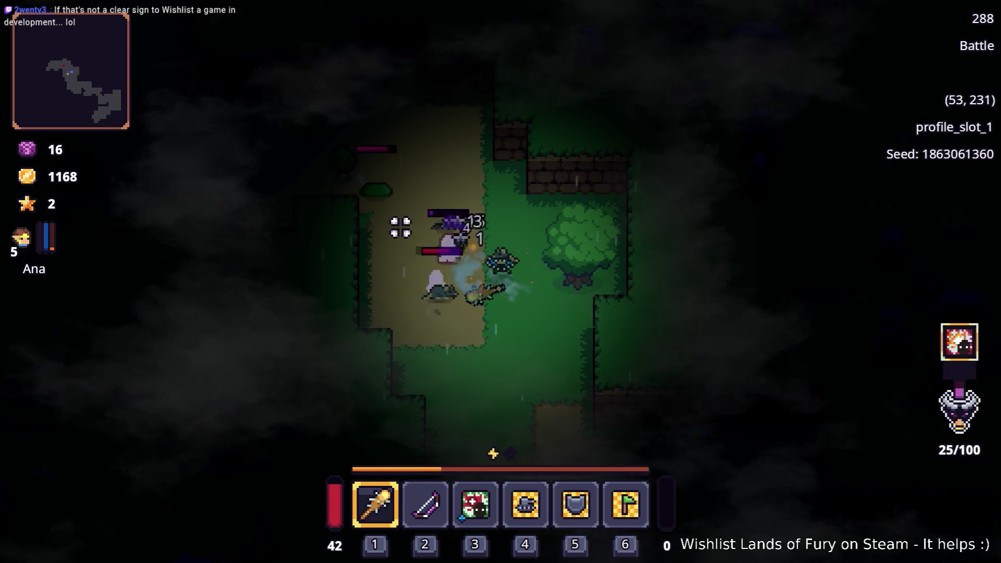
pyautogui.press('s')
pyautogui.press('d')
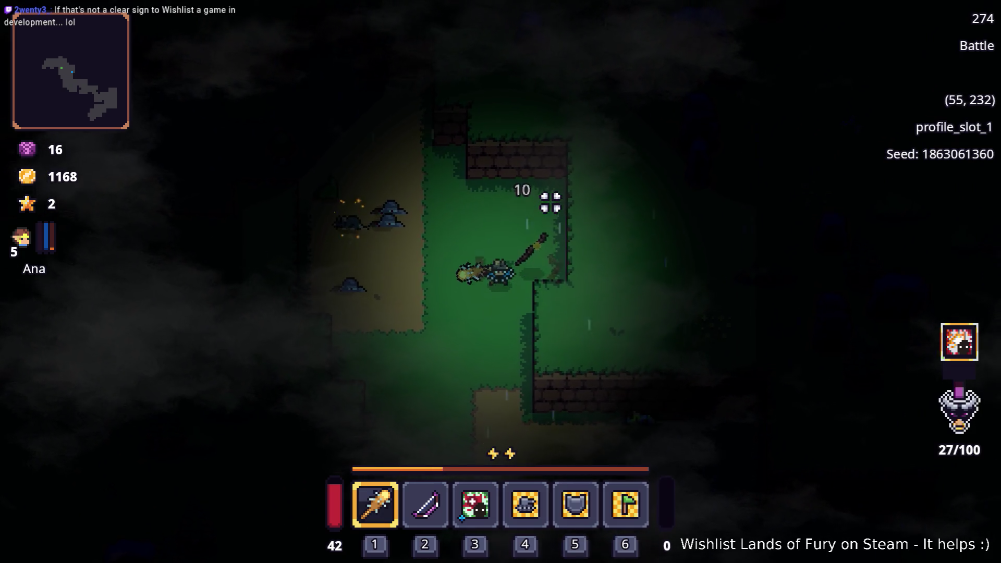
pyautogui.press('Tab')
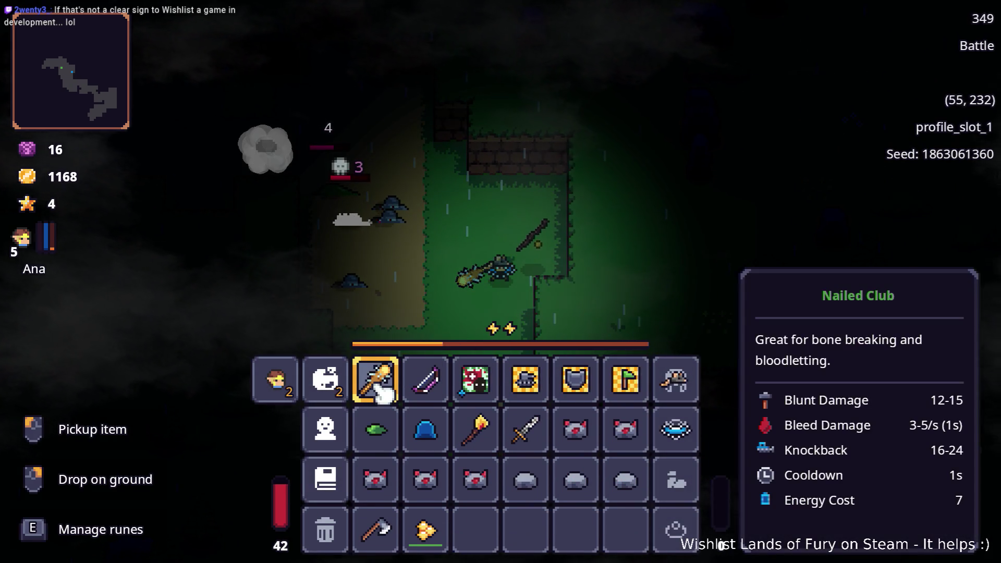
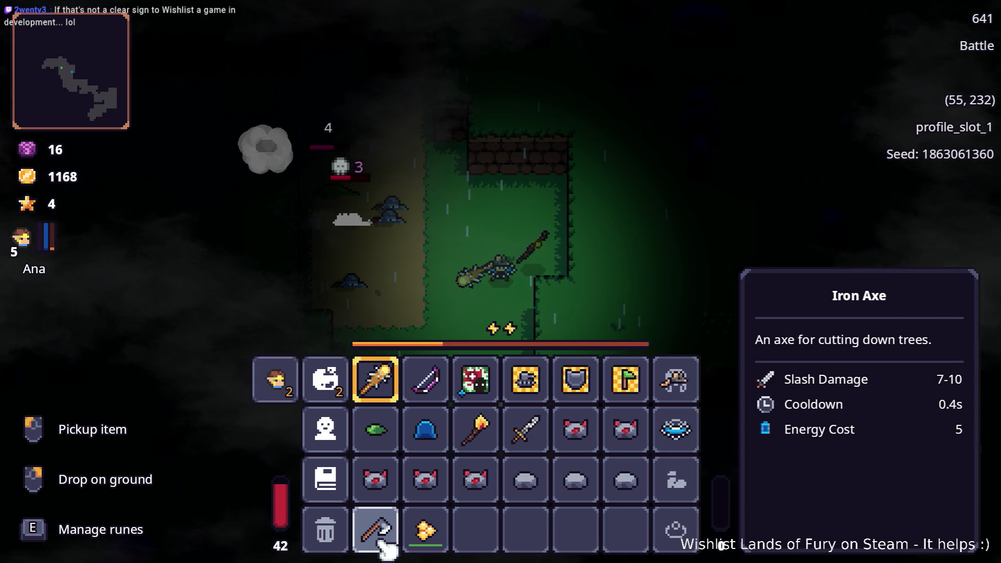
# - Remove the Berserk Blast rune from the Nailed Club
pyautogui.press('e')
pyautogui.click(438, 302)
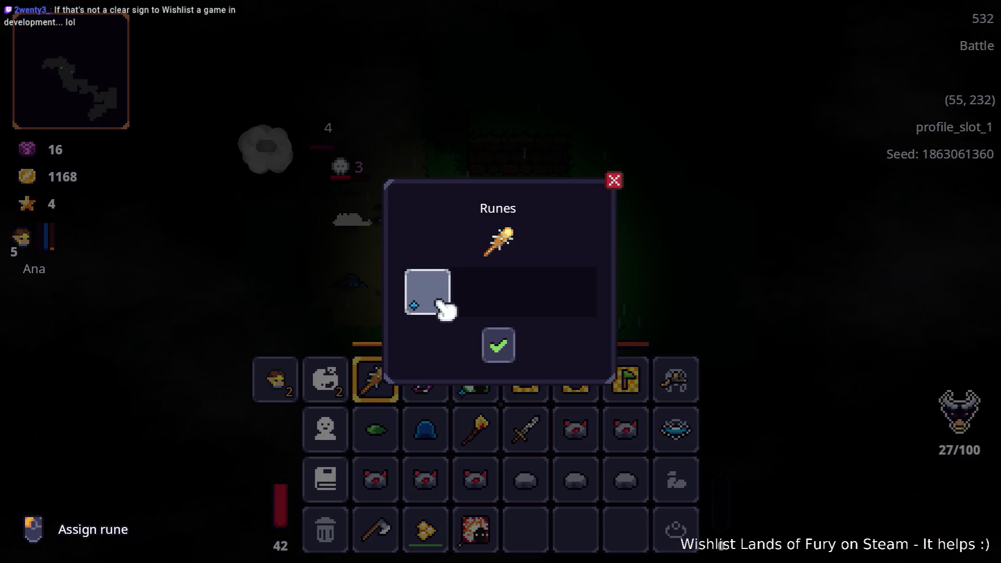
pyautogui.click(499, 348)
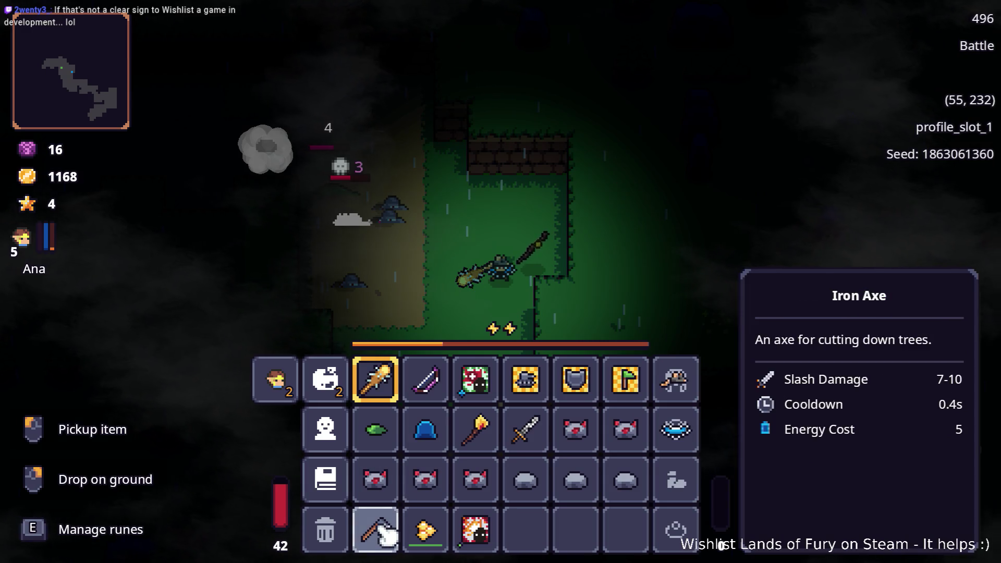
# - Equip the Iron Axe as main weapon and fit it with the Health Blast Rune
pyautogui.moveTo(396, 414); pyautogui.dragTo(388, 385)
pyautogui.press('e')
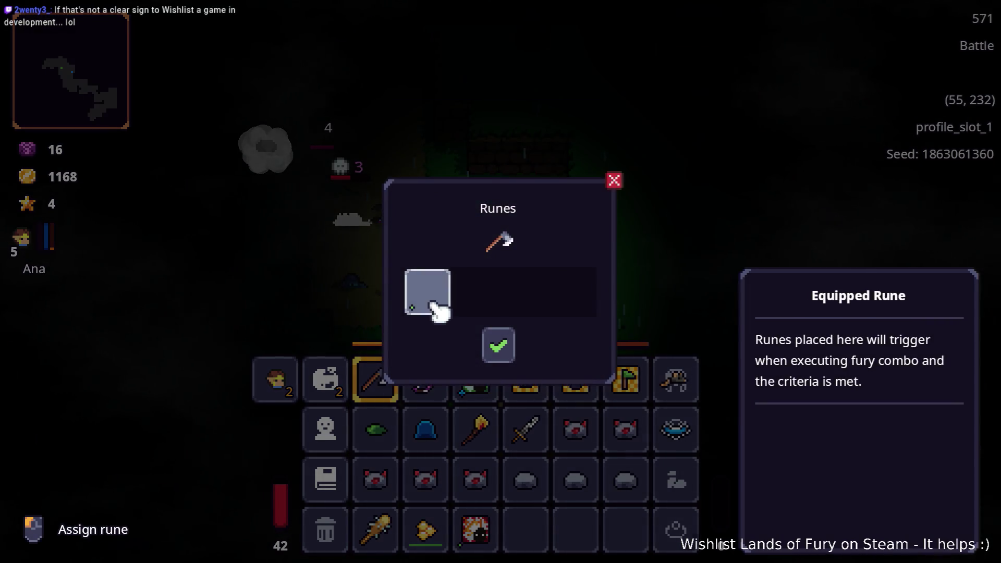
pyautogui.click(437, 305)
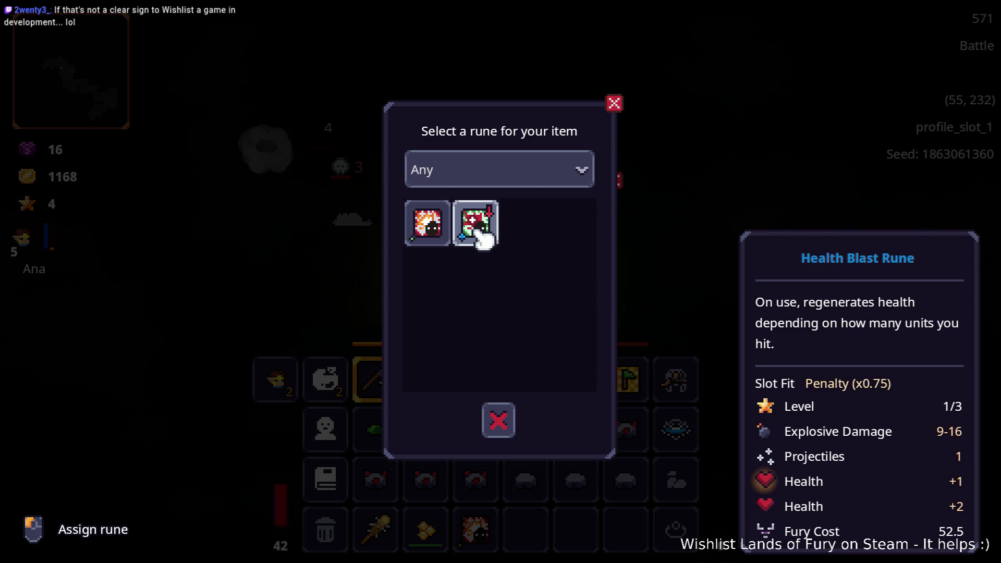
pyautogui.click(475, 223)
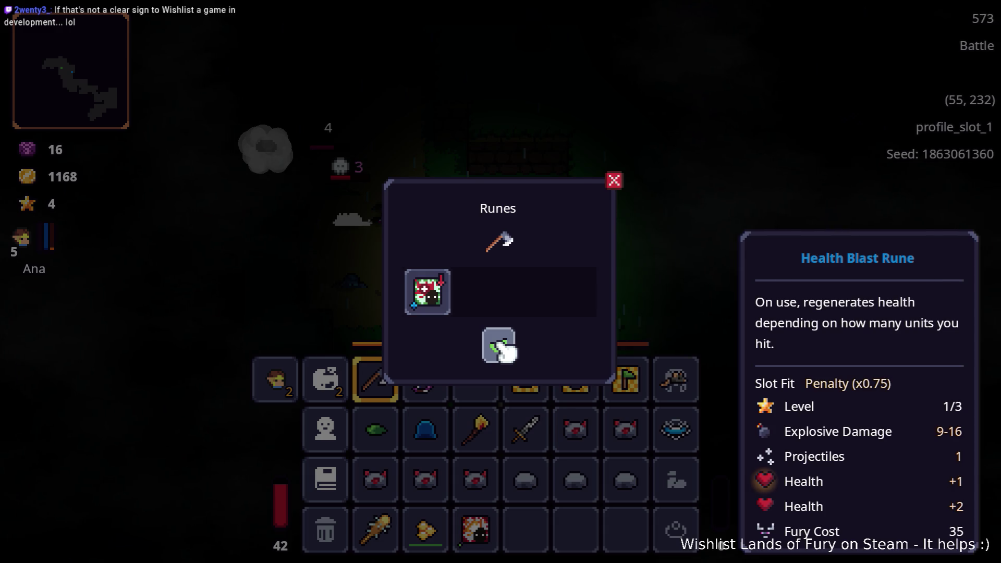
pyautogui.click(500, 348)
pyautogui.click(334, 395)
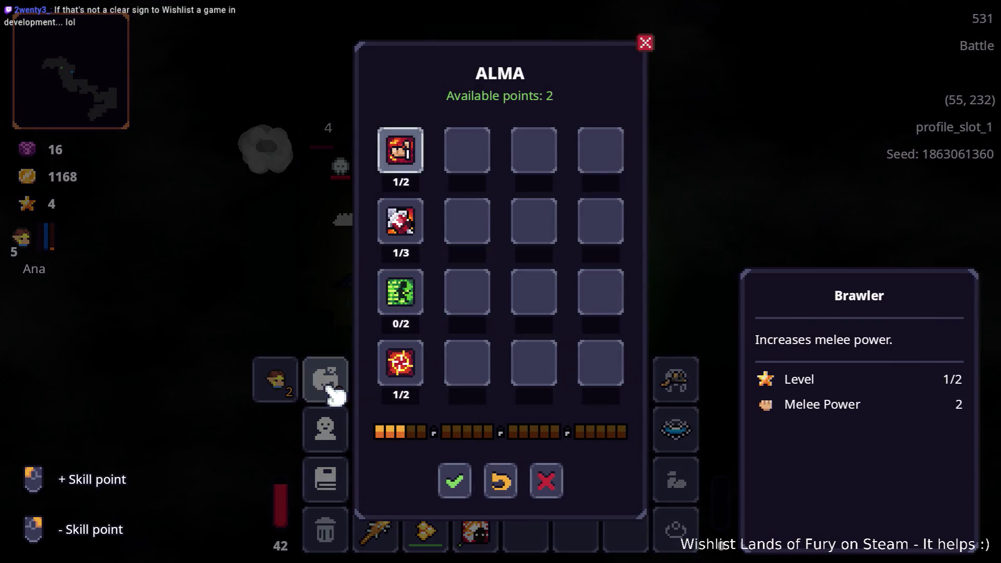
# - Raise ALMA's Brawler skill to 2/2 and confirm
pyautogui.click(415, 159)
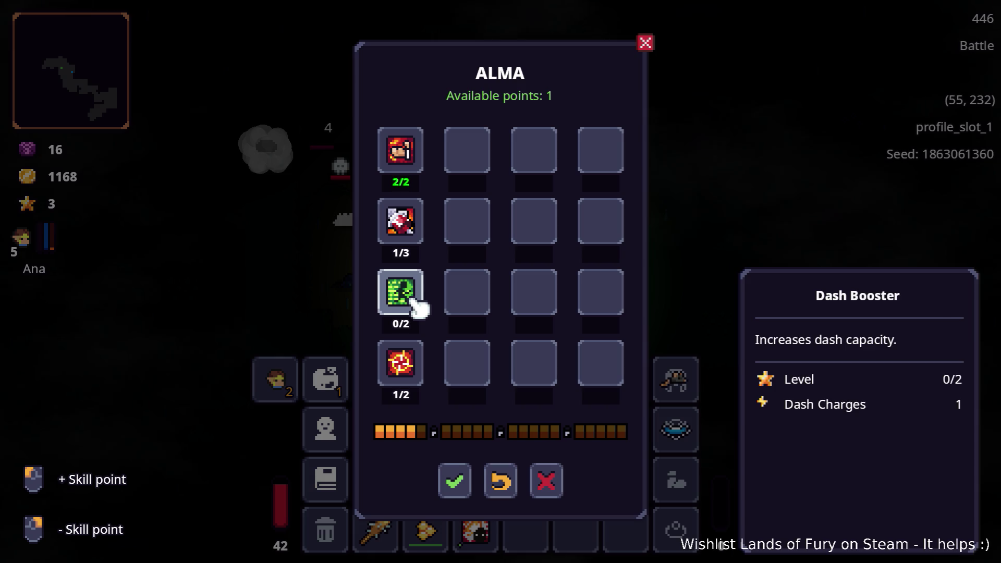
pyautogui.click(454, 479)
pyautogui.click(276, 379)
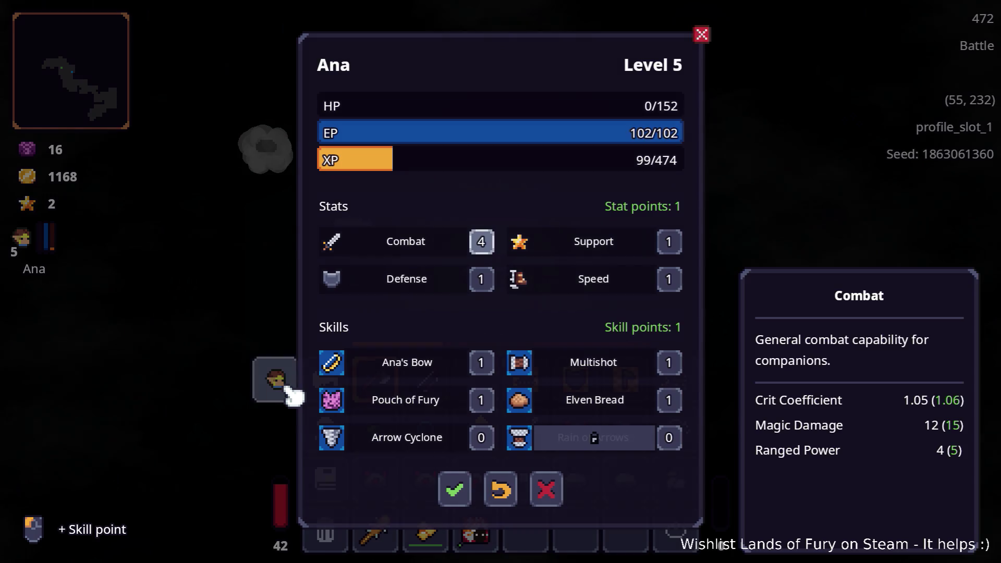
# - Learn Arrow Cyclone for Ana, raise Combat to 5, and save the stats
pyautogui.click(488, 440)
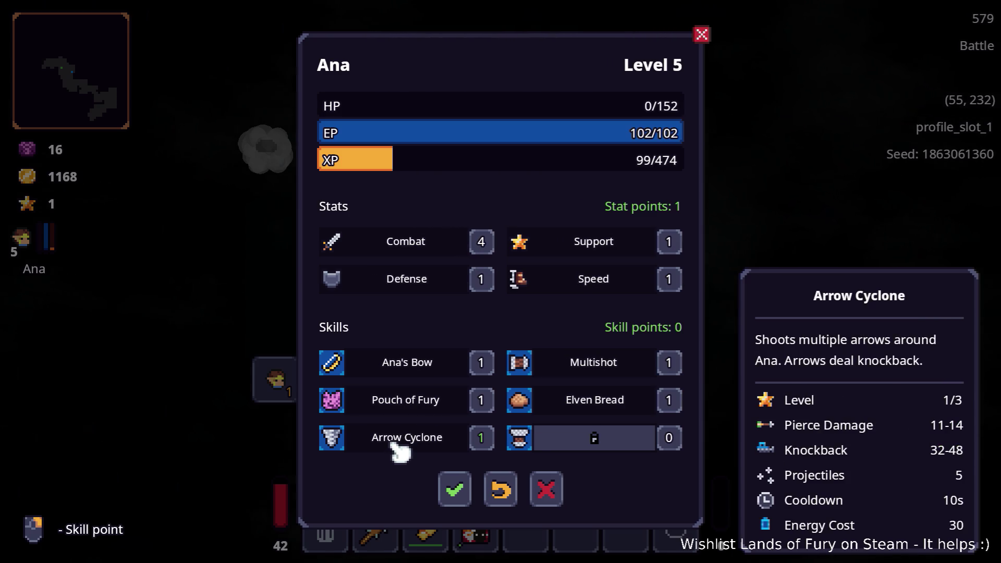
pyautogui.click(483, 243)
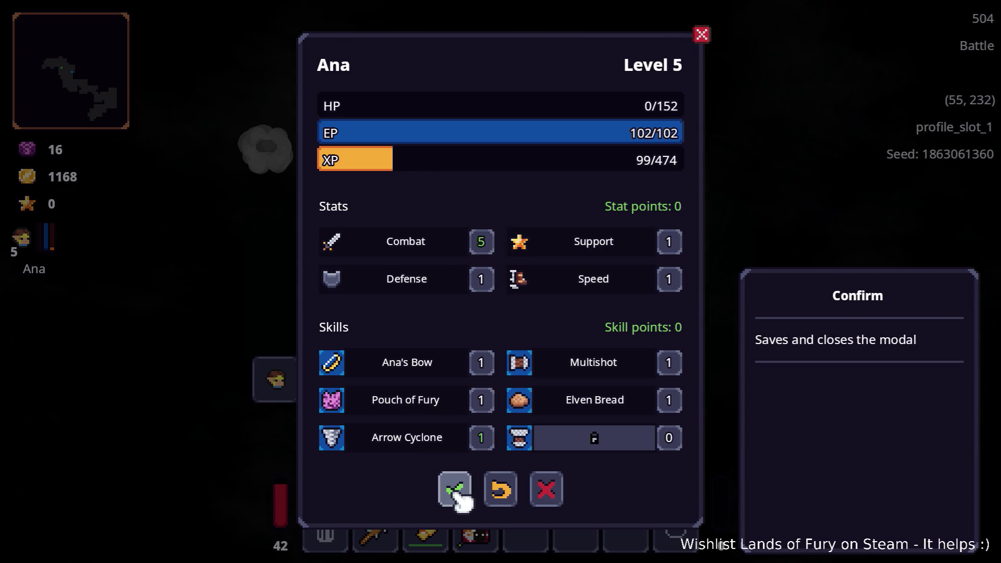
pyautogui.click(456, 492)
pyautogui.press('Escape')
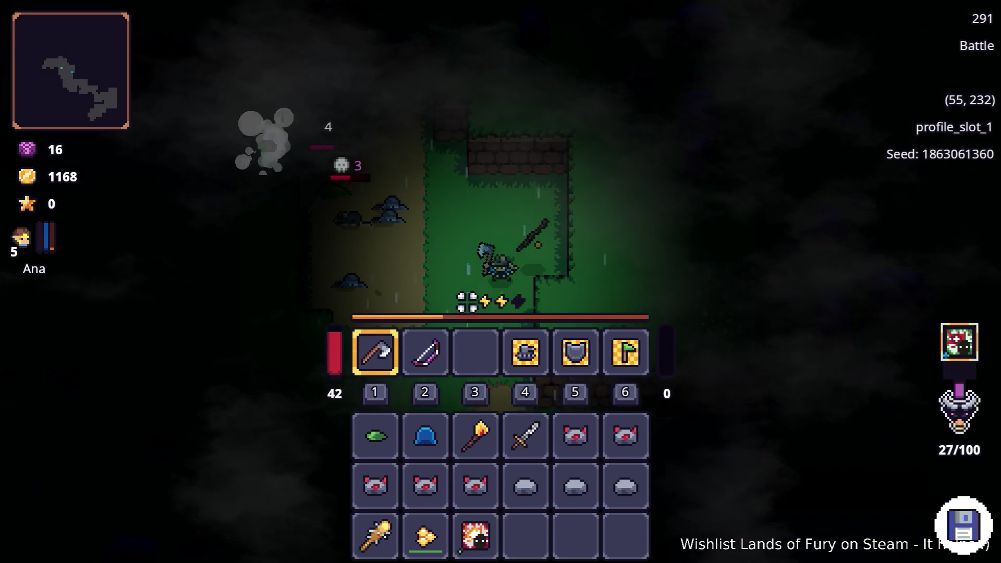
# - Walk up the narrow forest path toward the arriving enemies
pyautogui.press('a')
pyautogui.press('w')
pyautogui.press('w')
pyautogui.press('a')
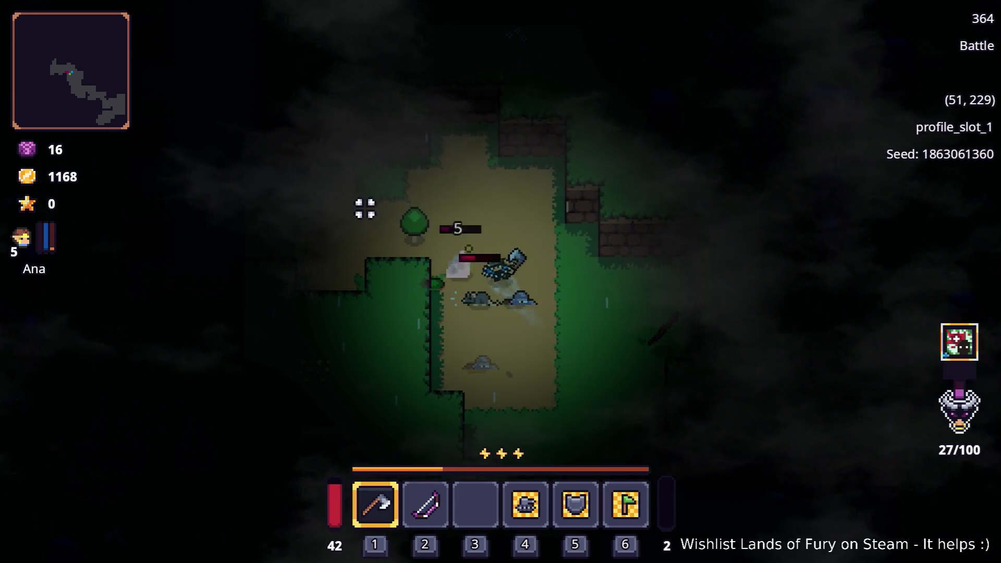
pyautogui.click(334, 273)
pyautogui.press('a')
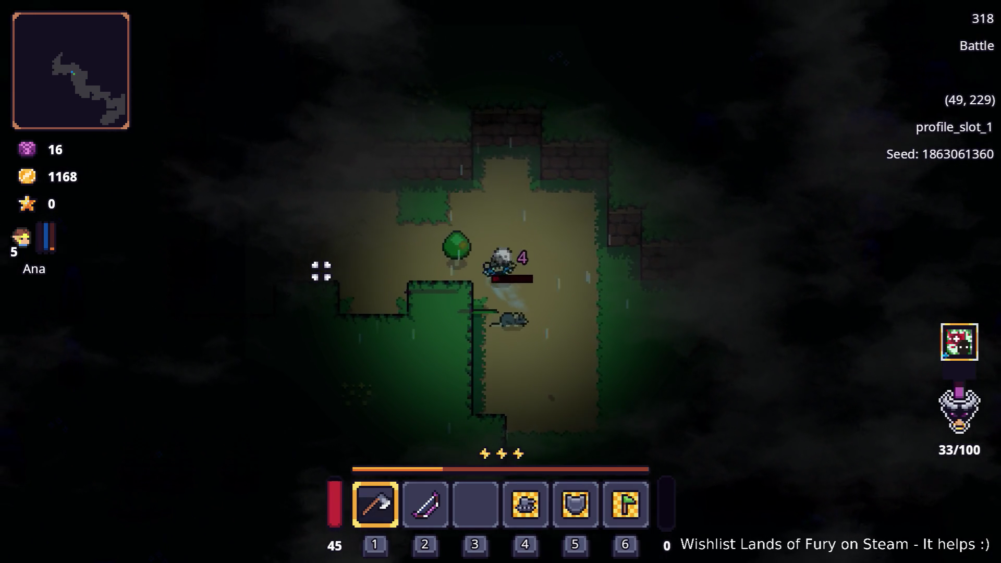
pyautogui.press('a')
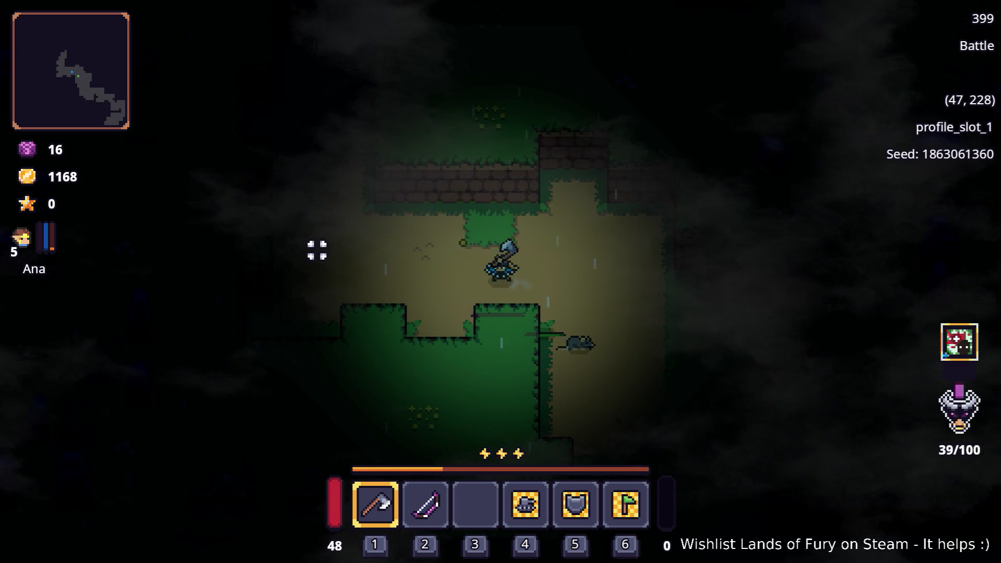
pyautogui.press('a')
pyautogui.press('w')
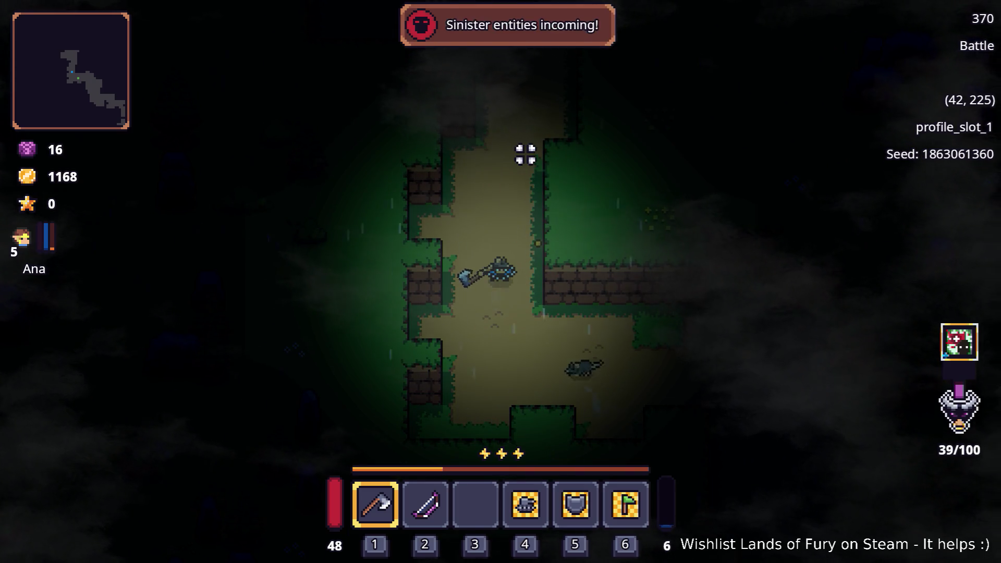
pyautogui.press('w')
pyautogui.press('d')
pyautogui.press('w')
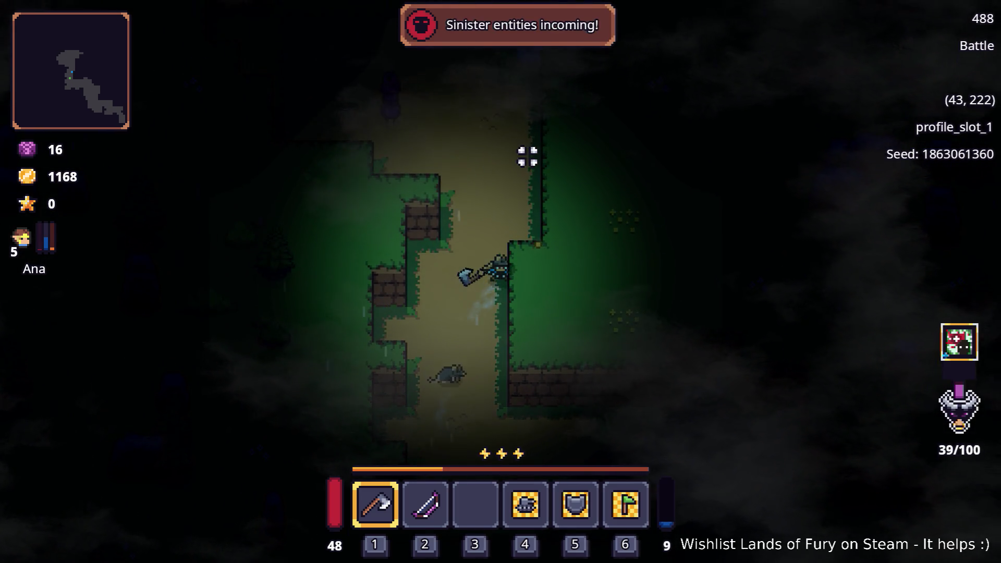
pyautogui.press('a')
pyautogui.press('s')
pyautogui.press('s')
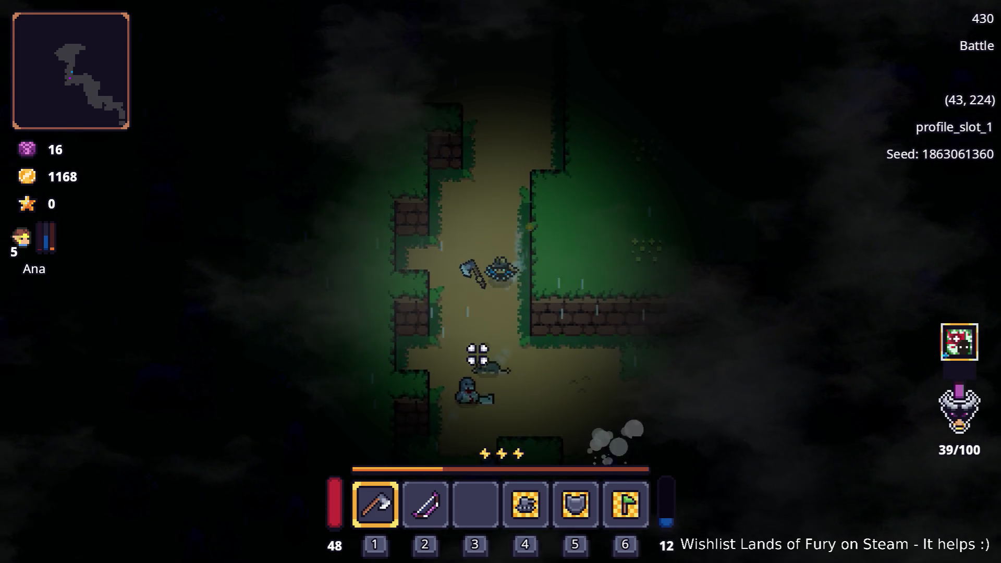
pyautogui.press('d')
pyautogui.press('s')
pyautogui.press('d')
# - Cut down the pack of grey creatures with the Iron Axe
pyautogui.click(552, 369)
pyautogui.press('a')
pyautogui.press('w')
pyautogui.press('d')
pyautogui.click(547, 394)
pyautogui.press('d')
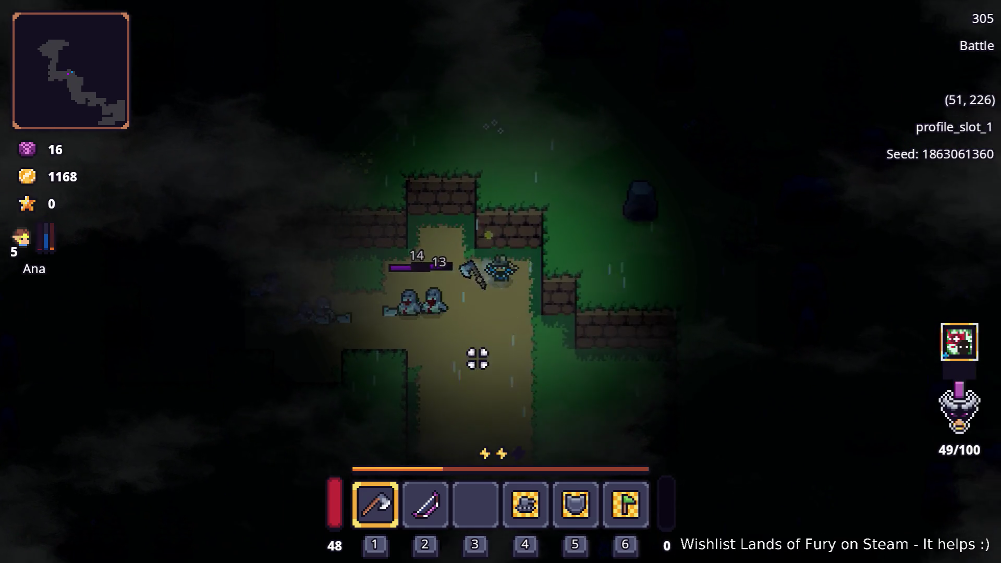
pyautogui.press('s')
pyautogui.press('a')
pyautogui.press('d')
pyautogui.click(441, 288)
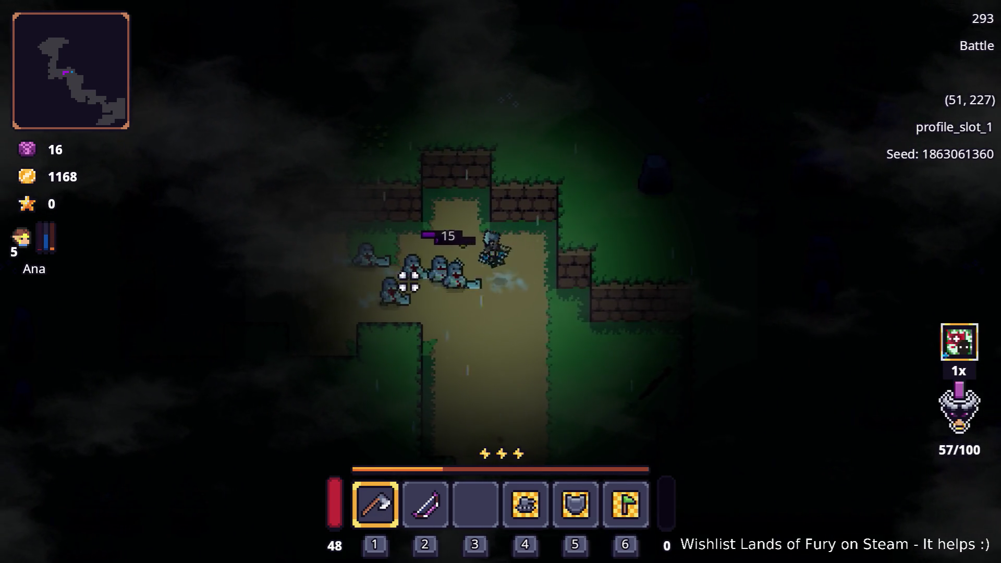
pyautogui.click(402, 286)
pyautogui.press('d')
pyautogui.press('s')
pyautogui.press('a')
pyautogui.click(427, 224)
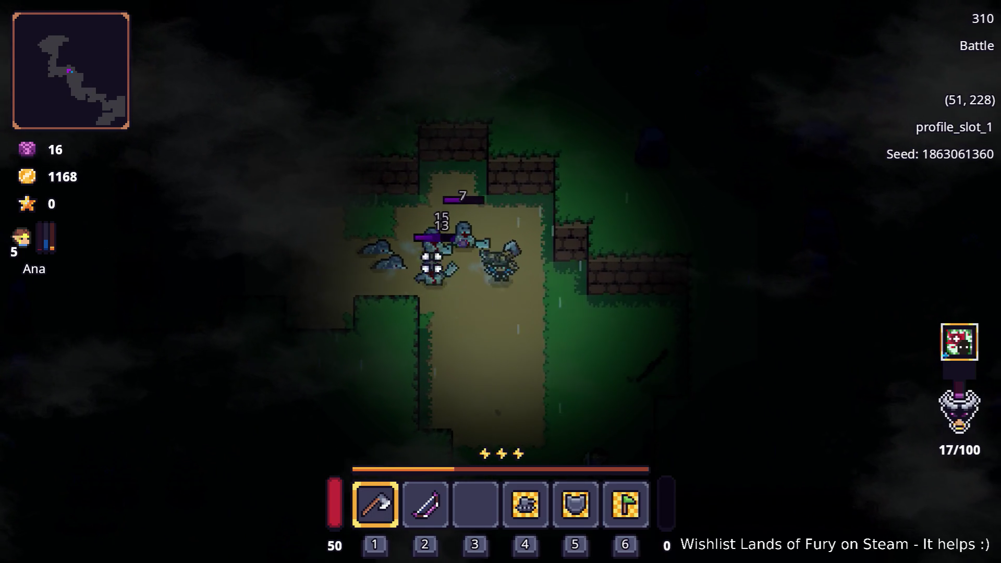
pyautogui.press('s')
pyautogui.click(445, 277)
pyautogui.press('w')
pyautogui.click(457, 210)
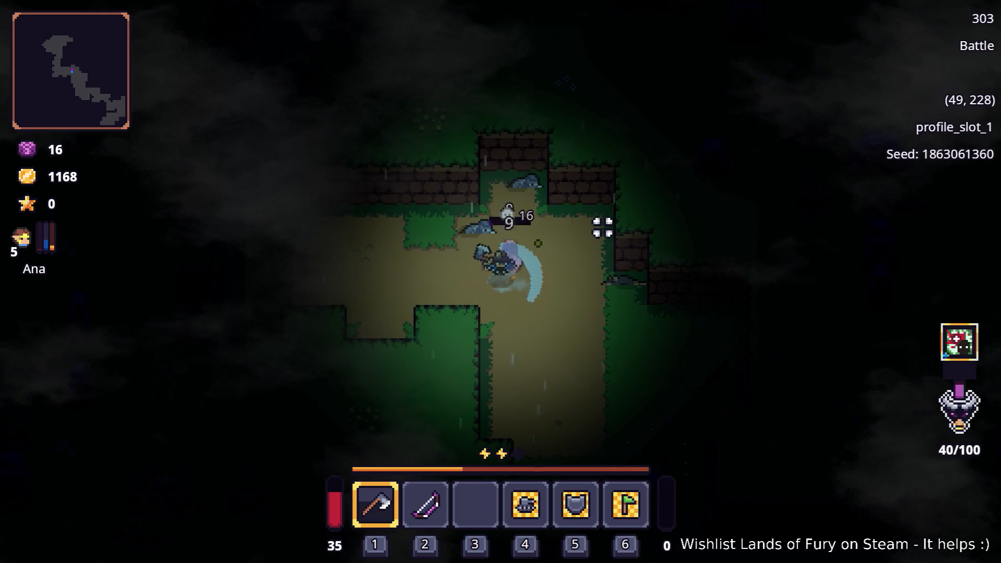
# - Push on northwest up the path, swinging at the next approaching enemy
pyautogui.press('a')
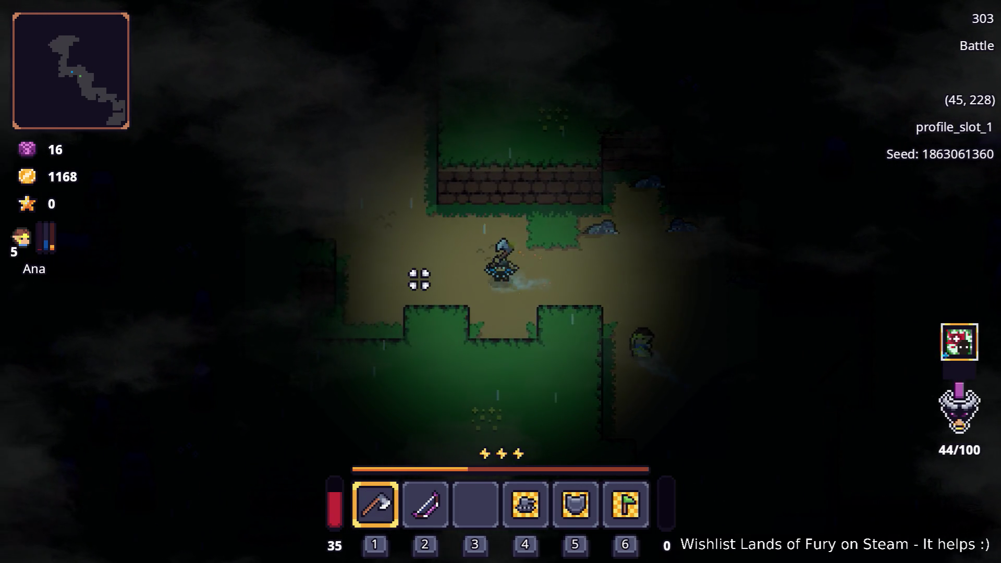
pyautogui.press('w')
pyautogui.press('a')
pyautogui.press('w')
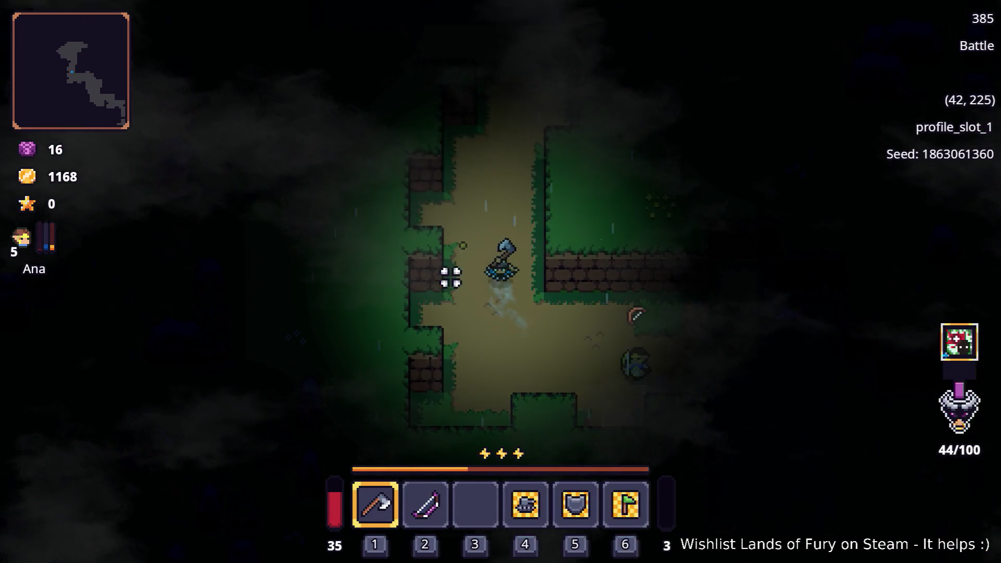
pyautogui.press('w')
pyautogui.press('d')
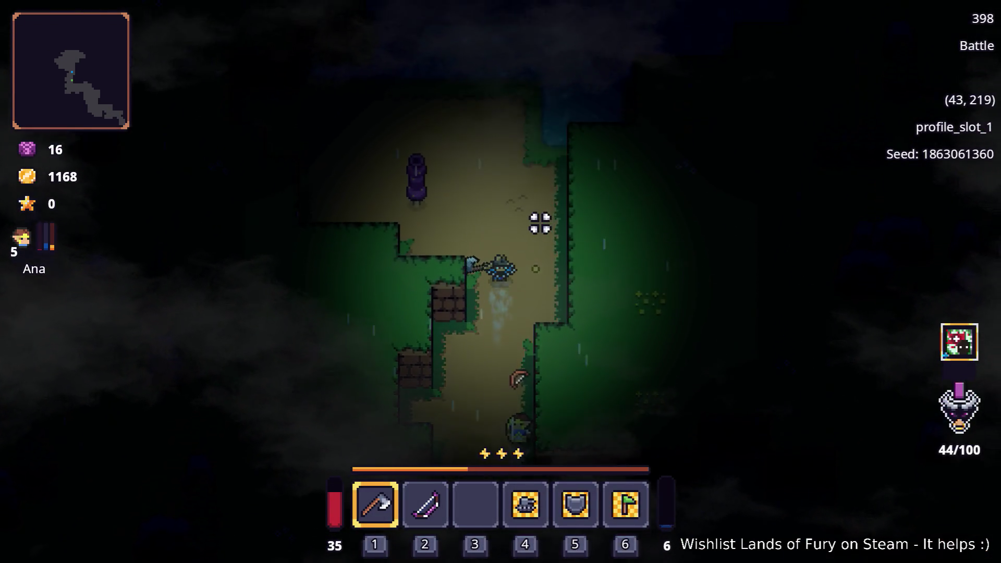
pyautogui.press('a')
pyautogui.click(385, 291)
# - Cross the water and head north past the pillars up the forest path
pyautogui.click(461, 307)
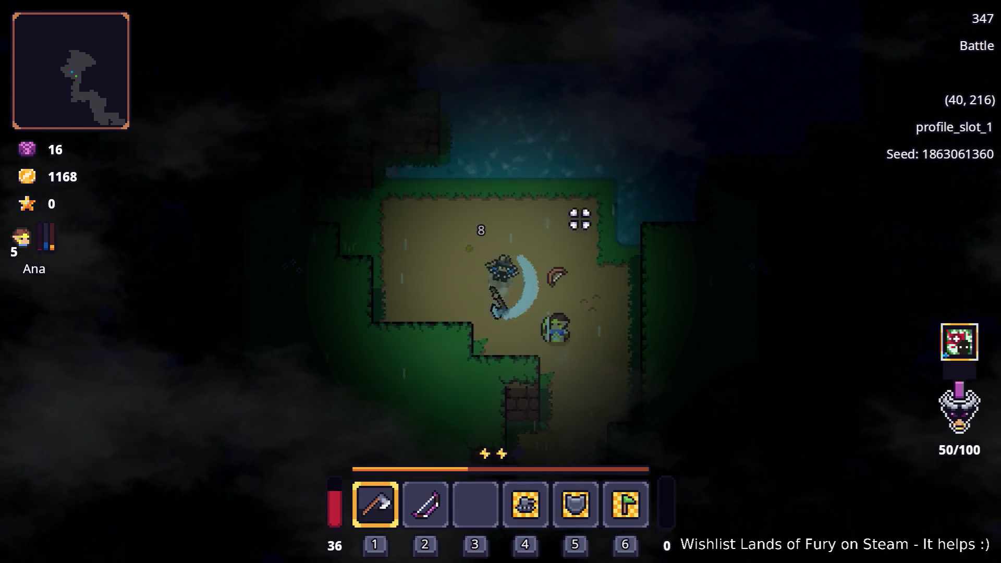
pyautogui.press('w')
pyautogui.press('d')
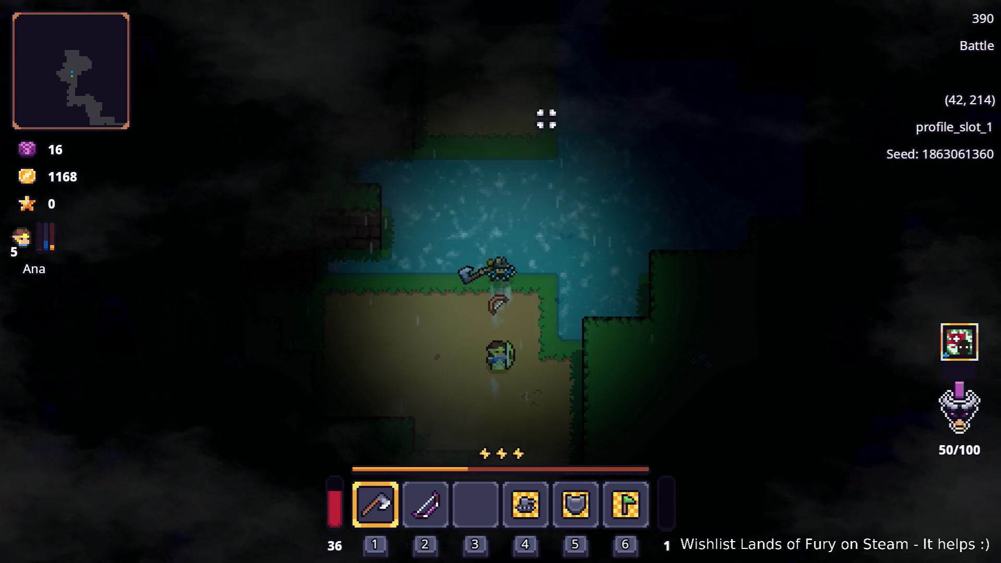
pyautogui.press('w')
pyautogui.press('d')
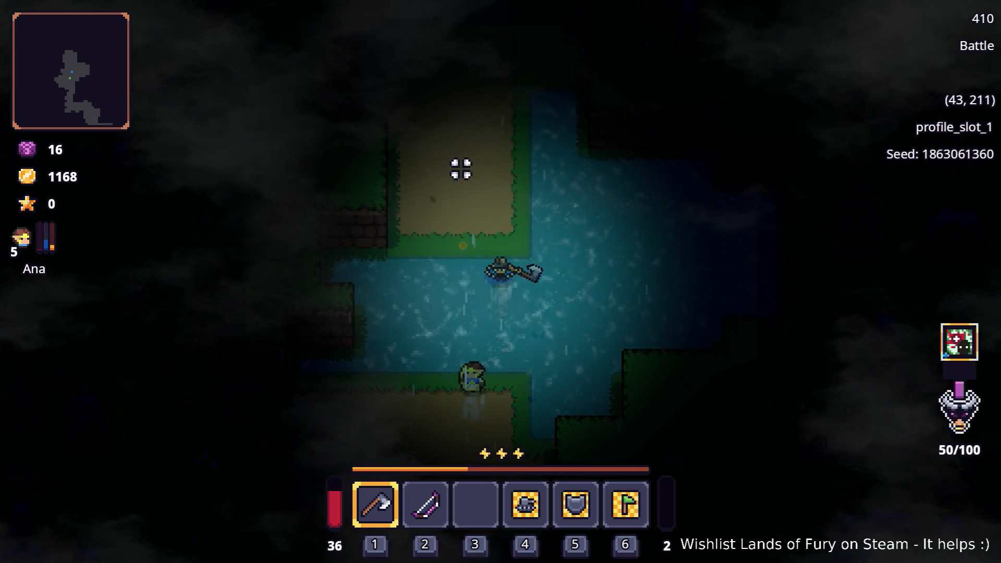
pyautogui.press('w')
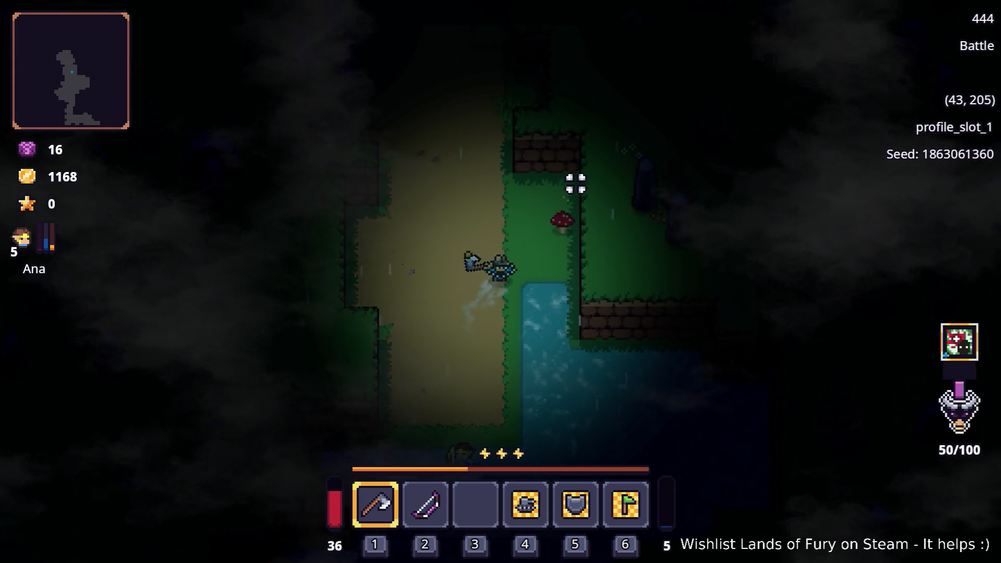
pyautogui.press('w')
pyautogui.press('a')
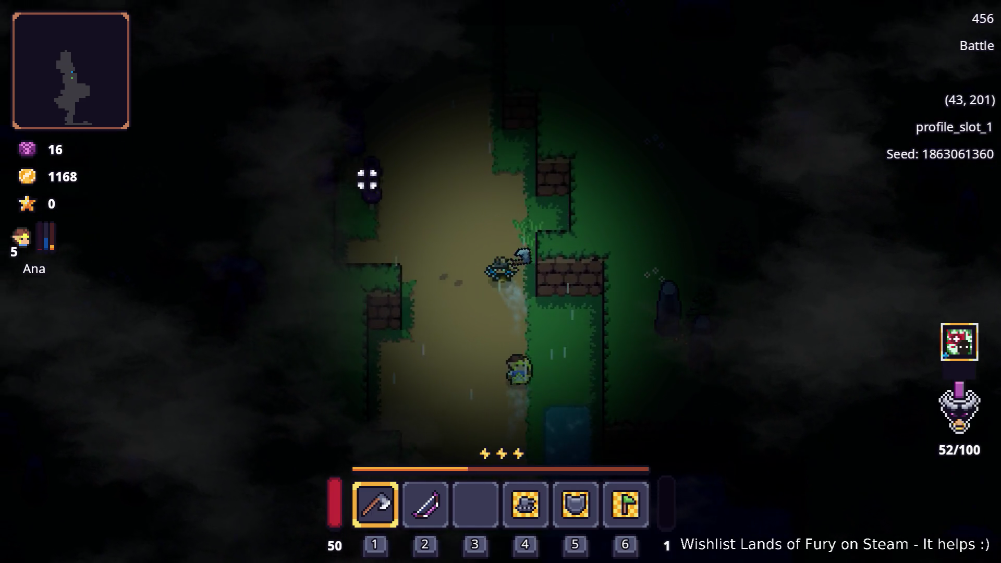
pyautogui.press('w')
pyautogui.press('a')
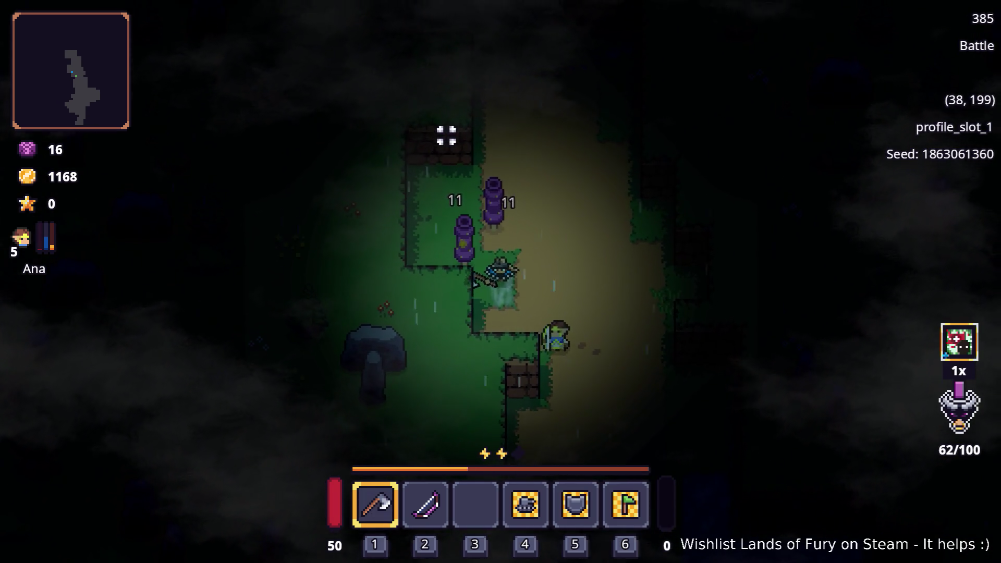
pyautogui.press('w')
pyautogui.press('w')
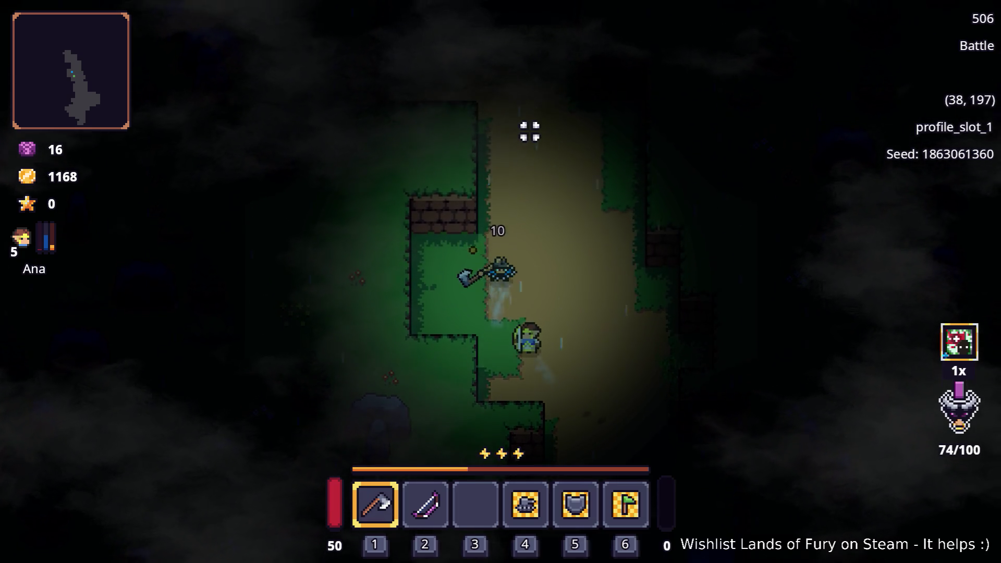
pyautogui.press('d')
pyautogui.press('w')
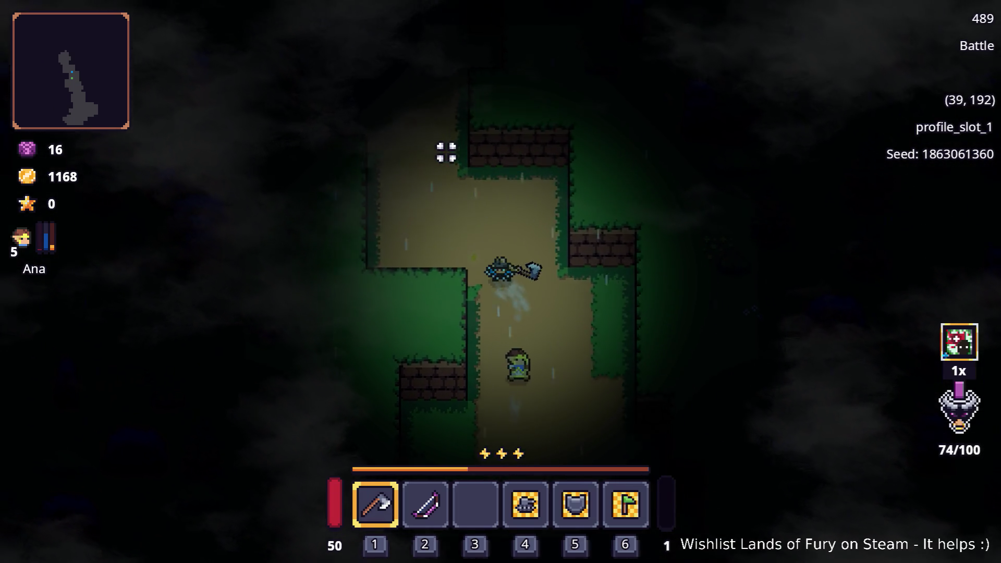
pyautogui.press('a')
pyautogui.press('w')
pyautogui.press('a')
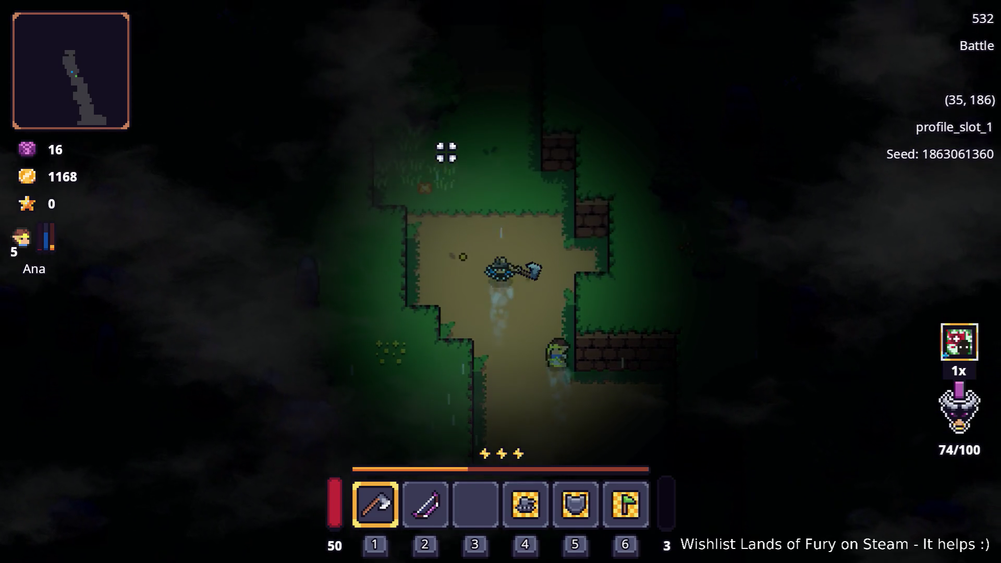
pyautogui.press('w')
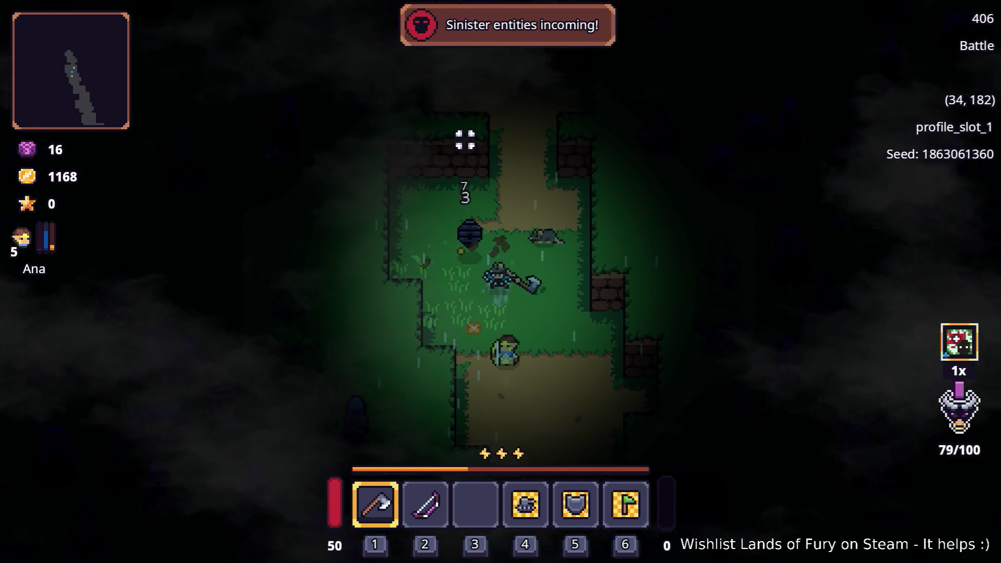
# - Grab the dropped hive item and fight off the wolf until it dies
pyautogui.press('a')
pyautogui.press('d')
pyautogui.press('s')
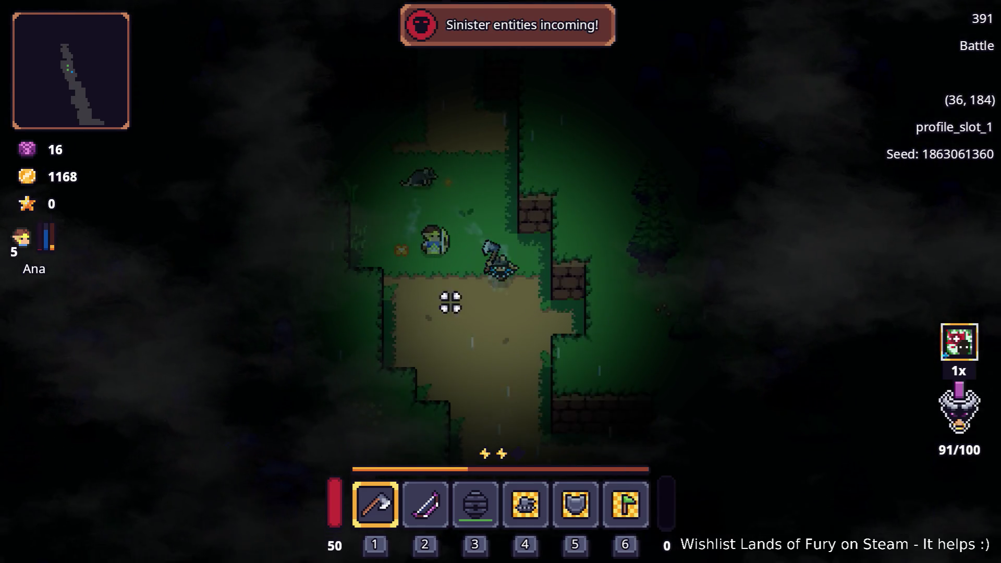
pyautogui.press('s')
pyautogui.press('w')
pyautogui.press('a')
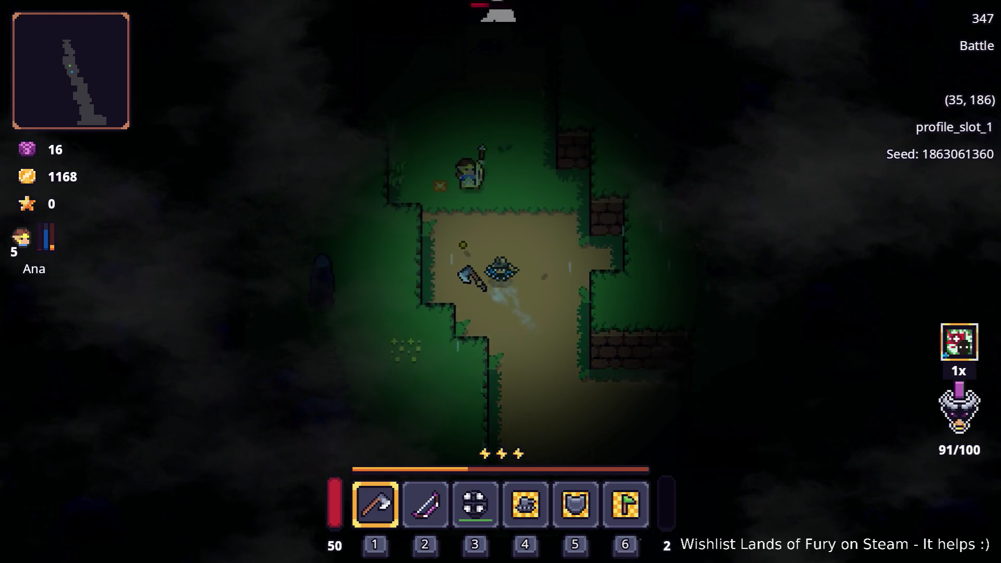
pyautogui.press('d')
pyautogui.press('s')
pyautogui.press('d')
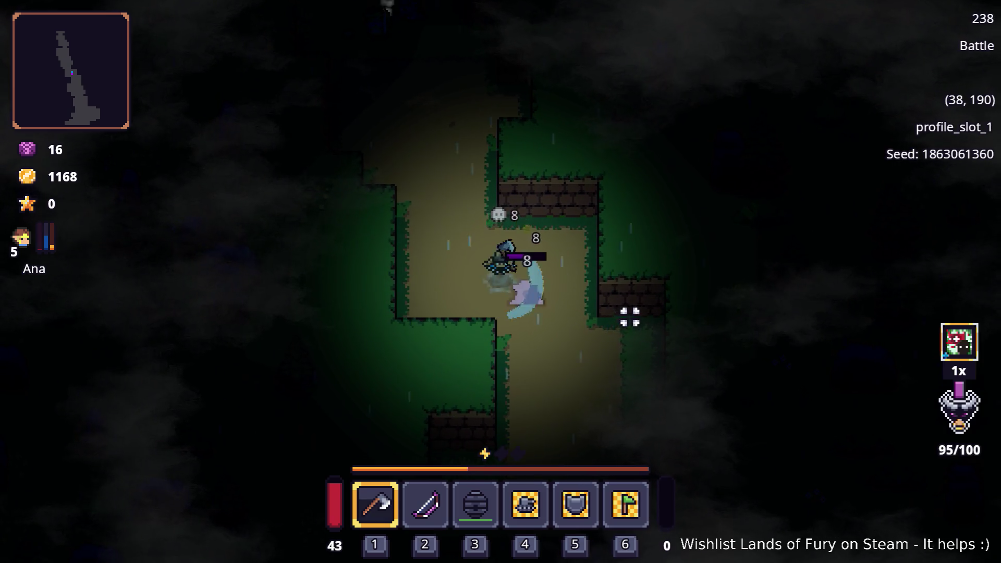
pyautogui.press('a')
pyautogui.press('a')
pyautogui.press('a')
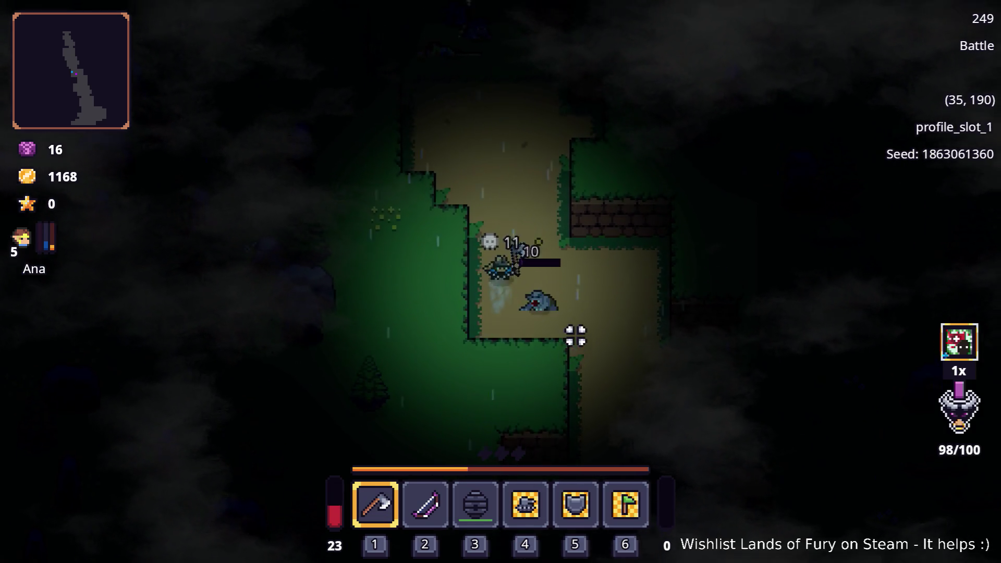
pyautogui.press('w')
pyautogui.press('d')
pyautogui.press('s')
pyautogui.press('d')
# - Scout south down the corridor, then return north to face the wolves
pyautogui.press('d')
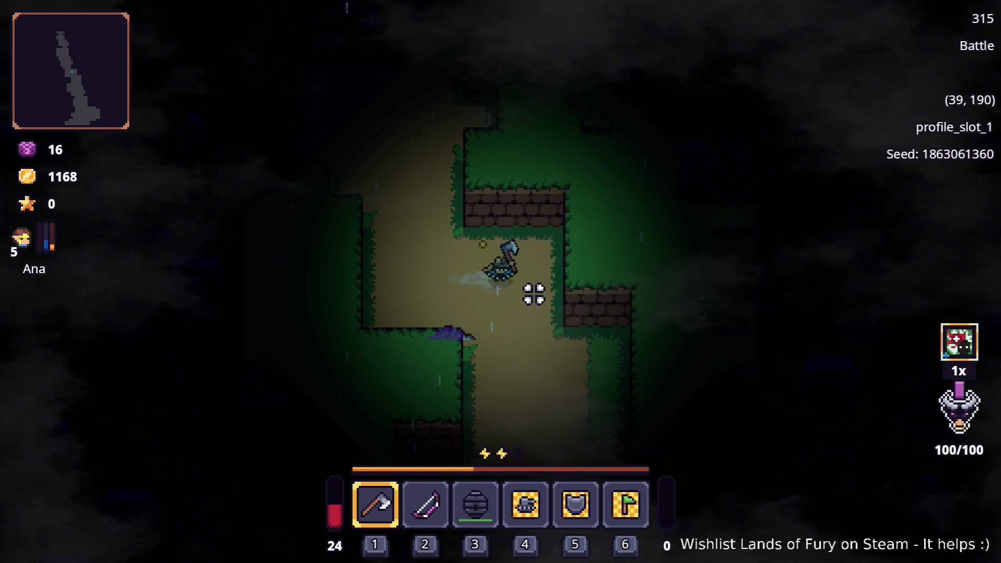
pyautogui.press('s')
pyautogui.press('d')
pyautogui.press('s')
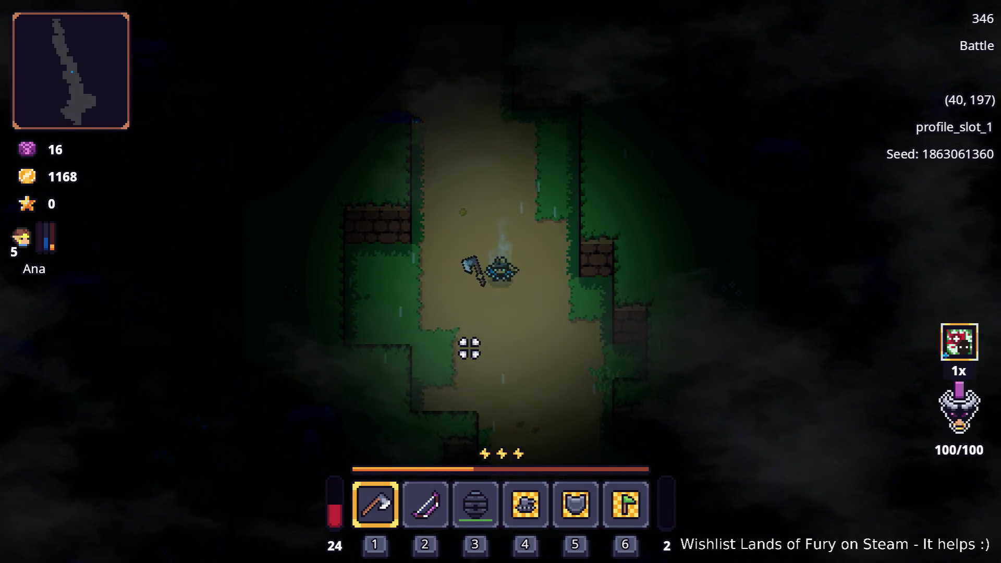
pyautogui.press('d')
pyautogui.press('a')
pyautogui.press('w')
pyautogui.press('w')
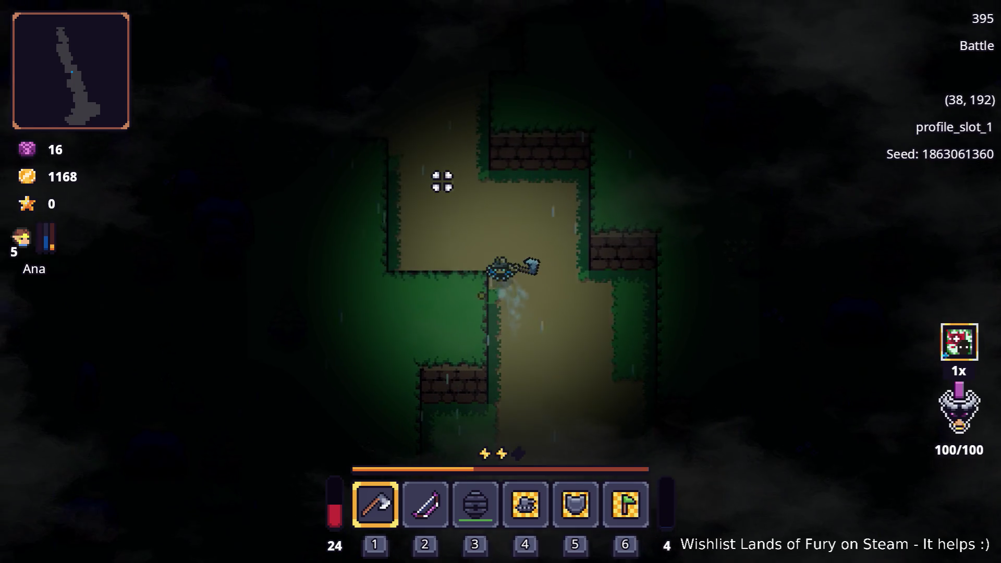
pyautogui.press('a')
pyautogui.press('w')
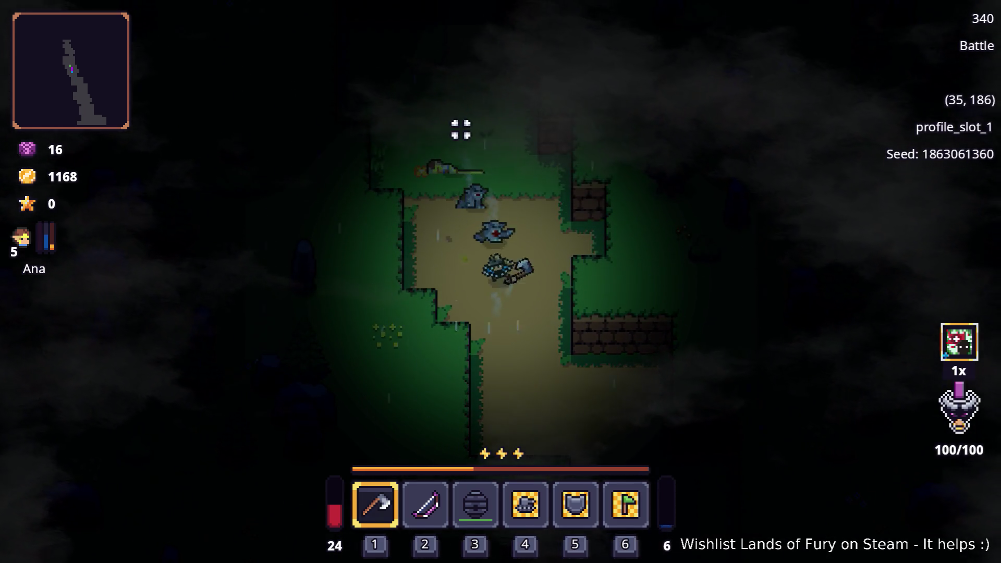
pyautogui.press('s')
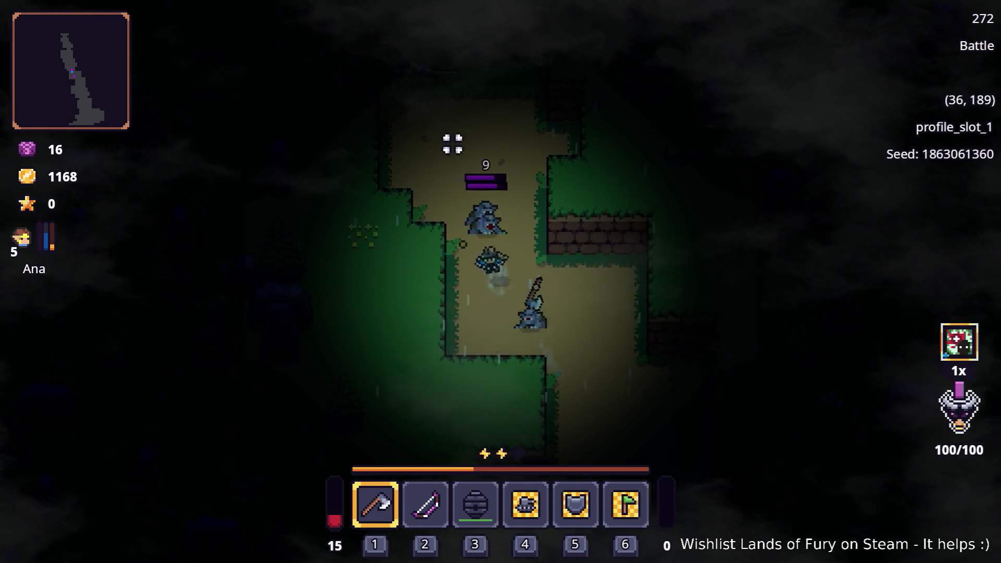
pyautogui.press('w')
pyautogui.press('w')
pyautogui.press('d')
pyautogui.press('a')
# - Move the Honey from the bag into hotbar slot 3
pyautogui.press('i')
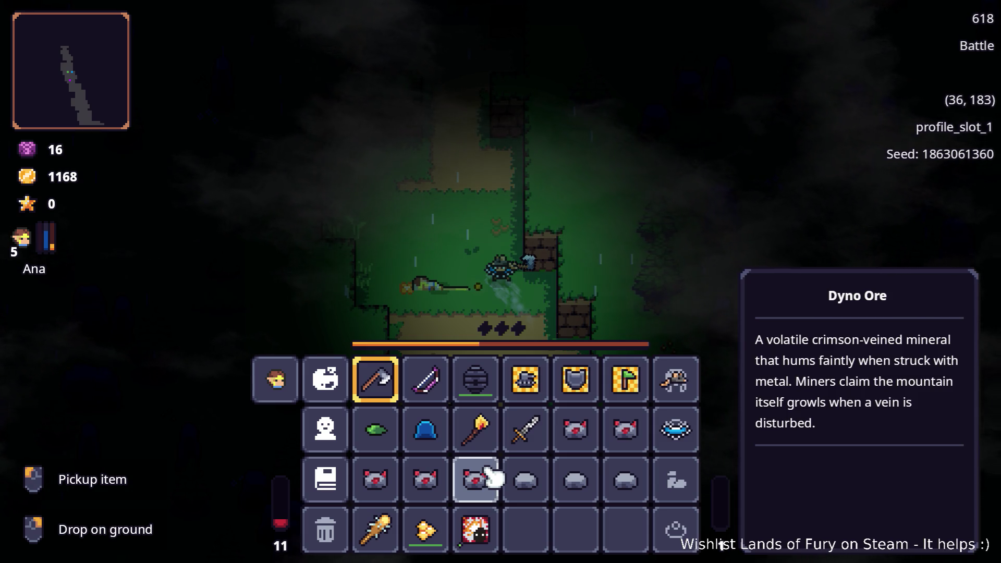
pyautogui.click(425, 530)
pyautogui.click(476, 380)
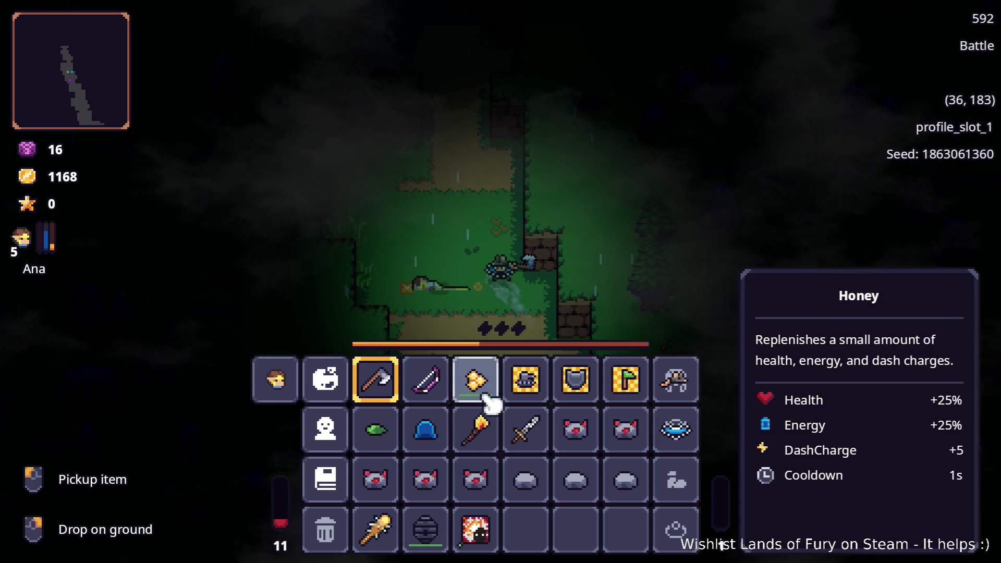
# - Eat the Honey from slot 3 to heal, then head northwest
pyautogui.press('i')
pyautogui.press('3')
pyautogui.press('w')
pyautogui.press('a')
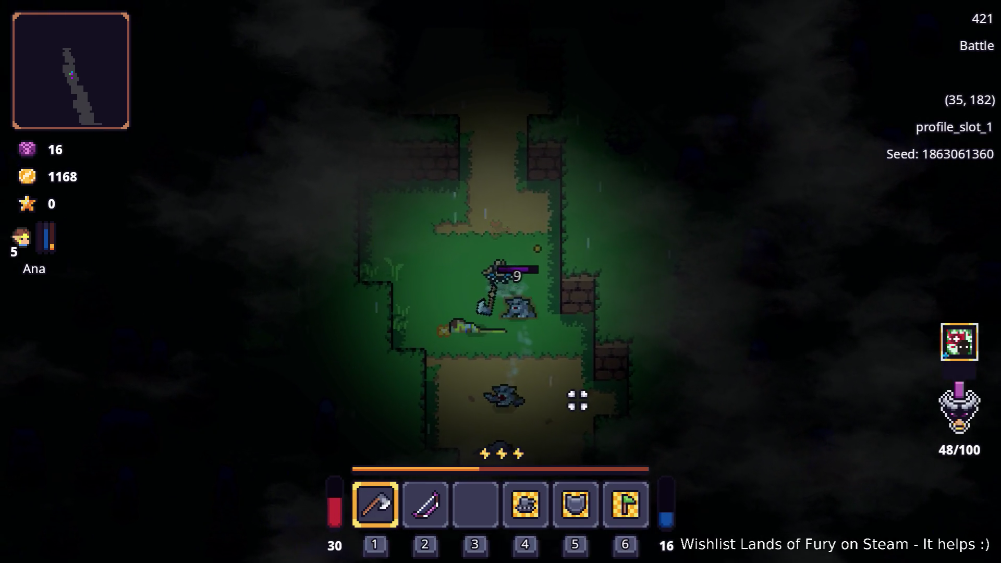
# - Fight and dodge around the nearby wolves
pyautogui.press('a')
pyautogui.press('s')
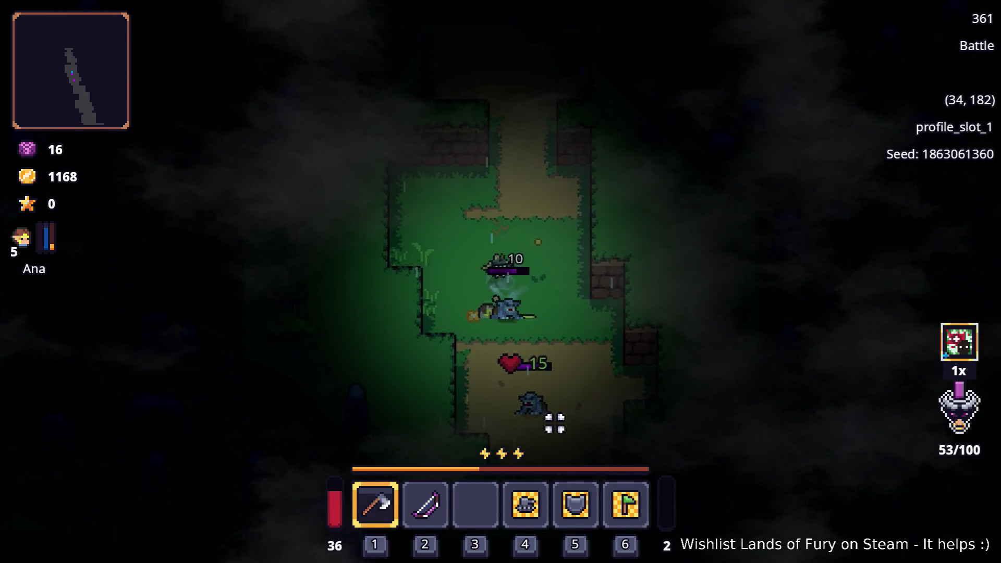
pyautogui.press('w')
pyautogui.press('a')
pyautogui.press('w')
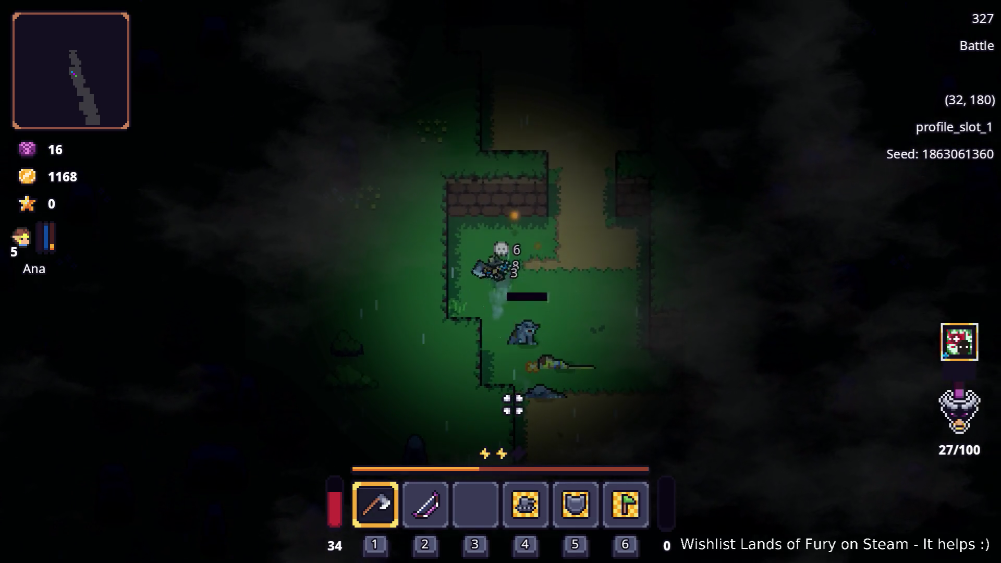
pyautogui.press('d')
pyautogui.press('s')
pyautogui.press('d')
pyautogui.press('a')
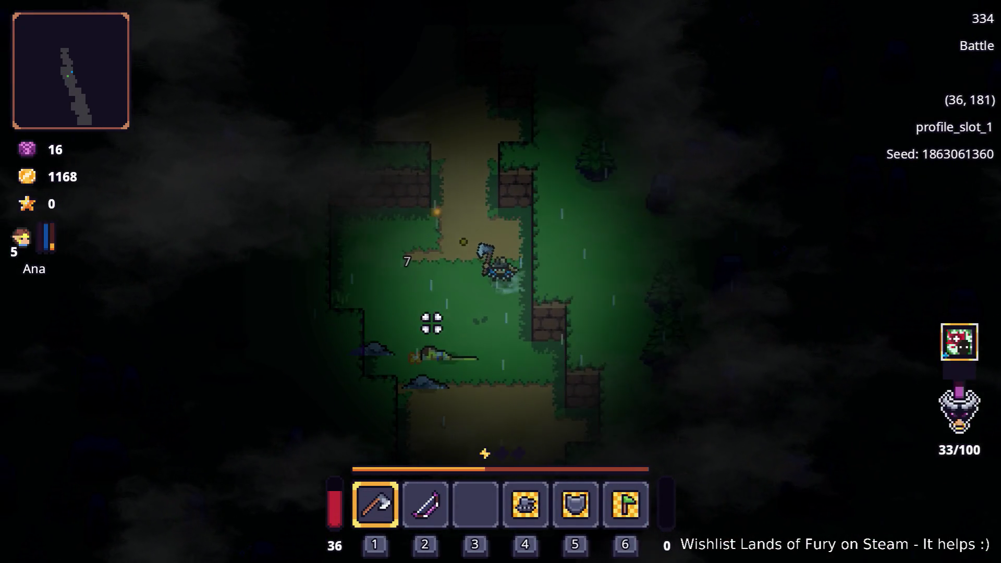
# - Push north up the corridor and strike the wolf as 'Sinister entities incoming!' appears
pyautogui.press('w')
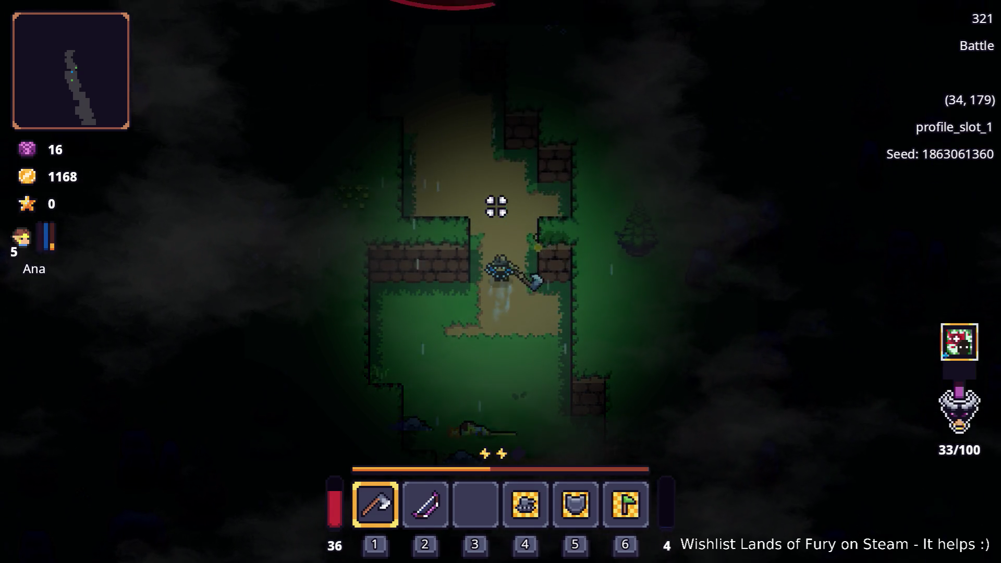
pyautogui.press('w')
pyautogui.press('a')
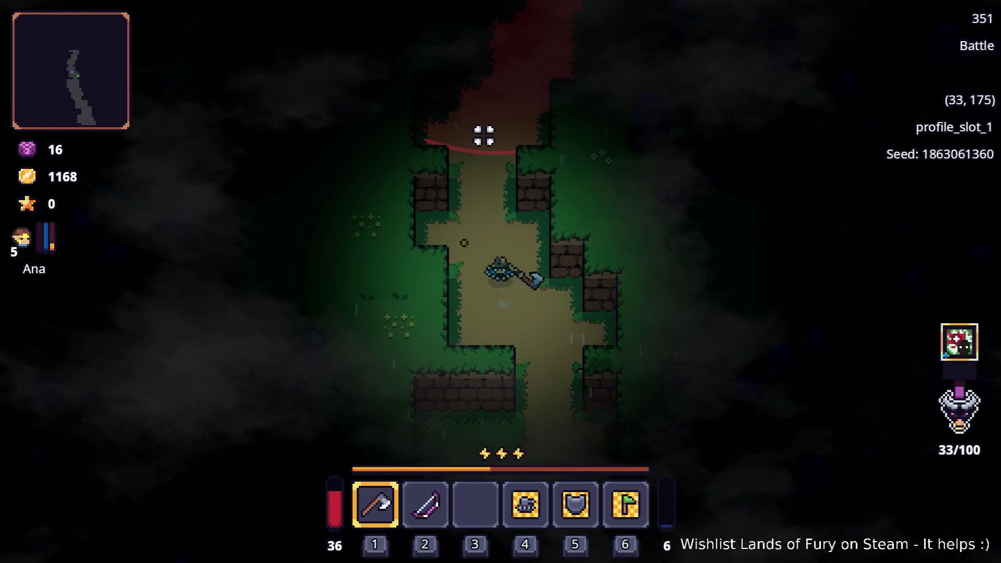
pyautogui.press('w')
pyautogui.press('a')
pyautogui.press('s')
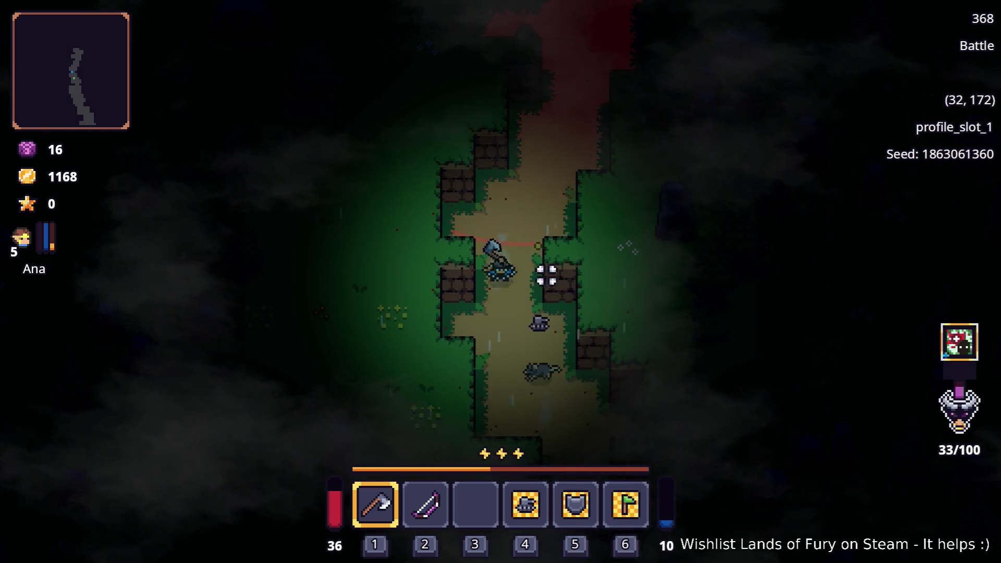
pyautogui.press('w')
pyautogui.press('d')
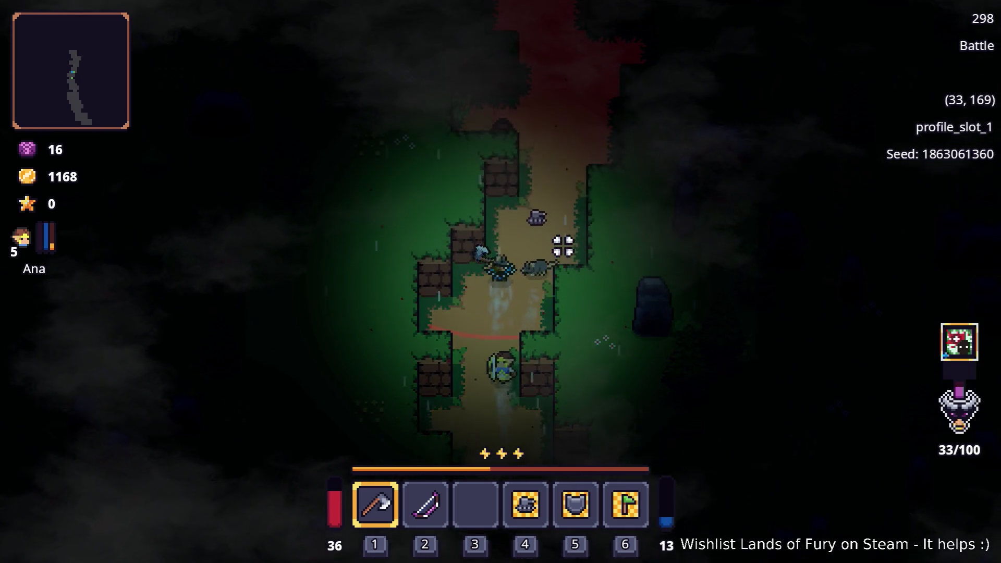
pyautogui.press('w')
pyautogui.press('d')
pyautogui.click(417, 217)
# - Swing the axe at the enemy wave and weave around the goblin in the forest corridor
pyautogui.press('a')
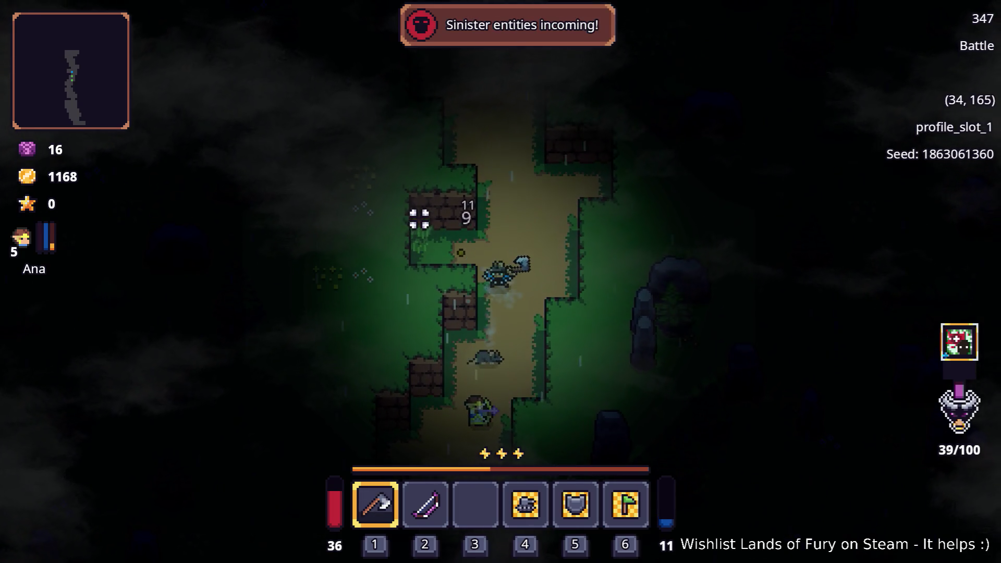
pyautogui.click(486, 175)
pyautogui.press('d')
pyautogui.press('s')
pyautogui.press('a')
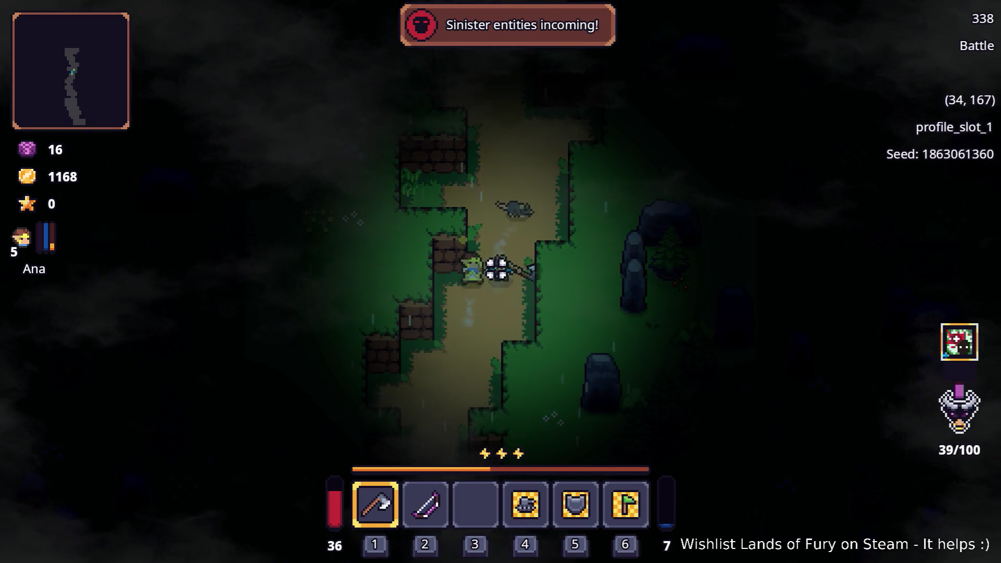
pyautogui.press('w')
pyautogui.press('d')
pyautogui.press('s')
pyautogui.press('a')
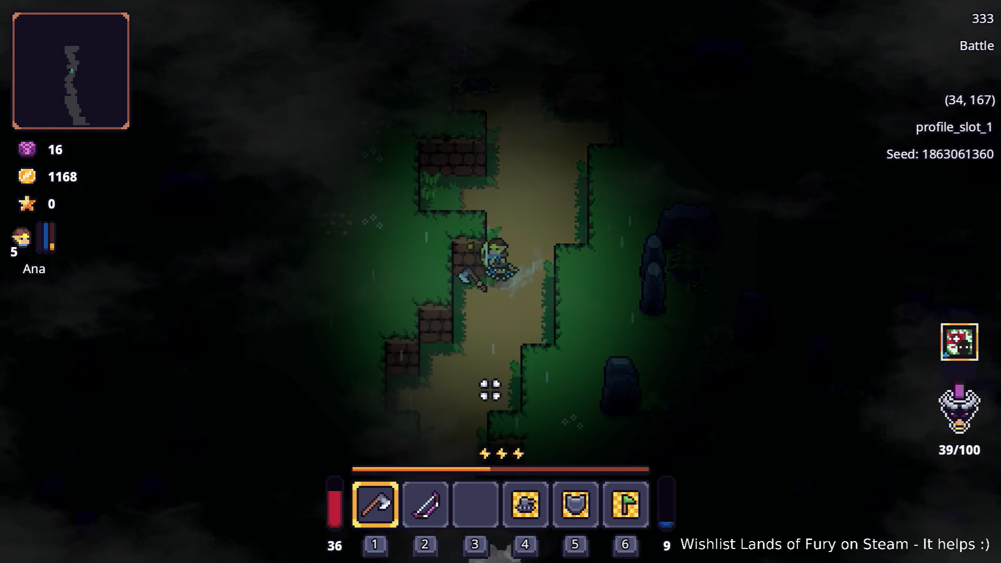
pyautogui.press('s')
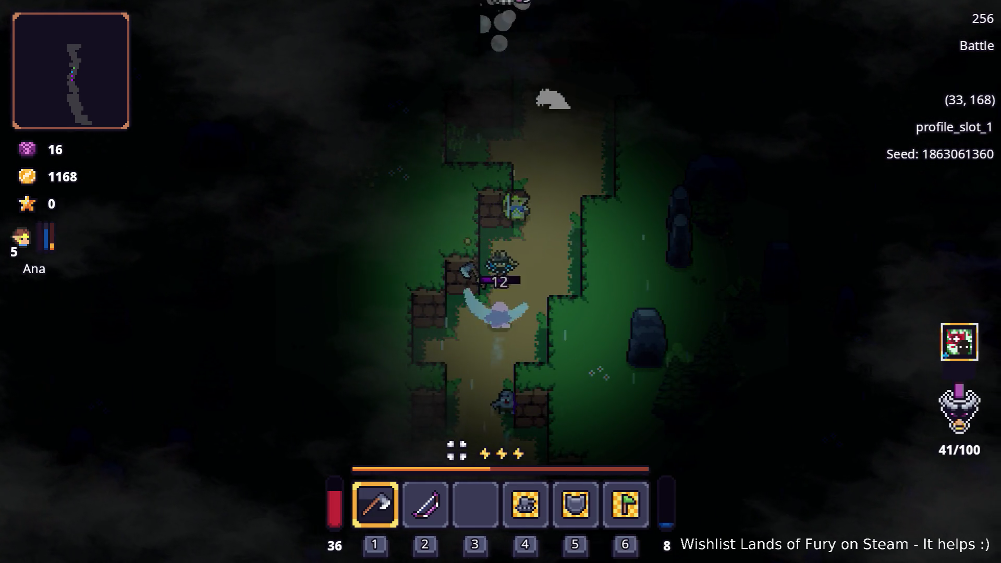
pyautogui.press('d')
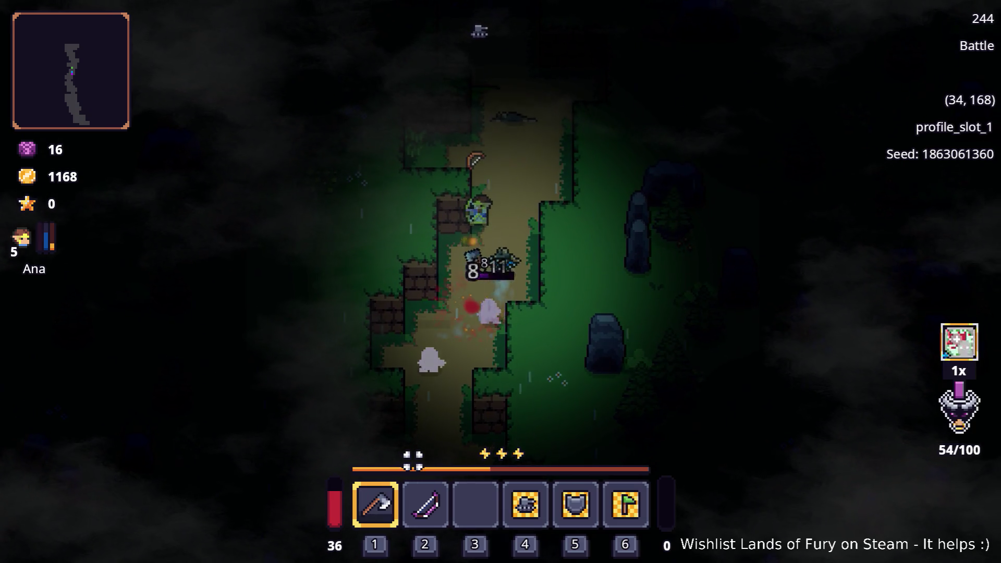
# - Retreat south down the path, dodging back and forth as enemies approach from the north
pyautogui.press('a')
pyautogui.press('s')
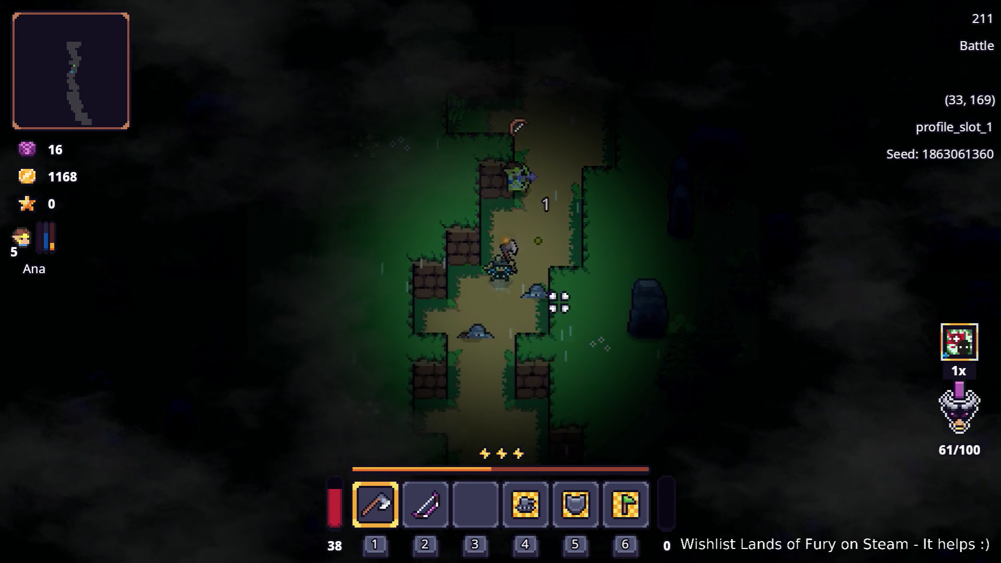
pyautogui.press('s')
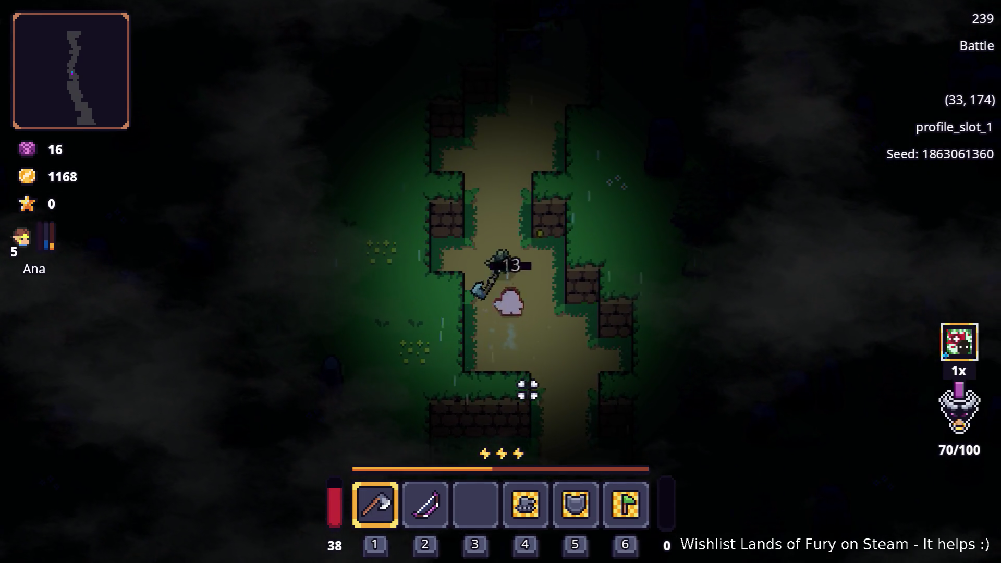
pyautogui.press('w')
pyautogui.press('w')
pyautogui.press('s')
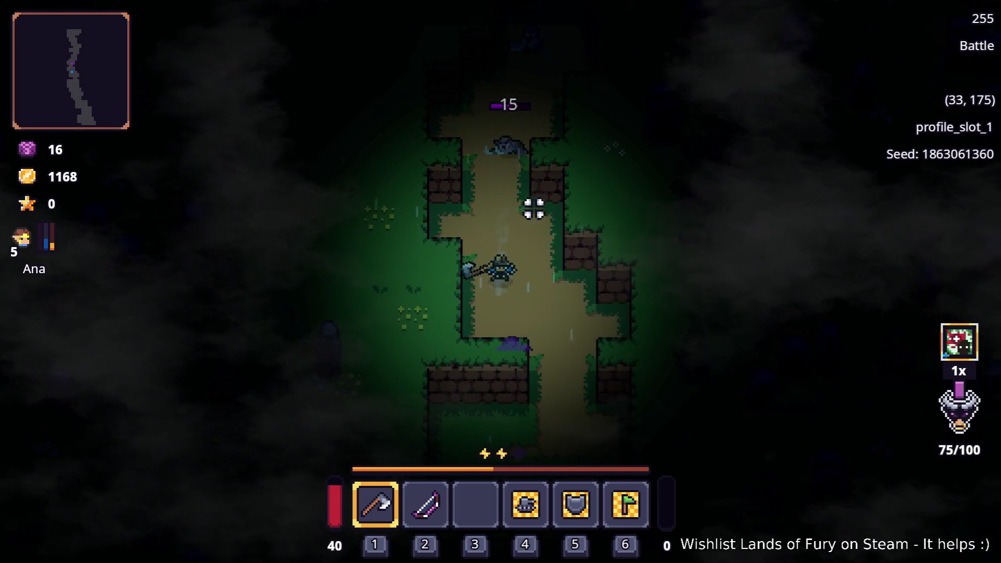
pyautogui.press('w')
pyautogui.press('s')
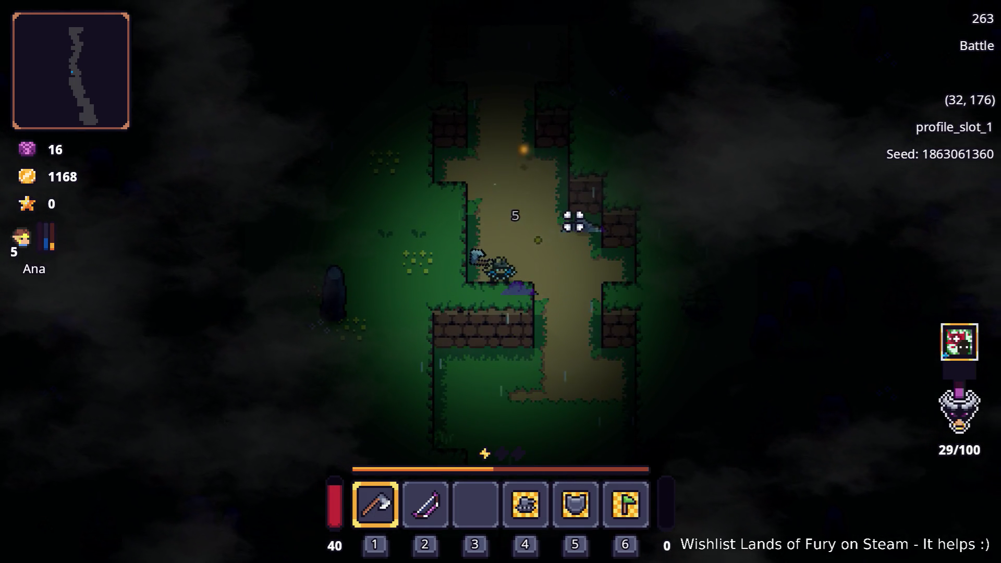
pyautogui.press('w')
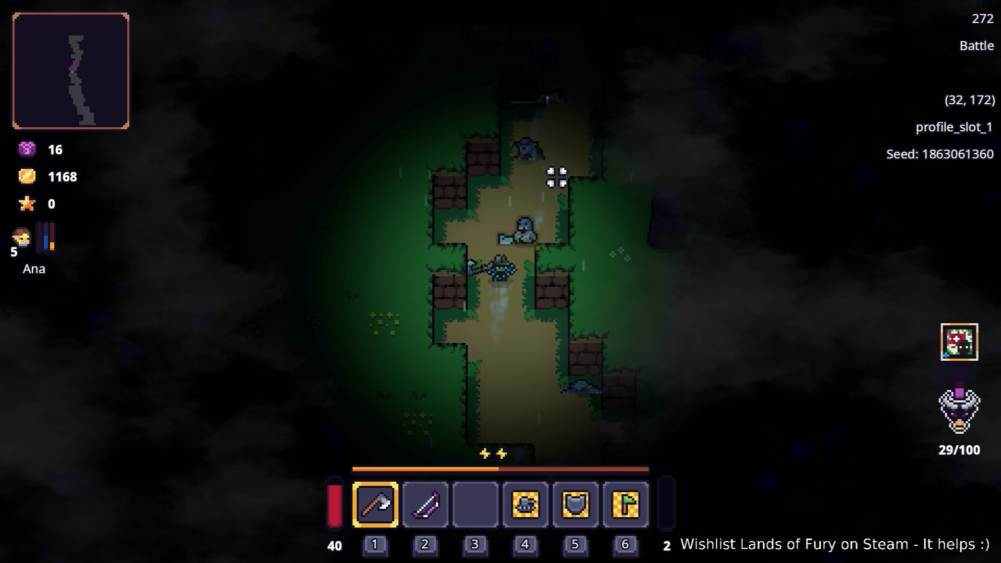
pyautogui.press('s')
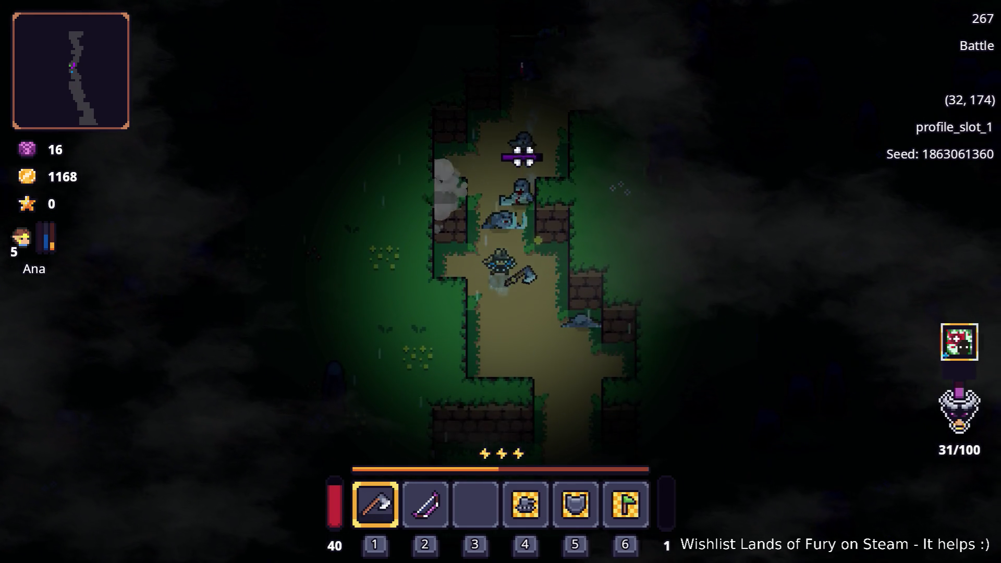
# - Back away south along the forest path from the advancing enemies
pyautogui.press('s')
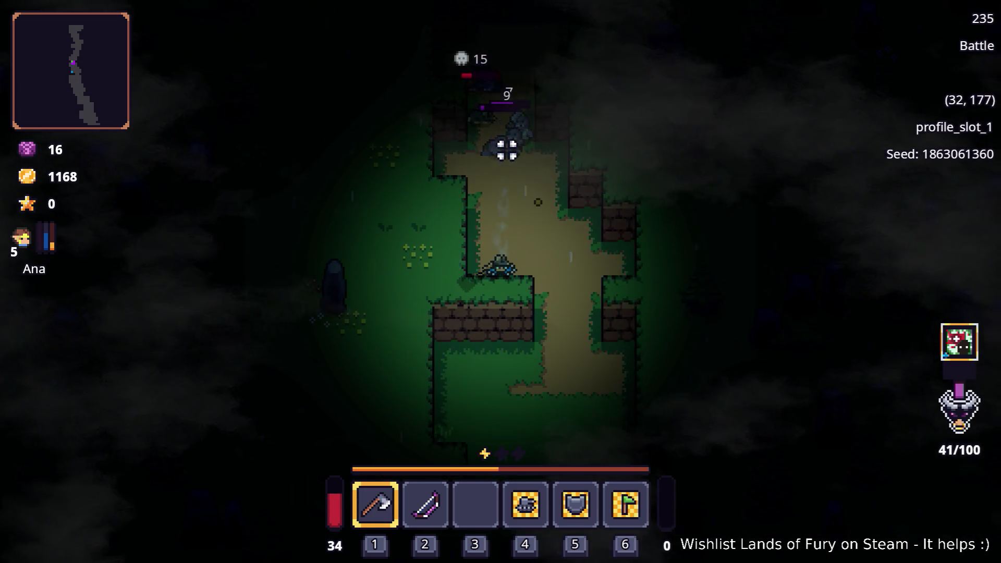
pyautogui.press('w')
pyautogui.press('d')
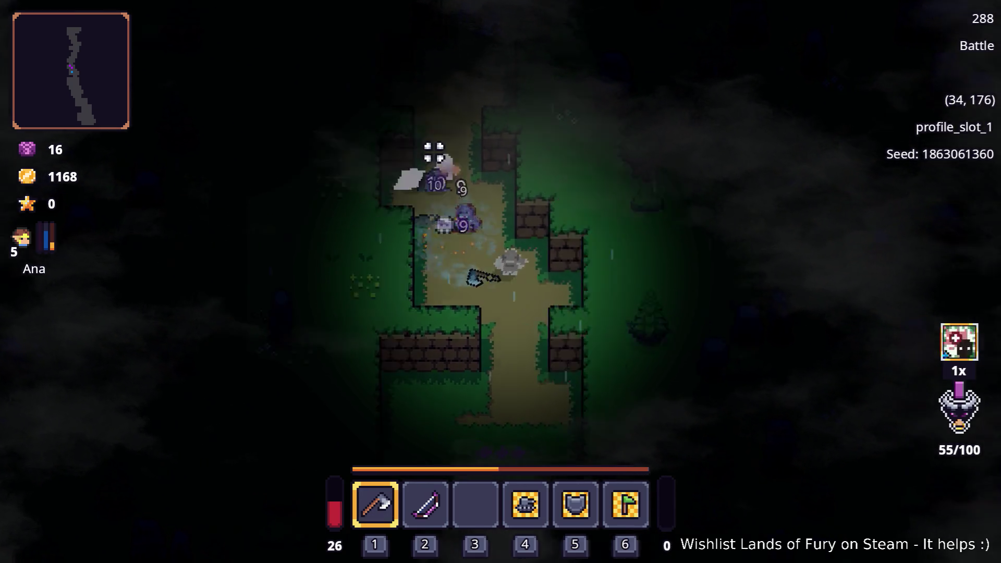
pyautogui.press('s')
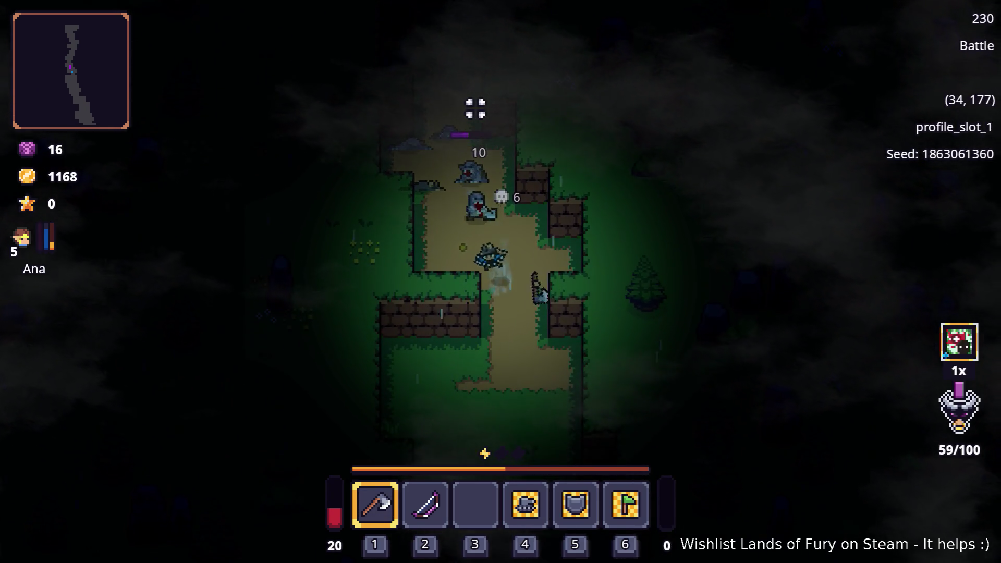
pyautogui.press('s')
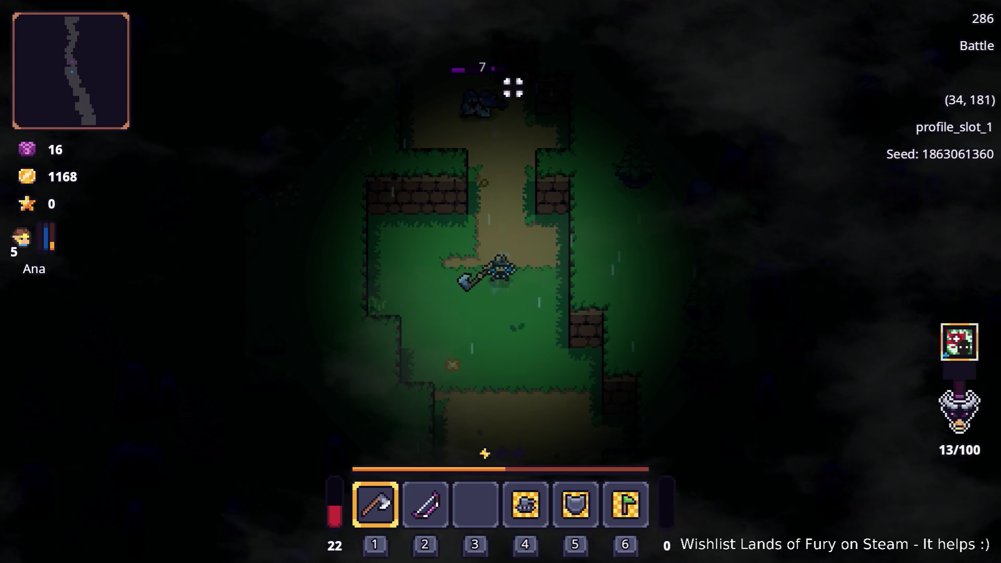
pyautogui.press('w')
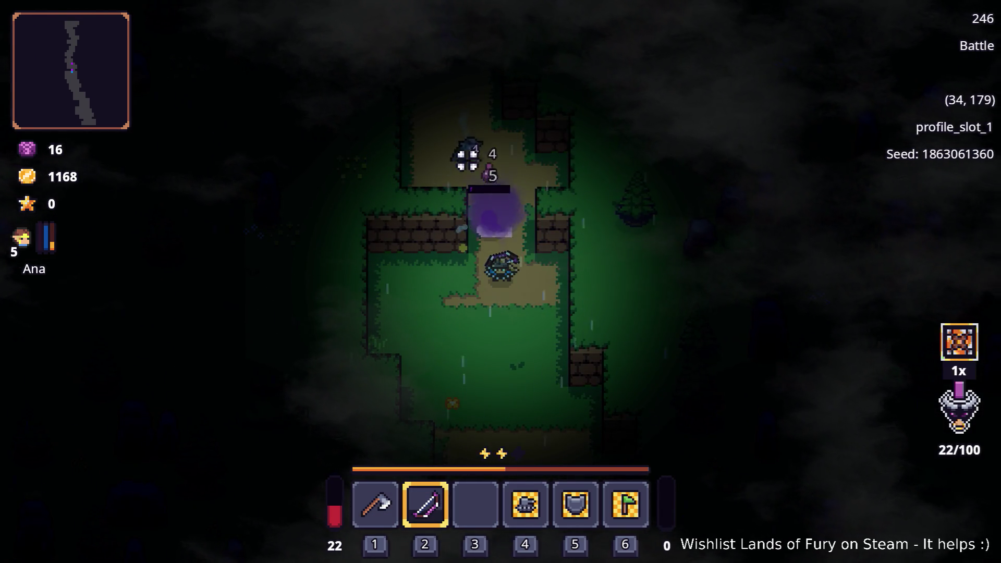
pyautogui.press('s')
# - Switch back to the axe and strike the nearby enemies several times
pyautogui.press('s')
pyautogui.press('1')
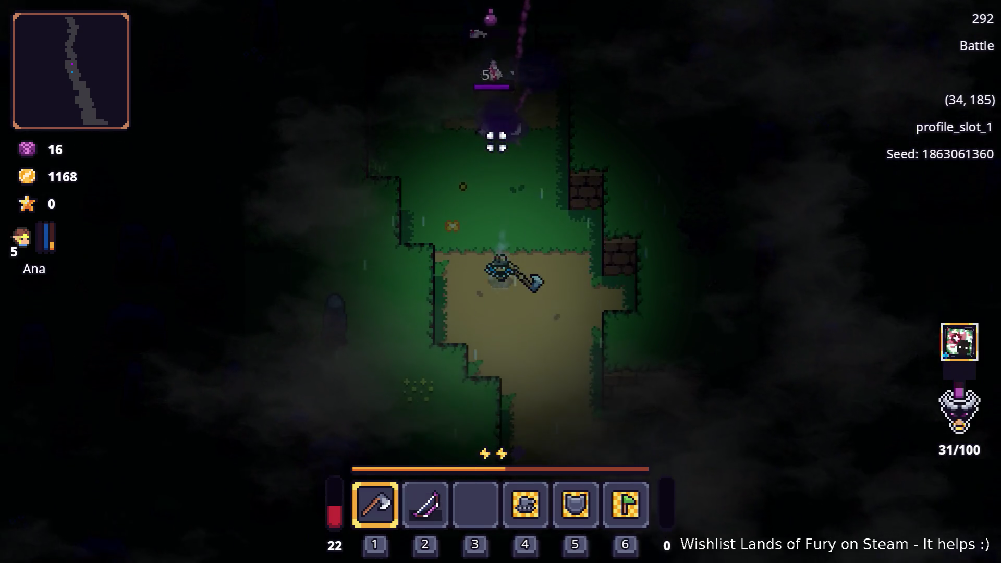
pyautogui.press('w')
pyautogui.press('s')
pyautogui.press('w')
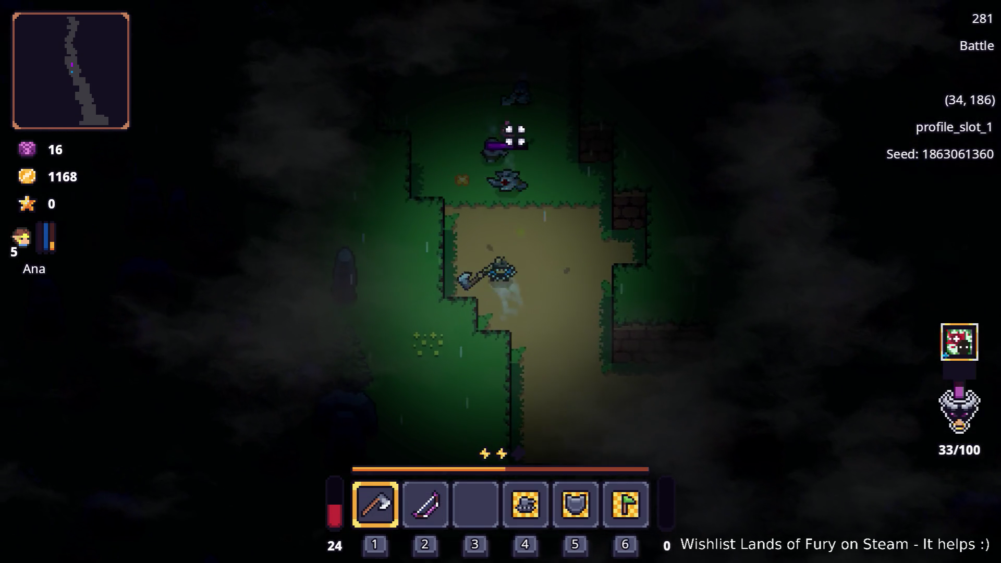
pyautogui.click(511, 138)
pyautogui.press('d')
pyautogui.press('a')
pyautogui.press('s')
pyautogui.click(445, 149)
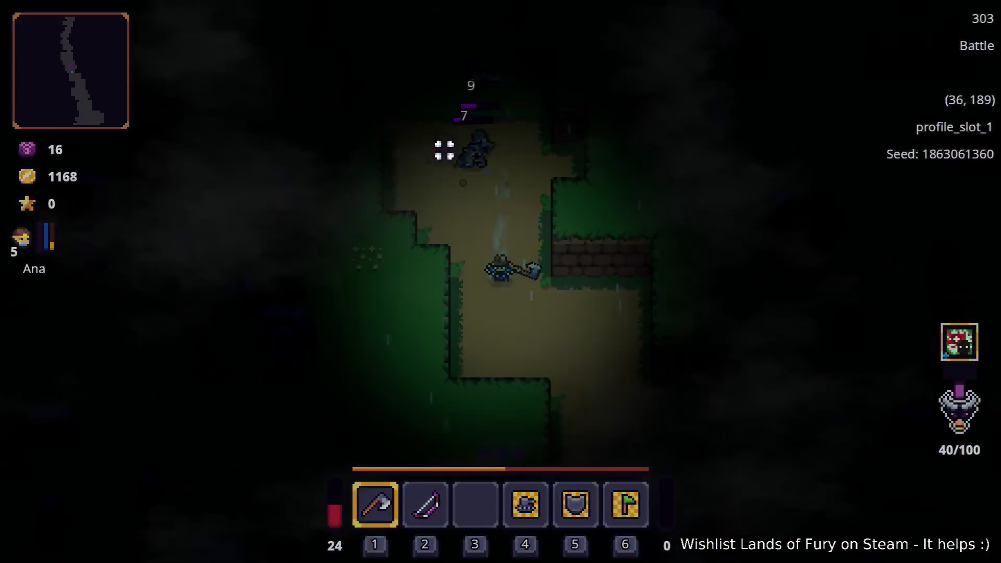
pyautogui.press('w')
pyautogui.click(494, 117)
pyautogui.press('s')
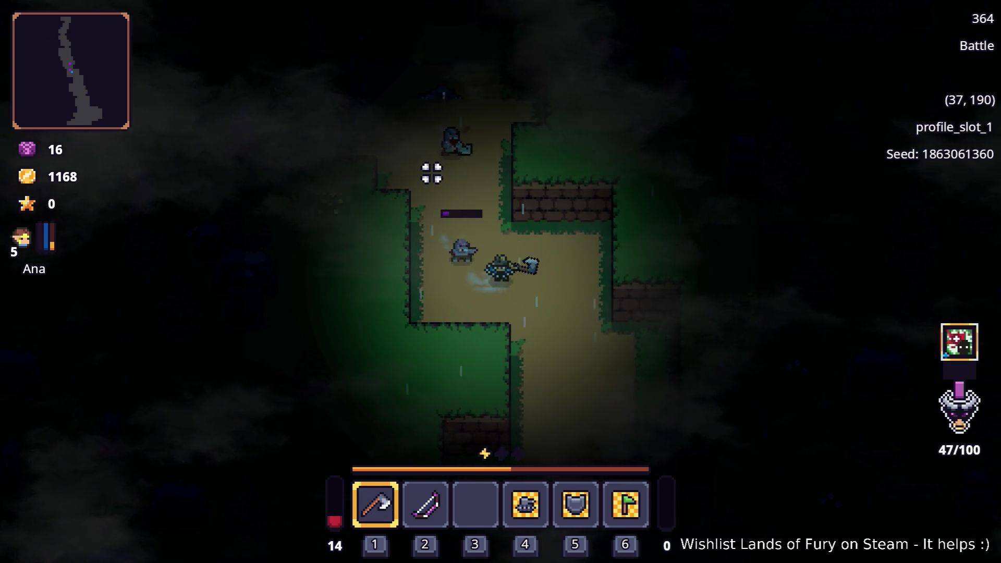
pyautogui.press('d')
pyautogui.click(379, 202)
# - Move west and north along the path, killing an enemy and circling others with axe hits
pyautogui.press('a')
pyautogui.press('a')
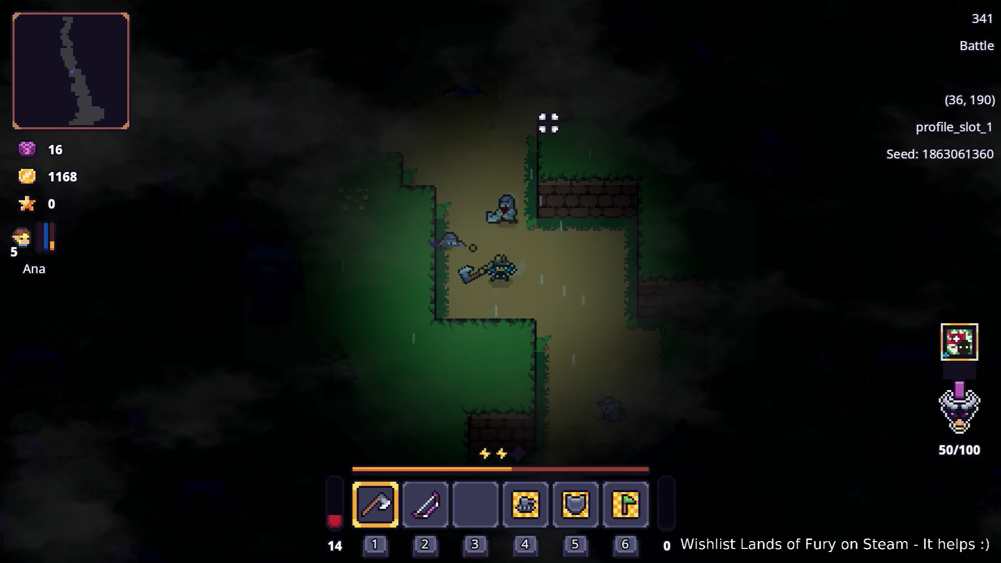
pyautogui.press('a')
pyautogui.press('w')
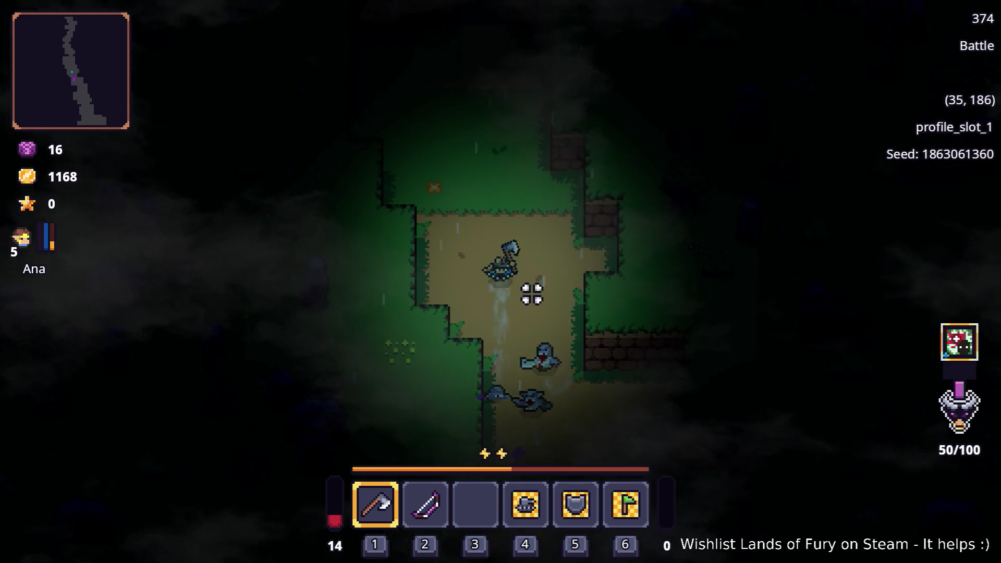
pyautogui.press('w')
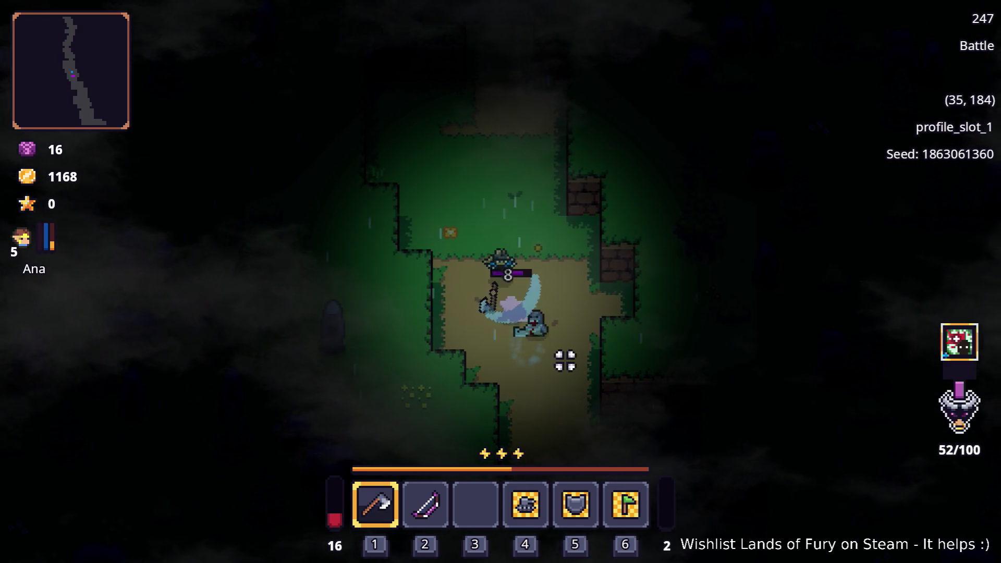
pyautogui.press('a')
pyautogui.click(565, 360)
pyautogui.press('d')
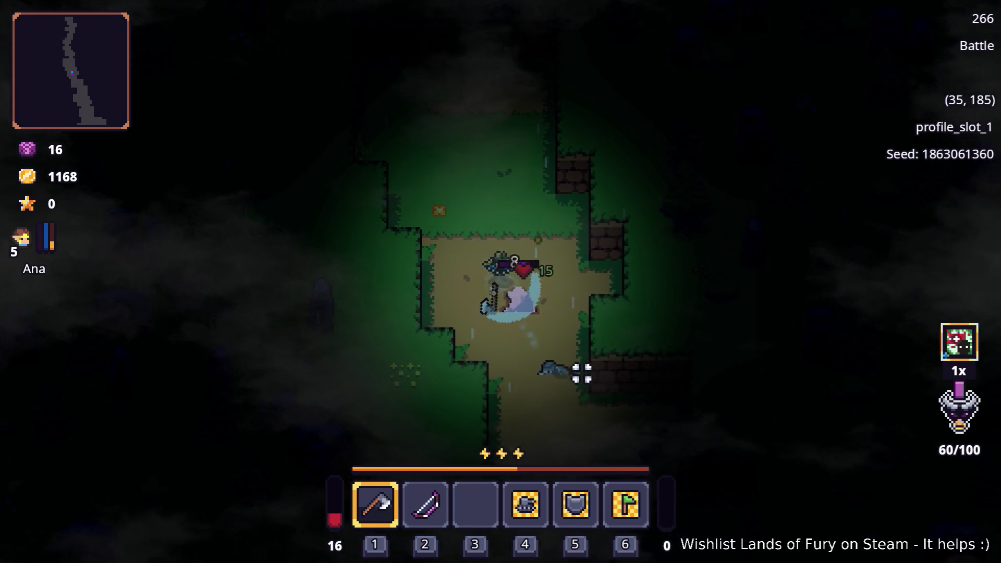
pyautogui.press('w')
pyautogui.press('w')
pyautogui.press('a')
pyautogui.press('a')
pyautogui.press('d')
pyautogui.press('s')
pyautogui.press('d')
pyautogui.press('s')
pyautogui.click(597, 371)
pyautogui.press('s')
pyautogui.press('a')
pyautogui.press('w')
pyautogui.press('s')
pyautogui.press('w')
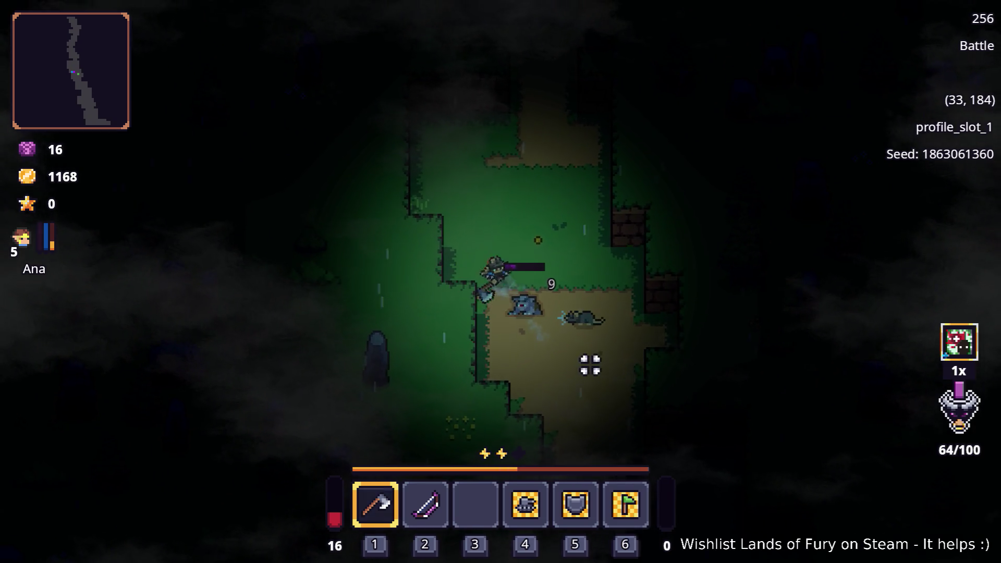
pyautogui.click(577, 377)
# - Dash away from the enemies, then advance north up the forest path
pyautogui.press('d')
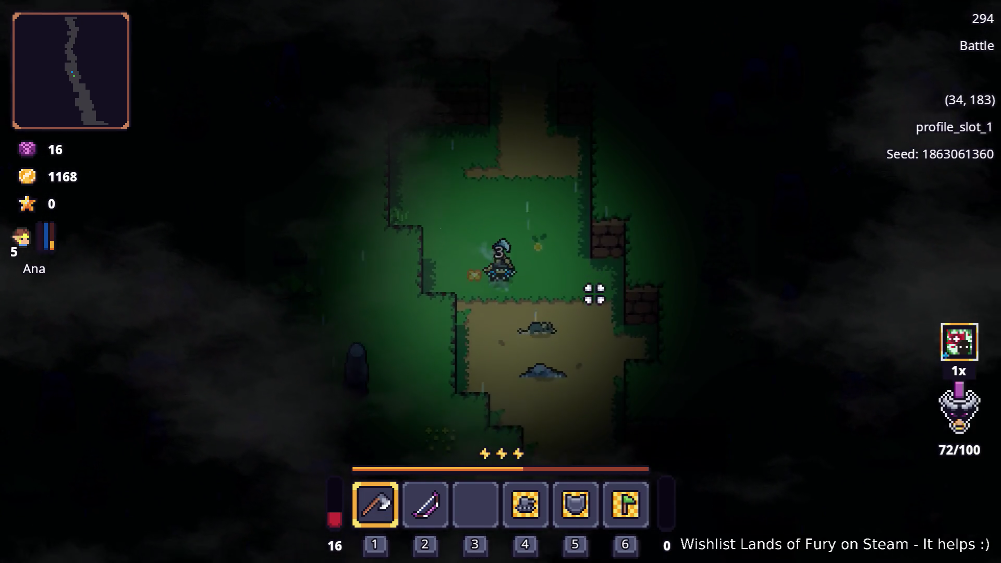
pyautogui.press('s')
pyautogui.press('space')
pyautogui.press('w')
pyautogui.press('w')
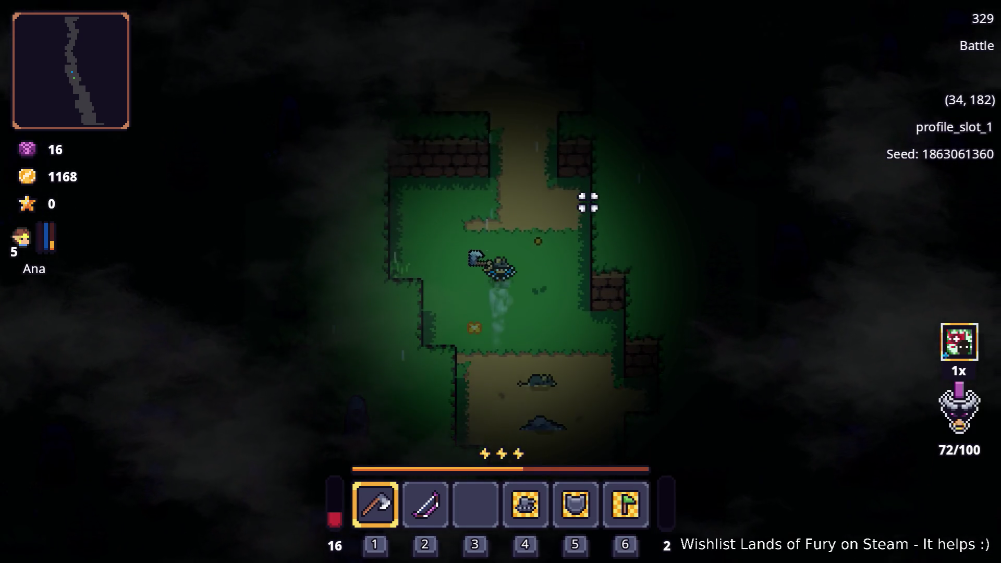
pyautogui.press('d')
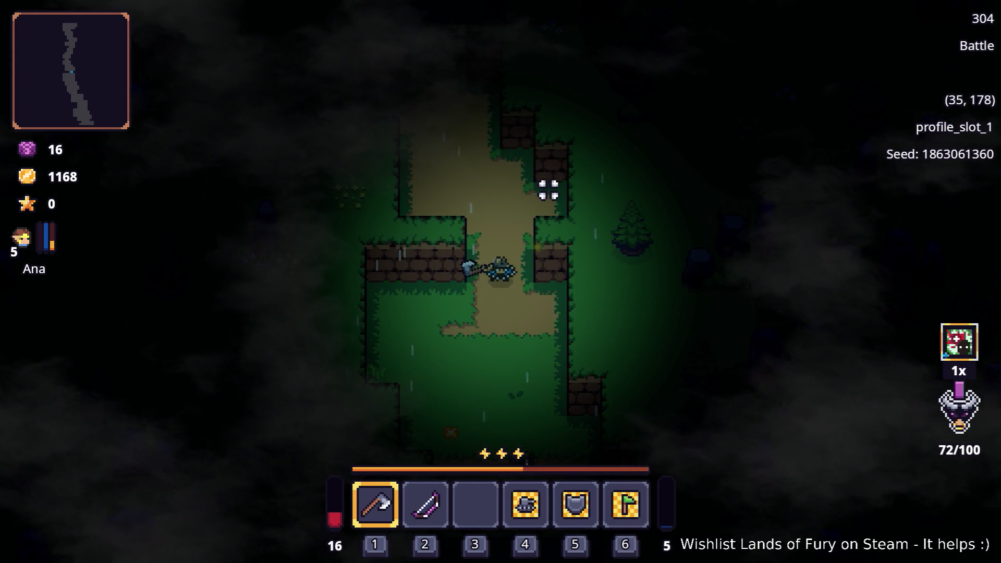
pyautogui.press('a')
pyautogui.press('s')
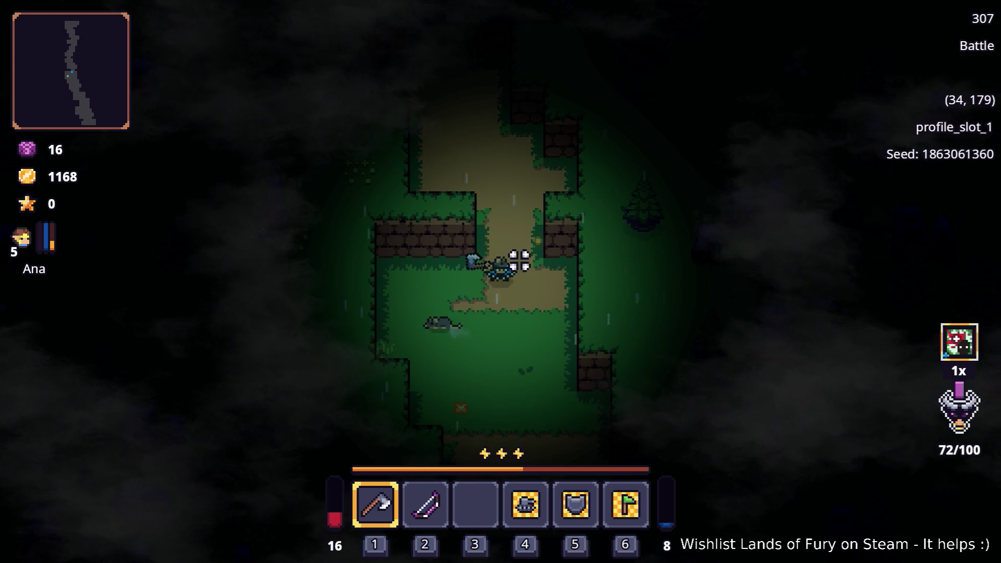
pyautogui.press('w')
pyautogui.press('w')
pyautogui.press('w')
pyautogui.press('a')
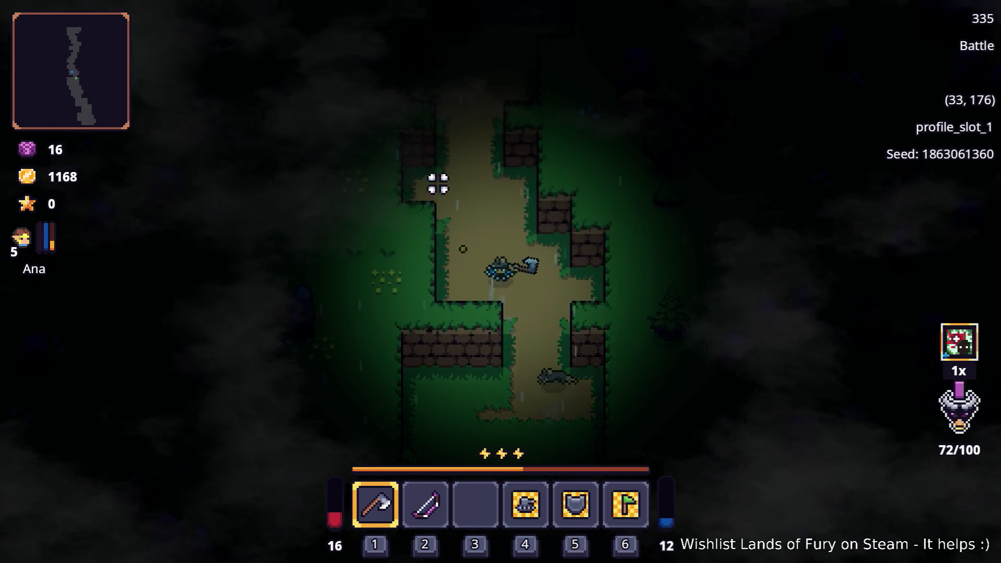
pyautogui.press('w')
pyautogui.press('w')
pyautogui.press('w')
pyautogui.press('a')
pyautogui.press('w')
pyautogui.press('w')
pyautogui.press('d')
pyautogui.press('w')
pyautogui.press('d')
pyautogui.press('w')
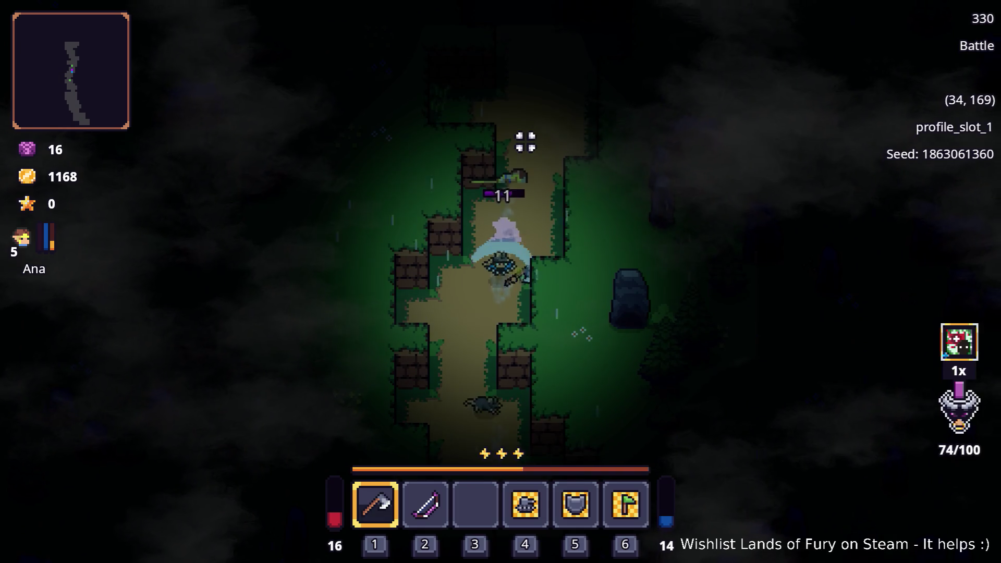
# - Finish off a nearby enemy, then continue up the path toward the enemies ahead
pyautogui.press('a')
pyautogui.press('s')
pyautogui.press('a')
pyautogui.press('a')
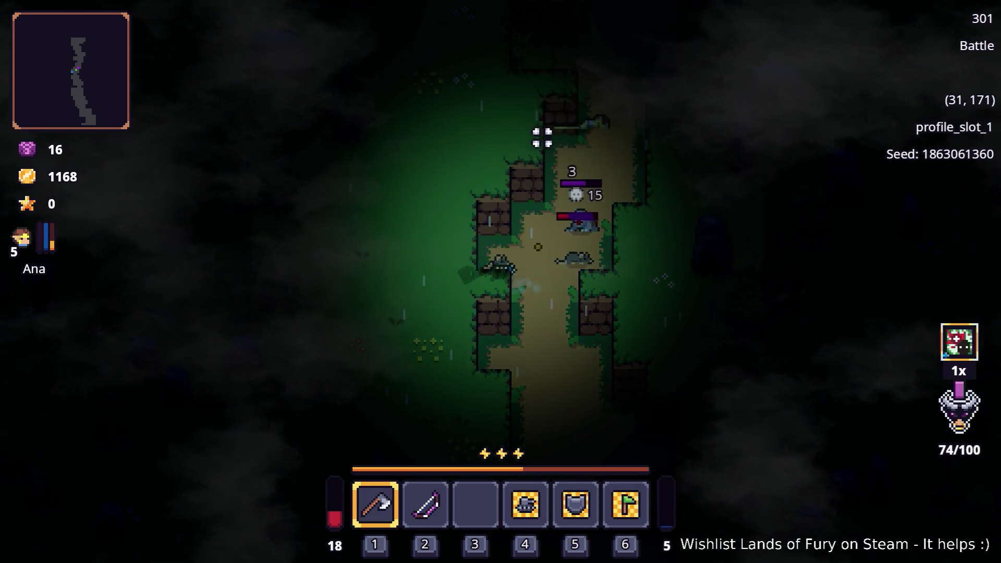
pyautogui.press('w')
pyautogui.press('d')
pyautogui.press('a')
pyautogui.press('d')
pyautogui.press('w')
pyautogui.press('d')
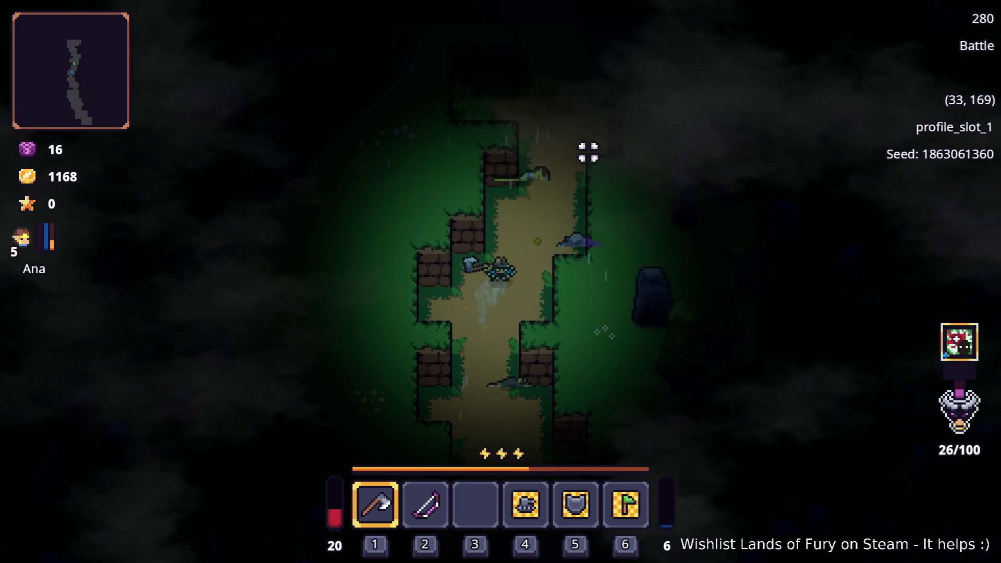
pyautogui.press('w')
pyautogui.press('d')
pyautogui.press('d')
pyautogui.press('w')
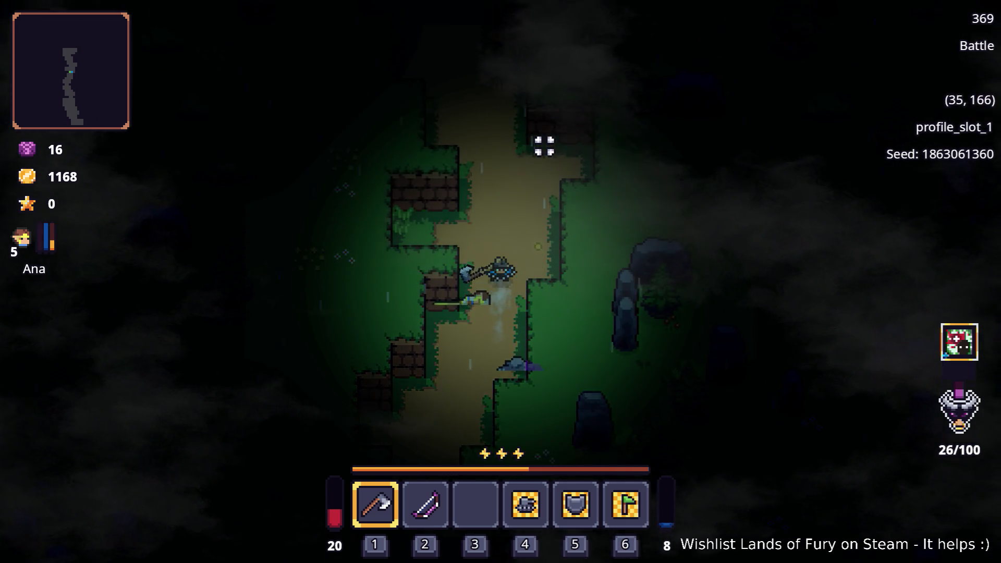
pyautogui.press('w')
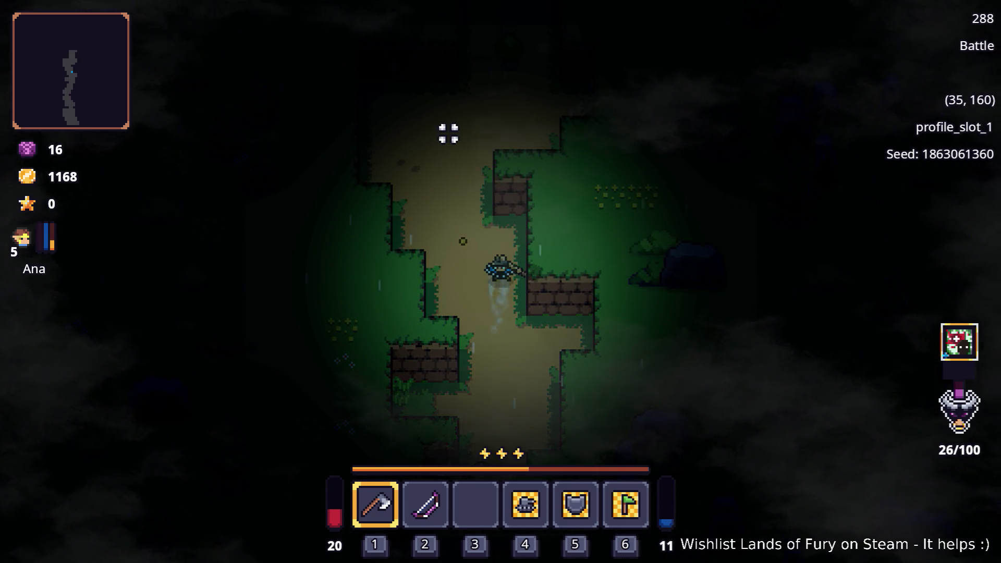
pyautogui.press('a')
pyautogui.press('w')
pyautogui.press('w')
pyautogui.press('a')
pyautogui.press('w')
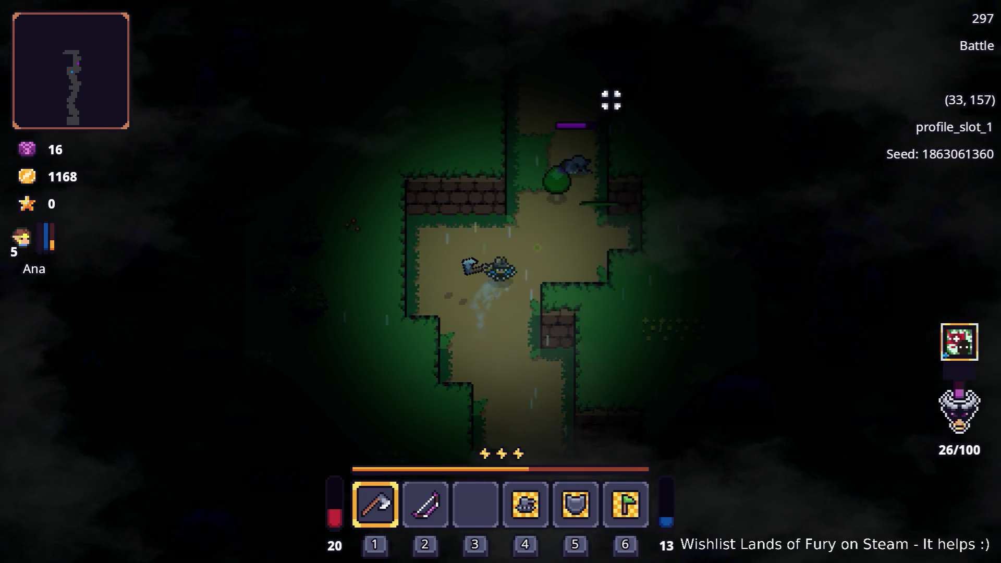
# - Fight the group of enemies around the green slime with the axe
pyautogui.press('d')
pyautogui.press('a')
pyautogui.press('s')
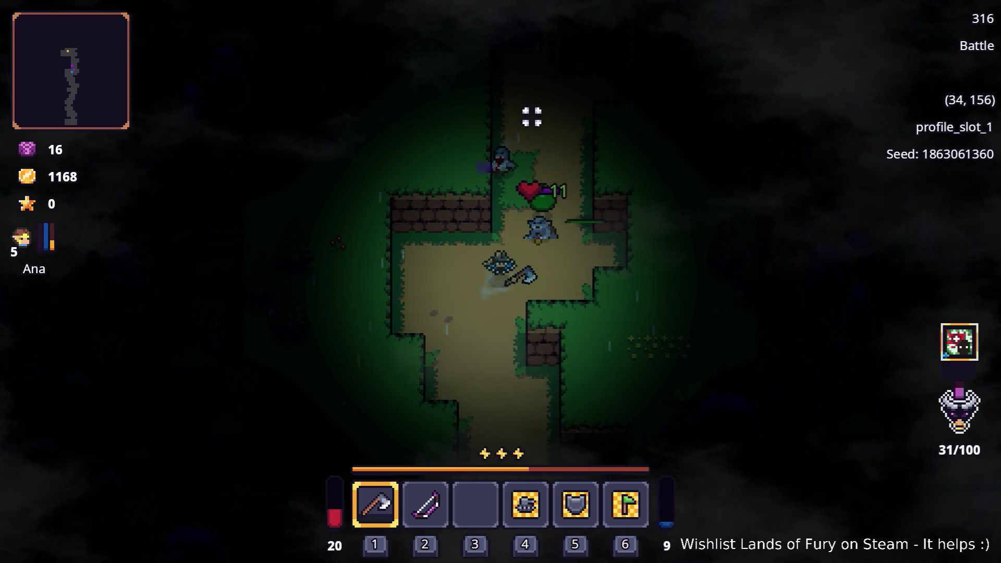
pyautogui.press('a')
pyautogui.press('s')
pyautogui.press('w')
pyautogui.press('a')
pyautogui.press('s')
pyautogui.press('d')
pyautogui.press('w')
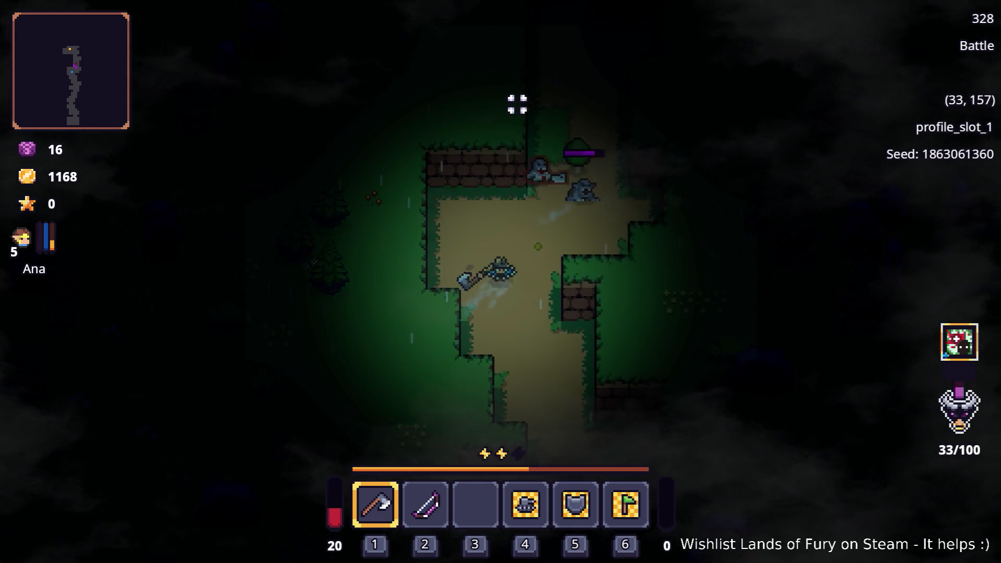
pyautogui.press('w')
pyautogui.press('d')
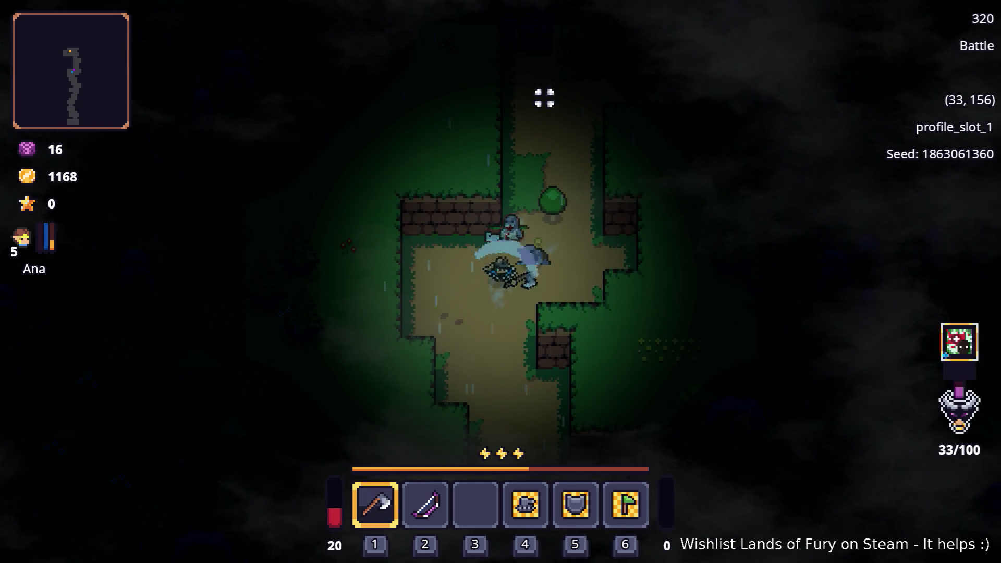
pyautogui.press('a')
# - Retreat down the path and open the inventory mid-battle
pyautogui.press('s')
pyautogui.press('w')
pyautogui.press('a')
pyautogui.press('s')
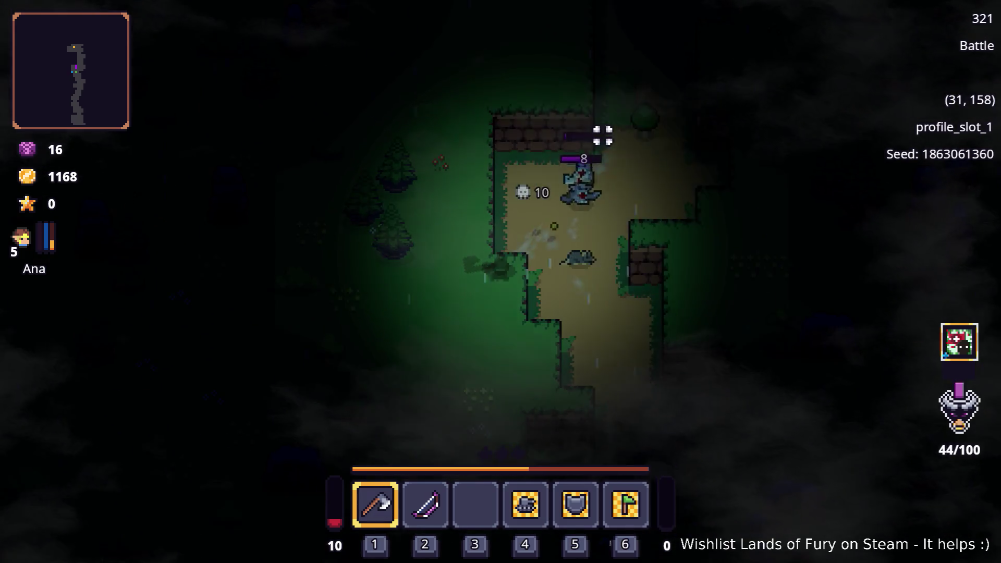
pyautogui.press('d')
pyautogui.press('s')
pyautogui.press('s')
pyautogui.press('d')
pyautogui.press('i')
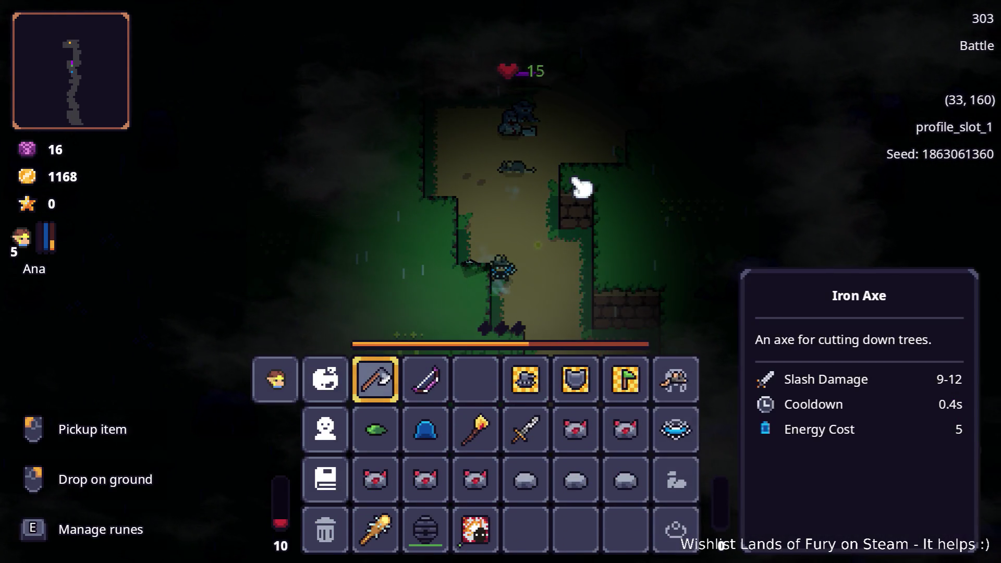
# - Close the inventory and strike the enemies ahead with the axe, stepping in and out
pyautogui.press('i')
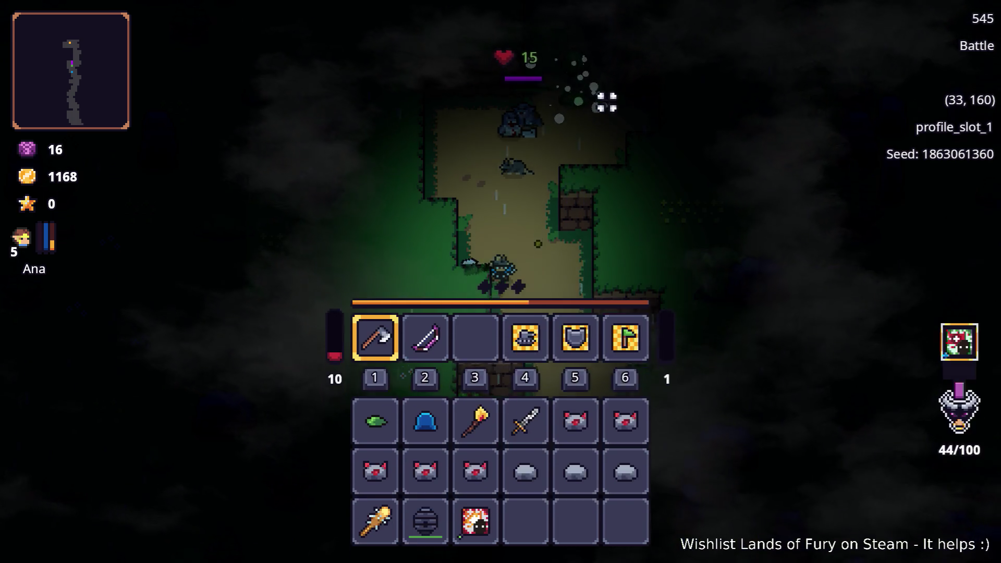
pyautogui.press('w')
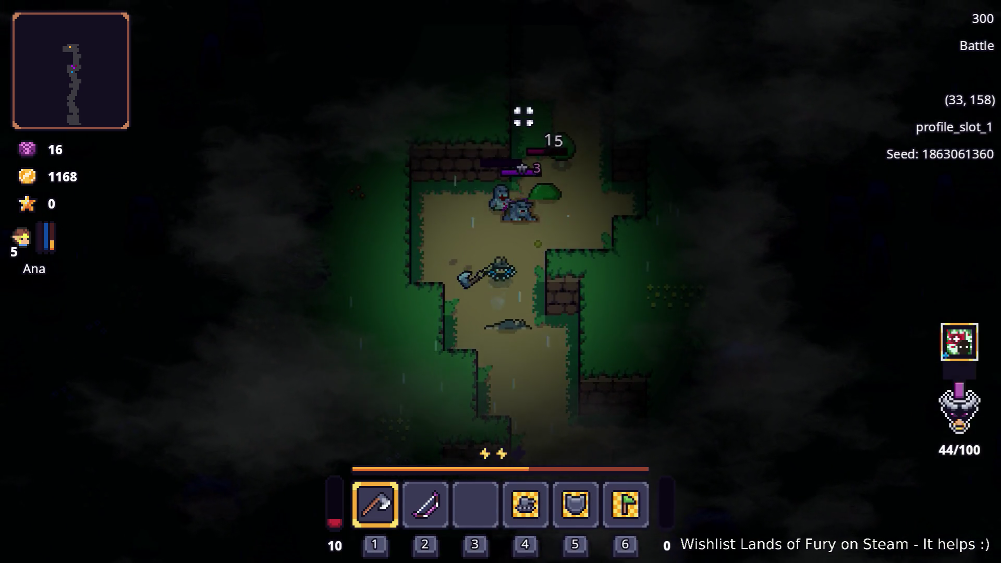
pyautogui.press('w')
pyautogui.click(518, 118)
pyautogui.press('s')
pyautogui.press('w')
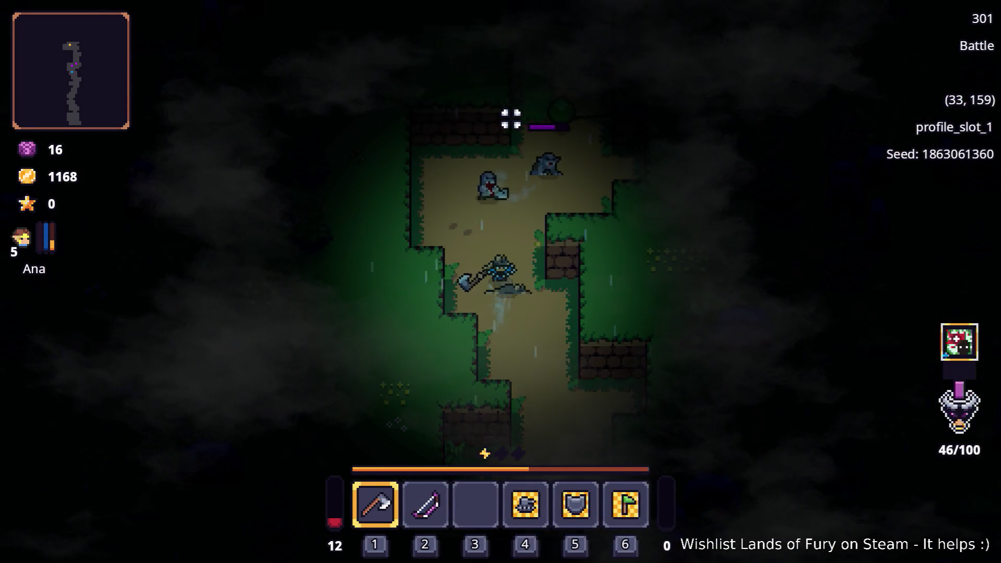
pyautogui.press('w')
pyautogui.click(510, 119)
pyautogui.press('s')
pyautogui.press('w')
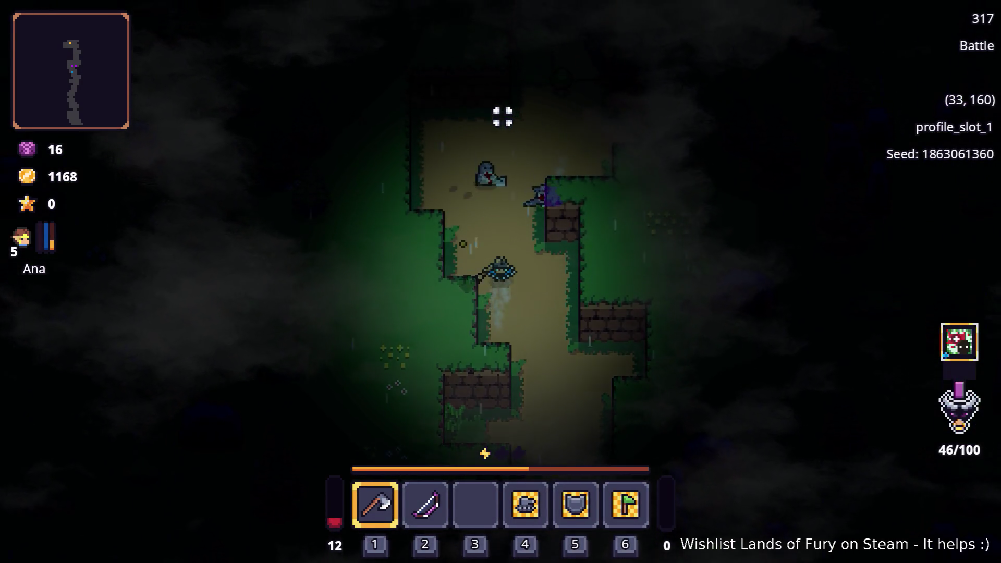
pyautogui.press('w')
pyautogui.click(505, 121)
# - Kill the purple enemy with repeated axe hits, then fire the bow at the next enemy
pyautogui.click(614, 166)
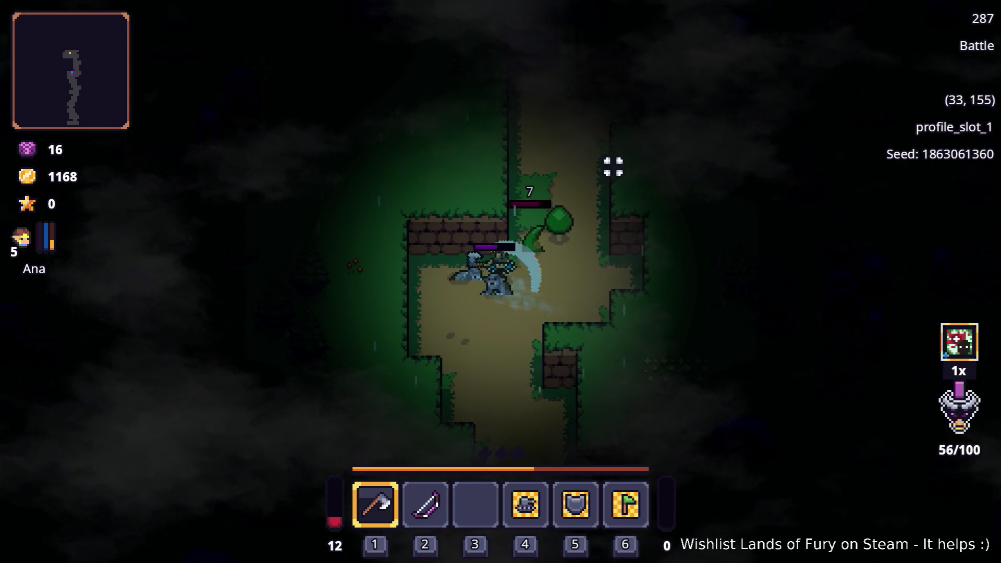
pyautogui.press('a')
pyautogui.press('s')
pyautogui.click(575, 130)
pyautogui.press('w')
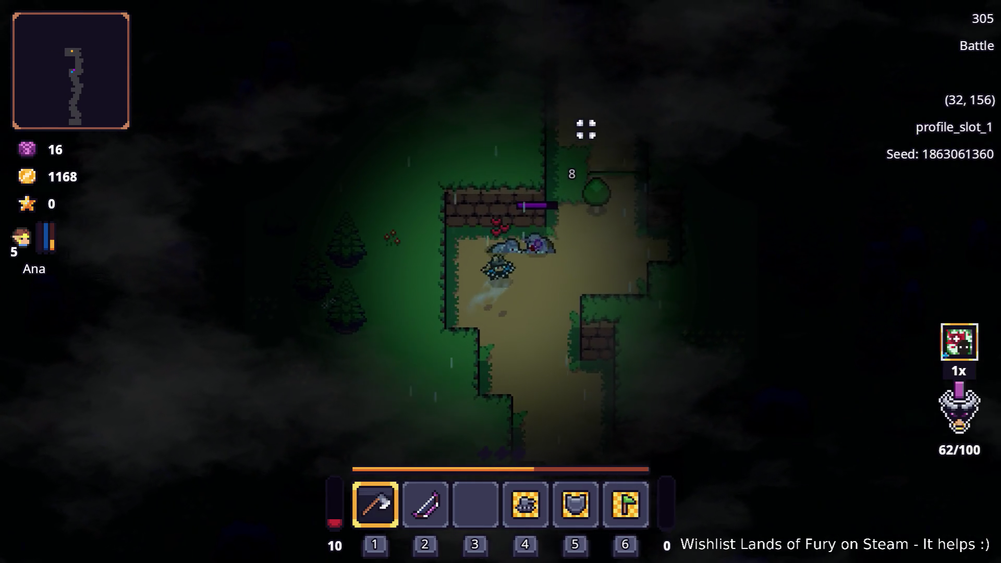
pyautogui.press('s')
pyautogui.click(576, 130)
pyautogui.press('d')
pyautogui.click(487, 118)
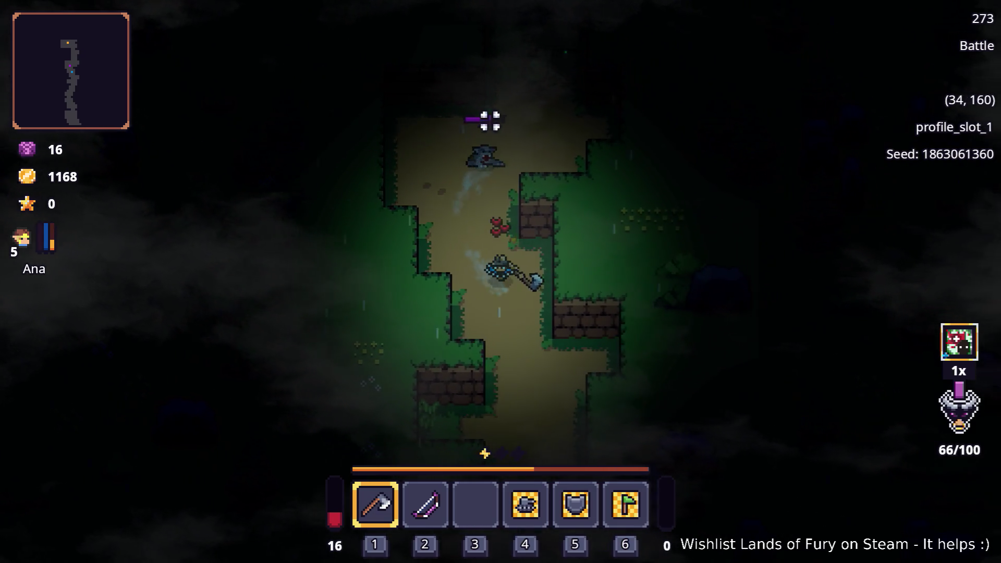
pyautogui.press('2')
pyautogui.click(584, 96)
# - Advance north-east and fire arrows at the green-backed and purple enemies
pyautogui.press('w')
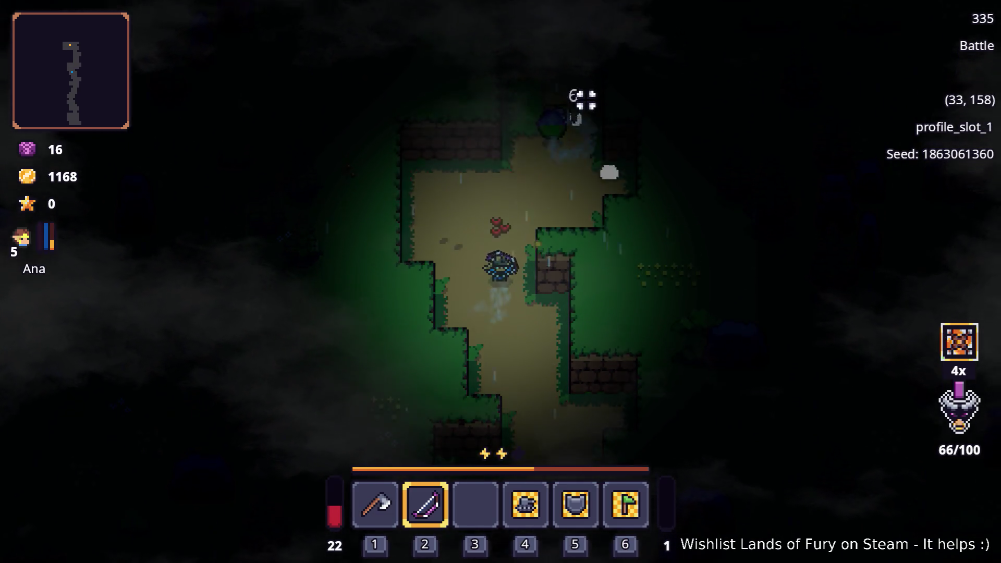
pyautogui.press('d')
pyautogui.click(580, 137)
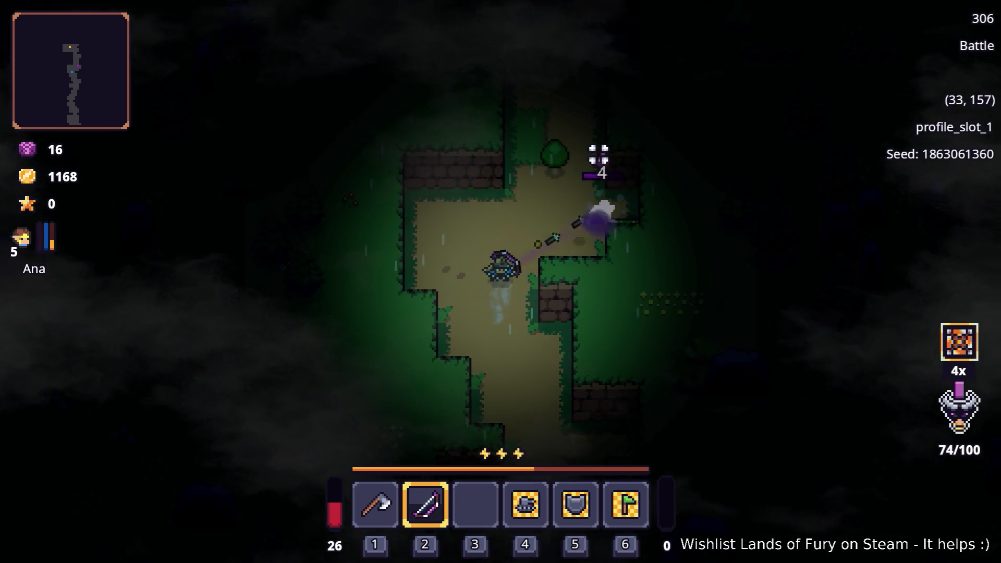
pyautogui.click(606, 179)
pyautogui.click(595, 253)
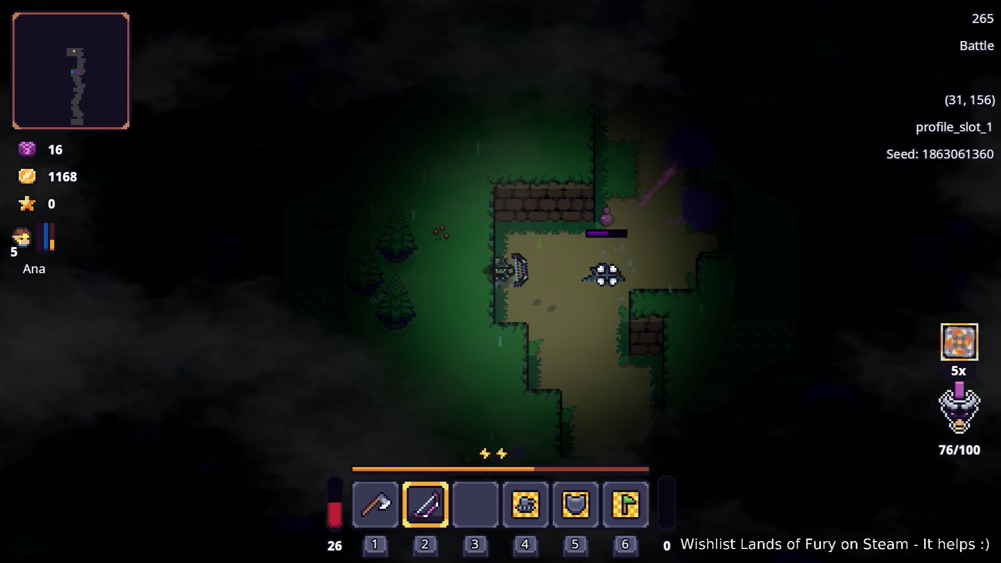
# - Strafe west to shoot down the remaining purple enemies, then head north-east up the path
pyautogui.press('a')
pyautogui.click(599, 239)
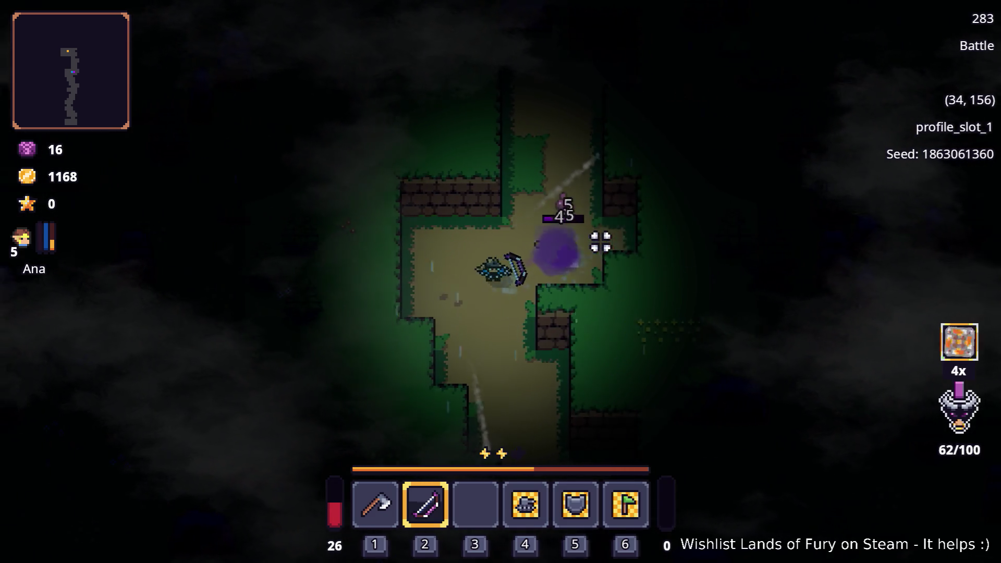
pyautogui.click(673, 257)
pyautogui.click(584, 205)
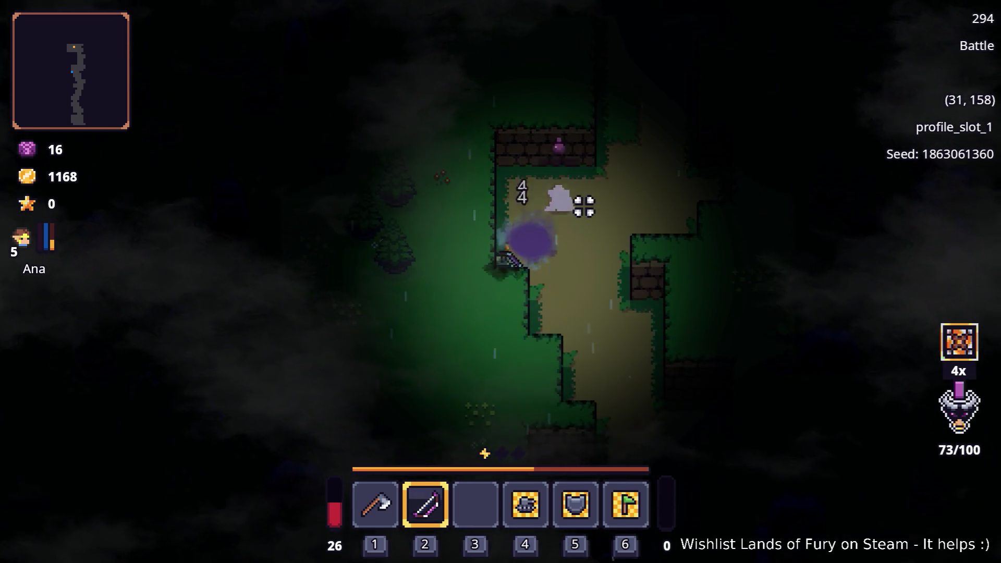
pyautogui.press('d')
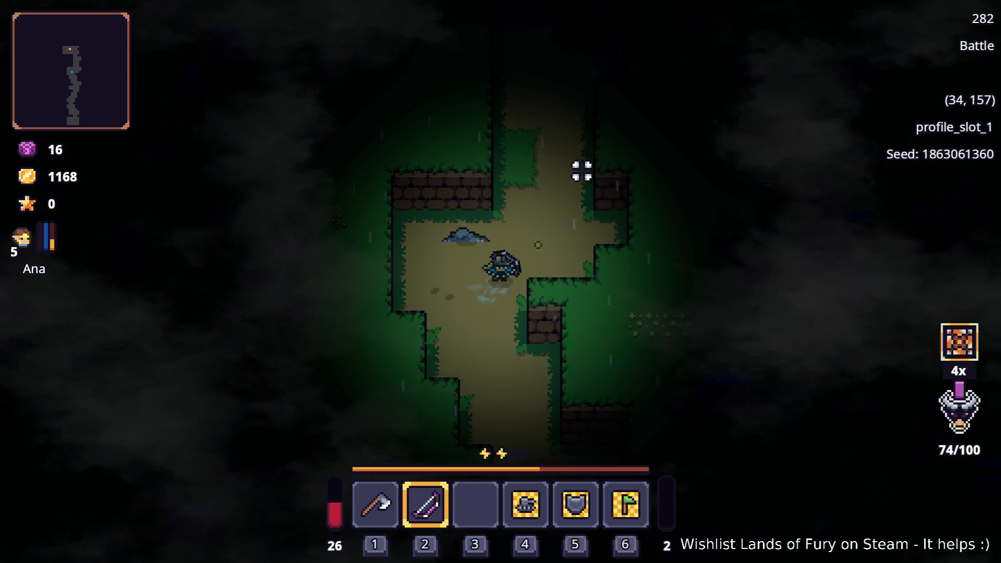
pyautogui.press('w')
pyautogui.press('w')
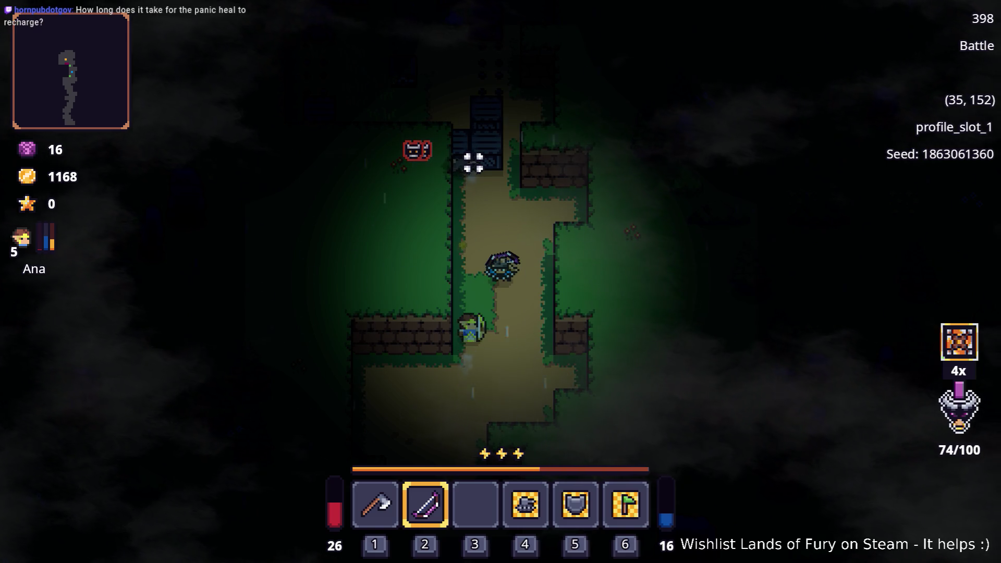
# - Shoot arrows at the enemies up the path while backing off south, then advance north-east
pyautogui.press('d')
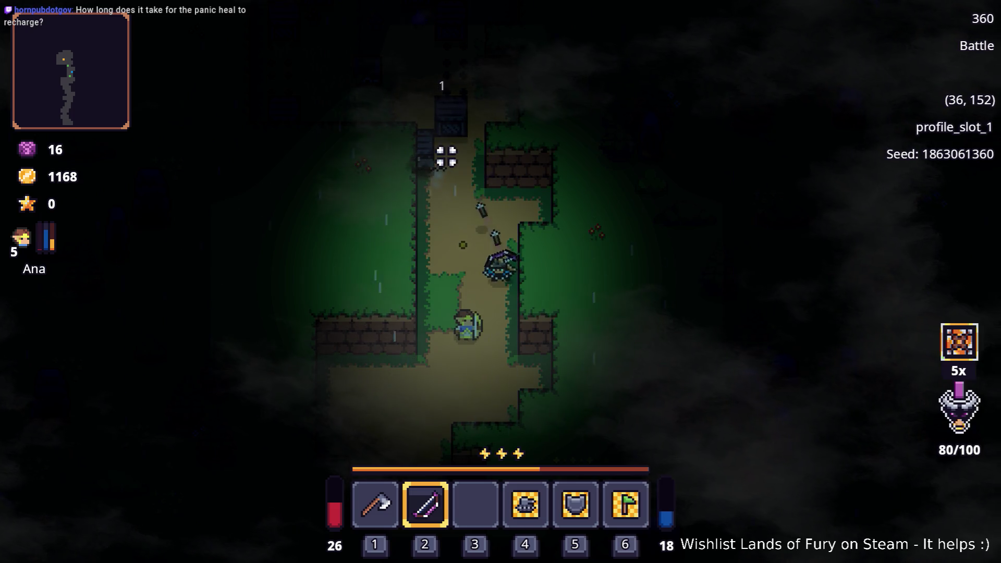
pyautogui.click(444, 158)
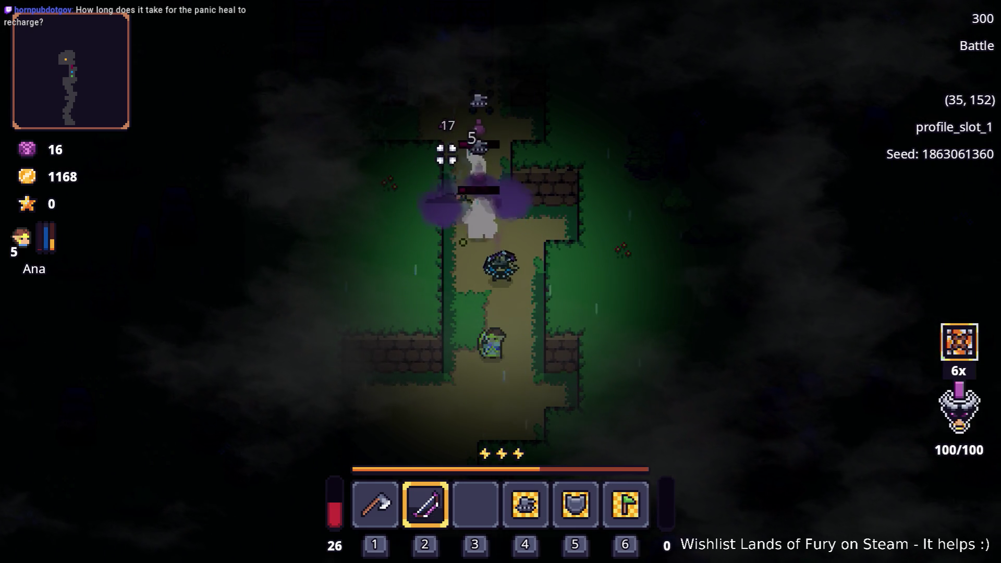
pyautogui.press('s')
pyautogui.click(503, 129)
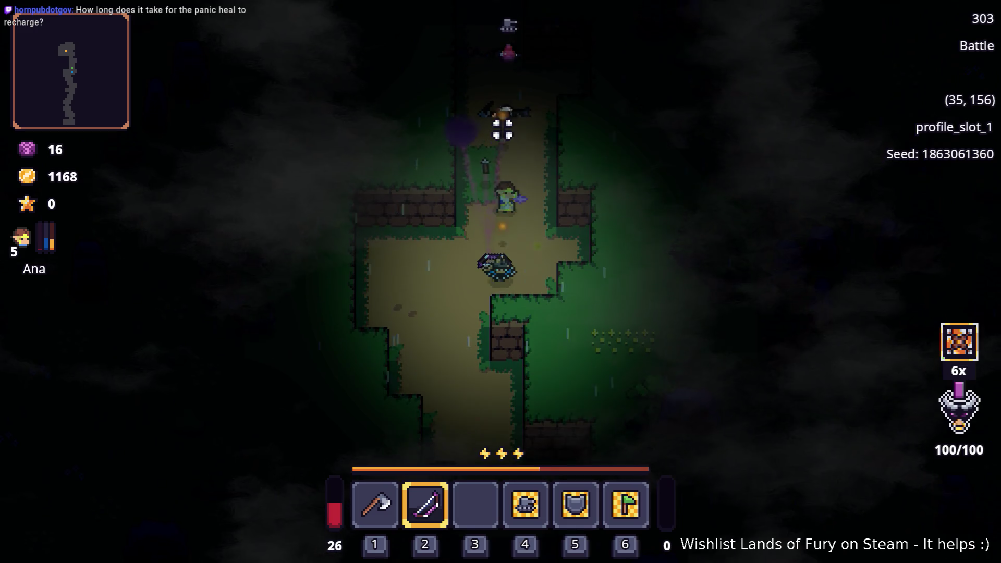
pyautogui.press('w')
pyautogui.press('w')
pyautogui.press('d')
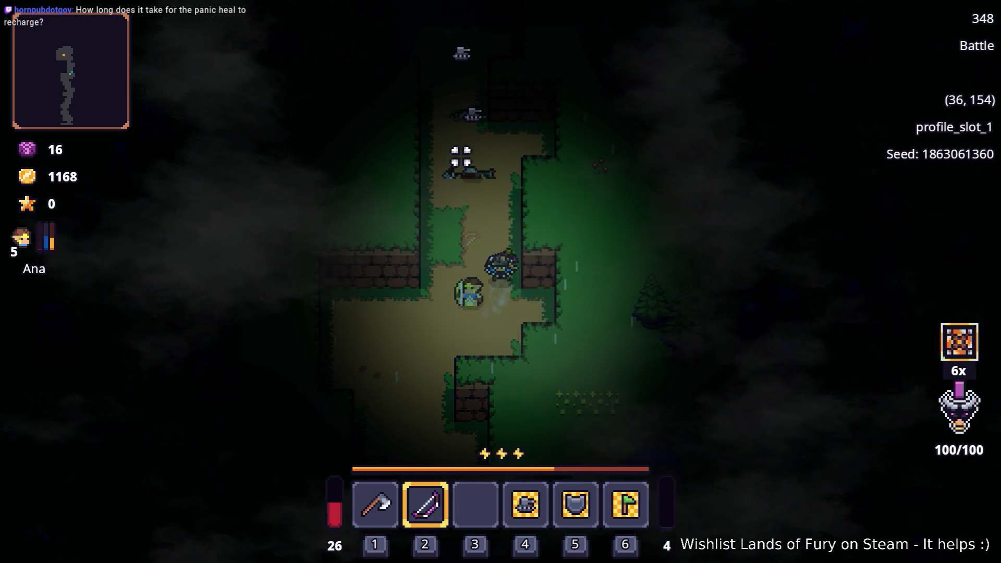
pyautogui.press('w')
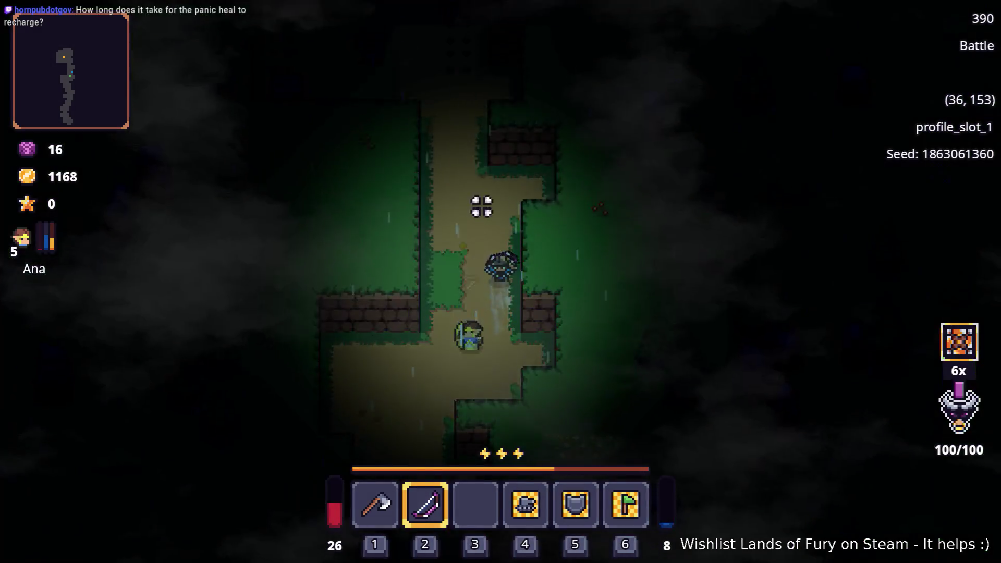
# - Walk north-west into the clearing and attack the enemies up-left
pyautogui.press('a')
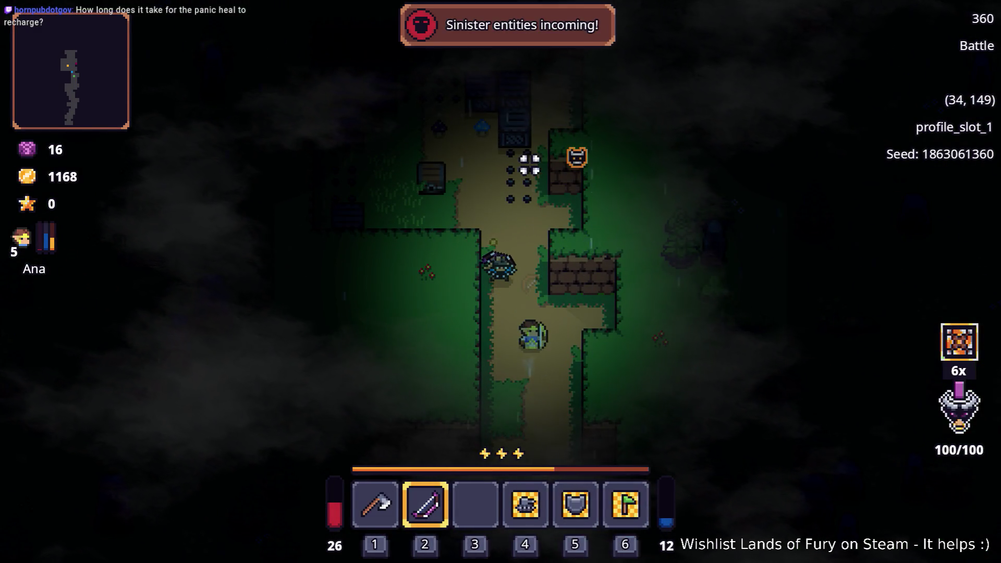
pyautogui.press('w')
pyautogui.press('a')
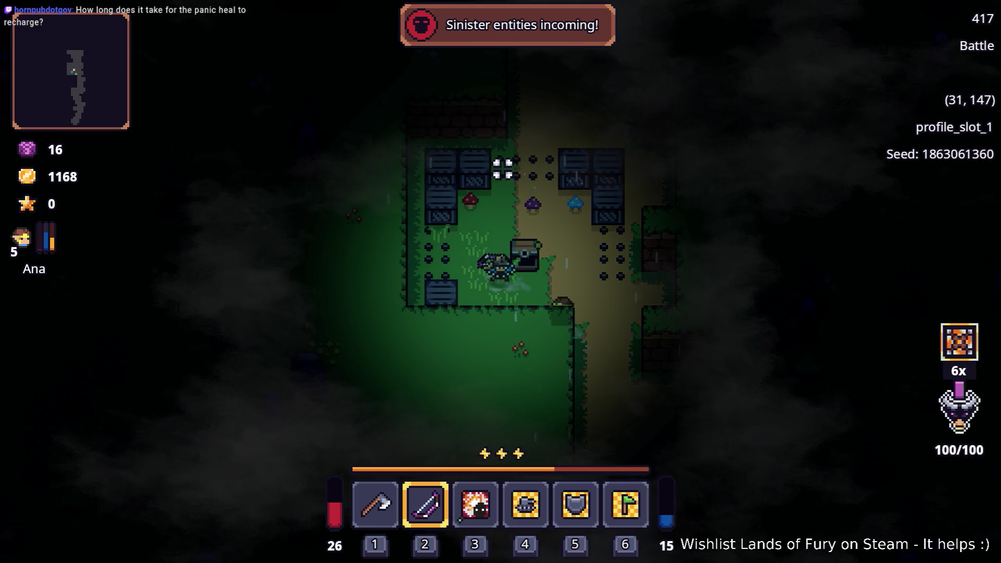
pyautogui.press('w')
pyautogui.press('a')
pyautogui.click(417, 180)
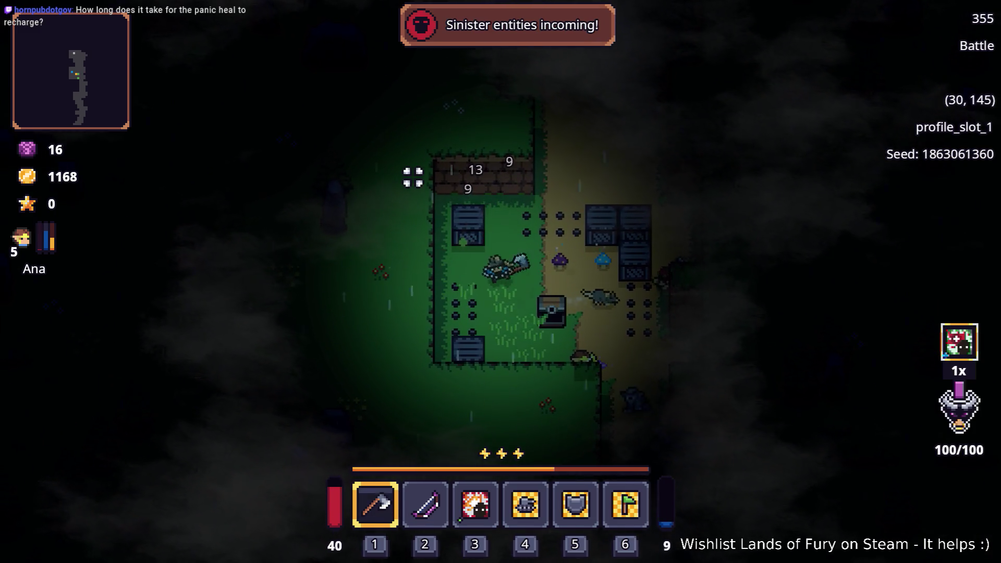
# - Swing the axe at the enemies above while stepping east, south and west until they fall
pyautogui.press('d')
pyautogui.click(631, 209)
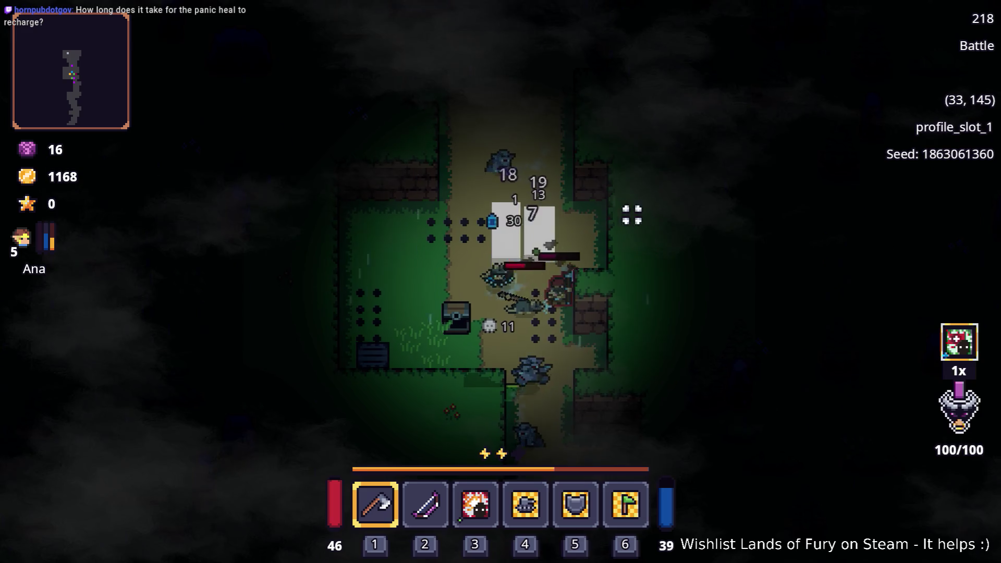
pyautogui.press('s')
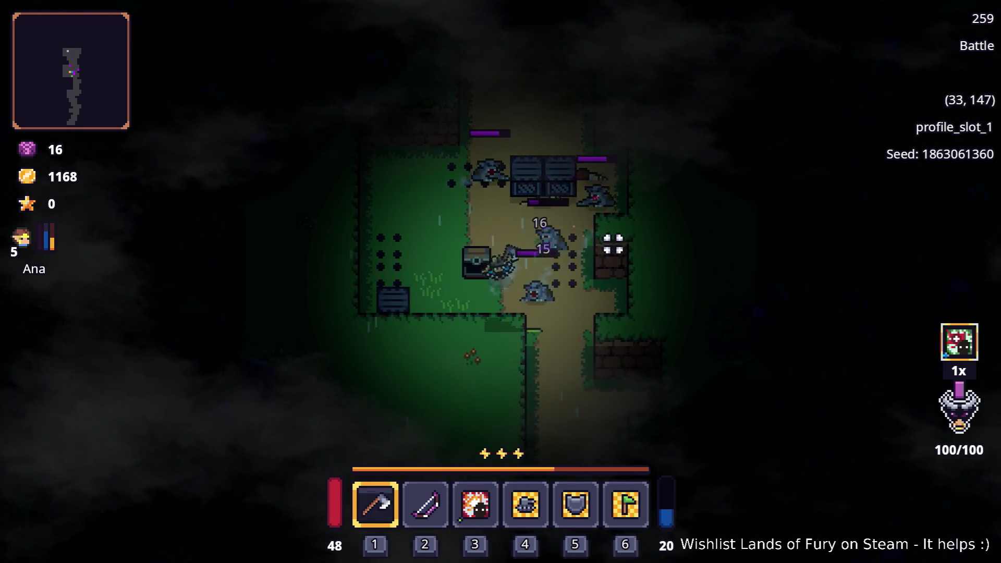
pyautogui.click(574, 203)
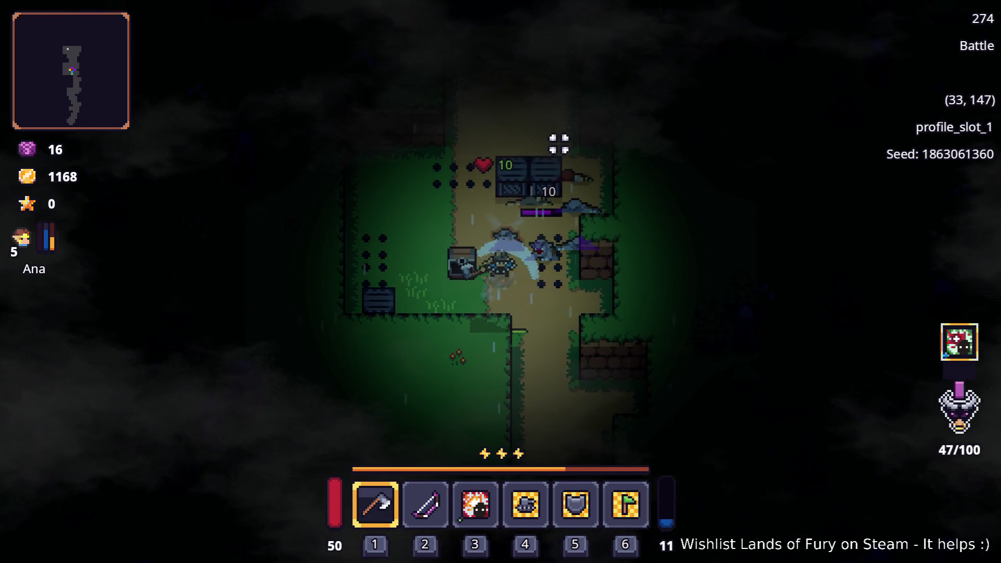
pyautogui.press('a')
pyautogui.click(559, 144)
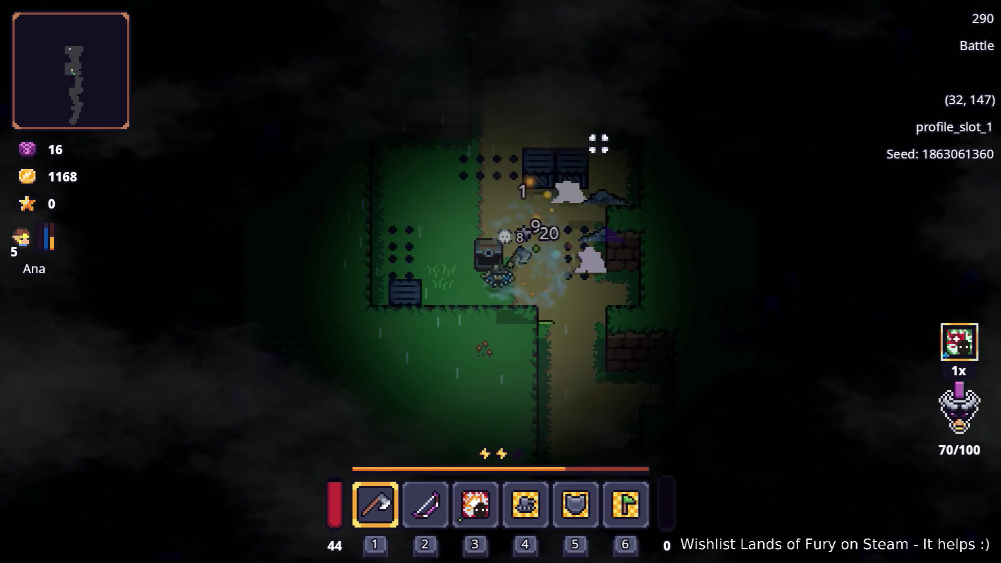
pyautogui.press('a')
pyautogui.click(598, 144)
# - Dash south down the path, then turn around and walk north past the clearing
pyautogui.press('d')
pyautogui.press('s')
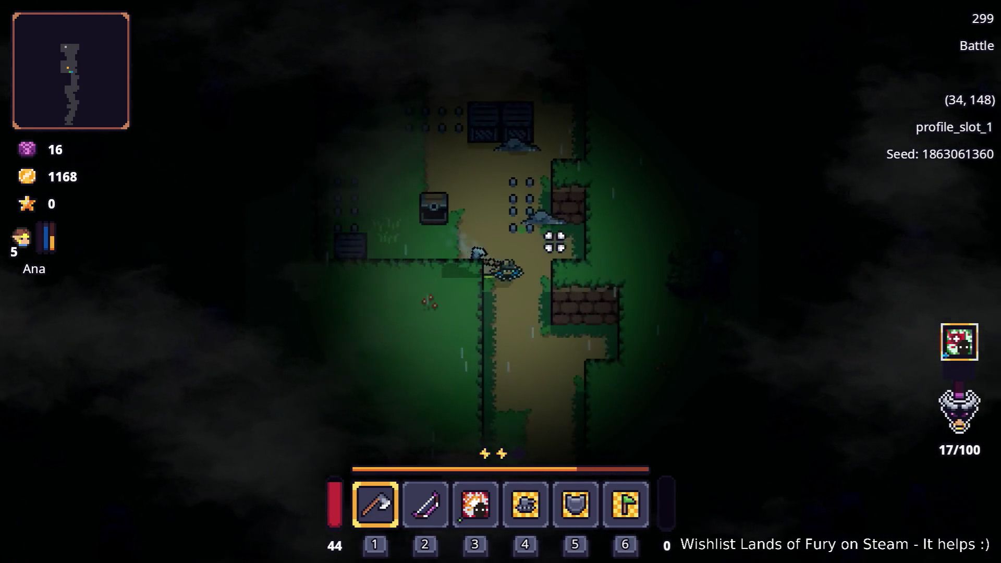
pyautogui.press('space')
pyautogui.press('s')
pyautogui.press('space')
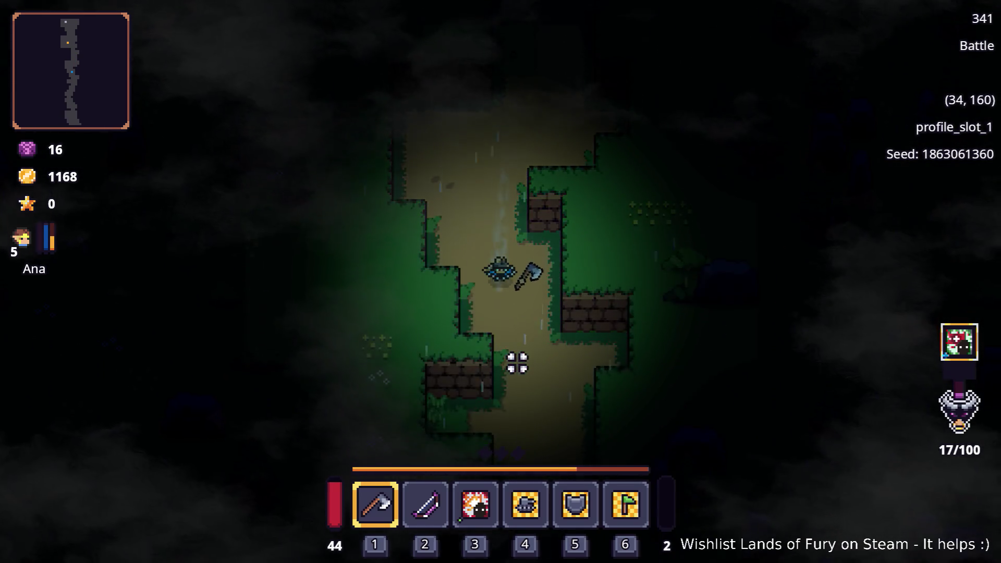
pyautogui.press('s')
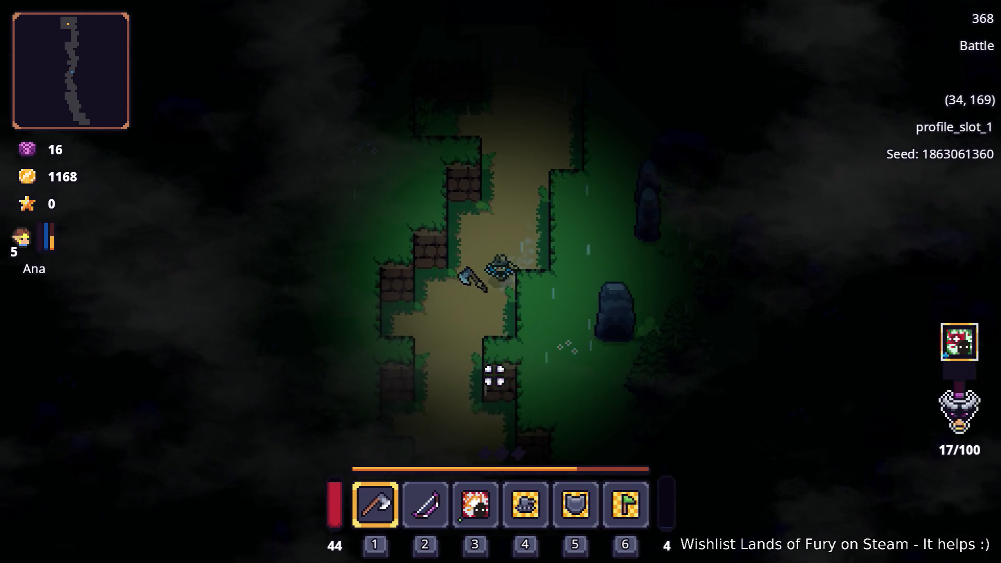
pyautogui.press('w')
pyautogui.press('w')
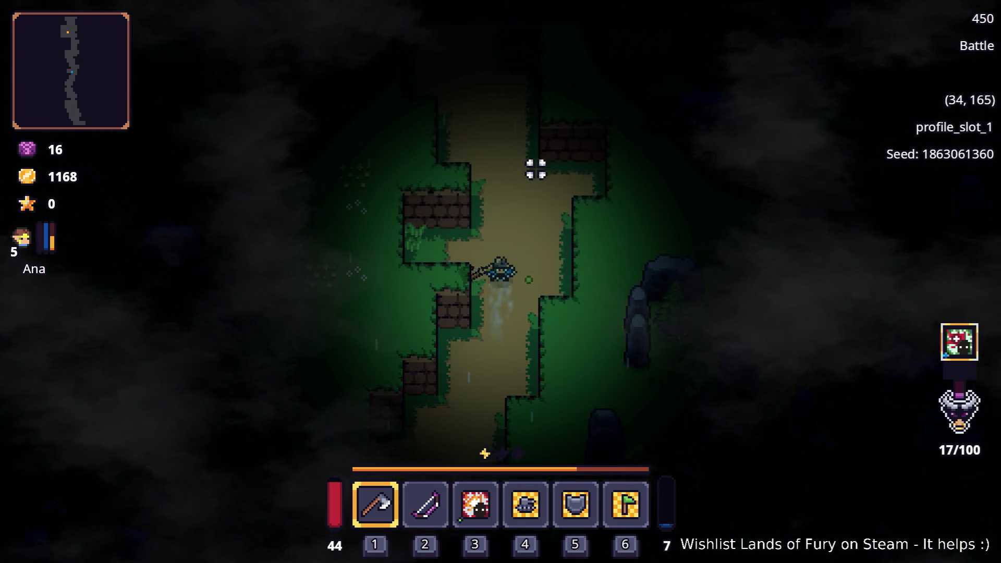
pyautogui.press('space')
pyautogui.press('w')
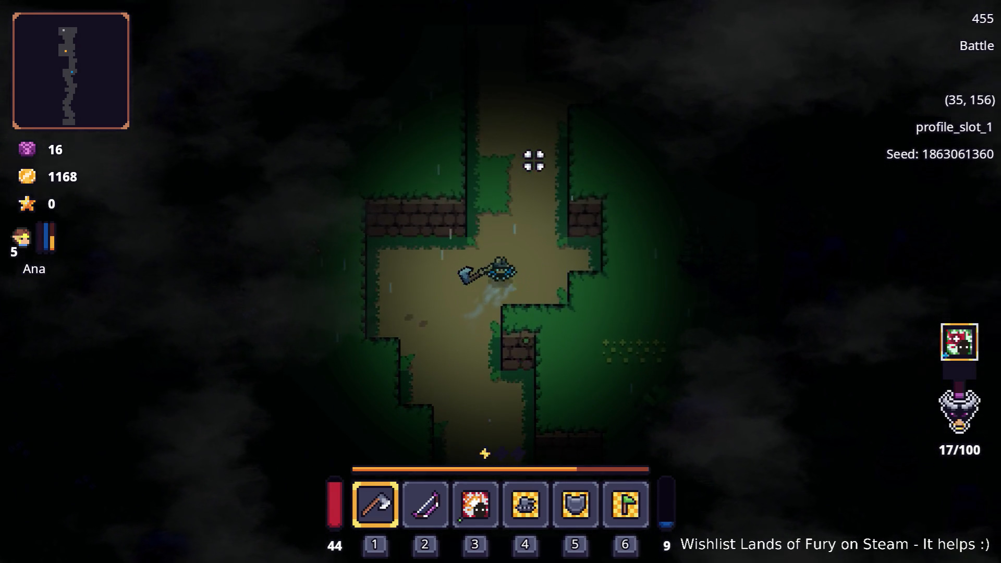
pyautogui.press('w')
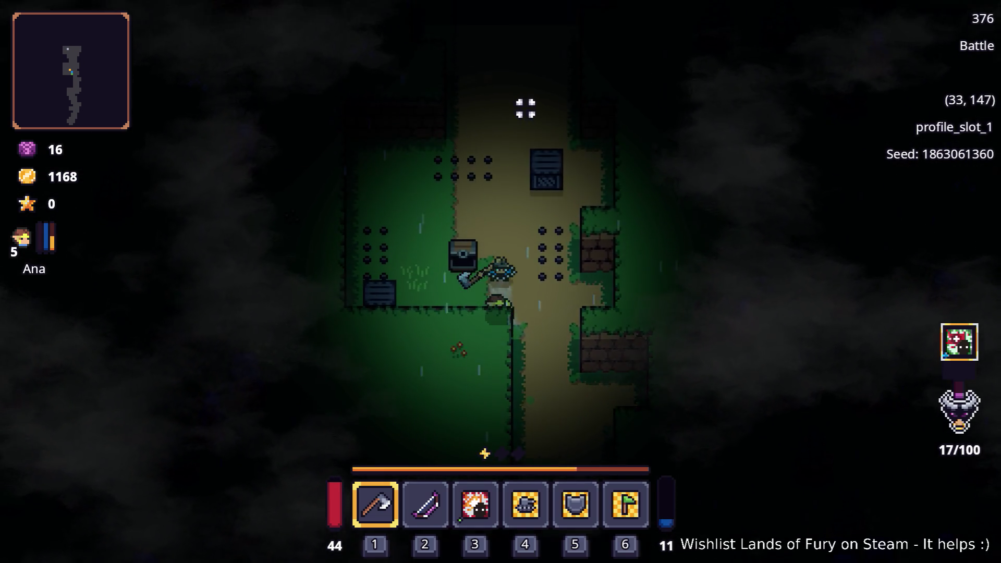
pyautogui.press('w')
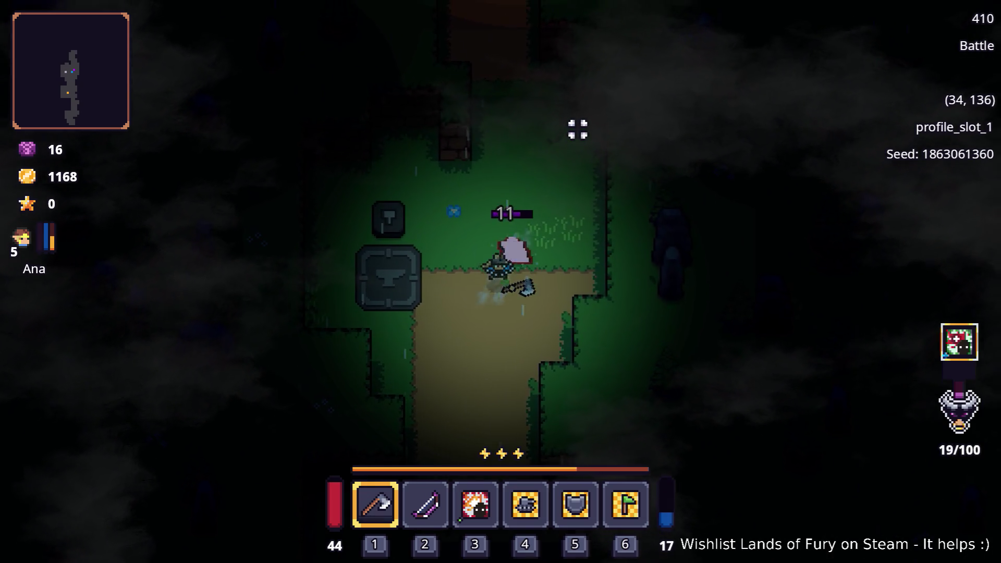
# - Axe the nearby enemy, walk over to the anvil stone and open the inventory
pyautogui.press('space')
pyautogui.click(586, 165)
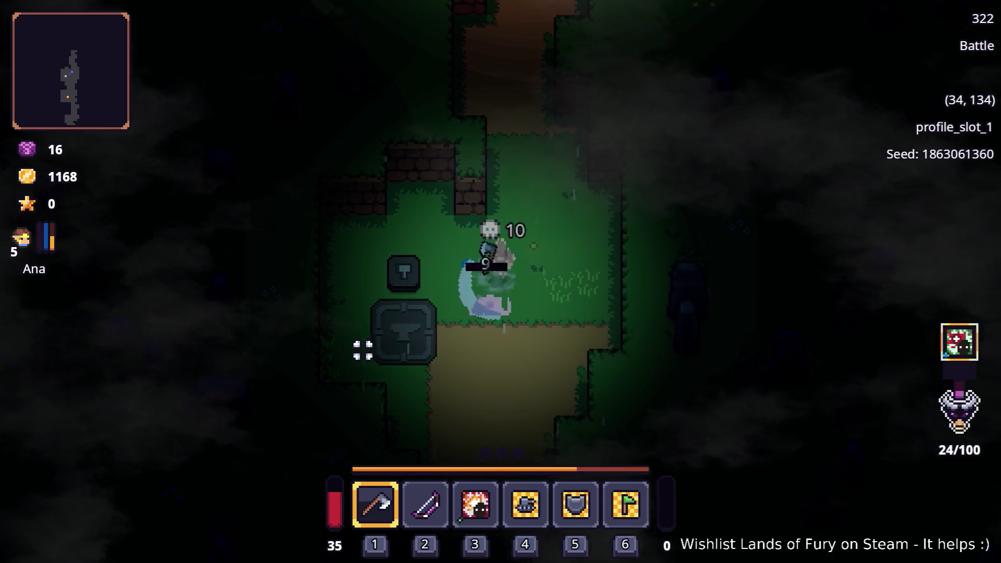
pyautogui.press('s')
pyautogui.press('a')
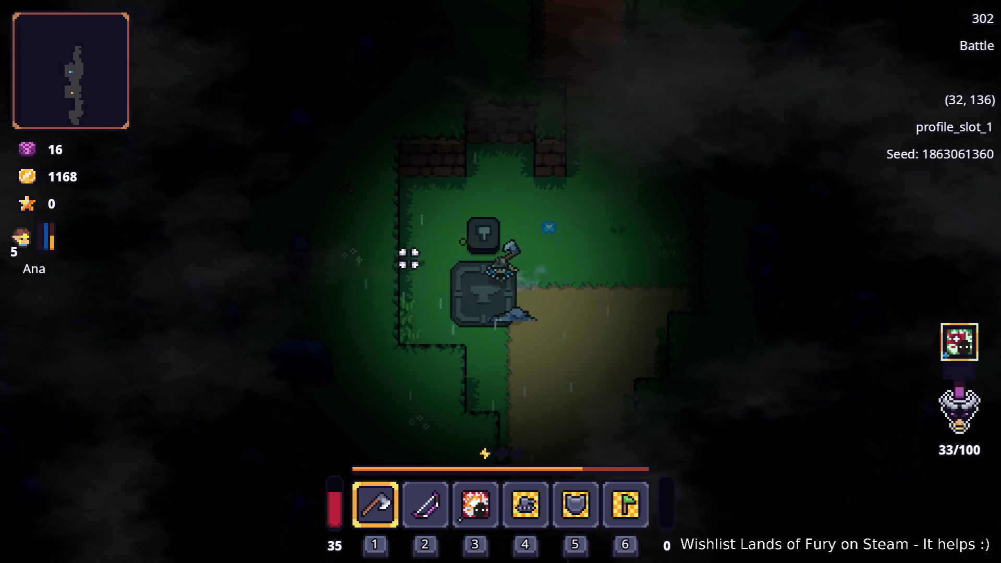
pyautogui.press('e')
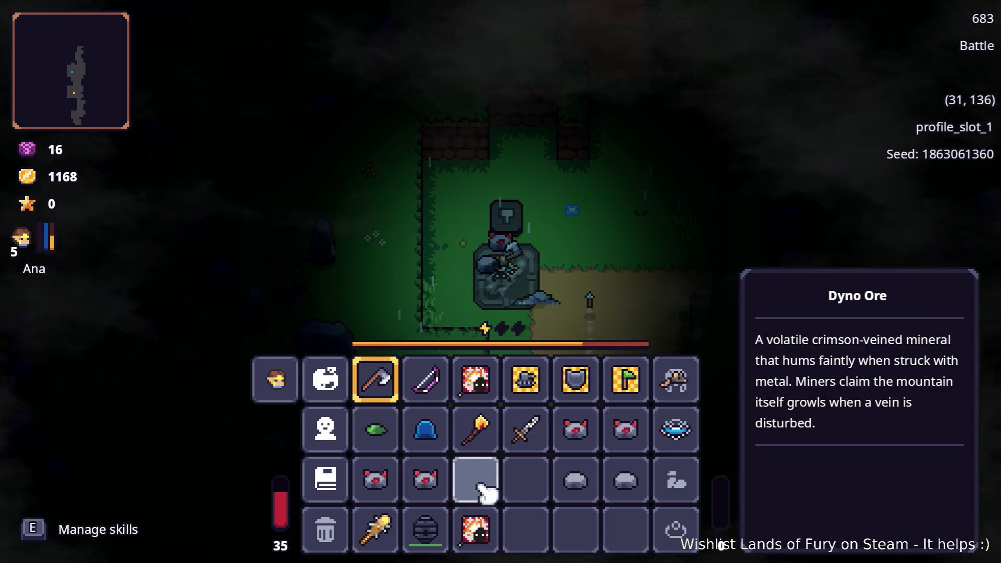
# - Drop both Dyno Ores and the crafting stone onto the anvil, then close the inventory
pyautogui.click(579, 485)
pyautogui.click(425, 477)
pyautogui.click(576, 433)
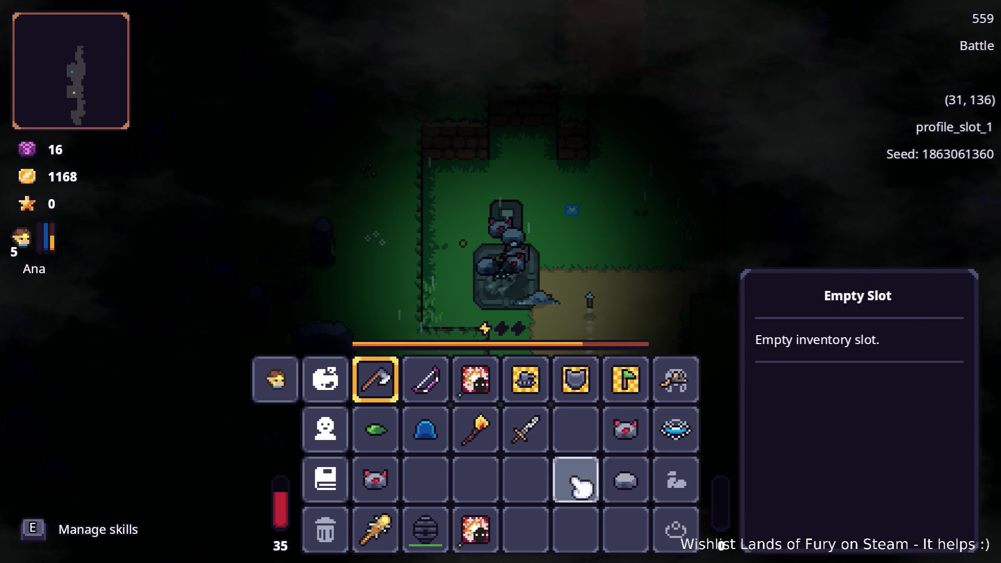
pyautogui.press('Tab')
# - Circle around the anvil stone, briefly checking the inventory
pyautogui.press('w')
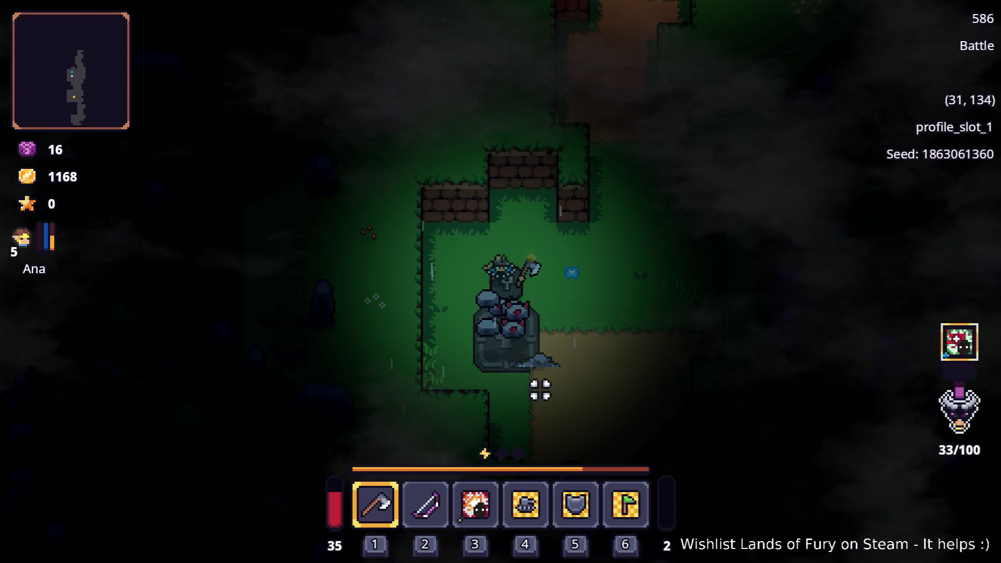
pyautogui.press('a')
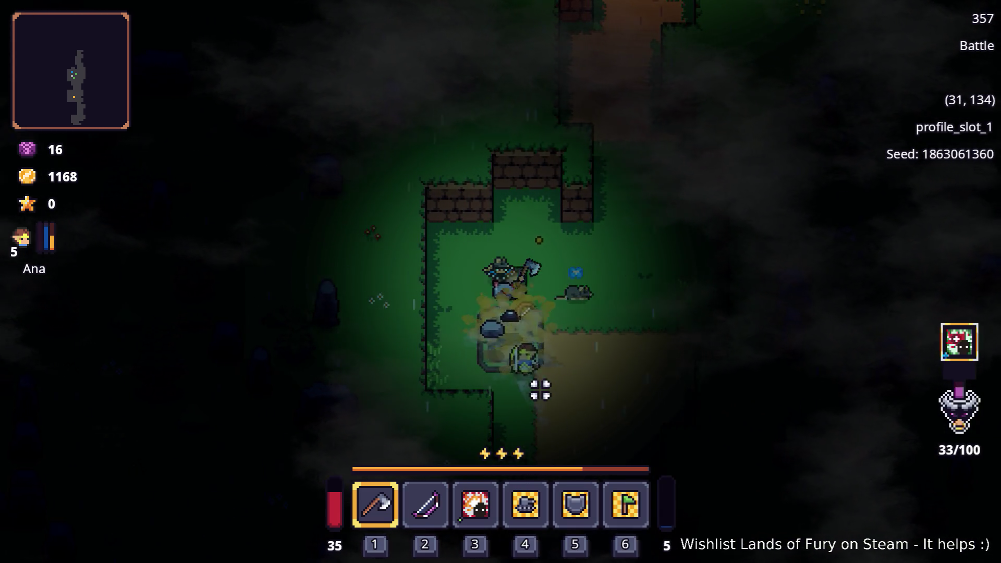
pyautogui.press('d')
pyautogui.press('a')
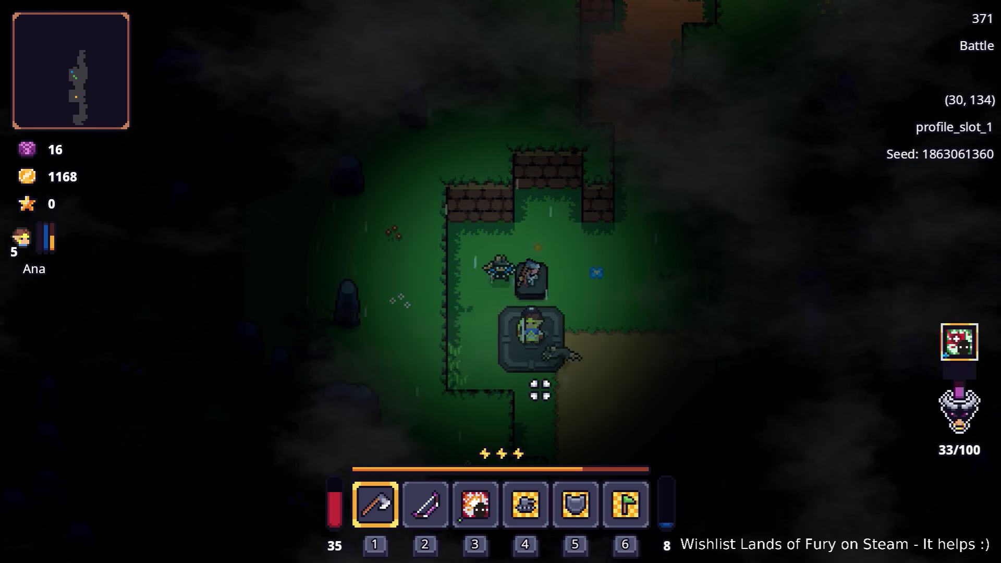
pyautogui.press('s')
pyautogui.press('d')
pyautogui.press('i')
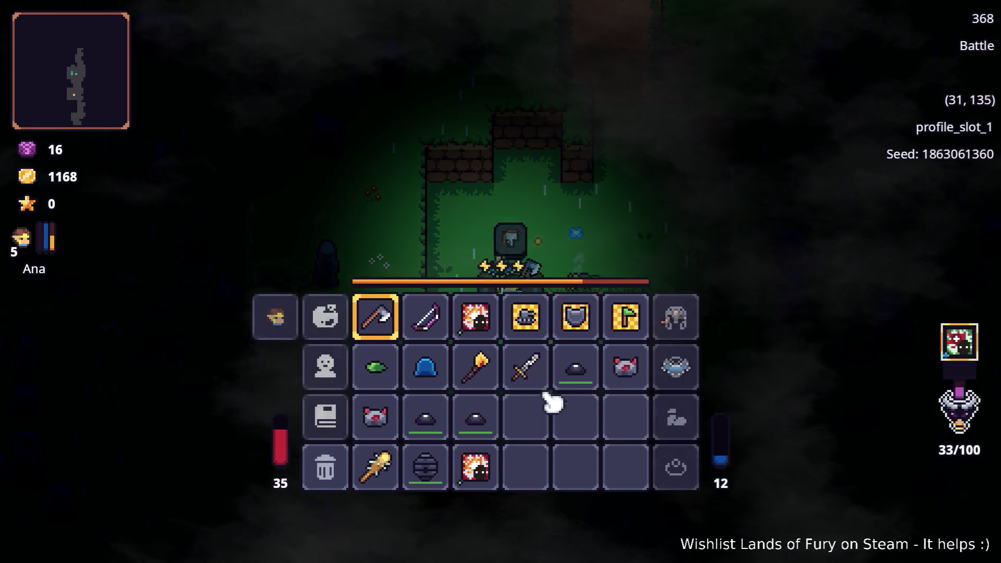
pyautogui.press('i')
# - Walk down onto the dirt path and swap the Mine into slot 3, replacing the Berserk Blast Rune
pyautogui.press('d')
pyautogui.press('s')
pyautogui.press('s')
pyautogui.press('d')
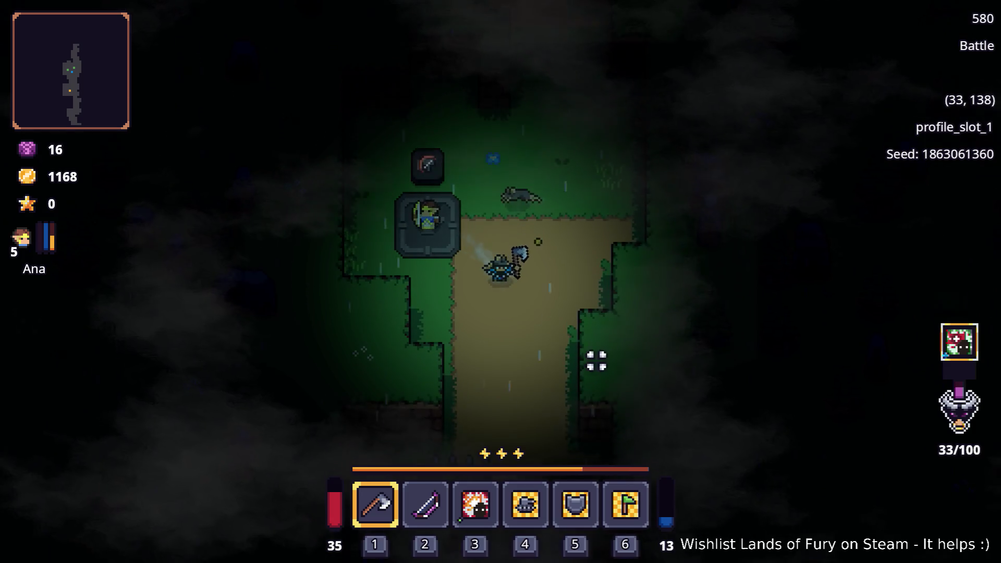
pyautogui.press('i')
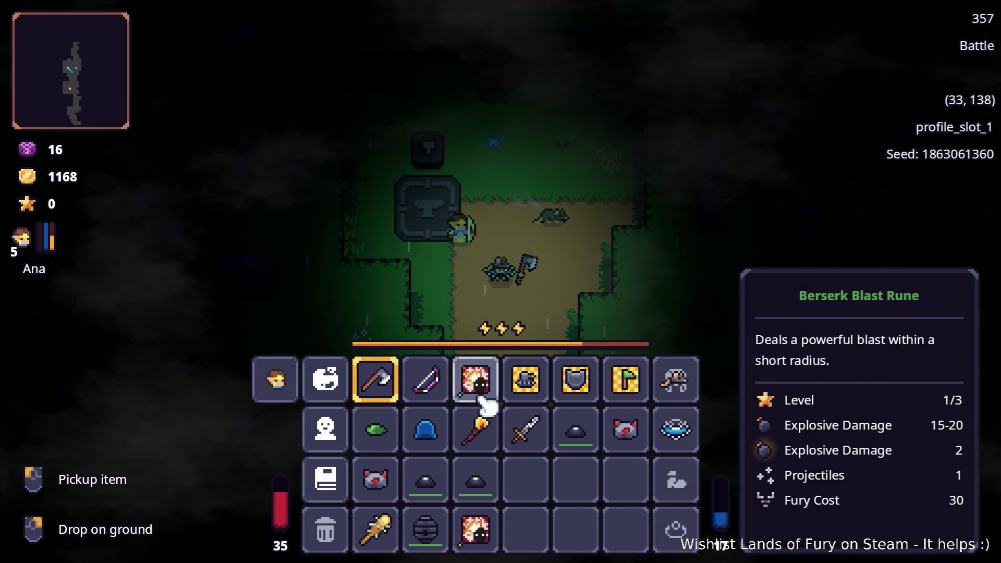
pyautogui.moveTo(576, 429); pyautogui.dragTo(483, 399)
# - Close the inventory, walk down the dirt path and lay the mine
pyautogui.press('i')
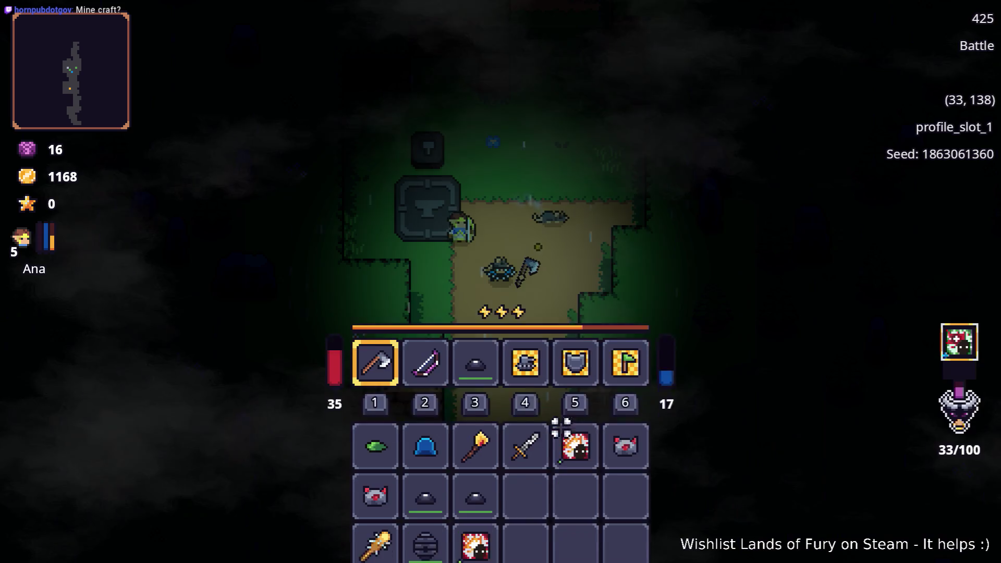
pyautogui.press('i')
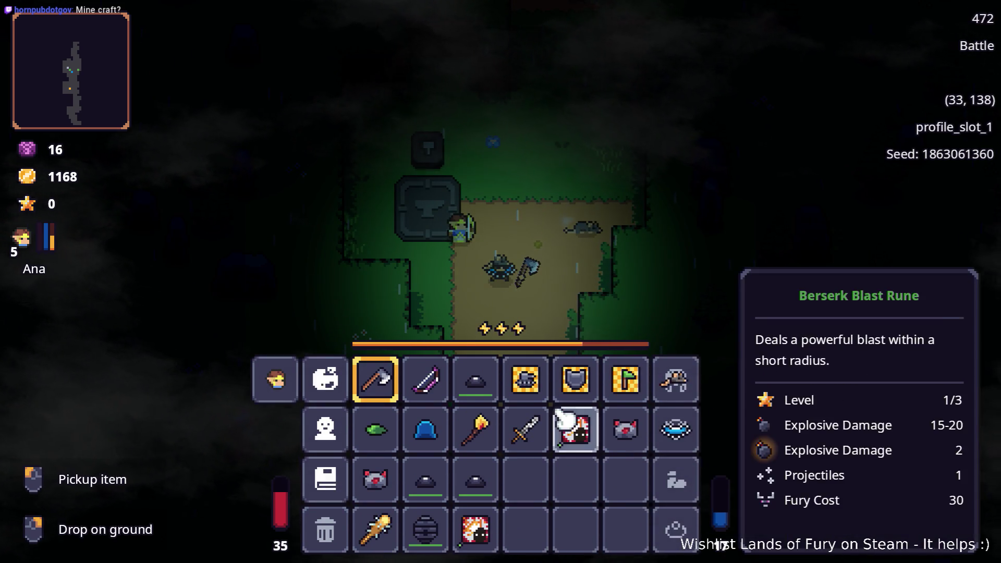
pyautogui.press('i')
pyautogui.press('s')
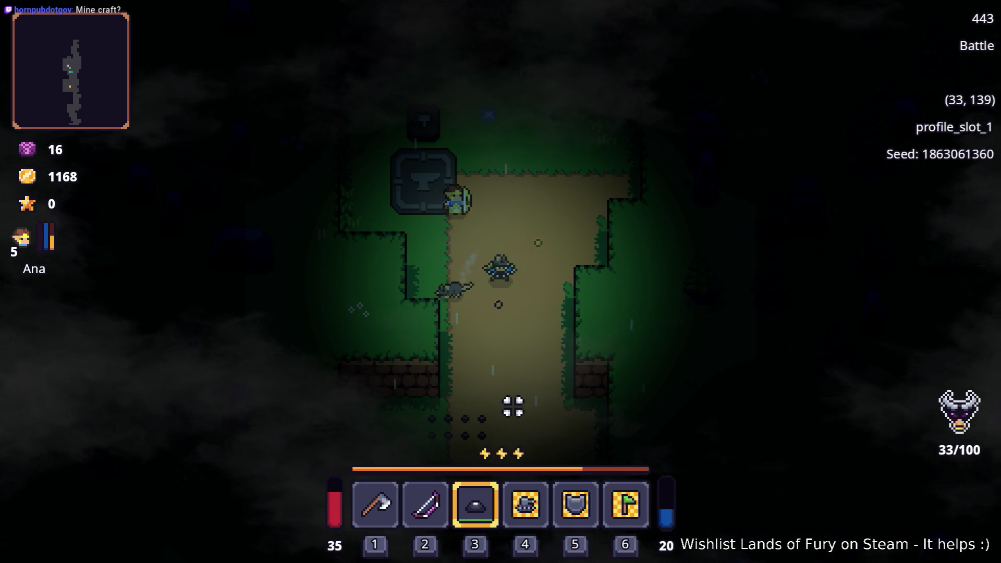
pyautogui.press('w')
# - Walk north up the path, switching from the axe to the bow
pyautogui.press('d')
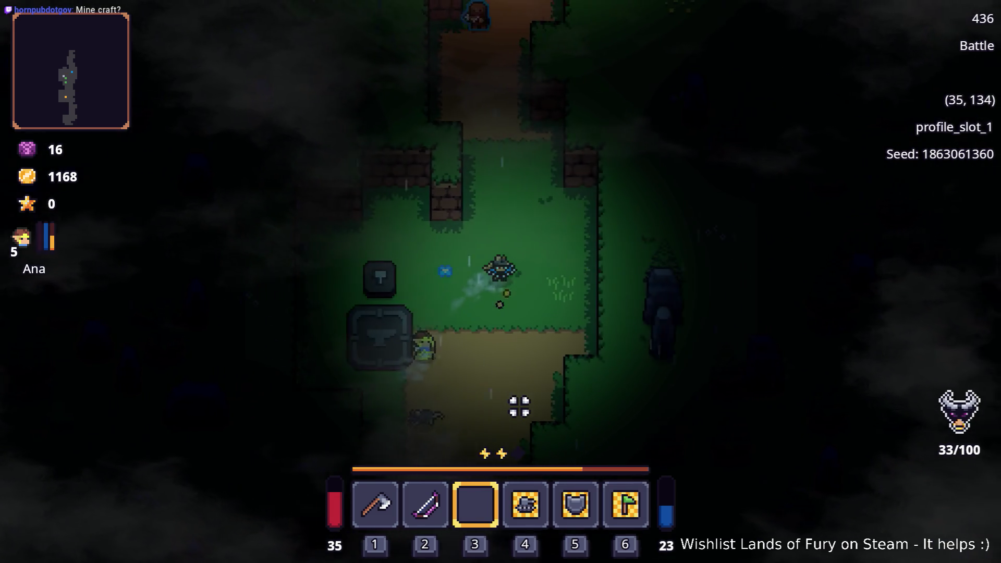
pyautogui.press('w')
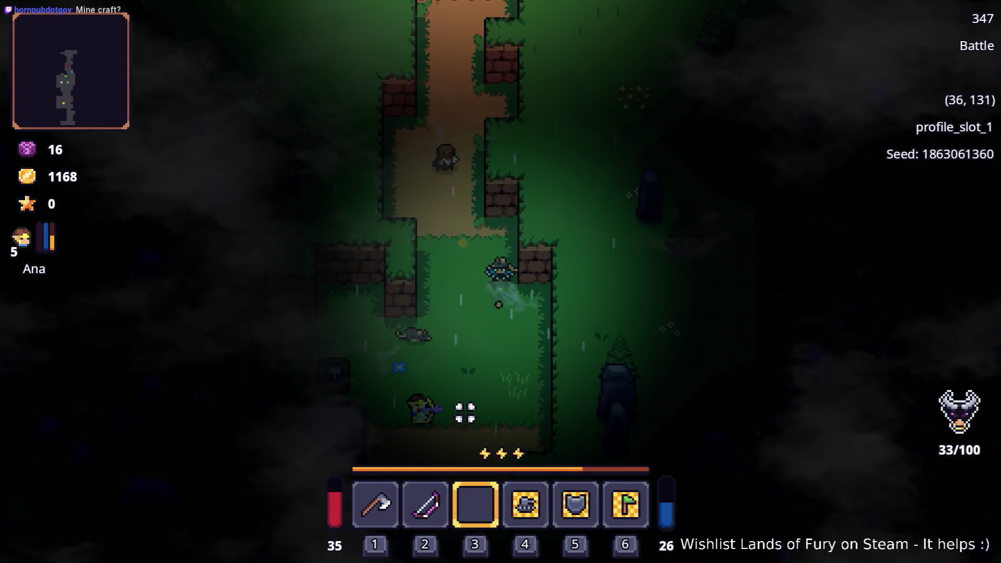
pyautogui.press('1')
pyautogui.press('d')
pyautogui.press('a')
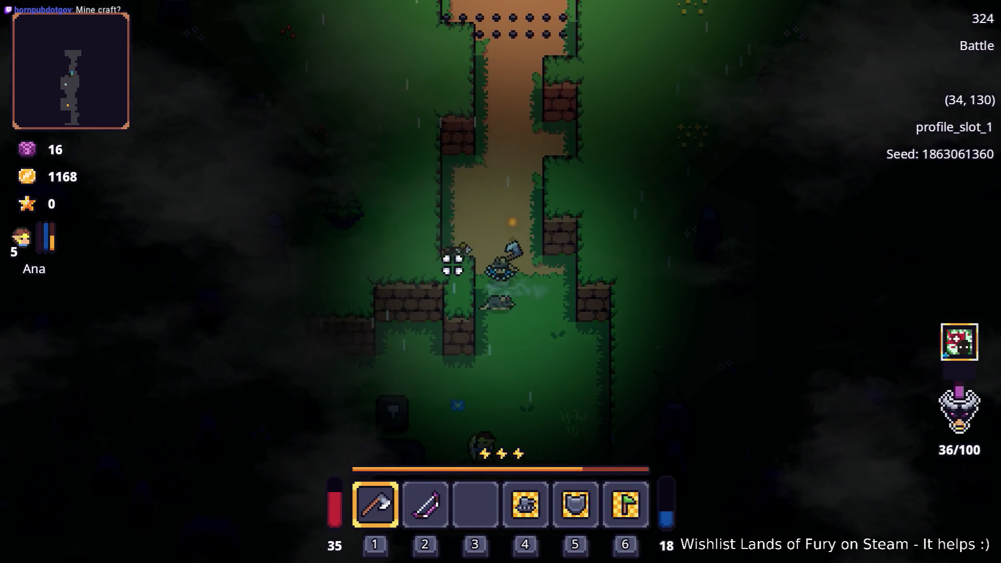
pyautogui.press('w')
pyautogui.press('w')
pyautogui.press('d')
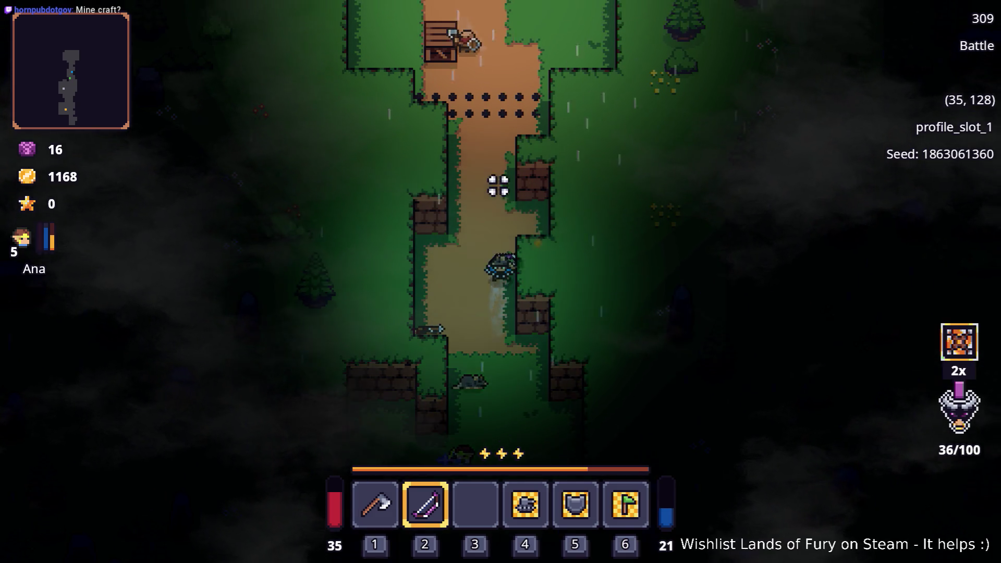
# - Shoot the enemies up the path, back off, then advance north to the campfire
pyautogui.click(477, 120)
pyautogui.press('s')
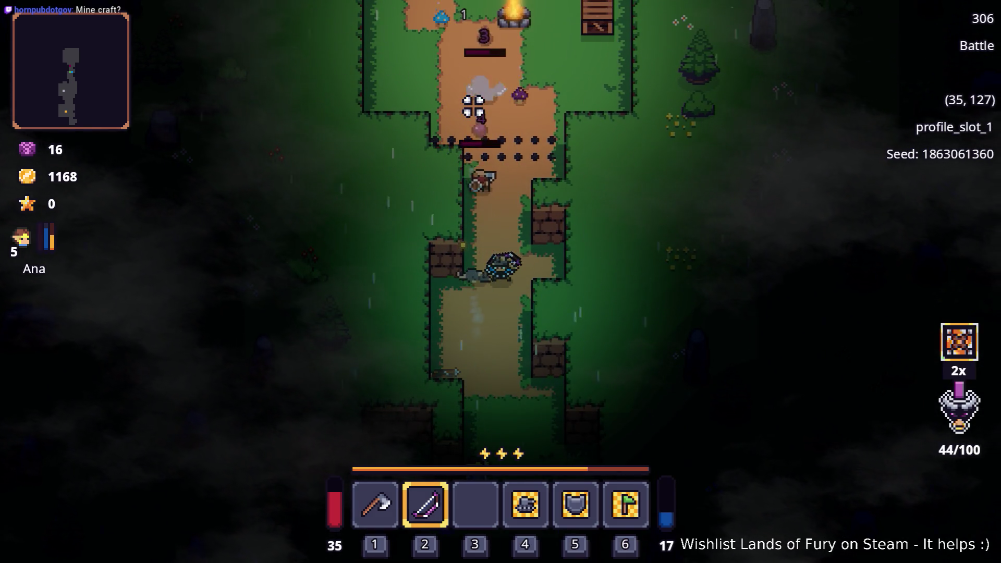
pyautogui.press('s')
pyautogui.press('w')
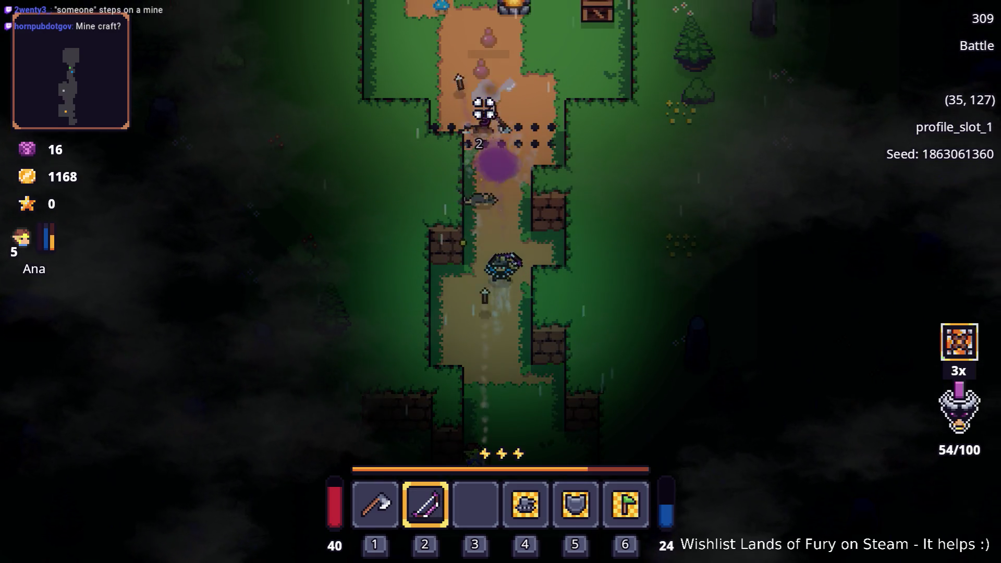
pyautogui.press('w')
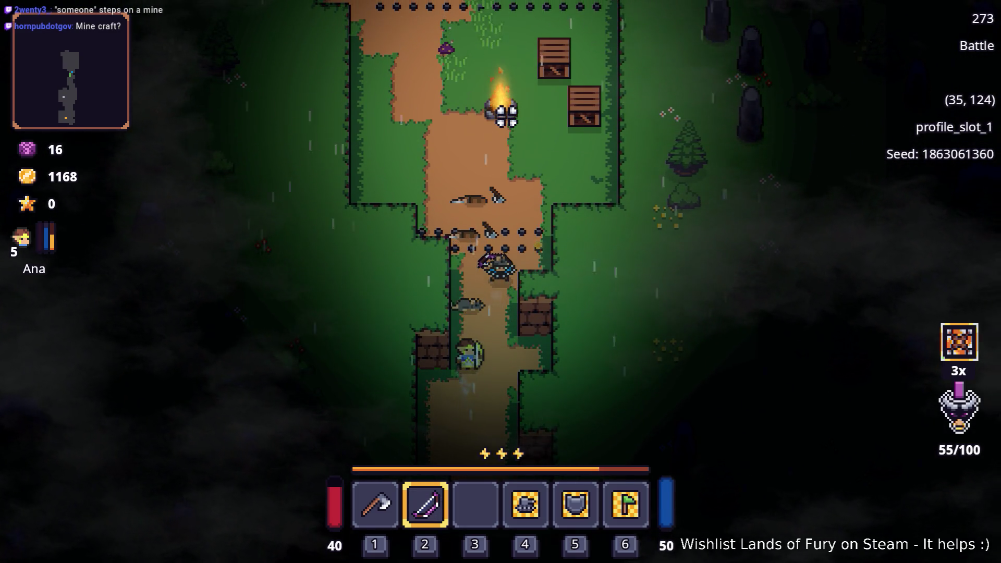
pyautogui.press('w')
pyautogui.press('d')
pyautogui.click(634, 180)
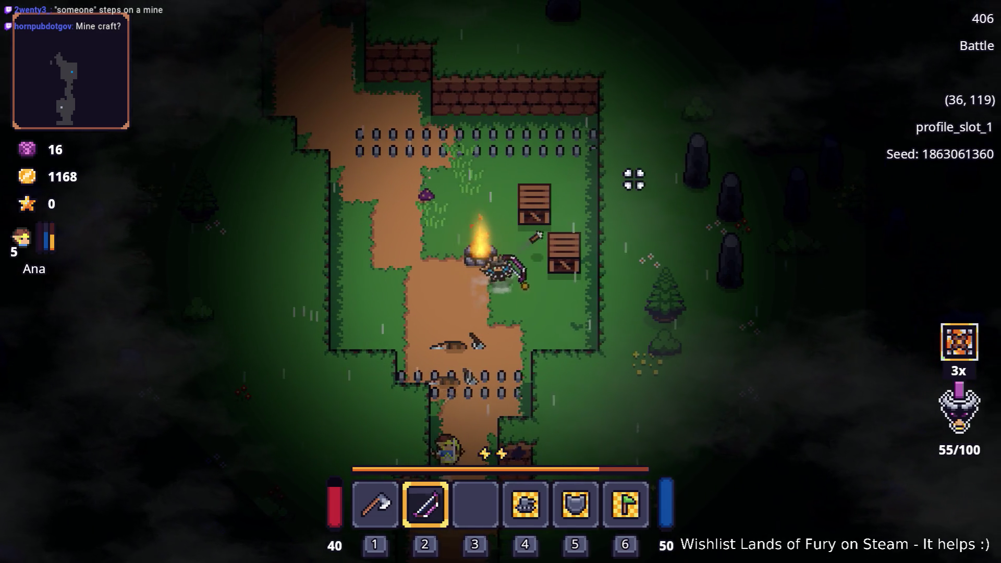
# - Pick up the anvil by the campfire and walk west out of the clearing
pyautogui.press('d')
pyautogui.press('w')
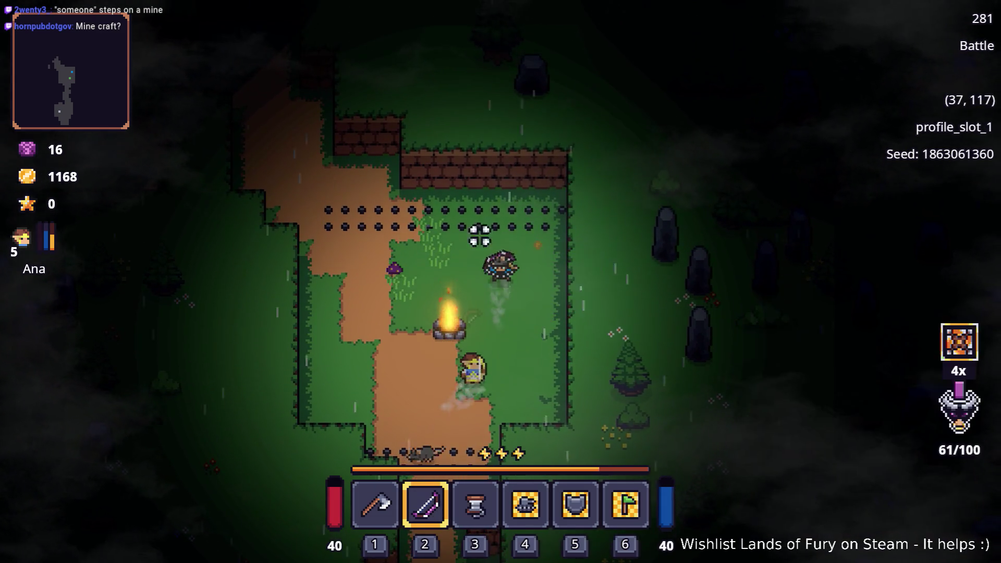
pyautogui.press('a')
pyautogui.press('w')
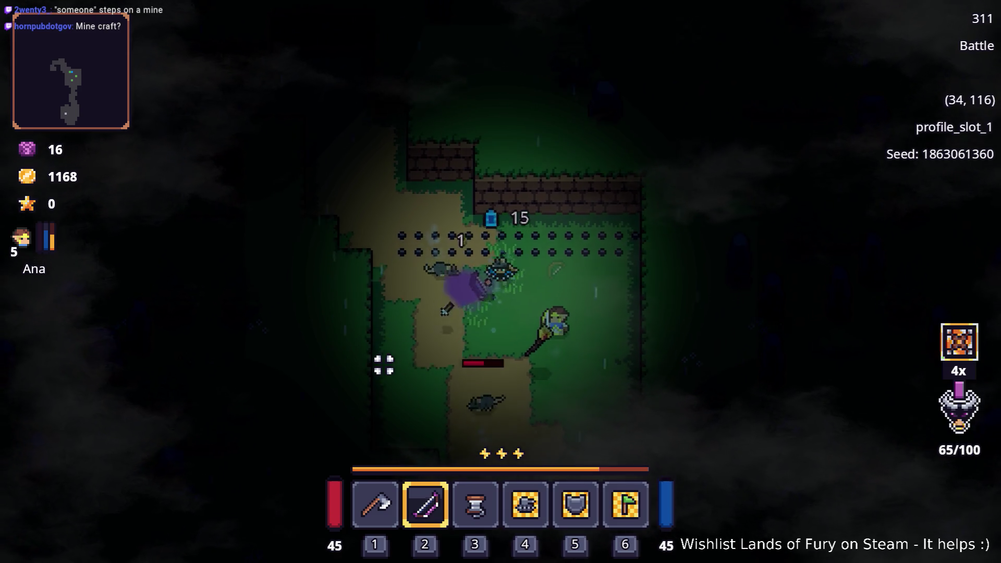
pyautogui.press('a')
pyautogui.press('s')
pyautogui.press('w')
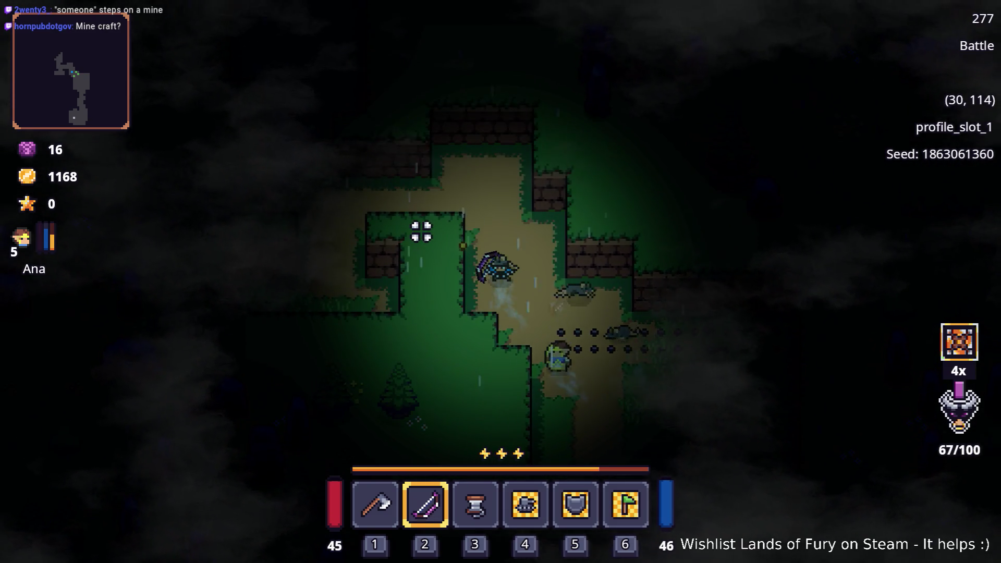
# - Head up-left into the northern corridor toward the enemies
pyautogui.press('w')
pyautogui.press('a')
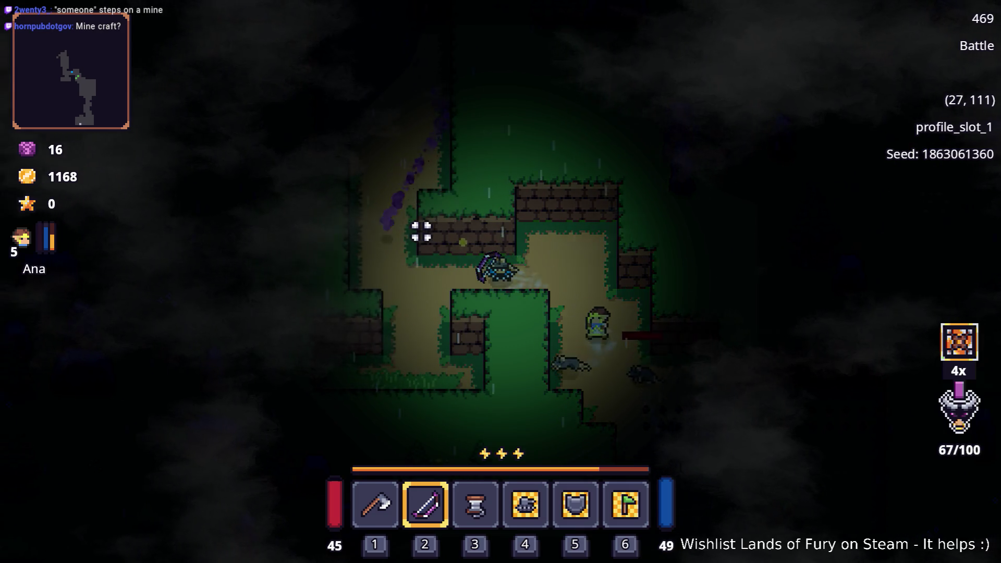
pyautogui.press('a')
pyautogui.press('s')
pyautogui.press('w')
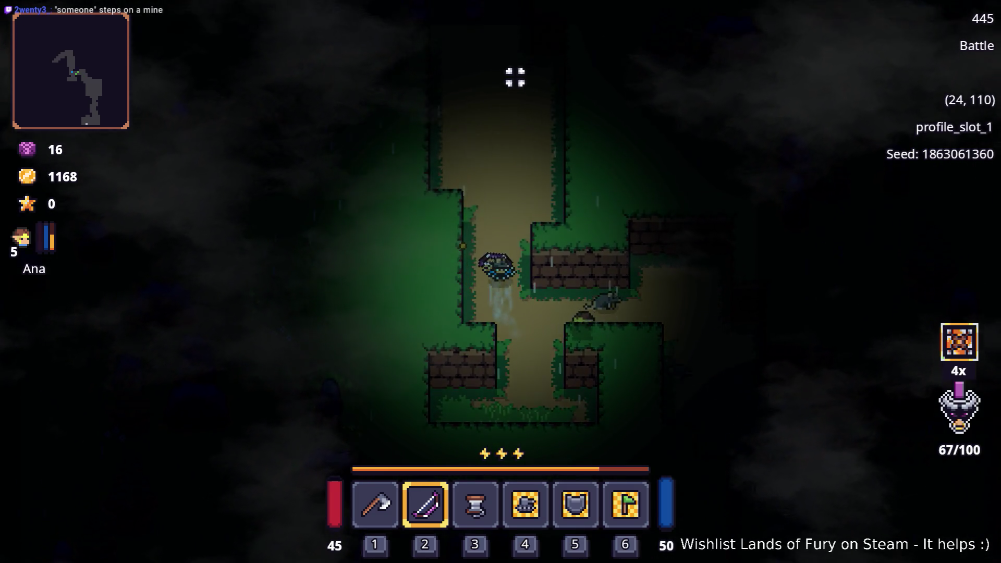
pyautogui.press('w')
# - Fire arrows at the enemies ahead while dashing and dodging out of danger
pyautogui.click(429, 146)
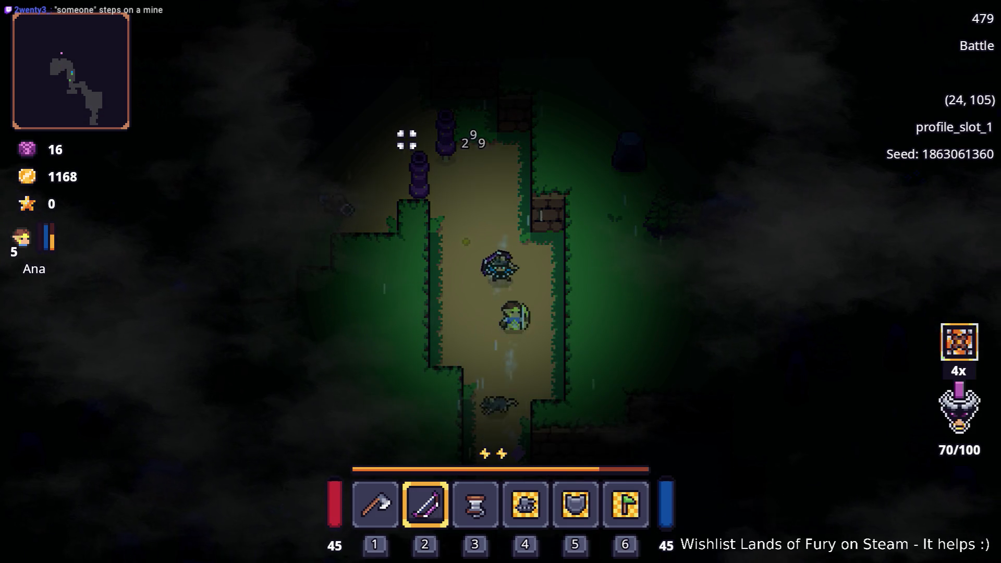
pyautogui.press('w')
pyautogui.press('w')
pyautogui.press('a')
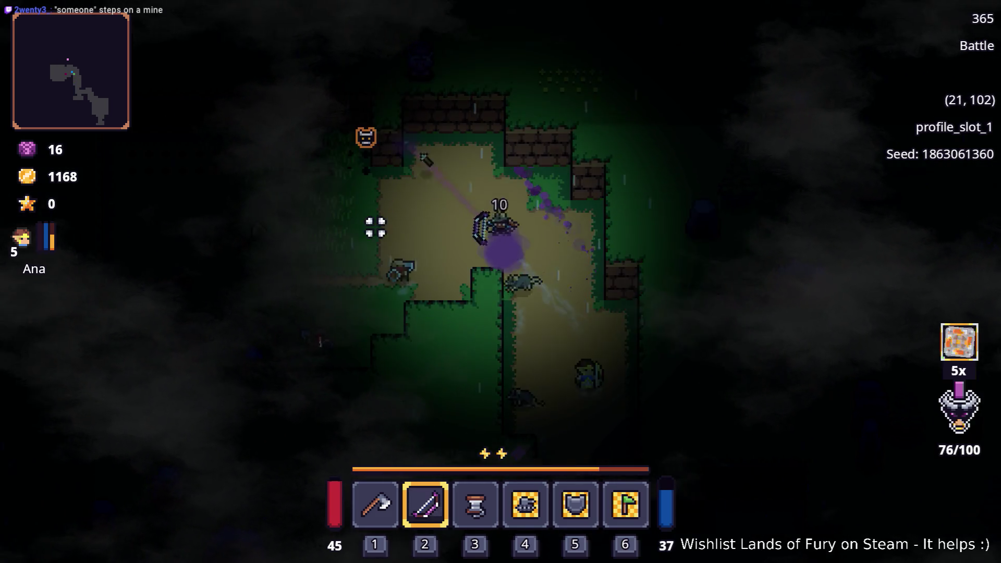
pyautogui.click(346, 278)
pyautogui.press('d')
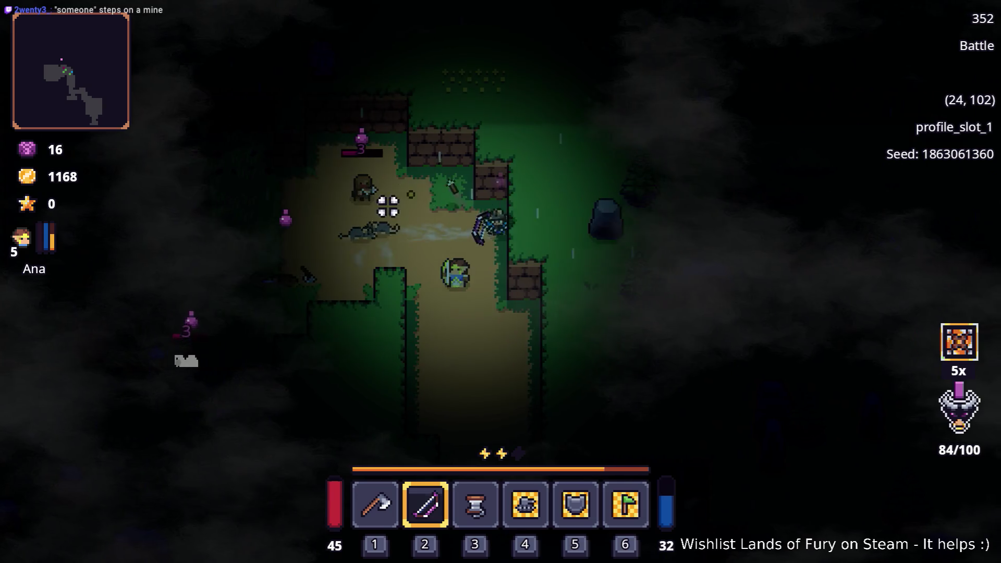
pyautogui.click(365, 200)
pyautogui.press('s')
pyautogui.press('a')
pyautogui.press('a')
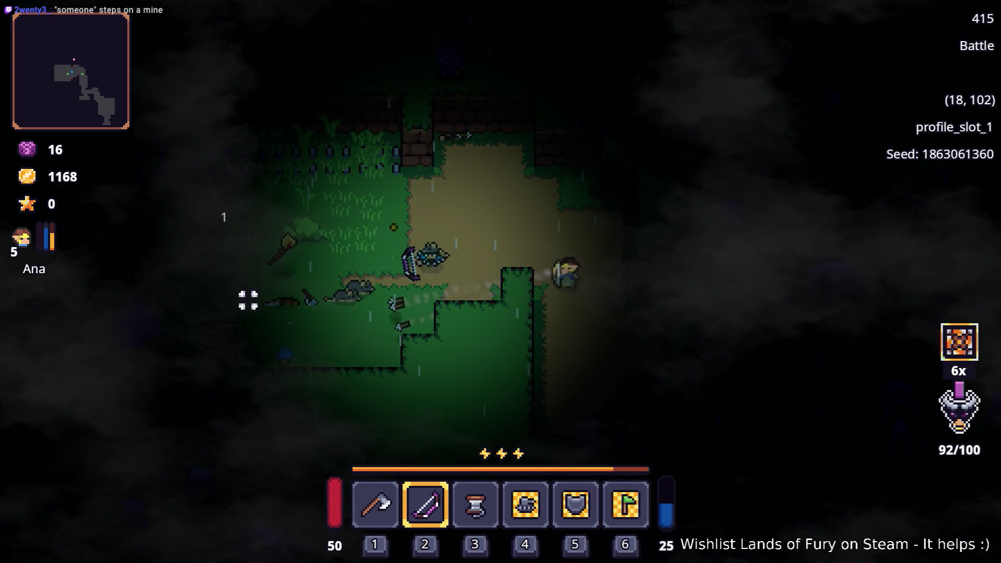
# - Move into the grass clearing, shooting an arrow at the enemy to the left
pyautogui.press('s')
pyautogui.press('a')
pyautogui.click(156, 339)
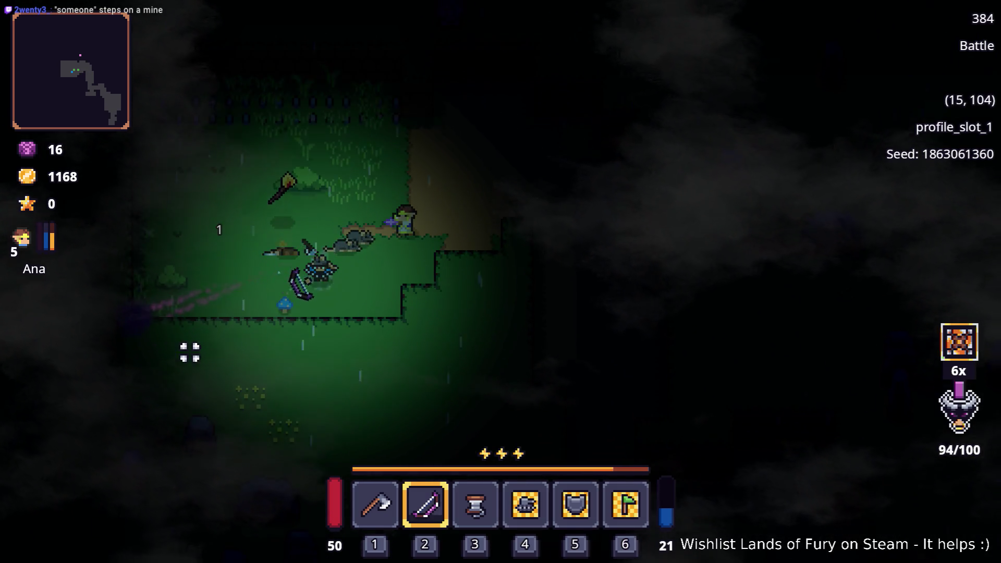
pyautogui.press('s')
pyautogui.press('w')
pyautogui.press('a')
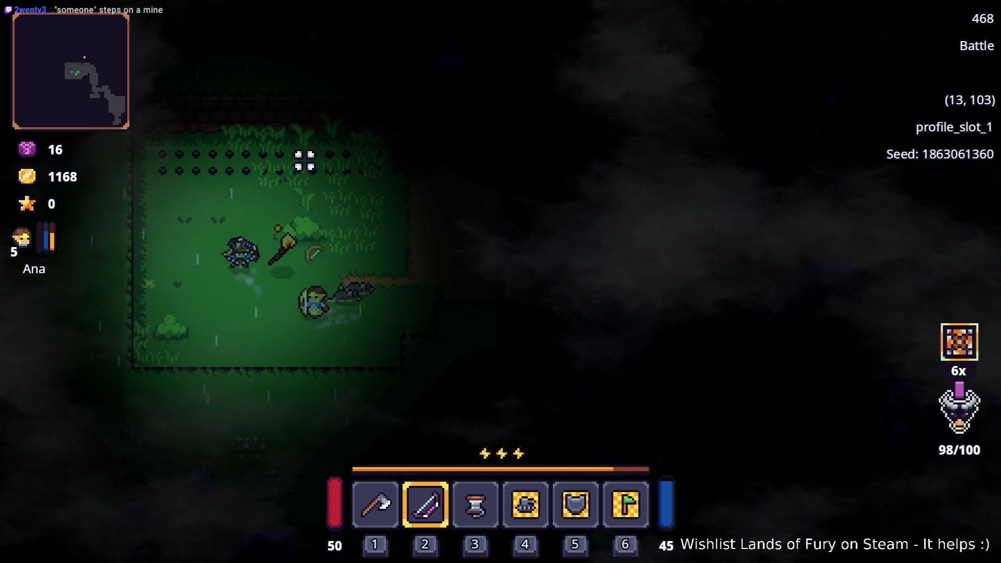
# - Dash at the enemies up-right, finish them off, then dash toward the southern passage
pyautogui.press('w')
pyautogui.press('d')
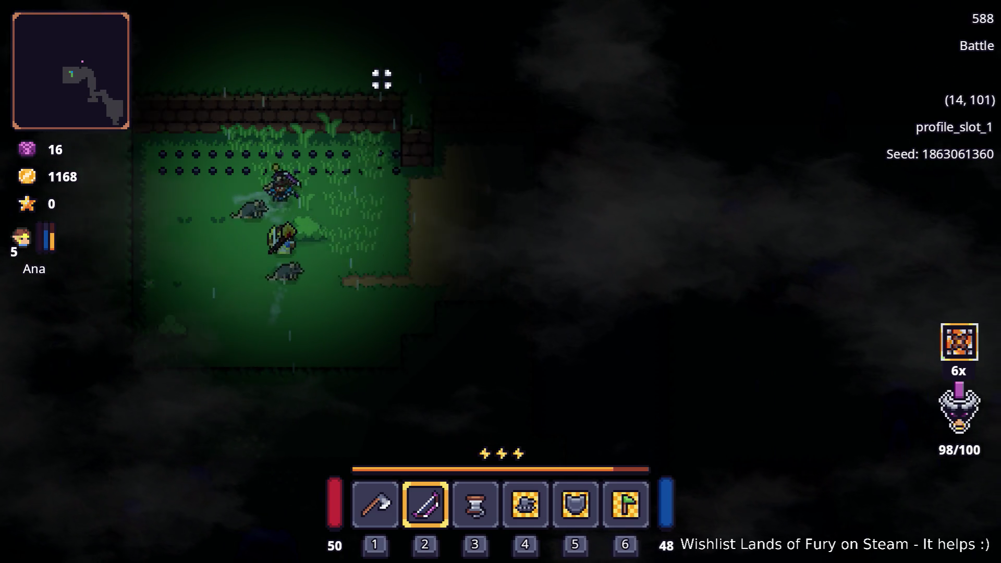
pyautogui.press('space')
pyautogui.press('a')
pyautogui.press('s')
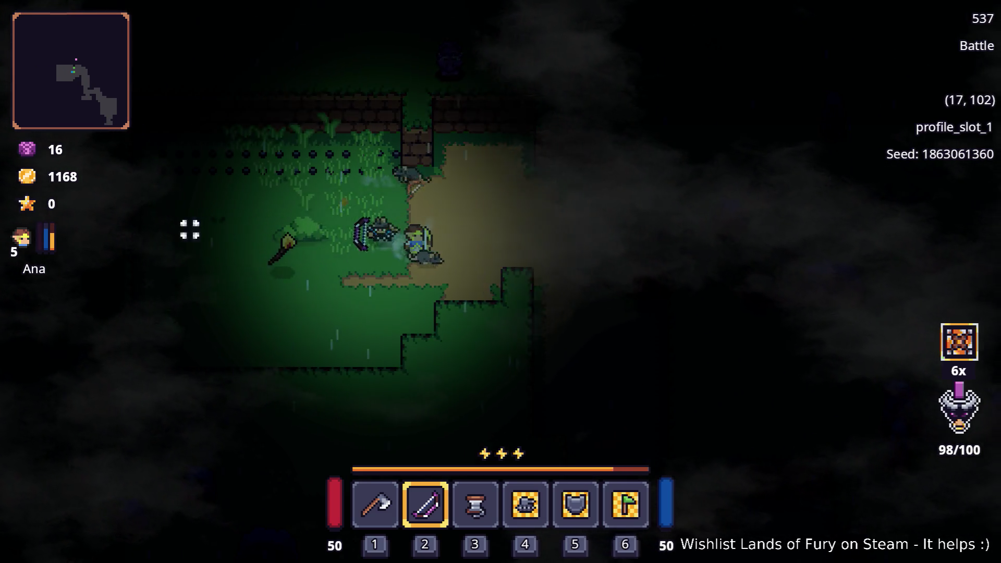
pyautogui.press('d')
pyautogui.press('d')
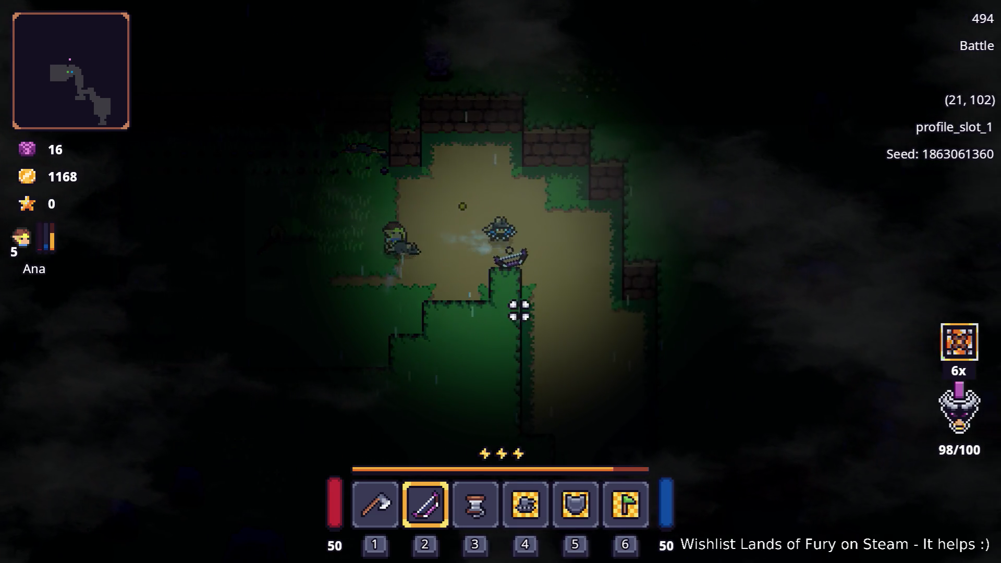
pyautogui.press('s')
pyautogui.press('space')
# - Follow the corridor down-right, shooting an arrow ahead, to the anvil clearing
pyautogui.hotkey('s', 'd')
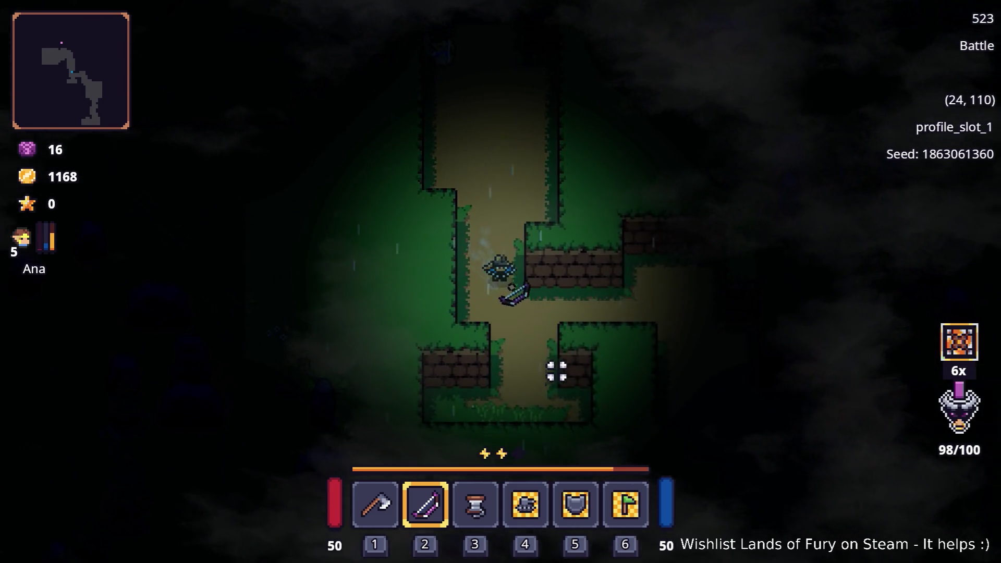
pyautogui.press('s')
pyautogui.click(436, 430)
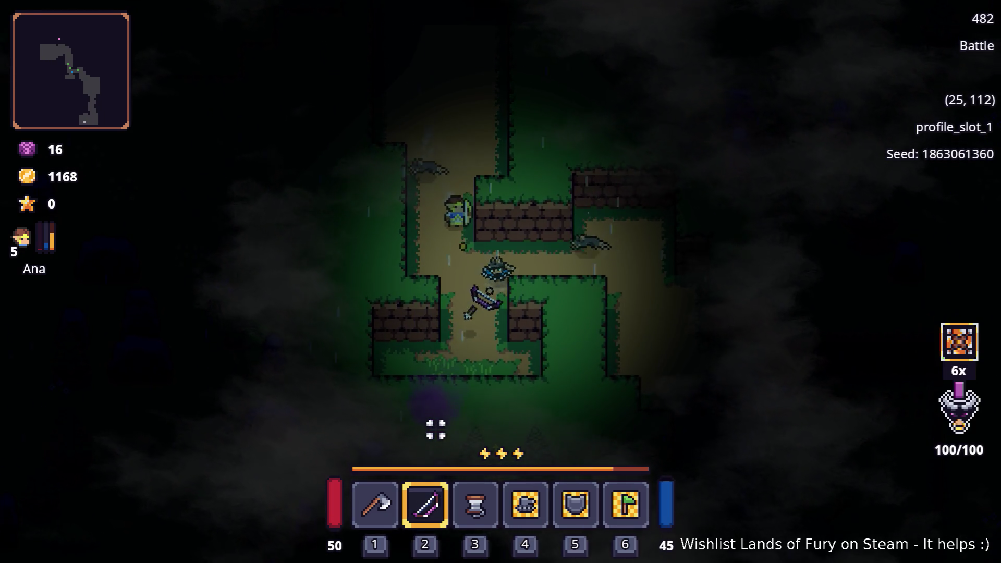
pyautogui.press('d')
pyautogui.press('s')
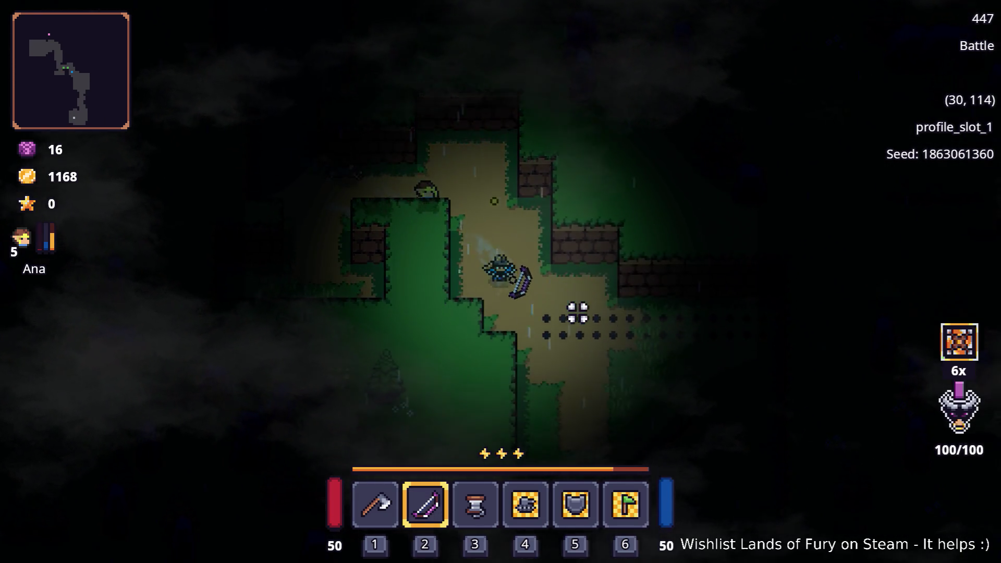
pyautogui.hotkey('s', 'd')
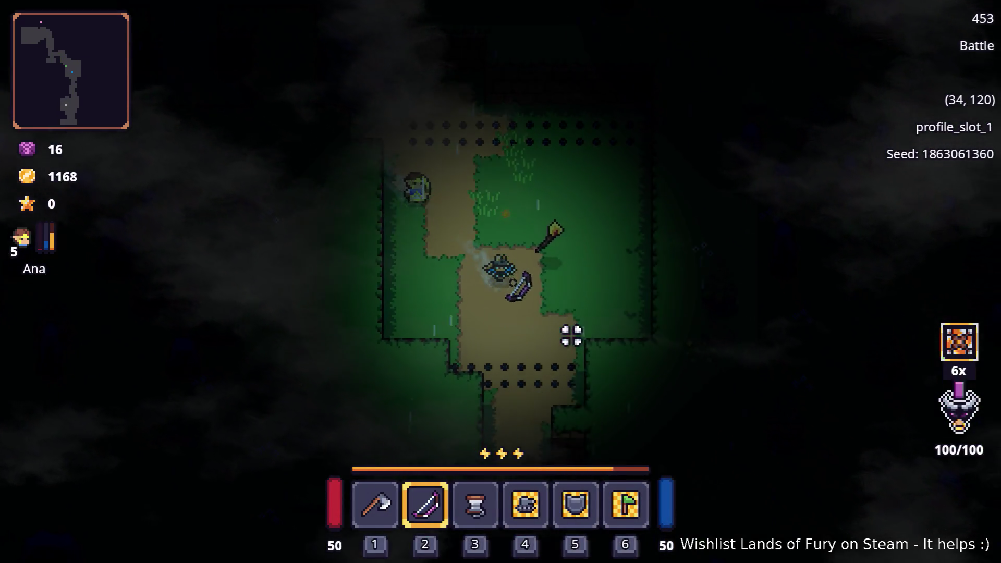
# - Walk south past the anvil clearing and chest, weaving down-right around the walls and rocks
pyautogui.press('s')
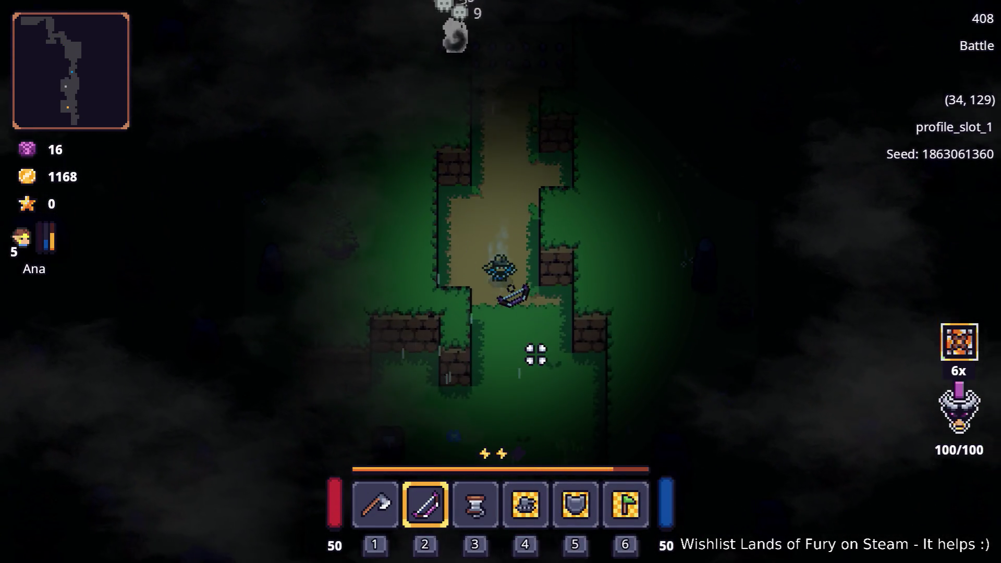
pyautogui.press('s')
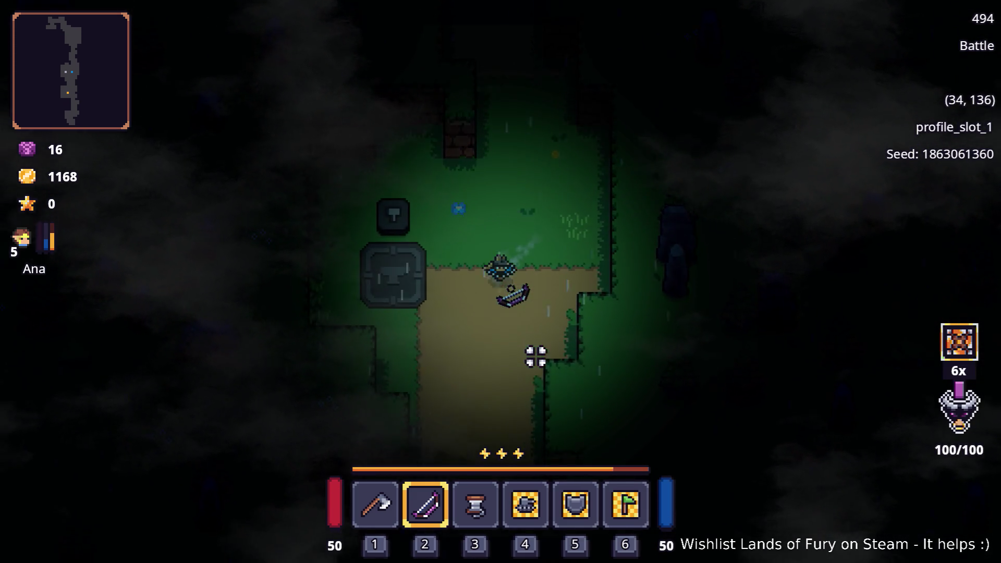
pyautogui.press('s')
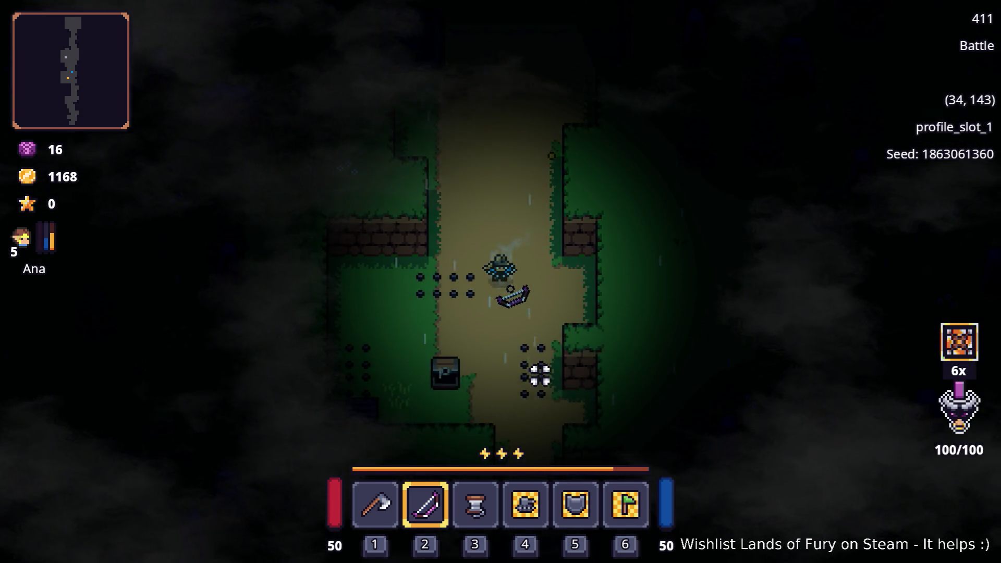
pyautogui.press('s')
pyautogui.press('d')
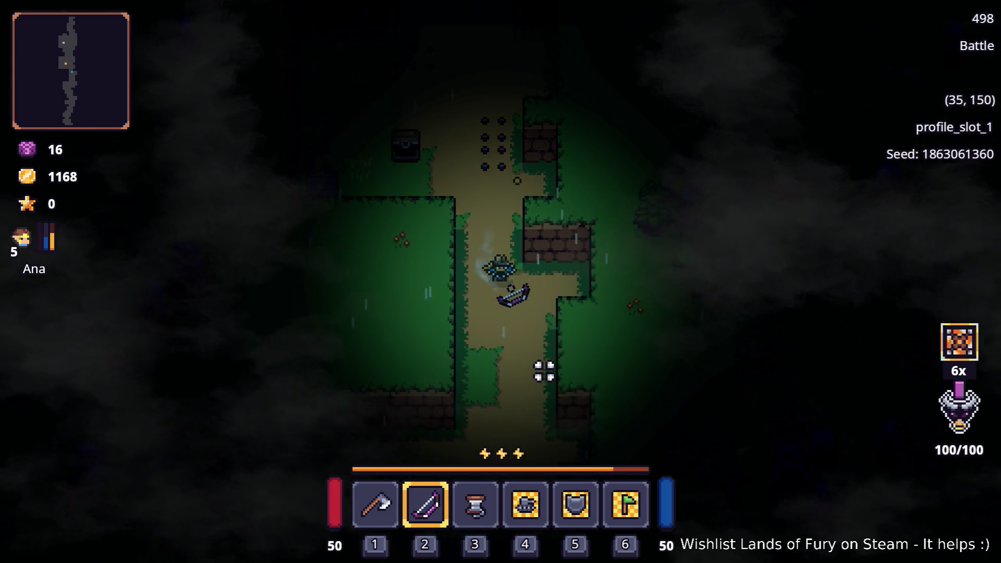
pyautogui.press('s')
pyautogui.press('a')
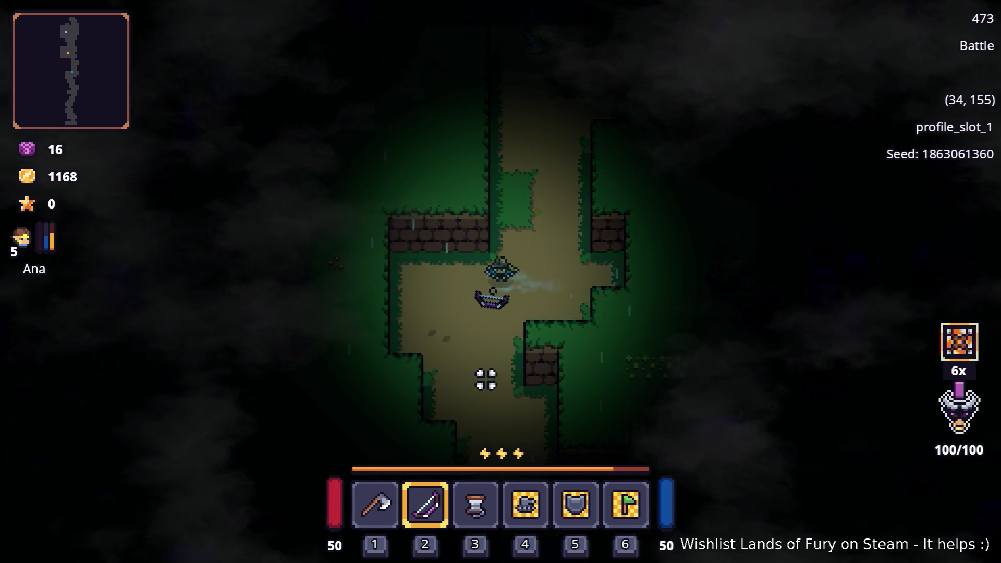
pyautogui.press('s')
pyautogui.press('d')
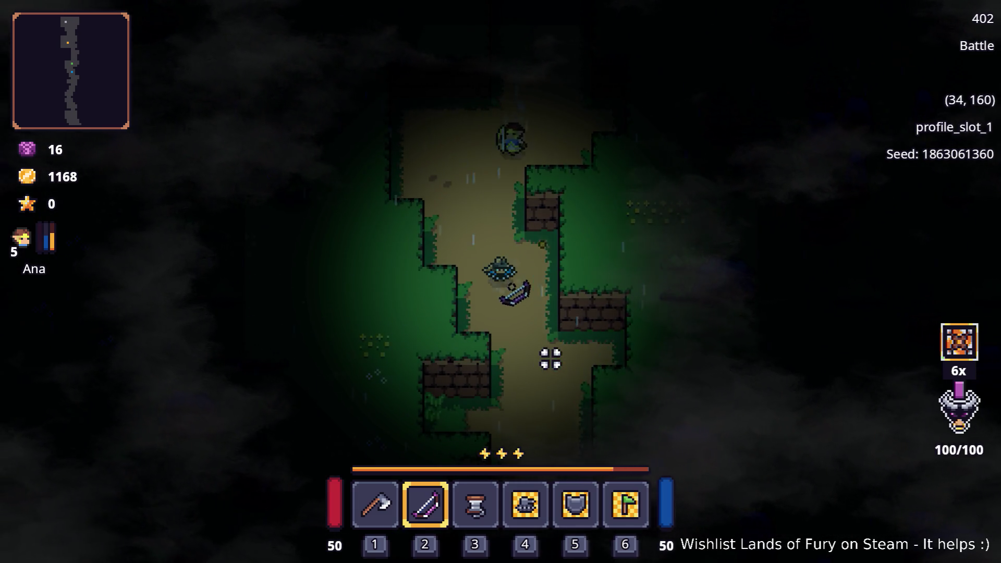
pyautogui.press('d')
pyautogui.press('s')
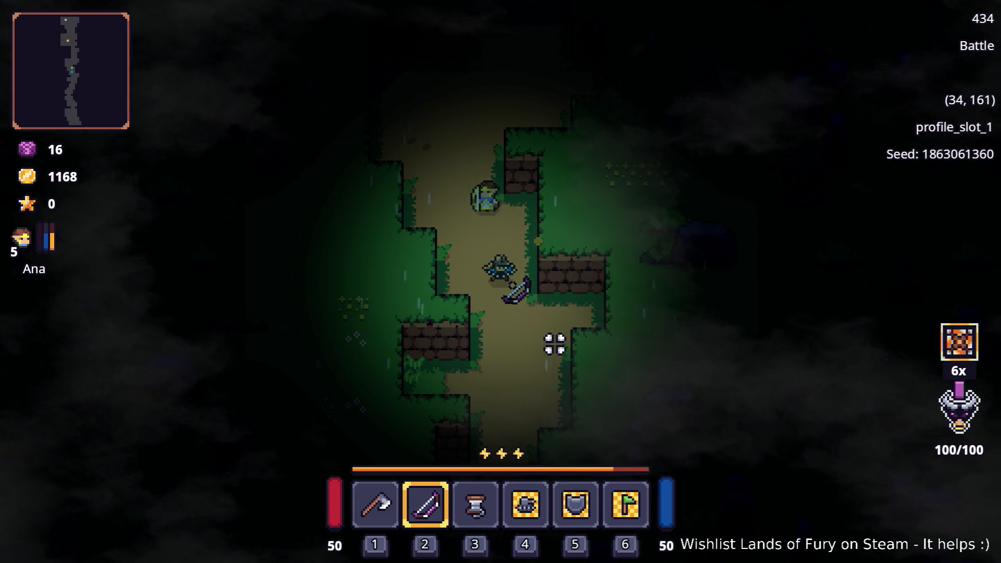
pyautogui.press('s')
pyautogui.press('d')
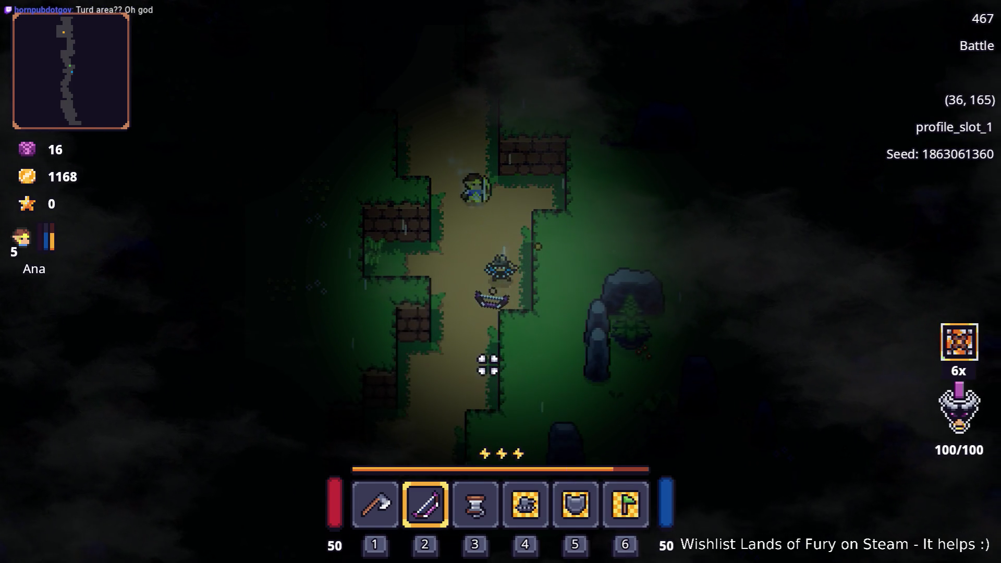
# - Follow the winding corridor and long path south toward the water
pyautogui.press('a')
pyautogui.press('s')
pyautogui.press('s')
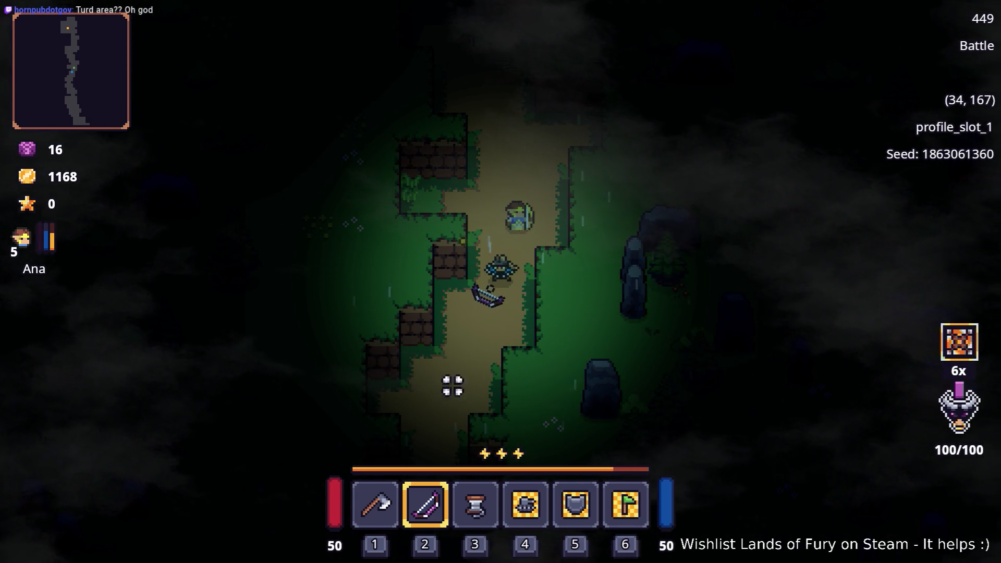
pyautogui.press('s')
pyautogui.press('a')
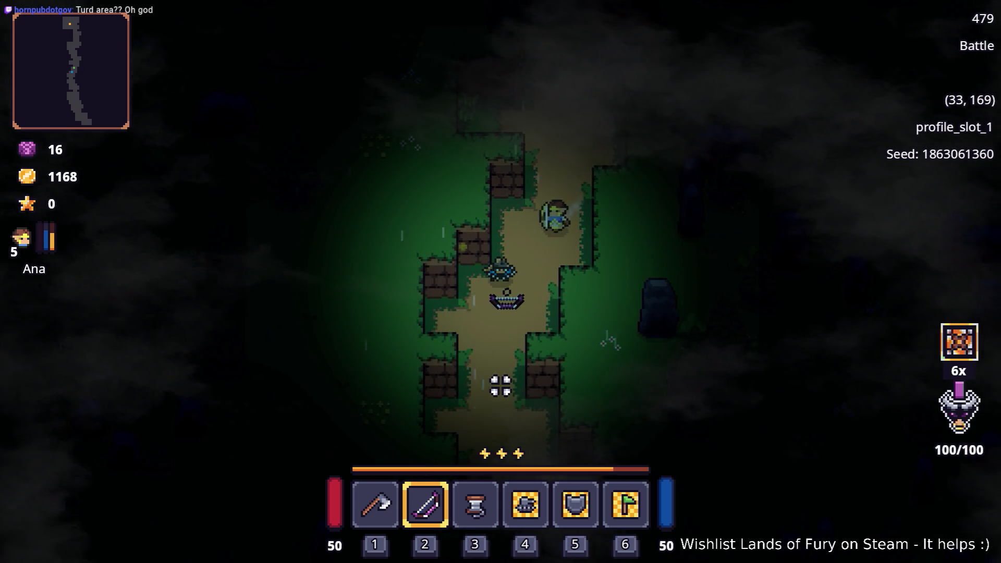
pyautogui.press('s')
pyautogui.press('s')
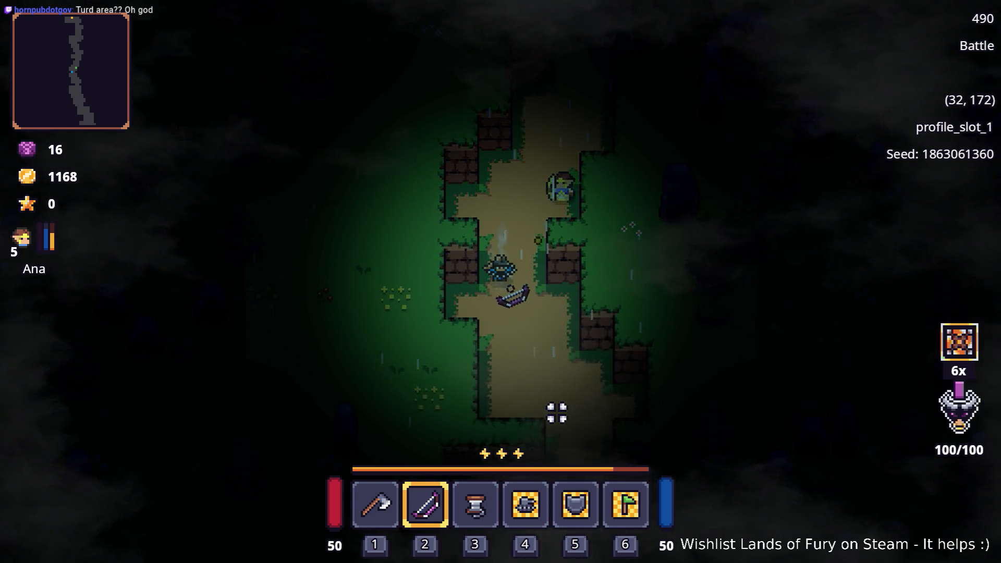
pyautogui.press('d')
pyautogui.press('d')
pyautogui.press('s')
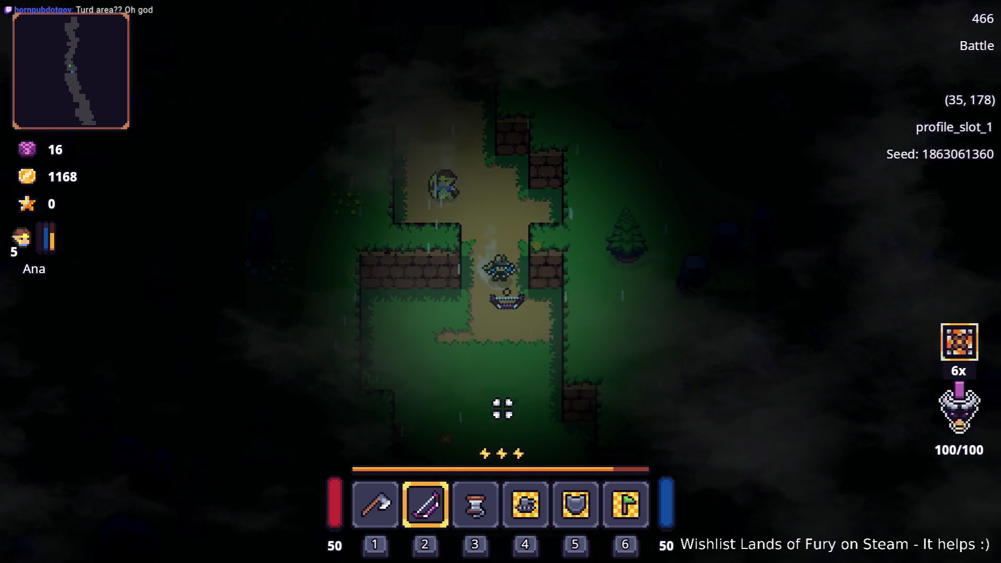
pyautogui.press('s')
pyautogui.press('d')
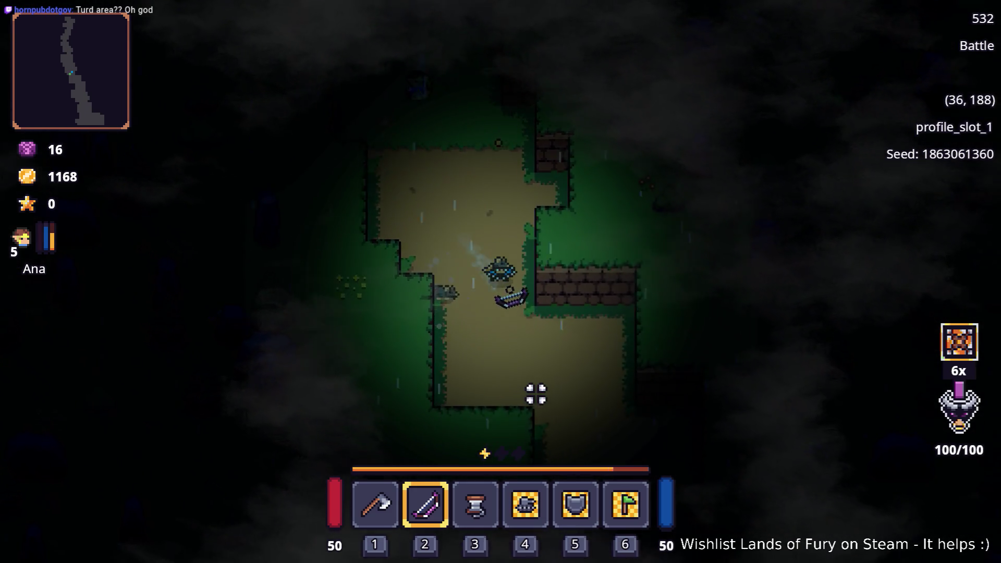
pyautogui.press('s')
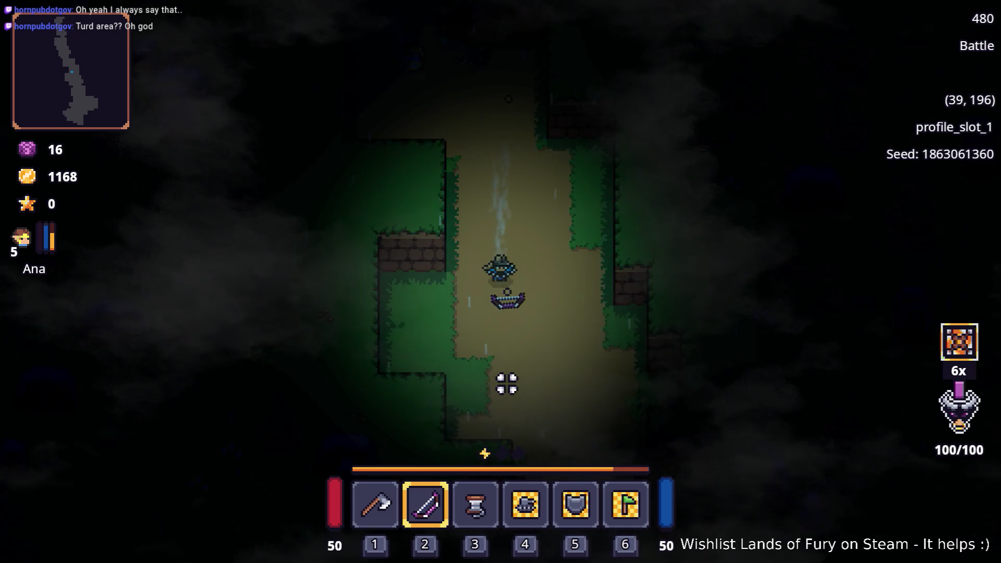
pyautogui.press('d')
# - Wade south through the water, climb onto the dirt and enter the southern corridor
pyautogui.press('s')
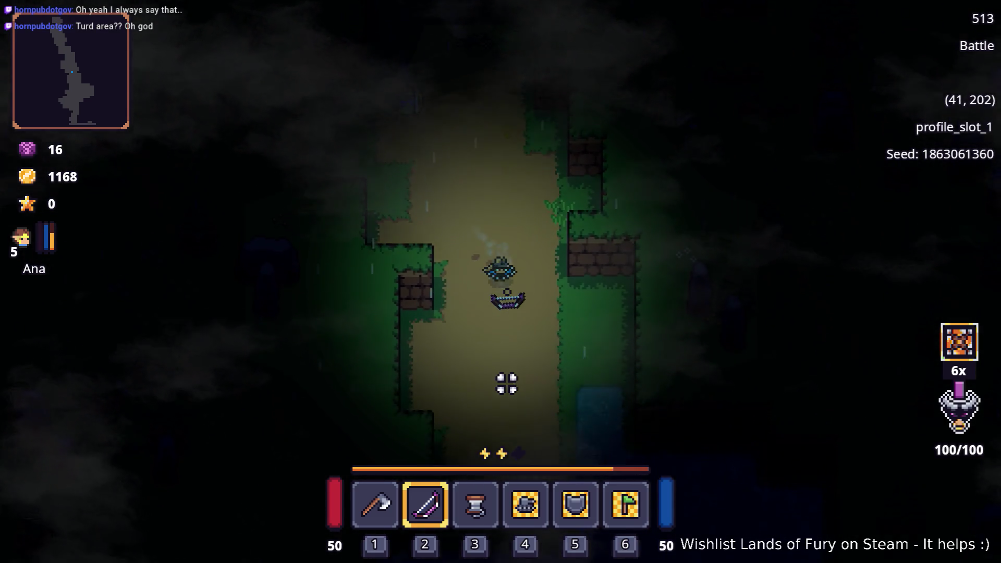
pyautogui.press('d')
pyautogui.press('s')
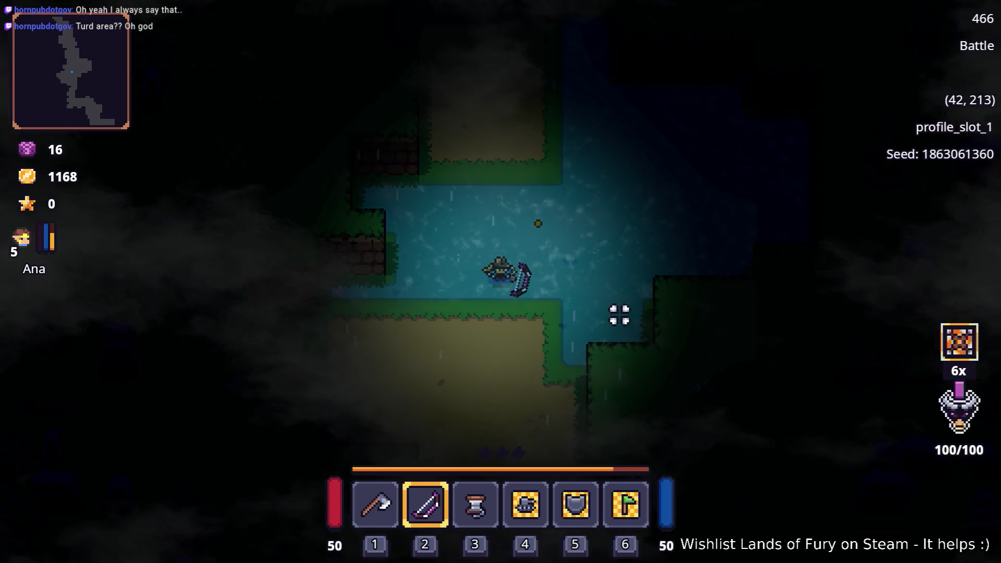
pyautogui.press('s')
pyautogui.press('a')
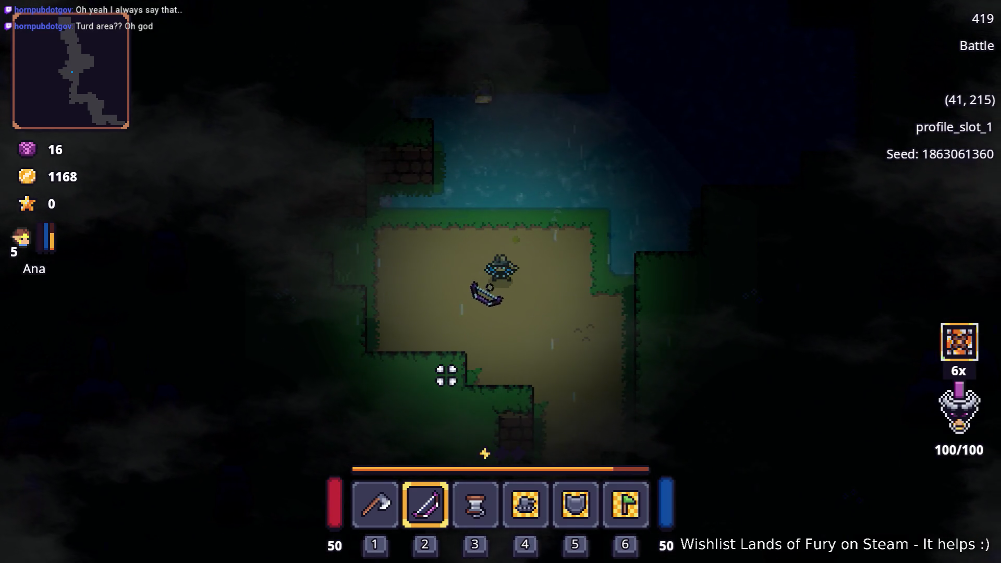
pyautogui.press('s')
pyautogui.press('d')
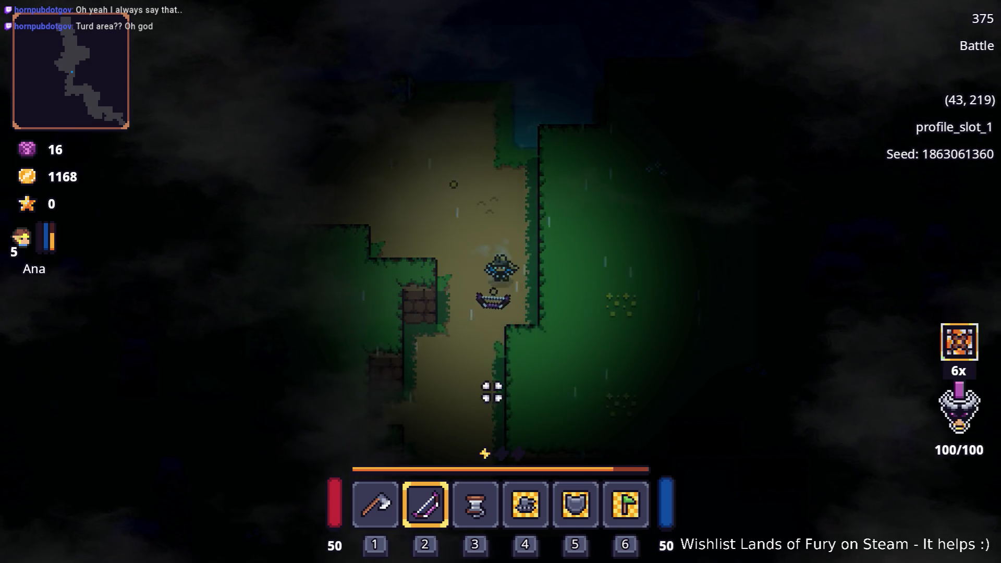
pyautogui.press('s')
pyautogui.press('d')
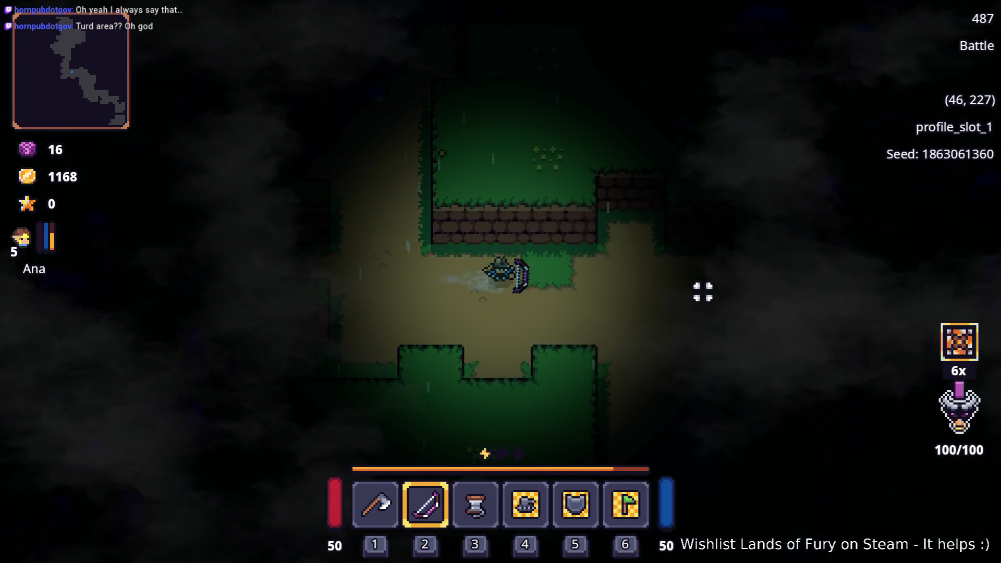
# - Continue south through the grass and east into the dirt clearing
pyautogui.press('s')
pyautogui.press('d')
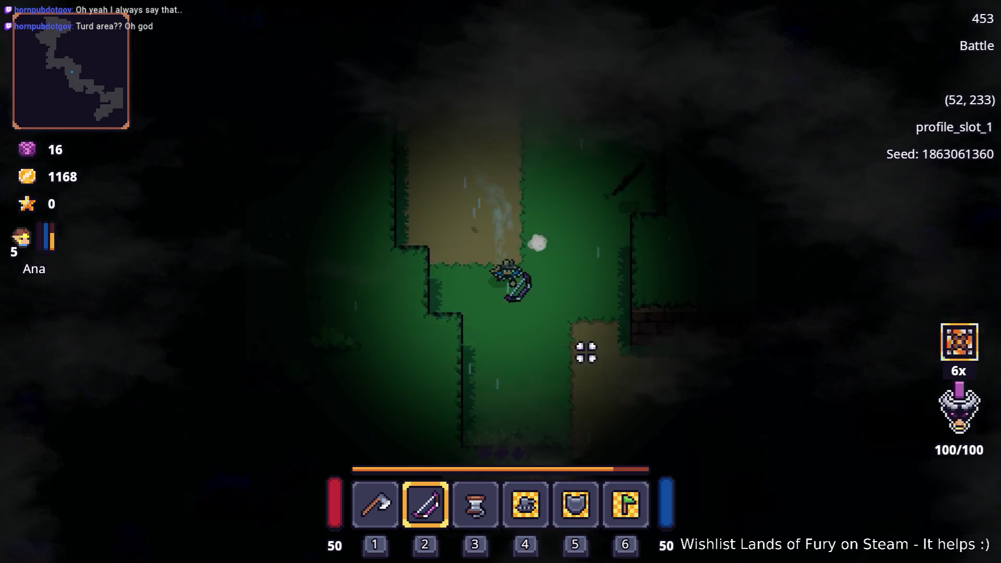
pyautogui.press('d')
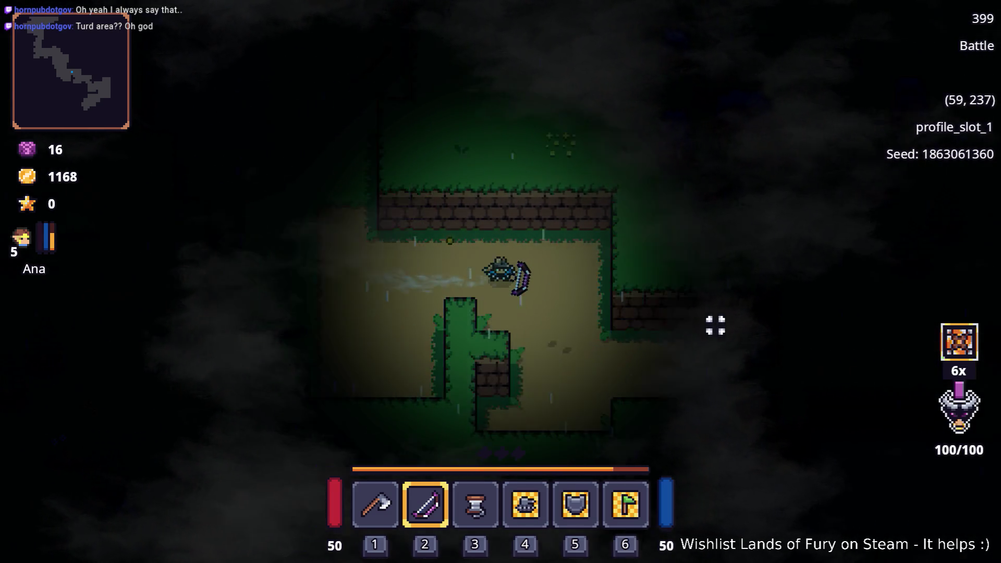
pyautogui.press('d')
pyautogui.press('s')
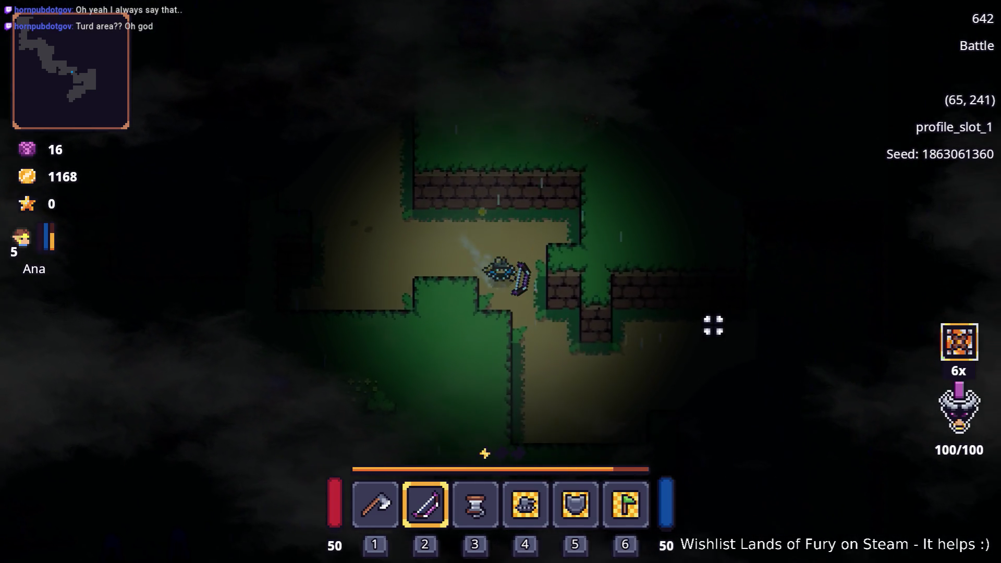
pyautogui.press('d')
pyautogui.press('s')
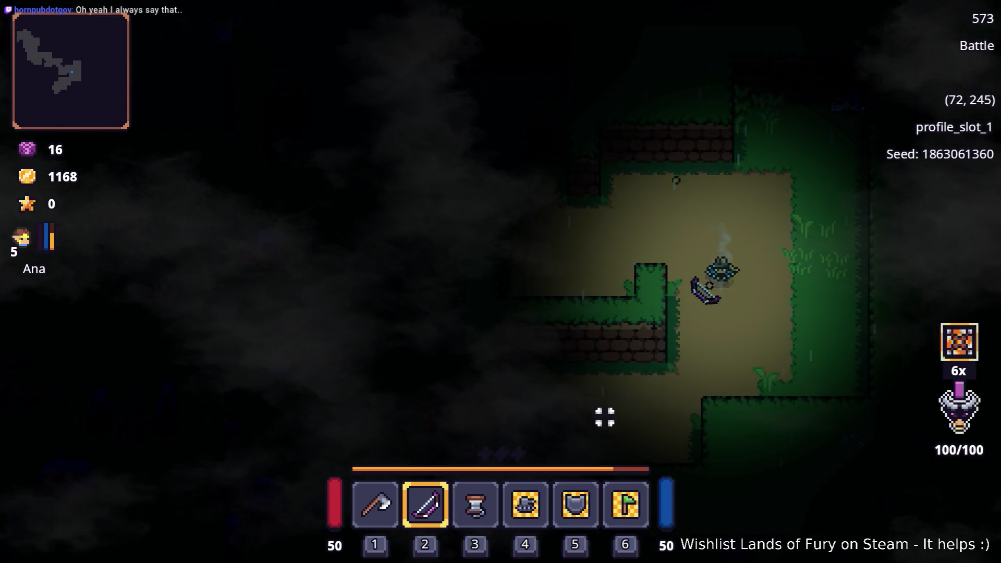
# - Step up-right toward the lone enemy and hit it with the magic beam
pyautogui.press('d')
pyautogui.press('w')
pyautogui.click(860, 134)
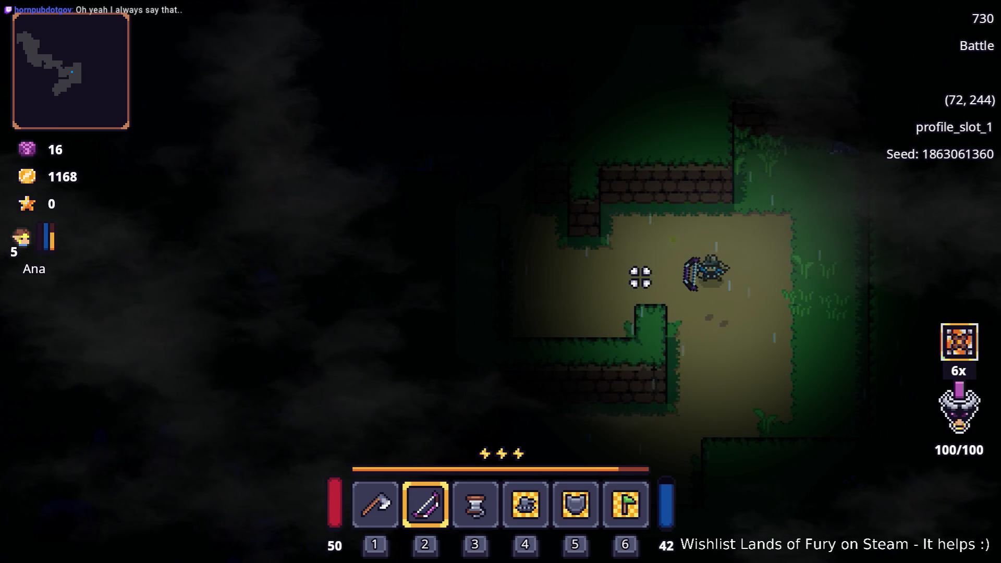
# - Dash up-left across the clearing and north up the narrow forest path
pyautogui.press('a')
pyautogui.press('w')
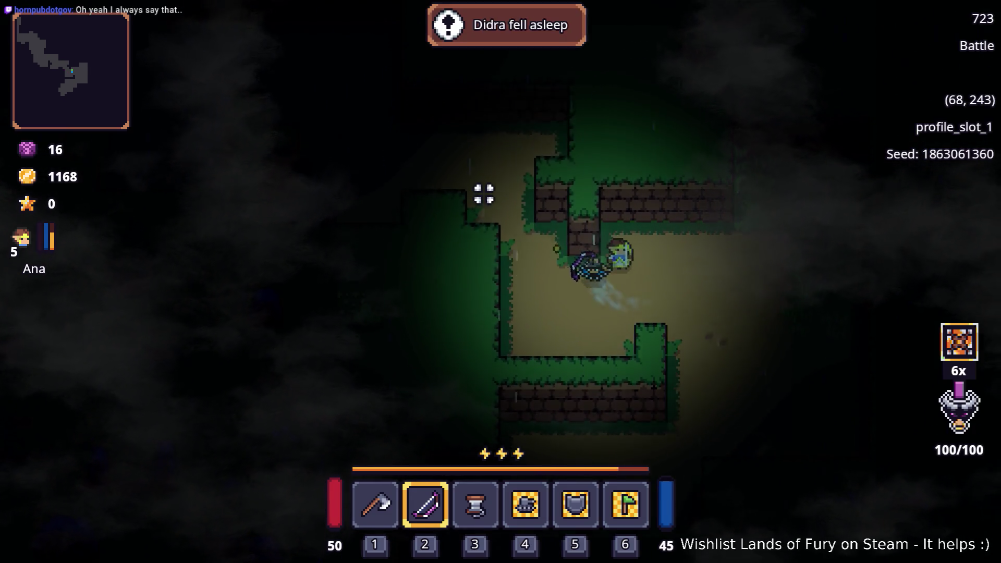
pyautogui.press('space')
pyautogui.press('a')
pyautogui.press('w')
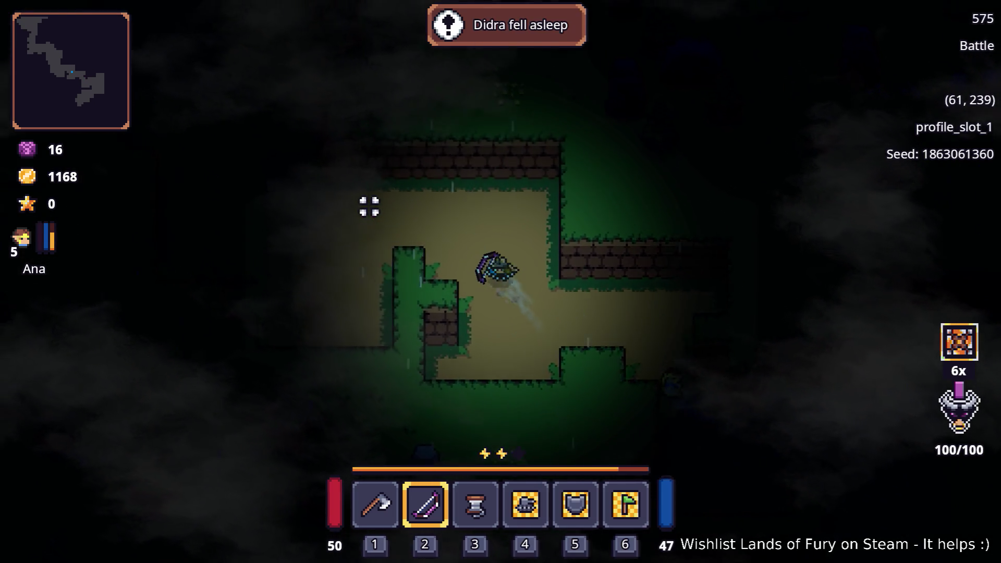
pyautogui.press('a')
pyautogui.press('w')
pyautogui.press('space')
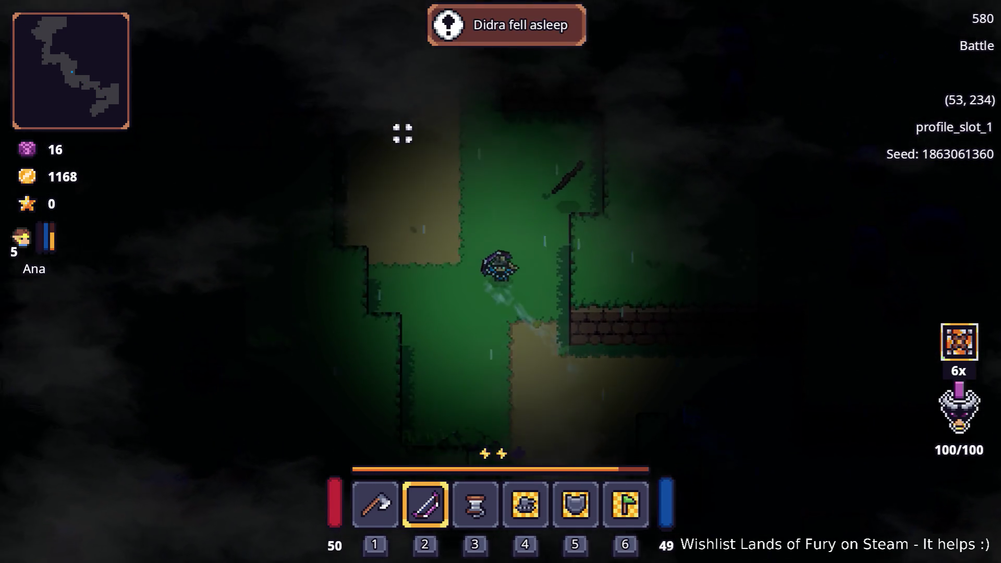
pyautogui.press('a')
pyautogui.press('w')
pyautogui.press('space')
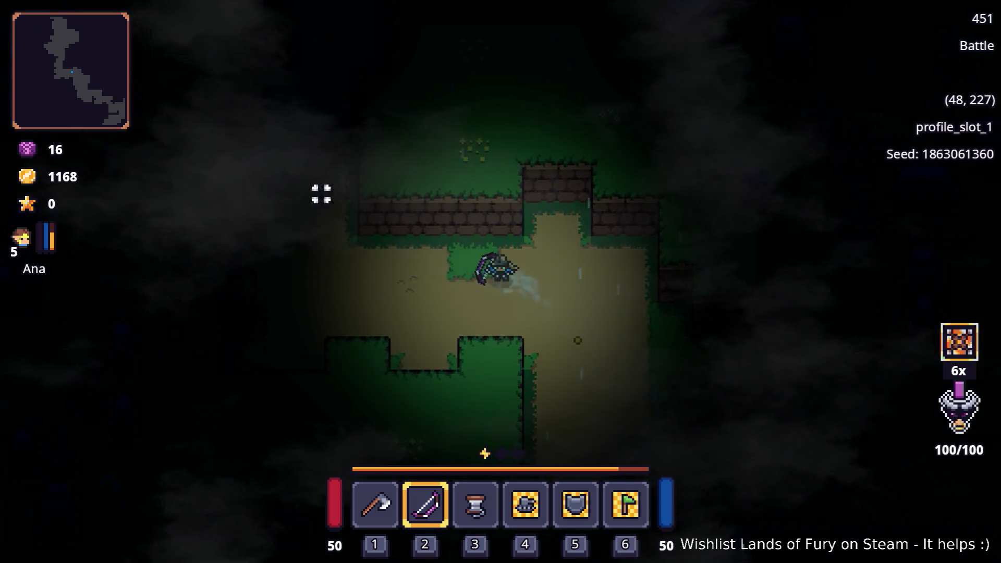
pyautogui.press('w')
pyautogui.press('space')
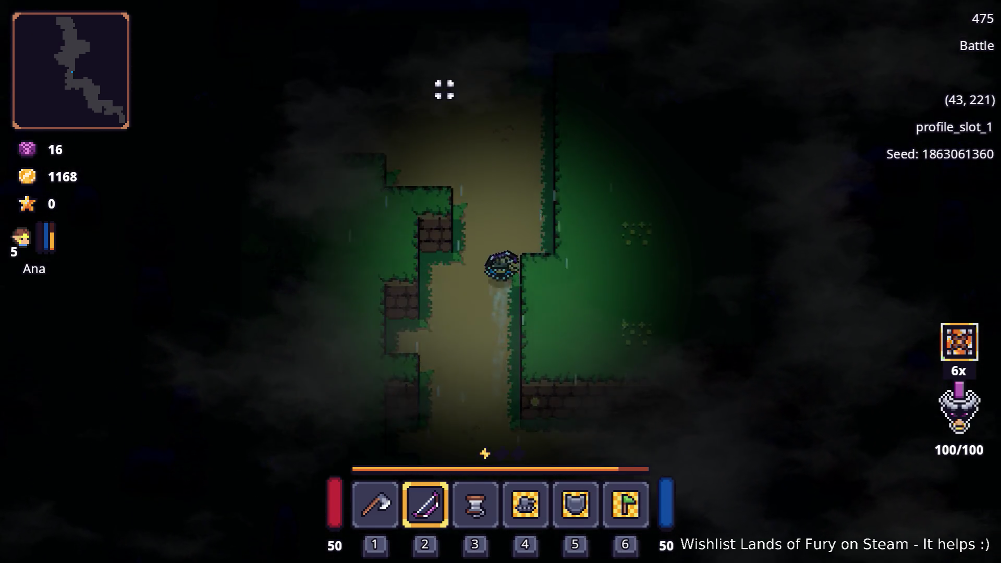
# - Cross the water northward and dash along the forest path beyond it
pyautogui.press('w')
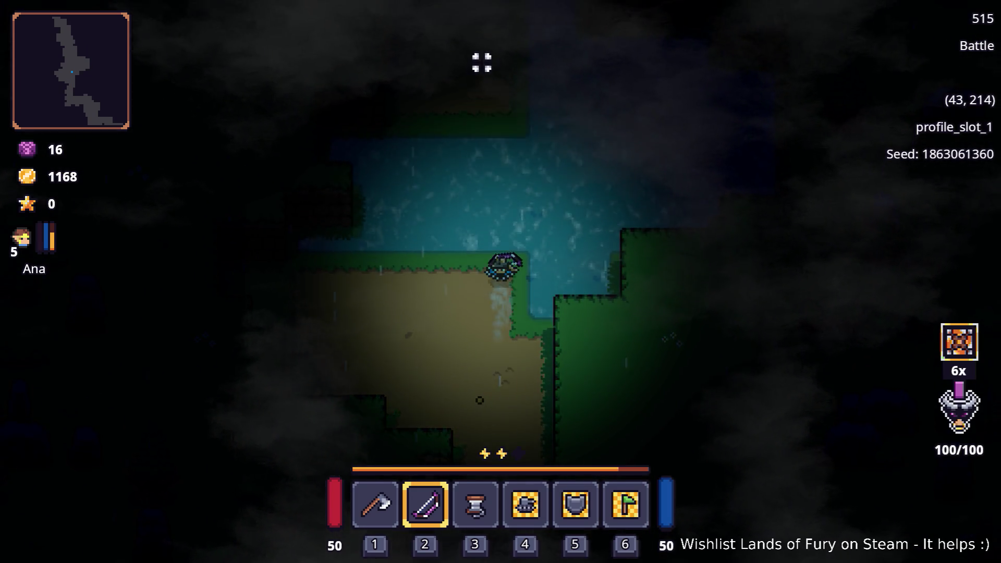
pyautogui.press('w')
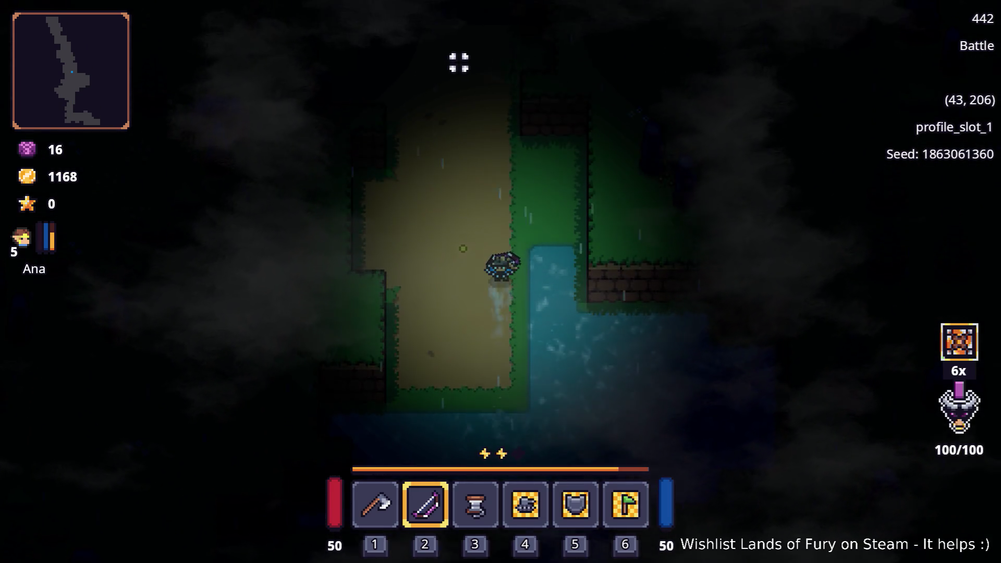
pyautogui.press('space')
pyautogui.press('w')
pyautogui.press('a')
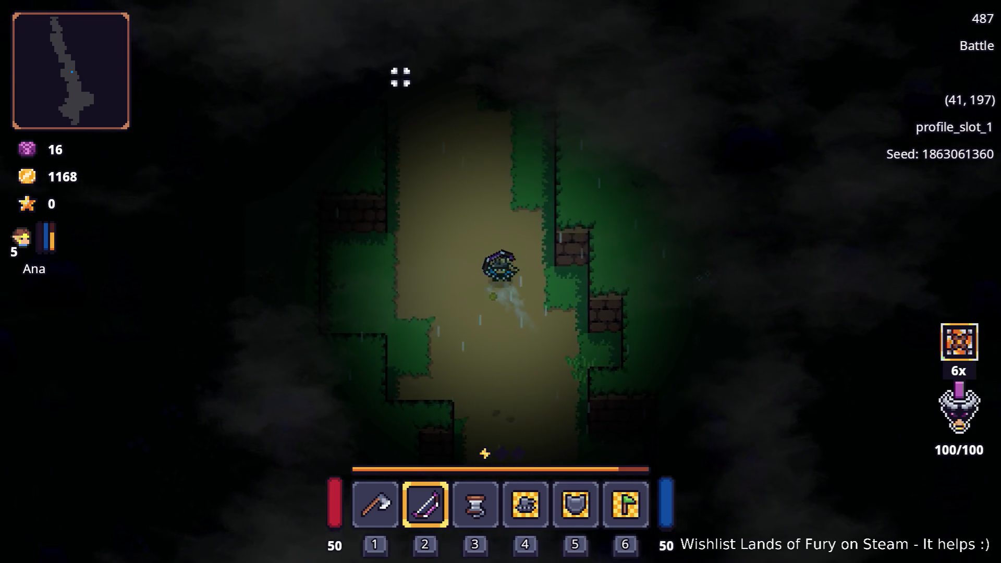
pyautogui.press('w')
pyautogui.press('a')
pyautogui.press('space')
# - Walk north past the stone walls and chest area to the anvil clearing
pyautogui.press('w')
pyautogui.press('a')
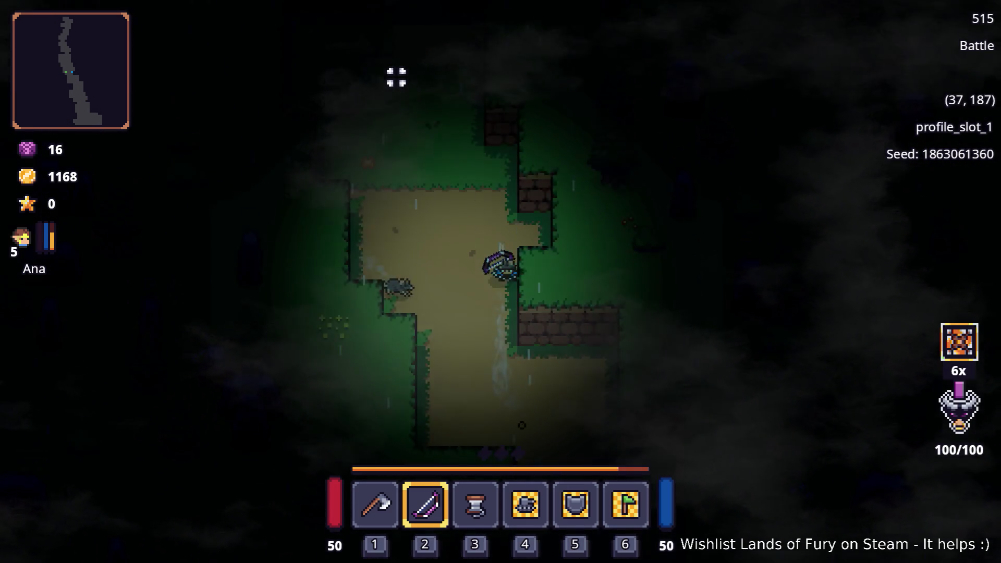
pyautogui.press('w')
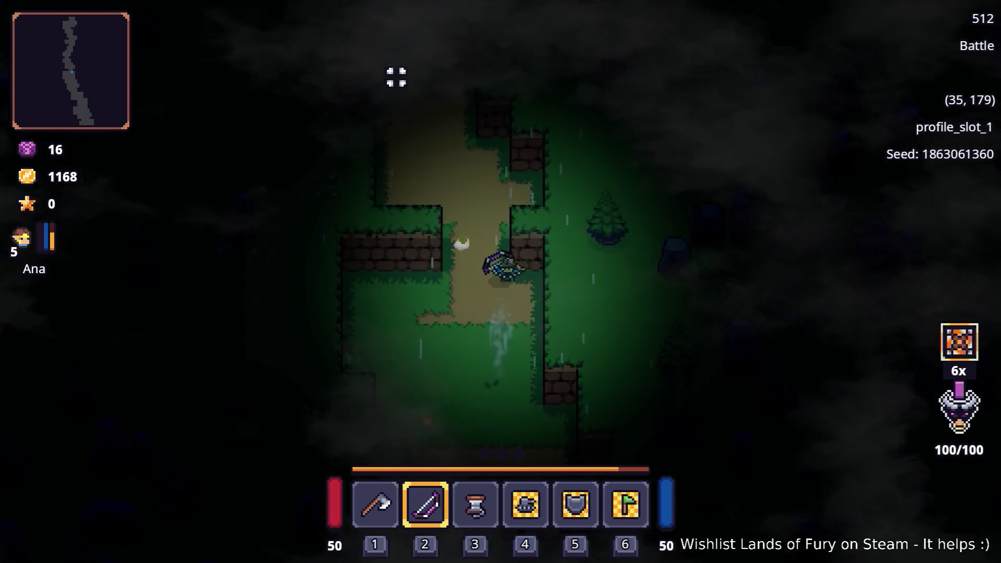
pyautogui.press('a')
pyautogui.press('w')
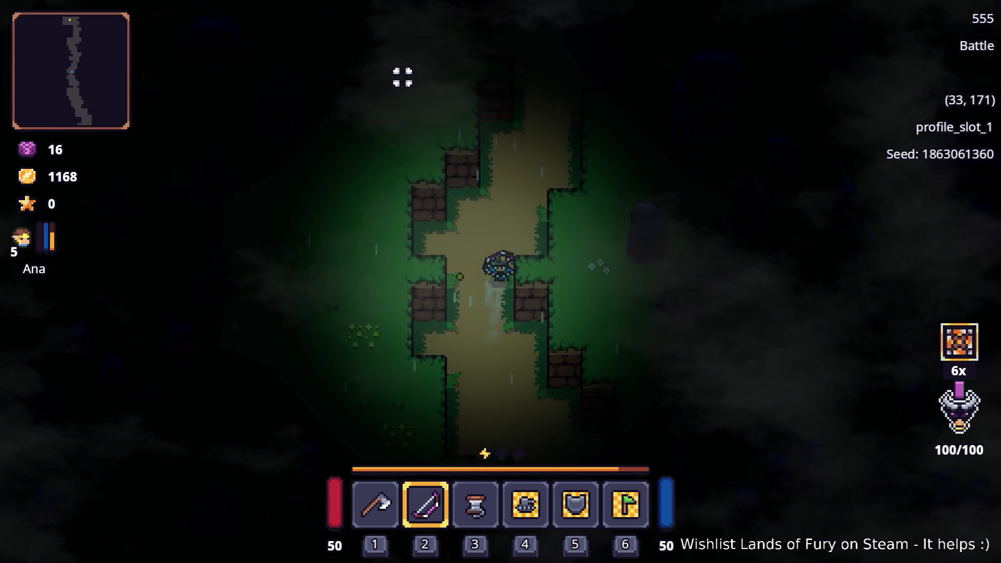
pyautogui.press('w')
pyautogui.press('w')
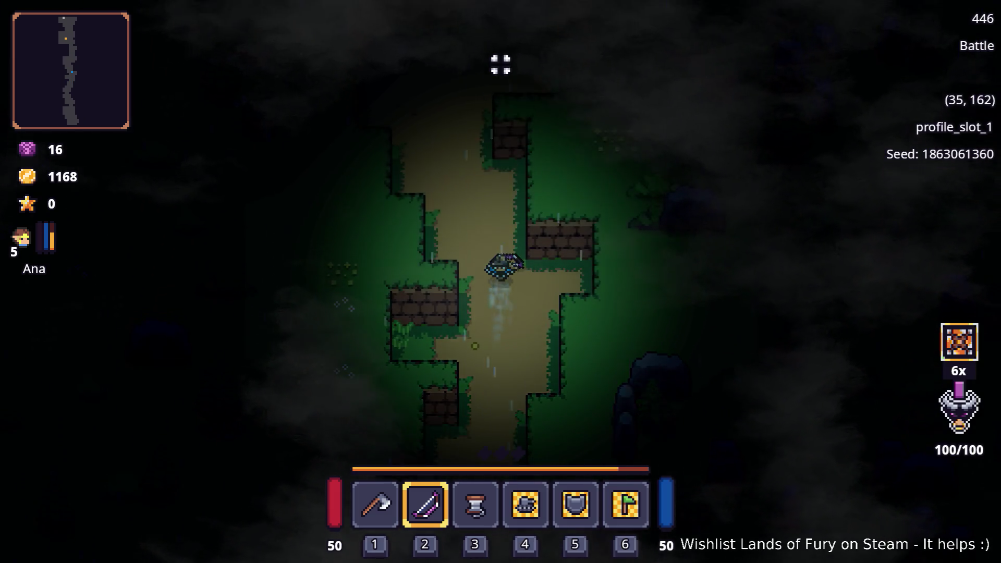
pyautogui.press('a')
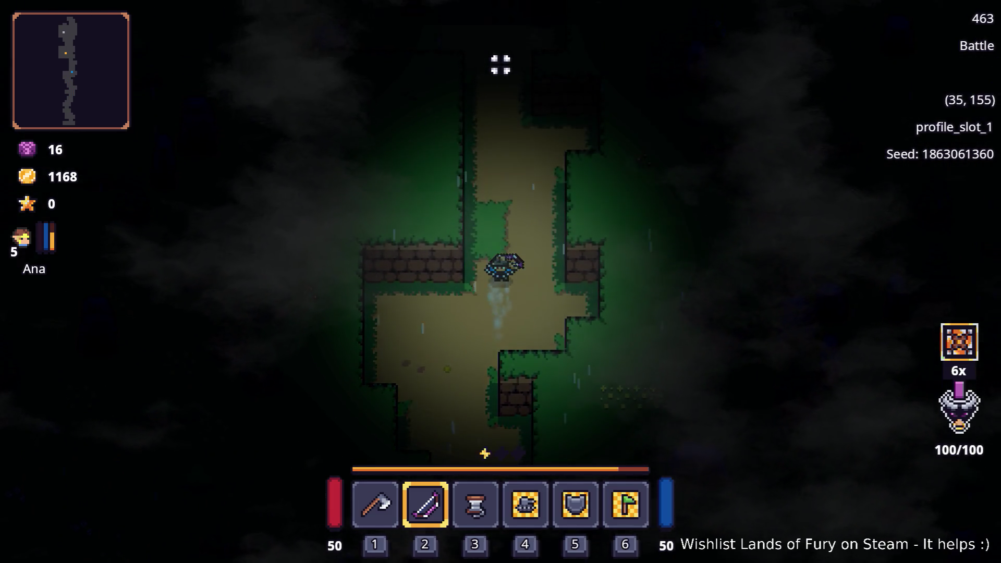
pyautogui.press('w')
pyautogui.press('w')
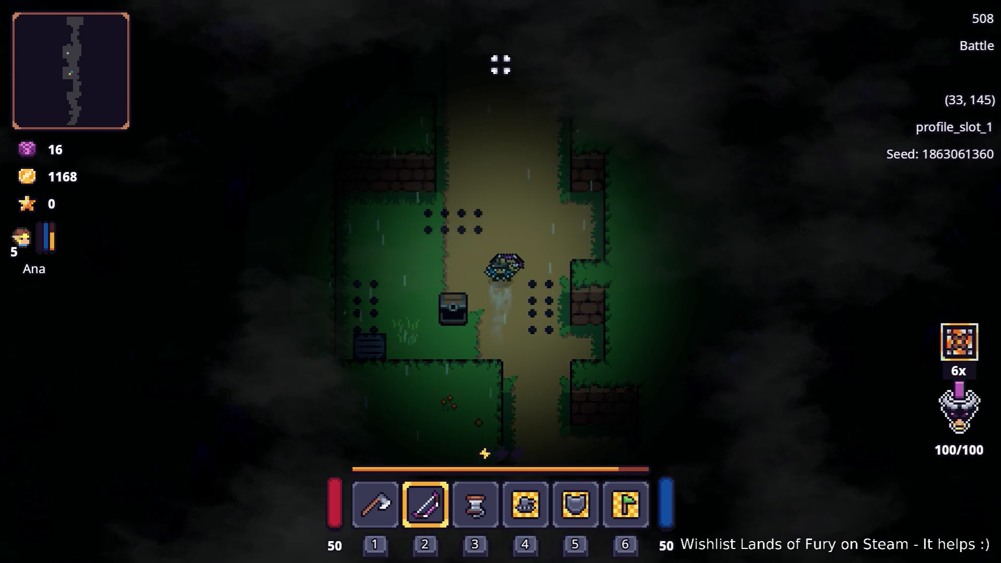
pyautogui.press('w')
pyautogui.press('d')
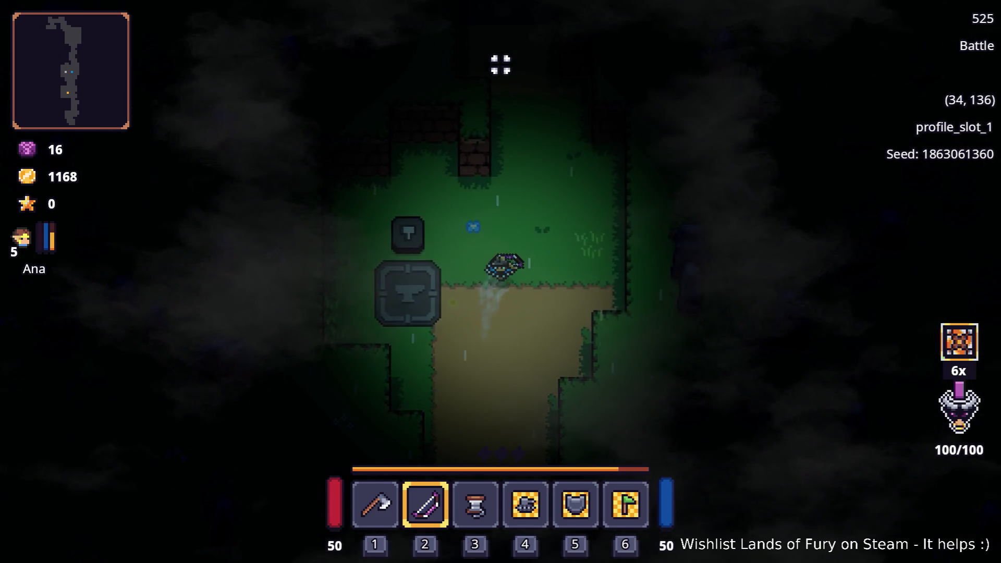
pyautogui.press('w')
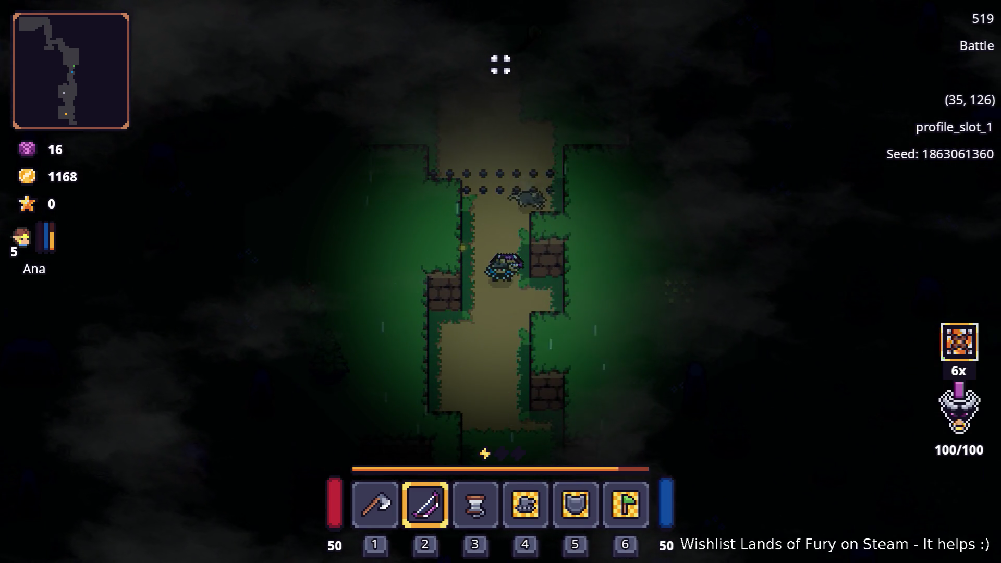
# - Walk north-west past the anvil to the purple portal and travel through it
pyautogui.press('w')
pyautogui.press('a')
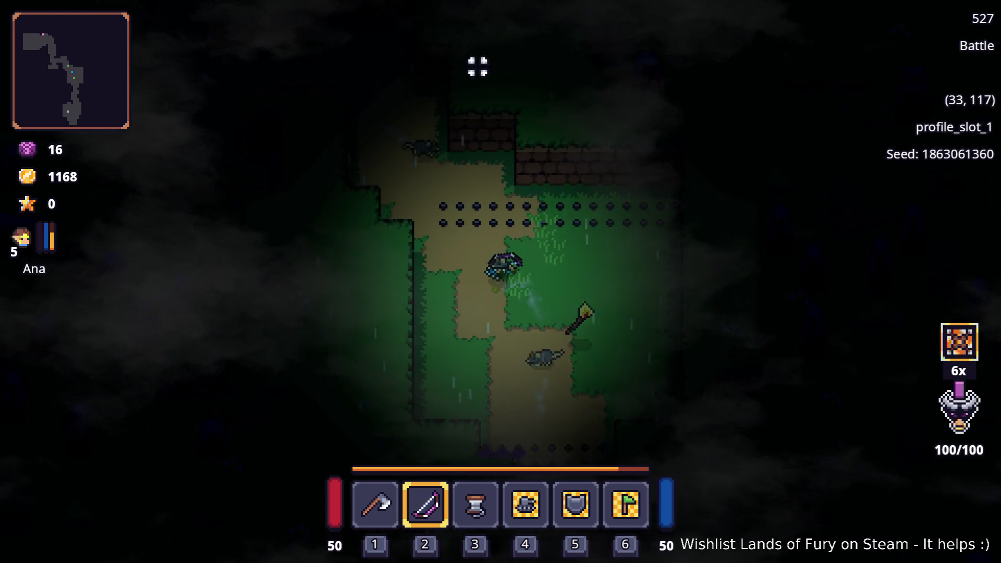
pyautogui.press('a')
pyautogui.press('w')
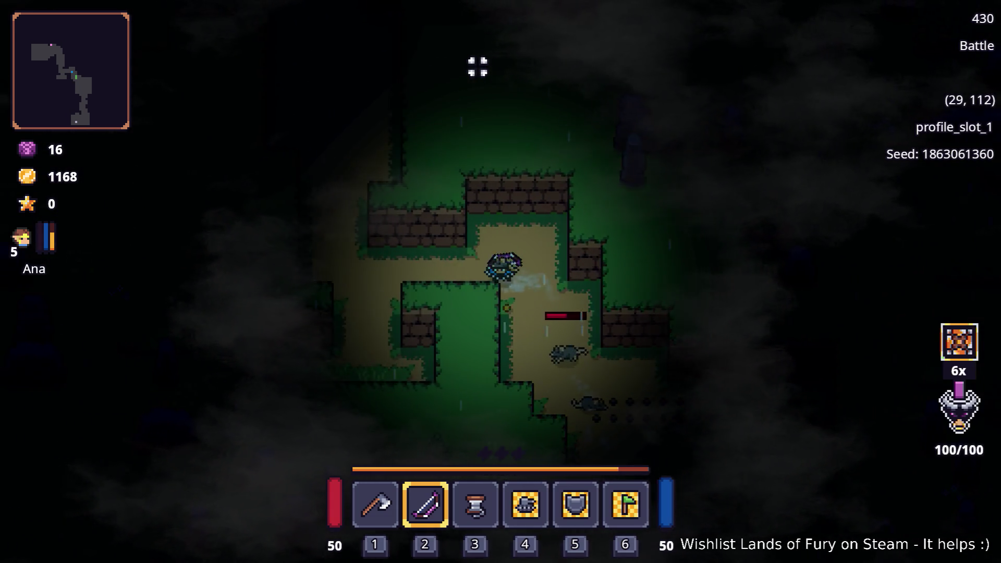
pyautogui.press('a')
pyautogui.press('w')
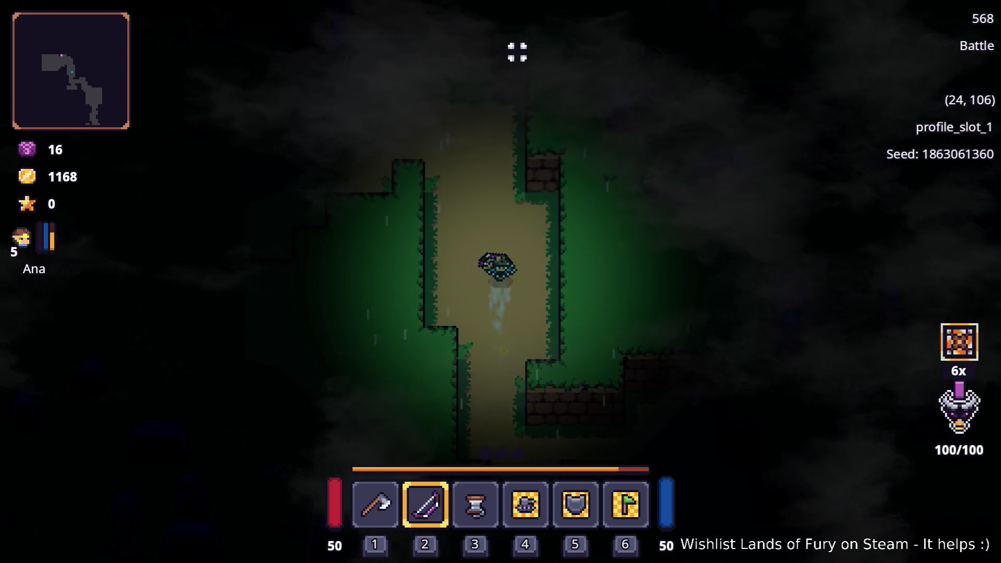
pyautogui.press('w')
pyautogui.press('a')
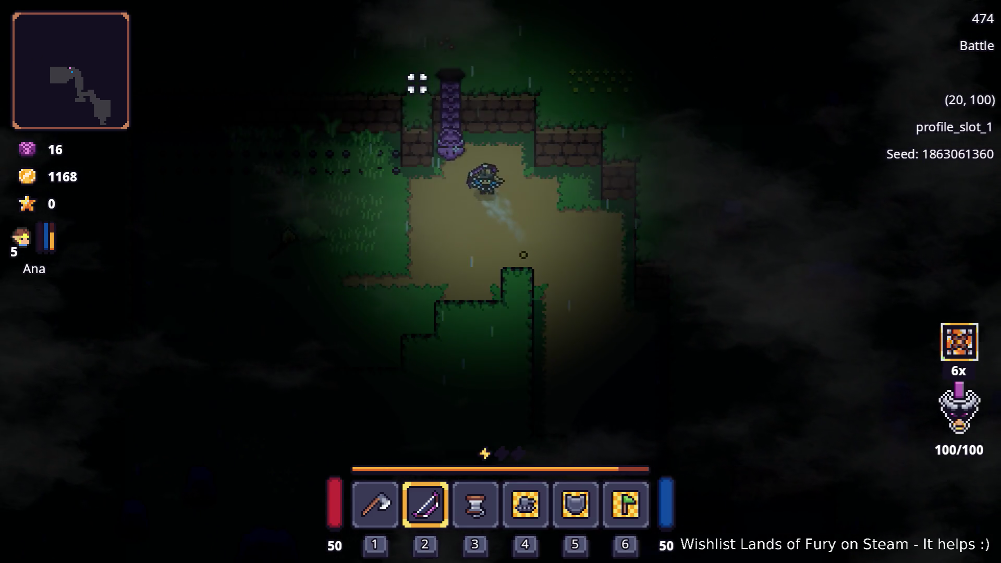
pyautogui.press('e')
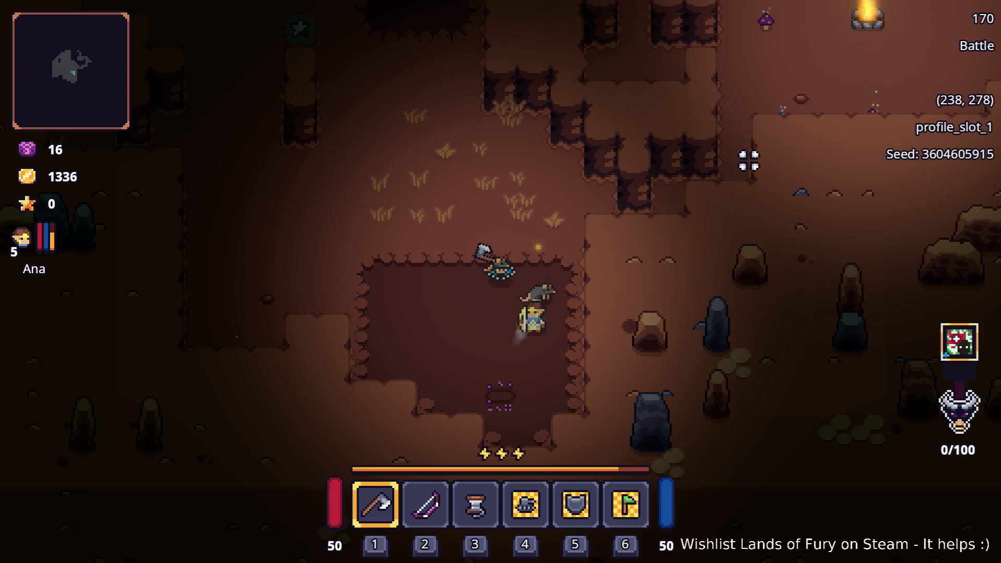
# - Set the General FPS Limit to 120 FPS from the pause menu and resume play
pyautogui.press('Escape')
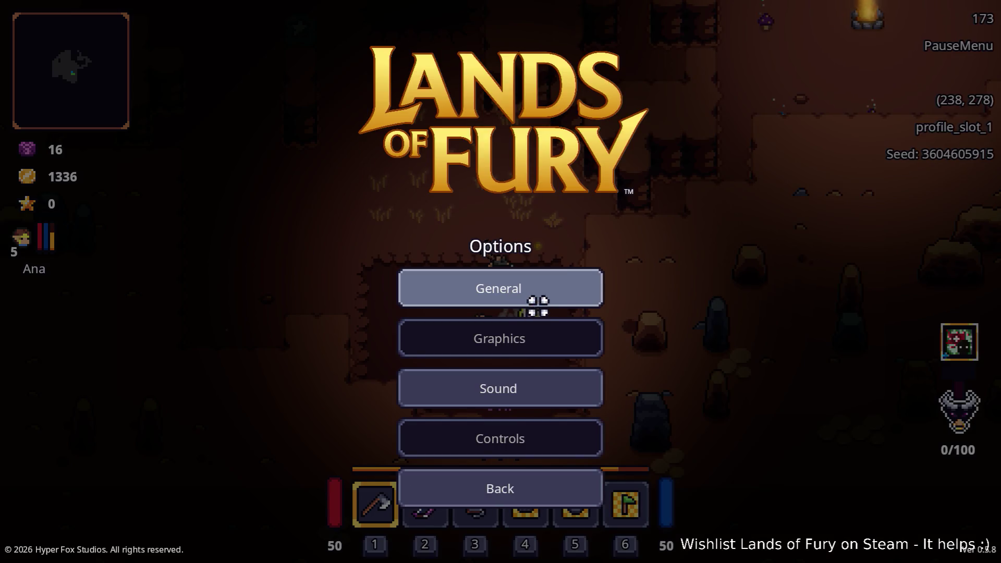
pyautogui.click(556, 290)
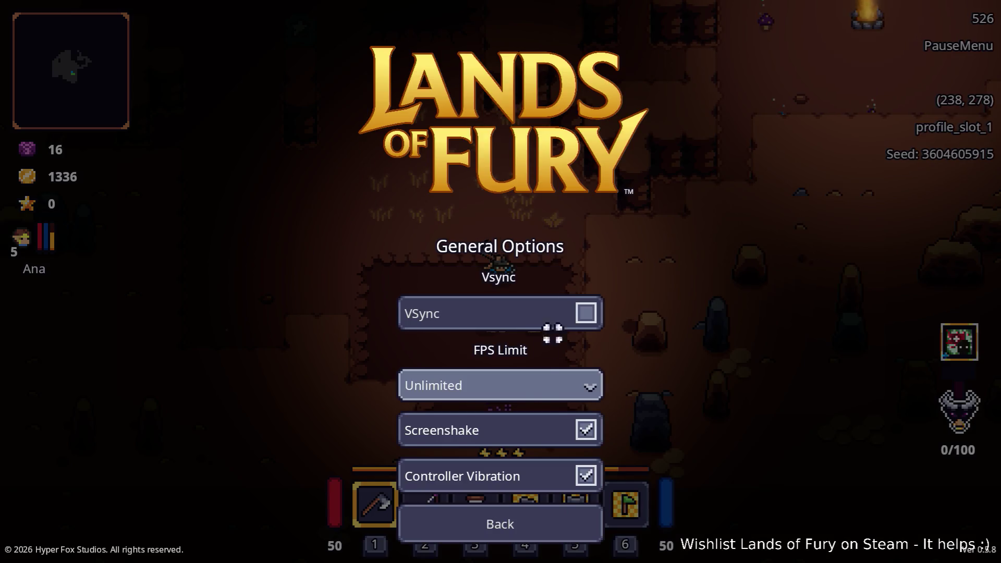
pyautogui.click(530, 392)
pyautogui.click(515, 369)
pyautogui.click(492, 537)
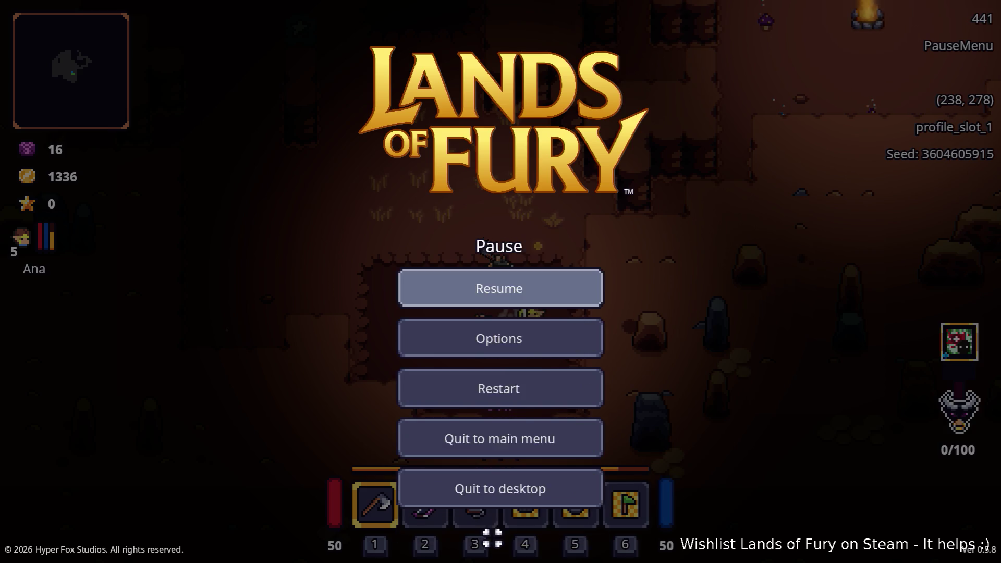
pyautogui.click(519, 295)
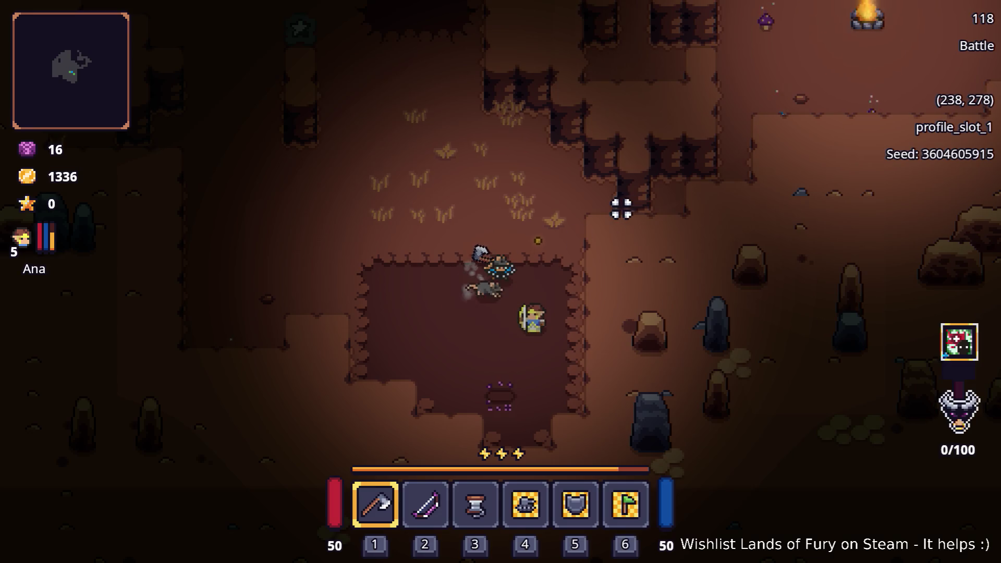
# - Walk up-right through the brown cave to the campfire, briefly stepping back down-left
pyautogui.press('w')
pyautogui.press('d')
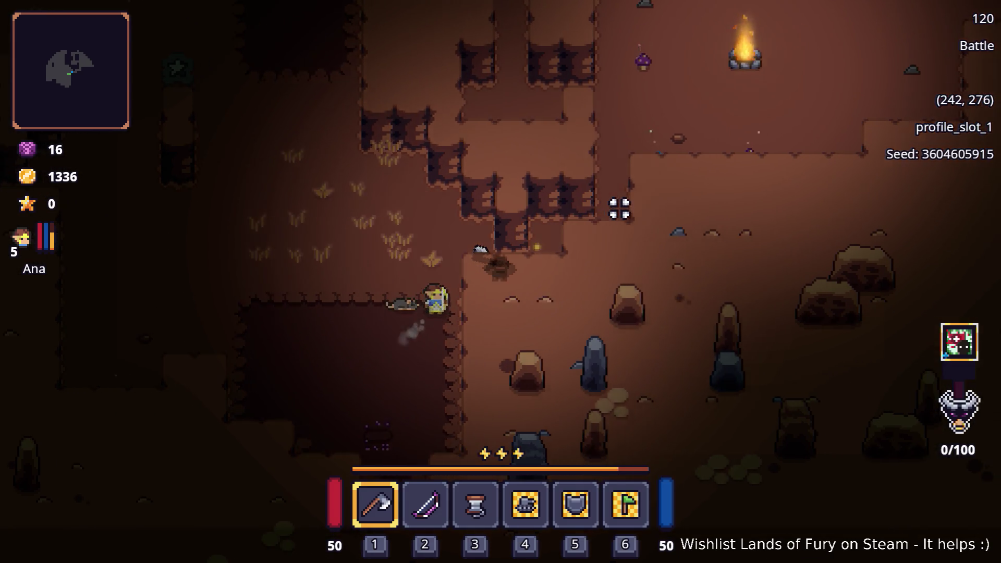
pyautogui.press('d')
pyautogui.press('w')
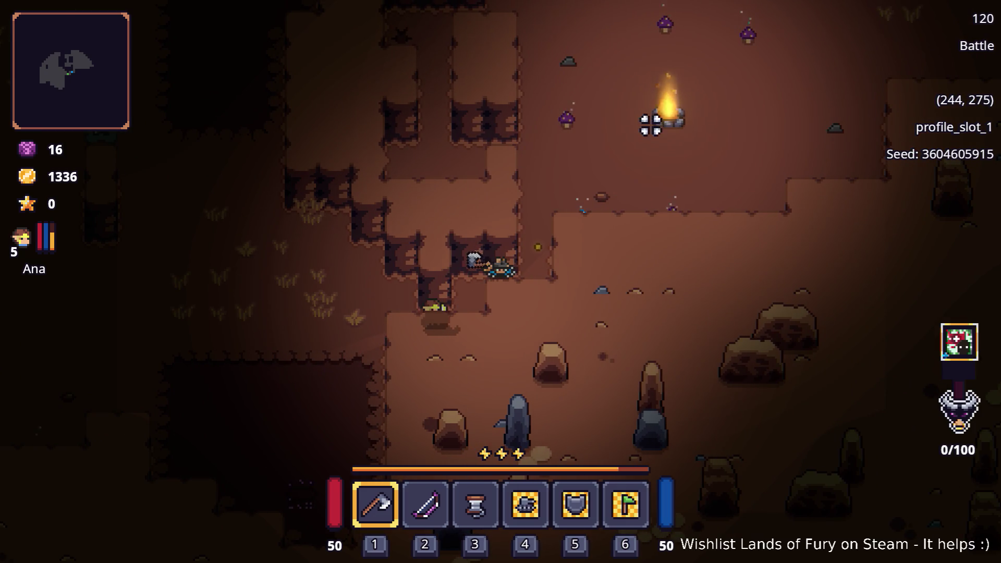
pyautogui.press('a')
pyautogui.press('s')
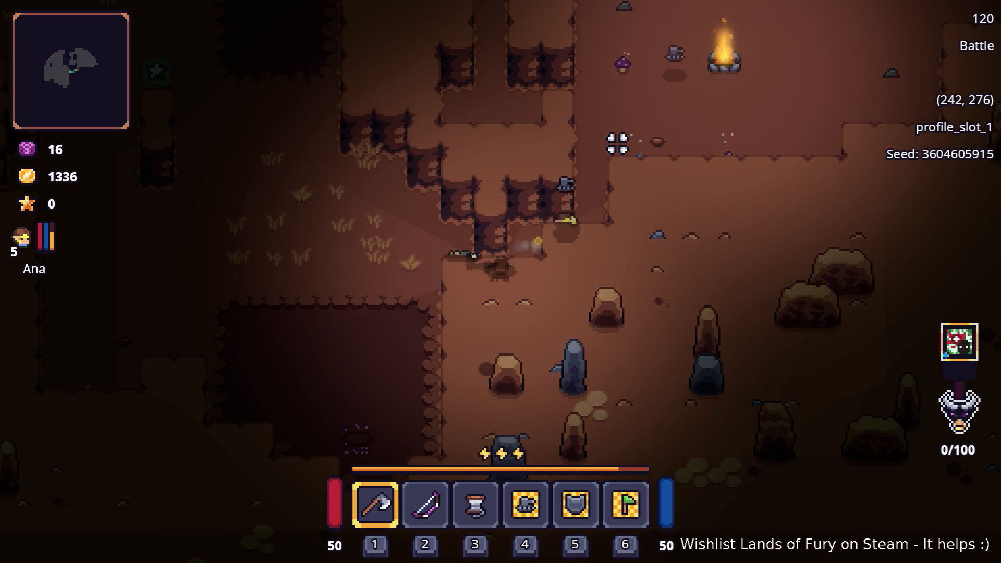
pyautogui.press('w')
pyautogui.press('d')
pyautogui.press('w')
pyautogui.press('d')
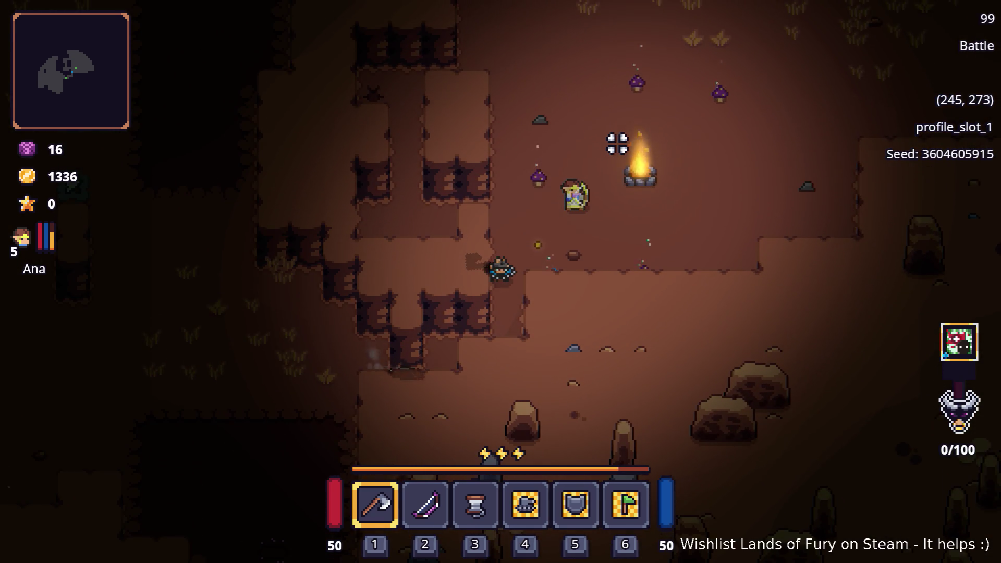
# - Move up and right beside the campfire to face the approaching enemies
pyautogui.press('w')
pyautogui.press('d')
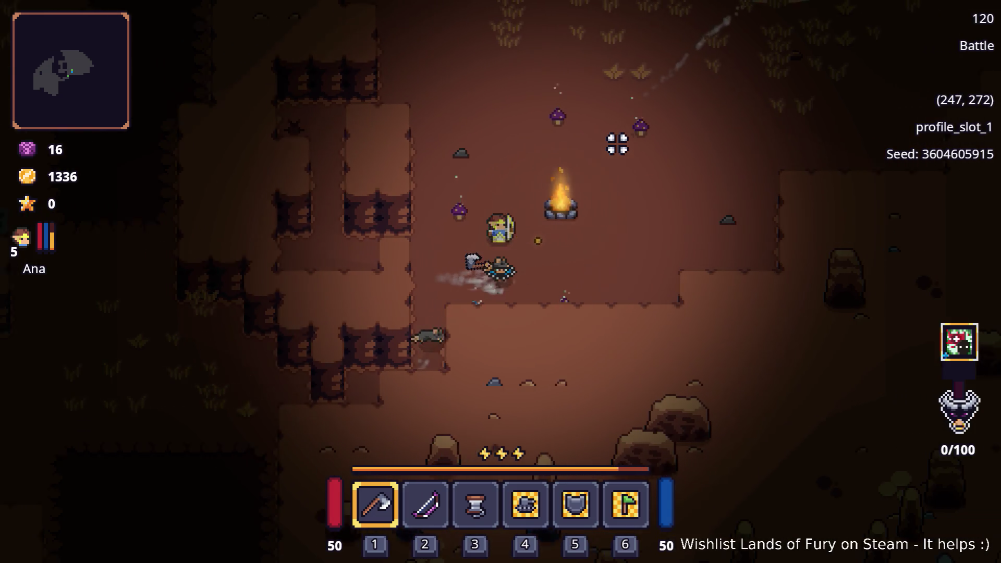
pyautogui.press('w')
pyautogui.press('d')
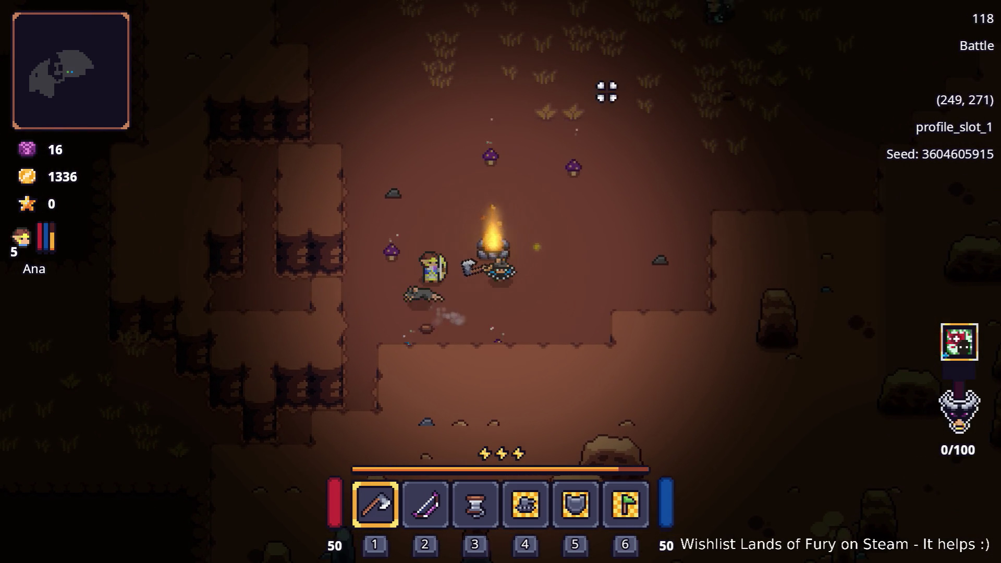
pyautogui.press('d')
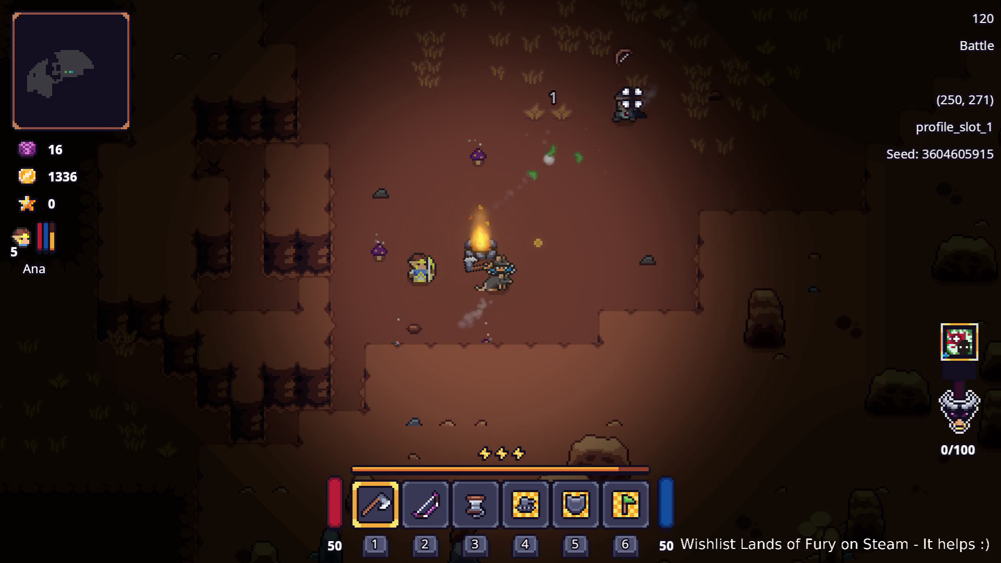
pyautogui.press('d')
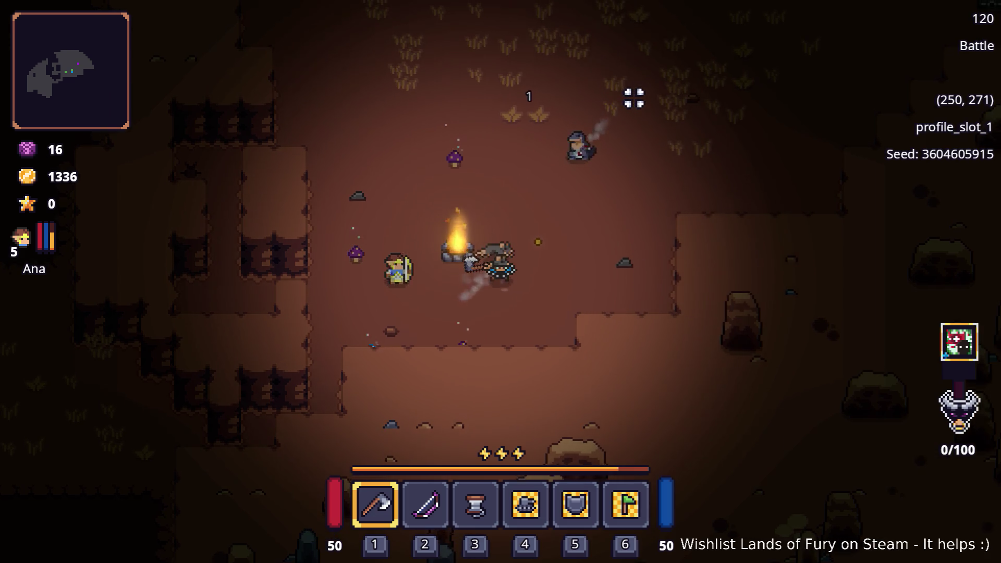
pyautogui.press('w')
pyautogui.press('s')
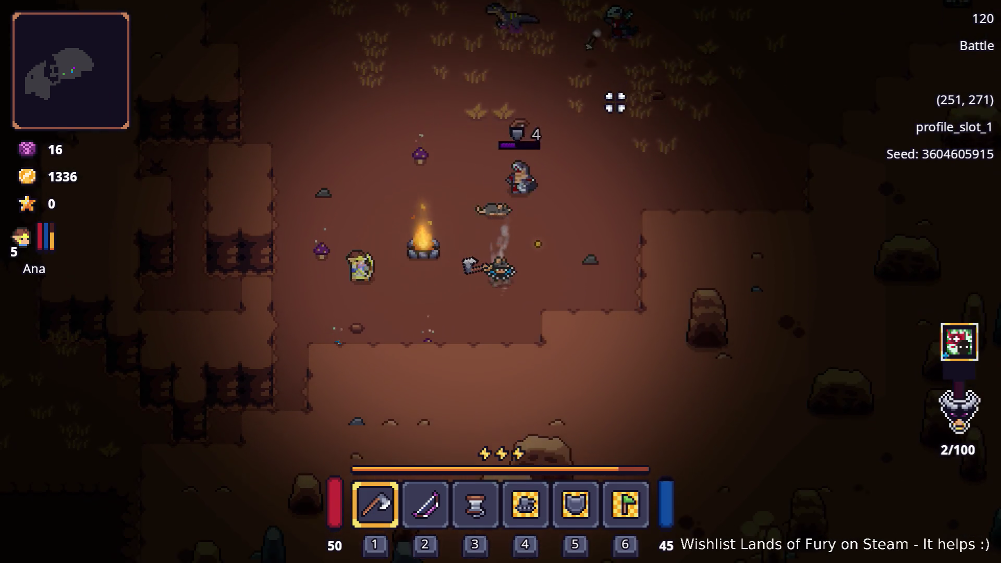
pyautogui.press('s')
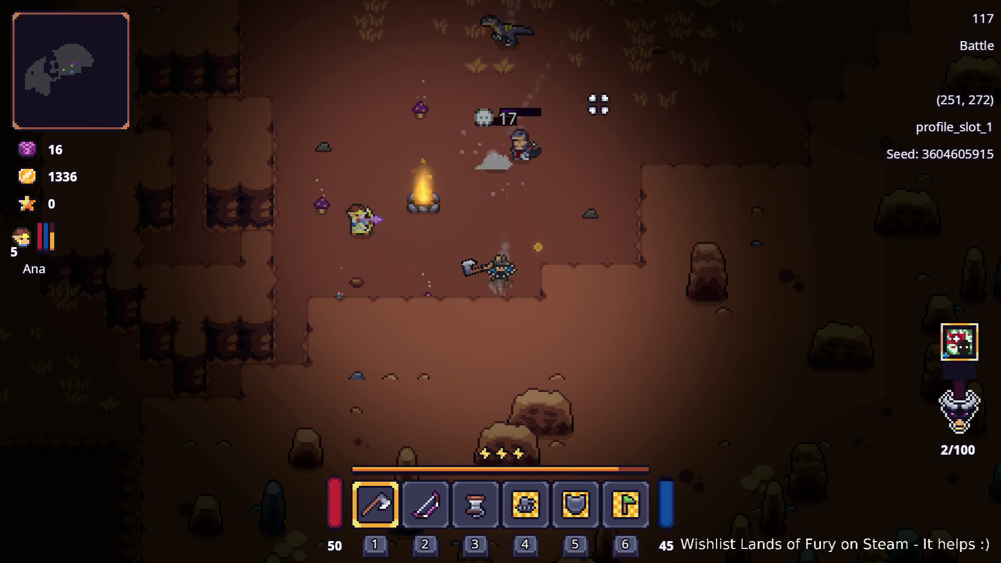
# - Switch to the bow in slot 2 and shoot the enemies above while dodging
pyautogui.press('2')
pyautogui.click(577, 102)
pyautogui.press('a')
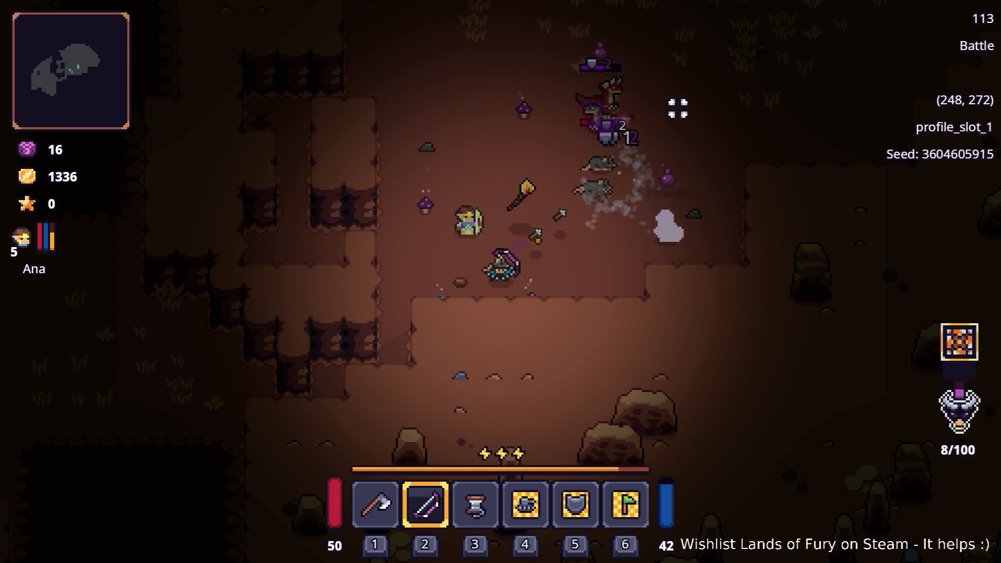
pyautogui.press('d')
pyautogui.click(608, 93)
pyautogui.press('w')
pyautogui.press('s')
pyautogui.click(589, 96)
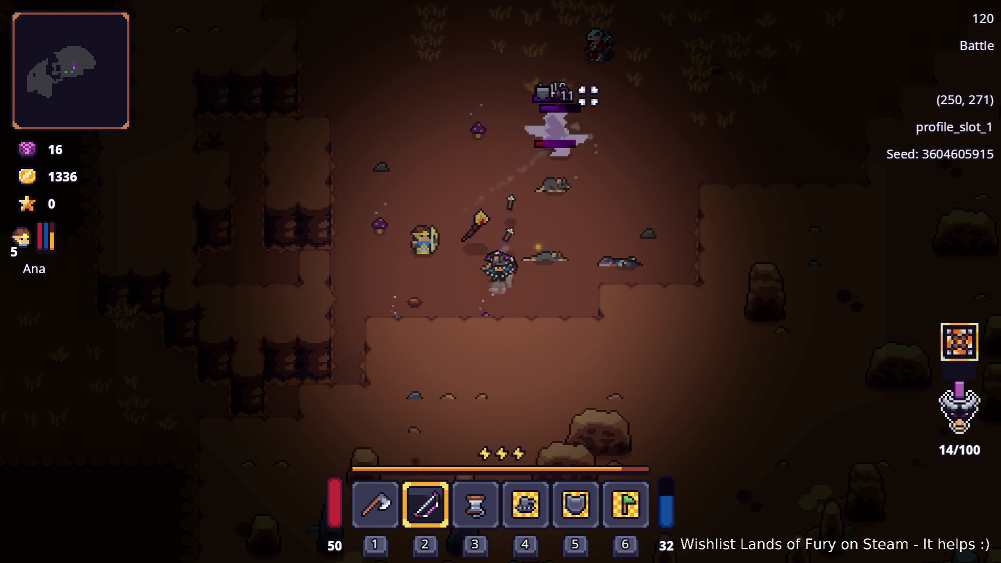
pyautogui.press('d')
pyautogui.press('space')
pyautogui.click(394, 132)
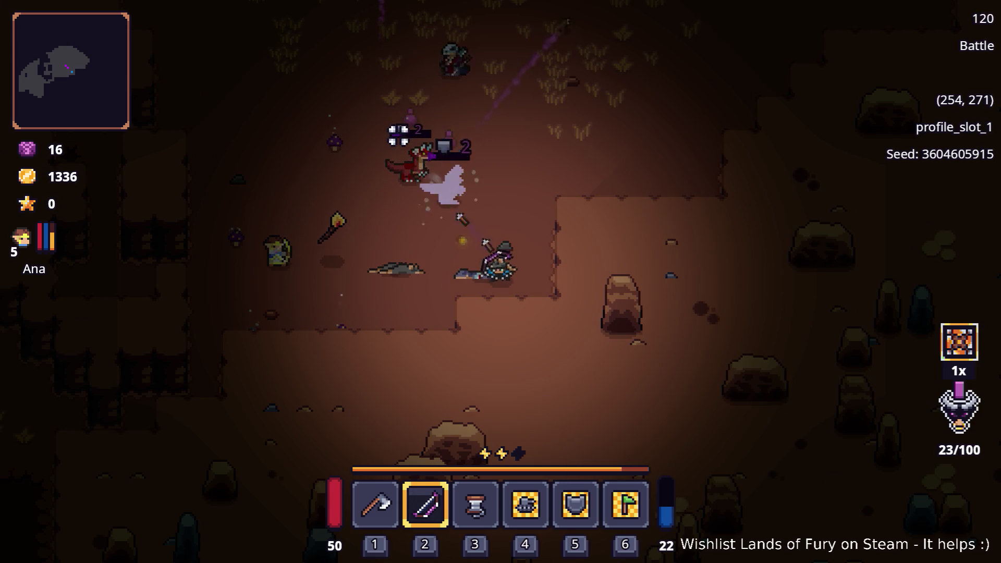
pyautogui.click(407, 130)
# - Dash down-left and up-left, fire more arrows, collect the dropped mana and open the inventory
pyautogui.press('a')
pyautogui.press('s')
pyautogui.press('space')
pyautogui.press('w')
pyautogui.press('a')
pyautogui.press('space')
pyautogui.click(509, 81)
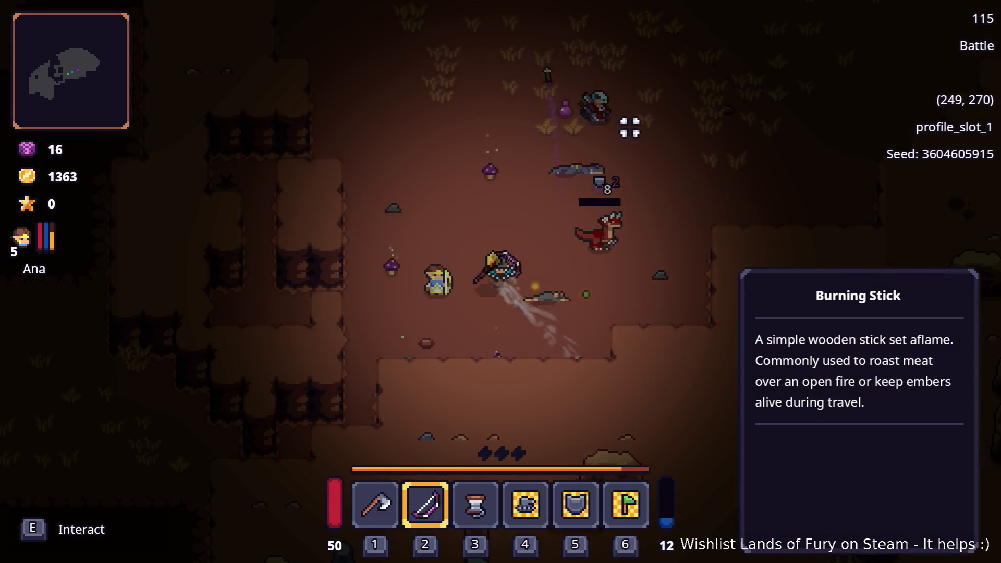
pyautogui.press('d')
pyautogui.click(494, 103)
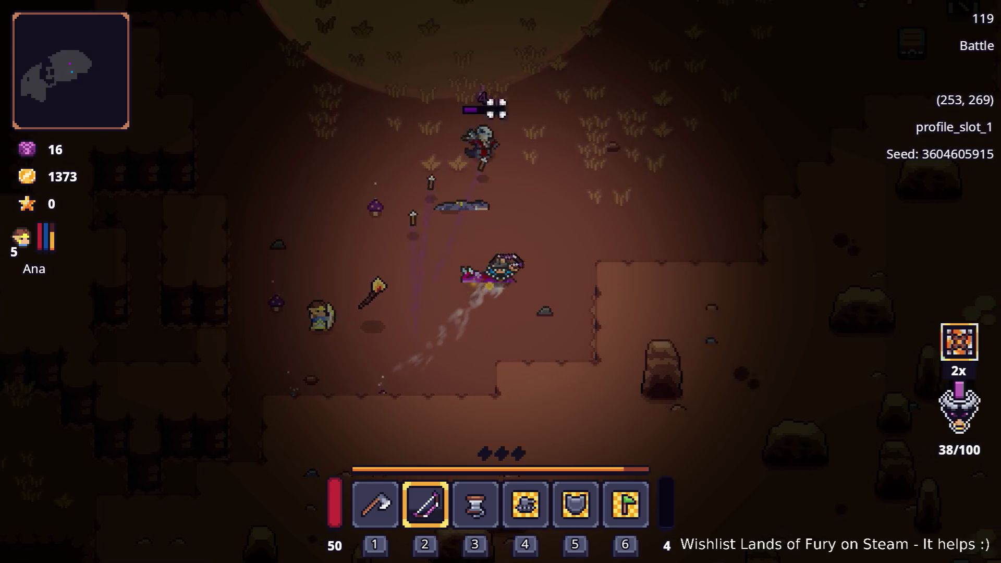
pyautogui.press('w')
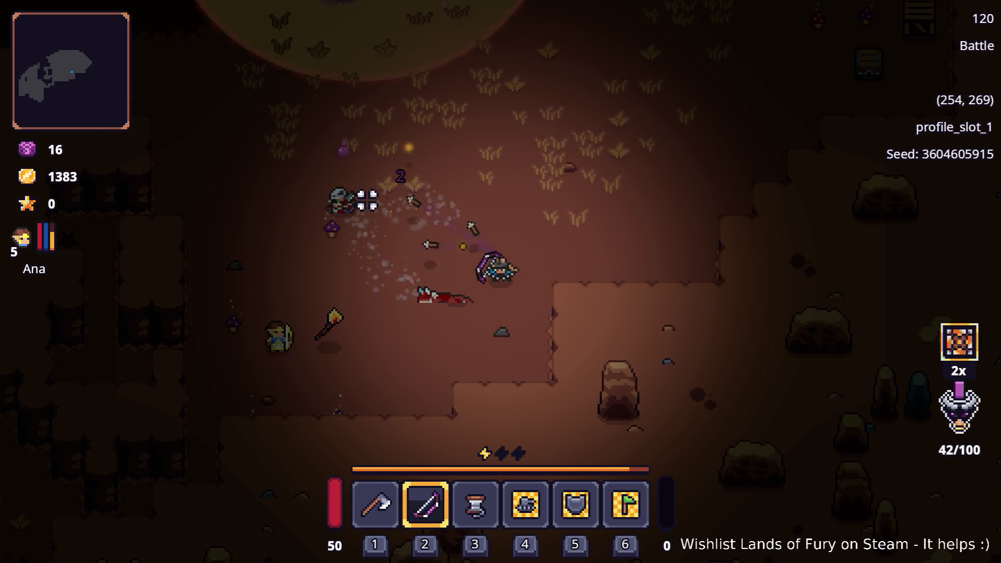
pyautogui.press('a')
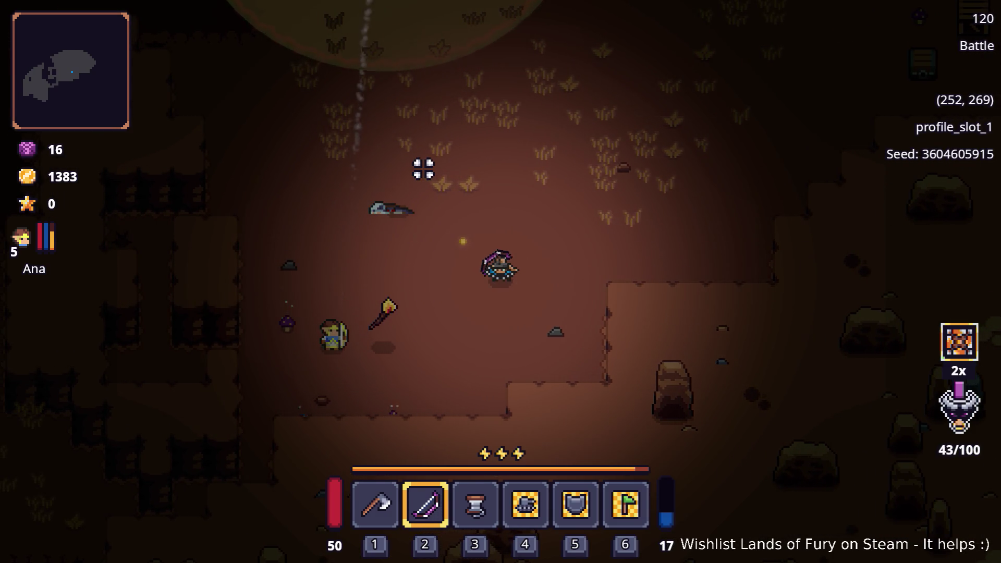
pyautogui.press('Tab')
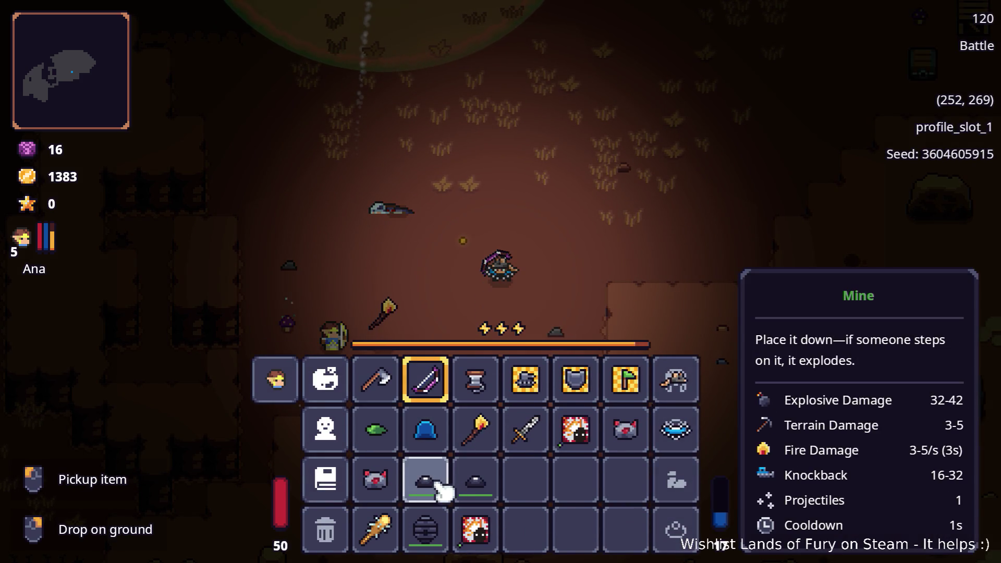
# - Dash up-left, throw a Mine from slot 3 at the enemy, then restock slot 3
pyautogui.press('Tab')
pyautogui.press('w')
pyautogui.press('a')
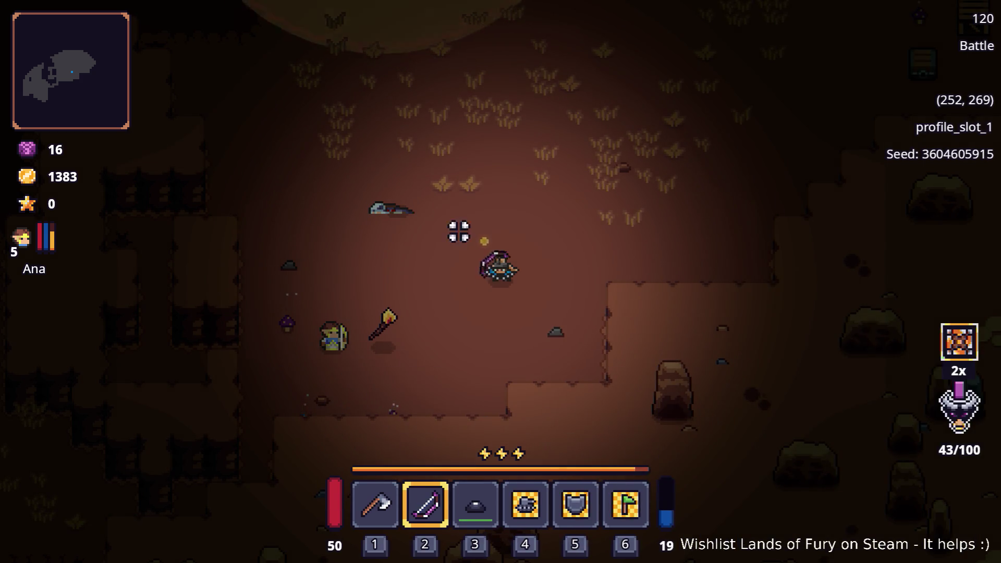
pyautogui.press('3')
pyautogui.press('space')
pyautogui.click(454, 140)
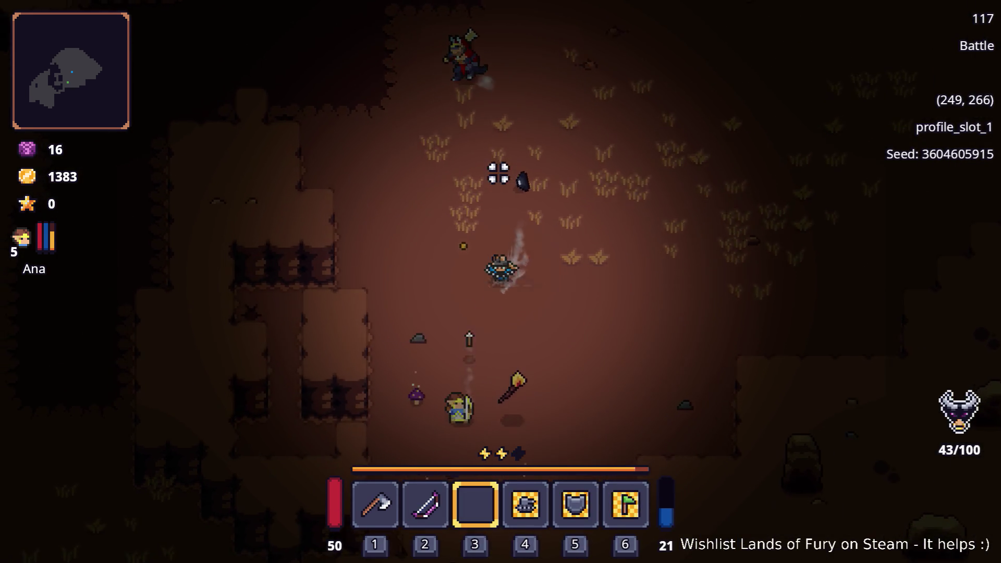
pyautogui.press('Tab')
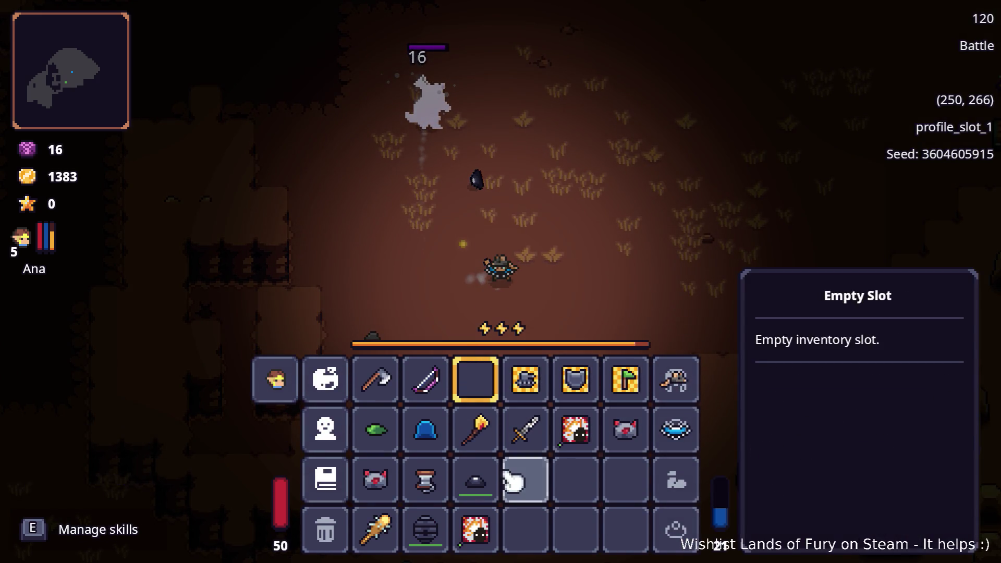
pyautogui.press('Tab')
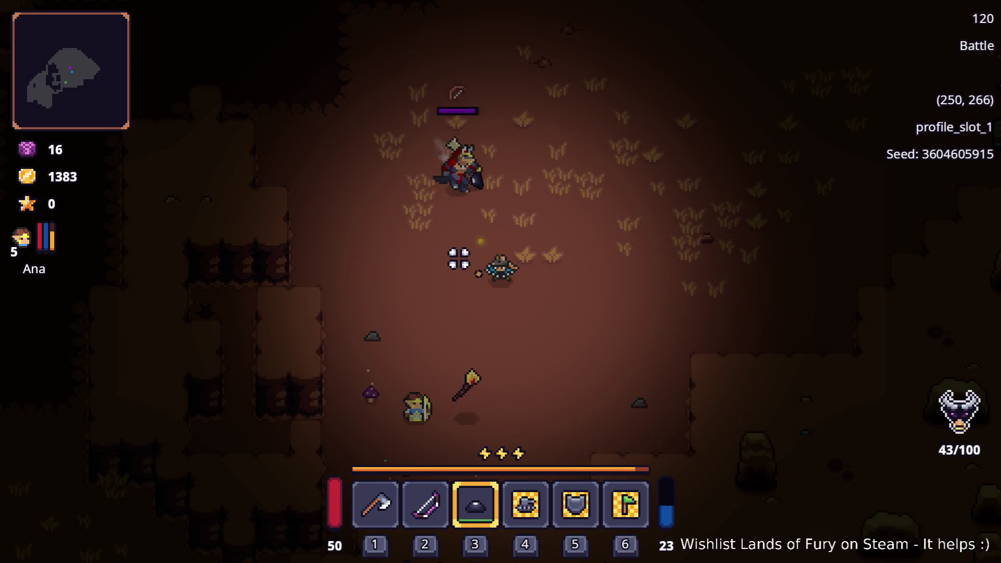
# - Drop another mine near the enemy and dash left away from it
pyautogui.click(442, 229)
pyautogui.press('space')
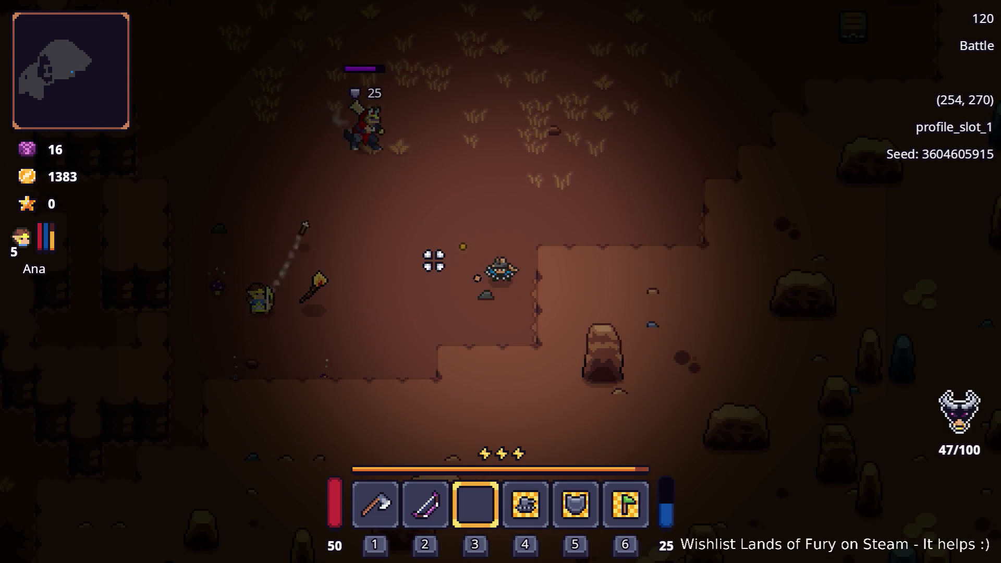
pyautogui.press('a')
pyautogui.press('space')
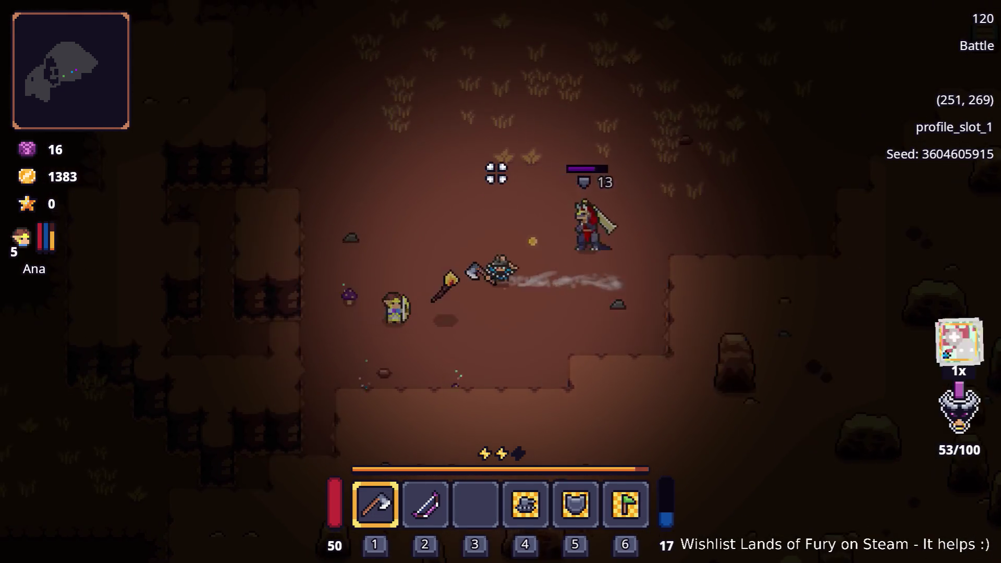
# - Finish off the knight with repeated axe strikes
pyautogui.click(673, 252)
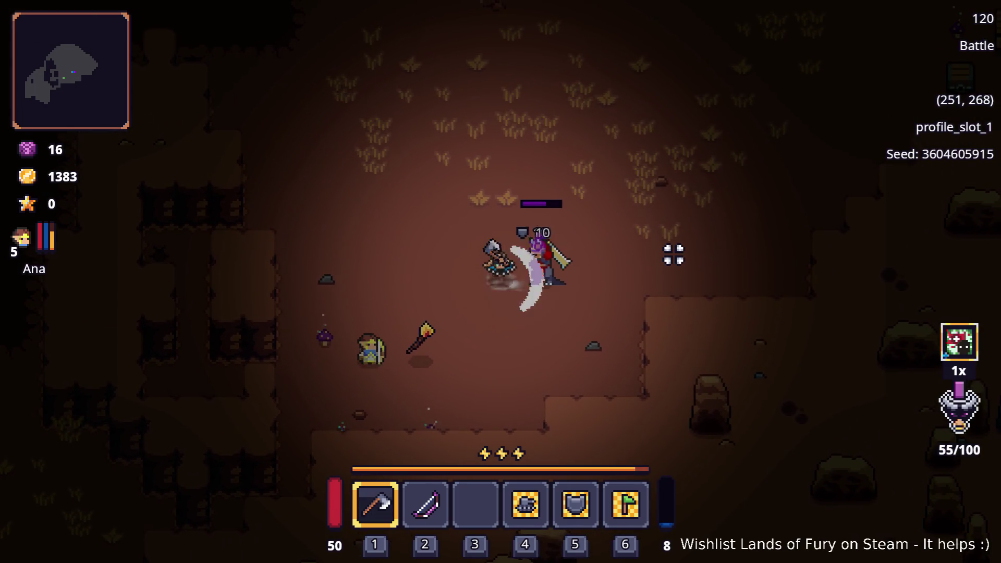
pyautogui.press('a')
pyautogui.press('a')
pyautogui.press('a')
pyautogui.click(601, 258)
# - Switch to the bow and shoot the approaching knights while backing away
pyautogui.press('d')
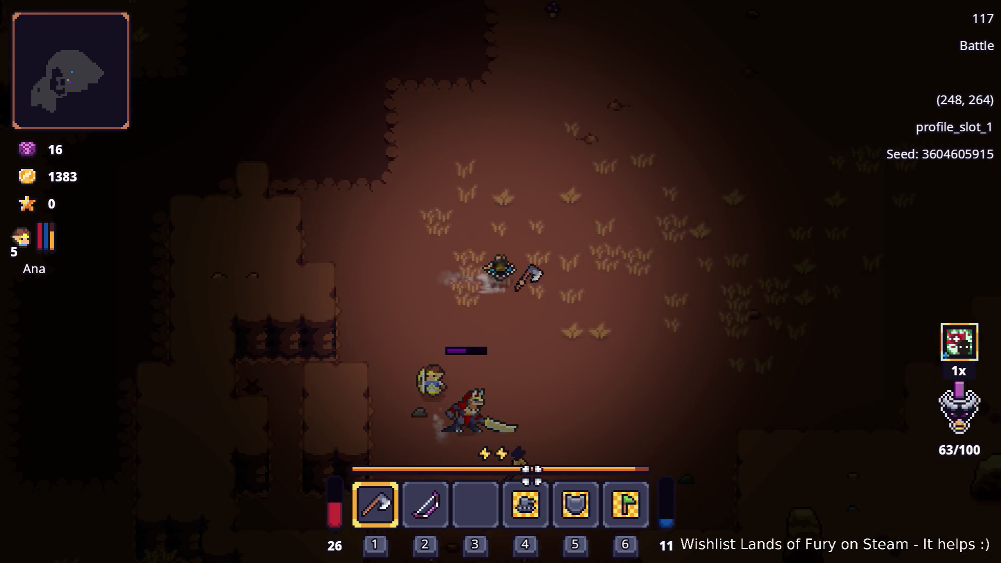
pyautogui.press('s')
pyautogui.click(424, 502)
pyautogui.press('a')
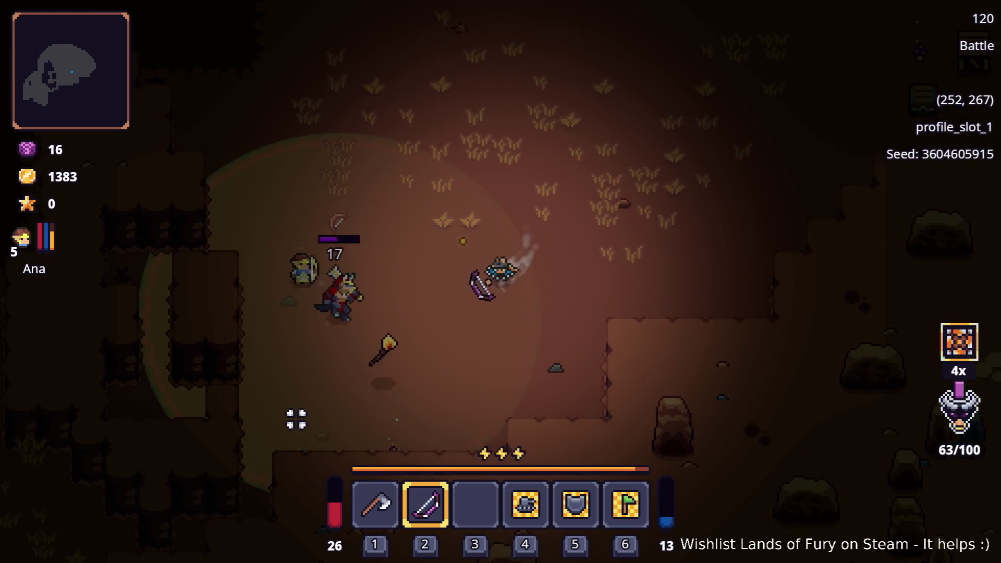
pyautogui.click(289, 404)
pyautogui.press('d')
pyautogui.click(308, 362)
pyautogui.press('d')
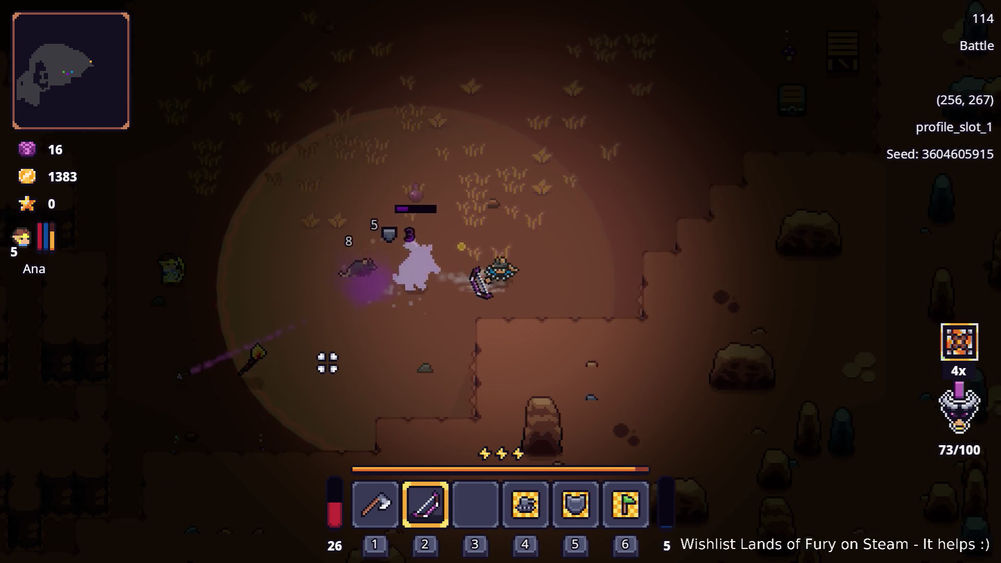
pyautogui.click(315, 333)
# - Dash up-right toward the chest and shoot the last enemy, filling the meter to 100/100
pyautogui.press('d')
pyautogui.press('w')
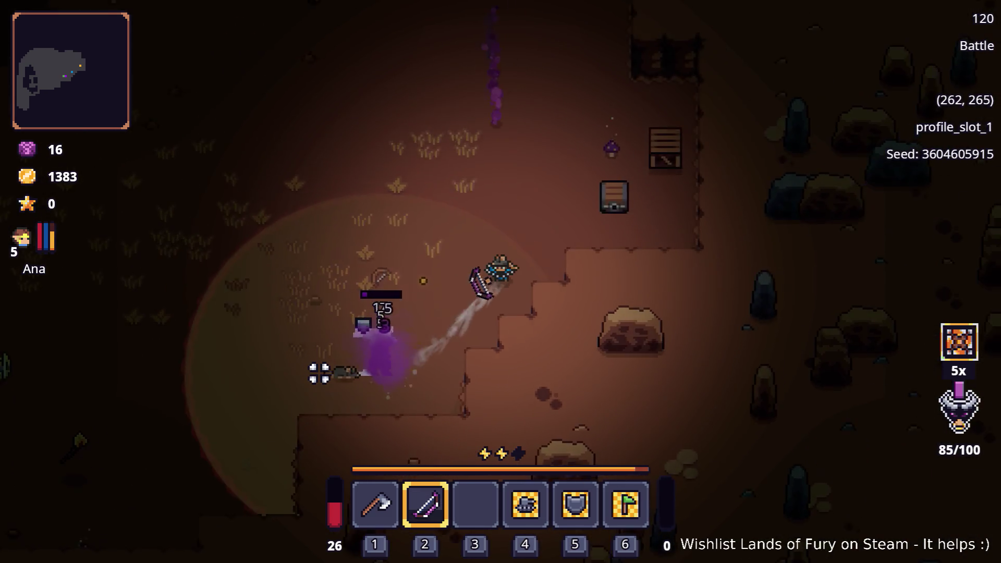
pyautogui.press('a')
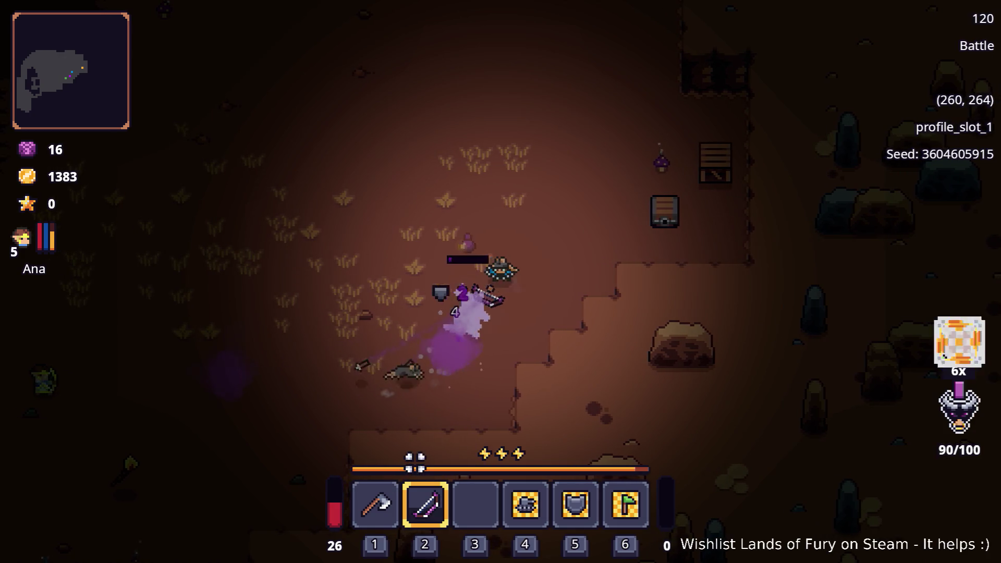
pyautogui.press('d')
pyautogui.press('w')
pyautogui.press('space')
pyautogui.press('d')
pyautogui.press('w')
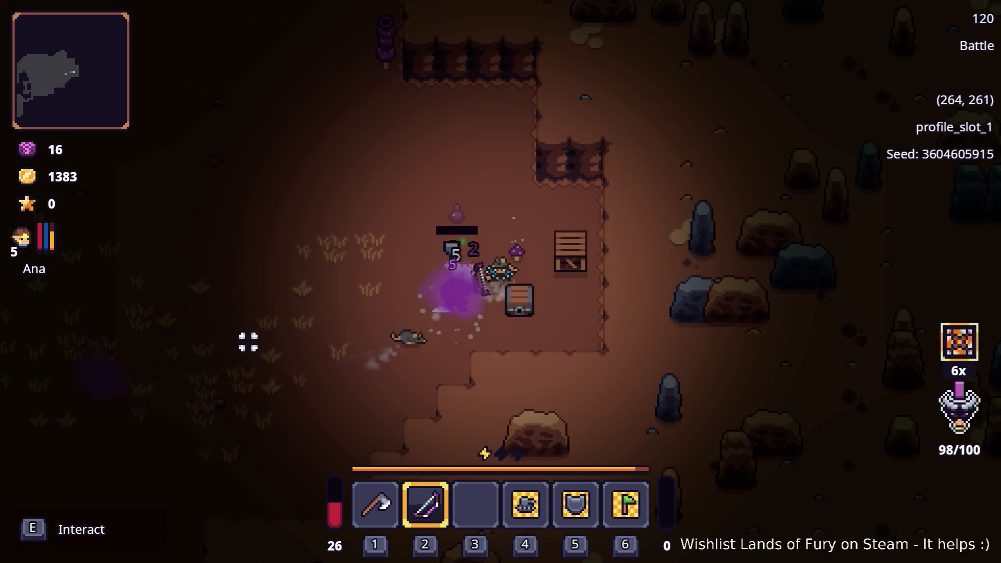
pyautogui.click(321, 440)
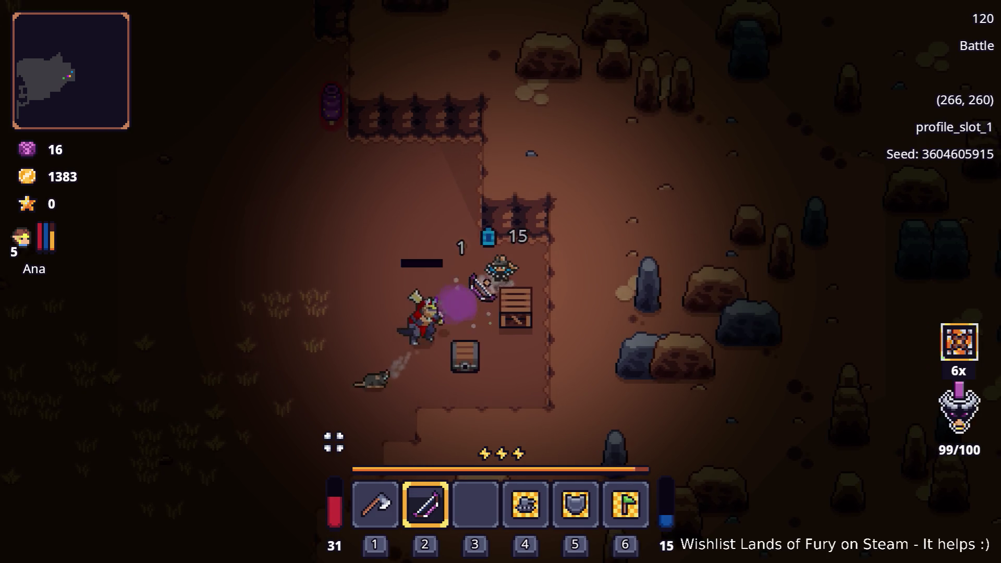
# - Fire a mana attack, step onto the chest drop to collect the loot, and open the inventory
pyautogui.press('s')
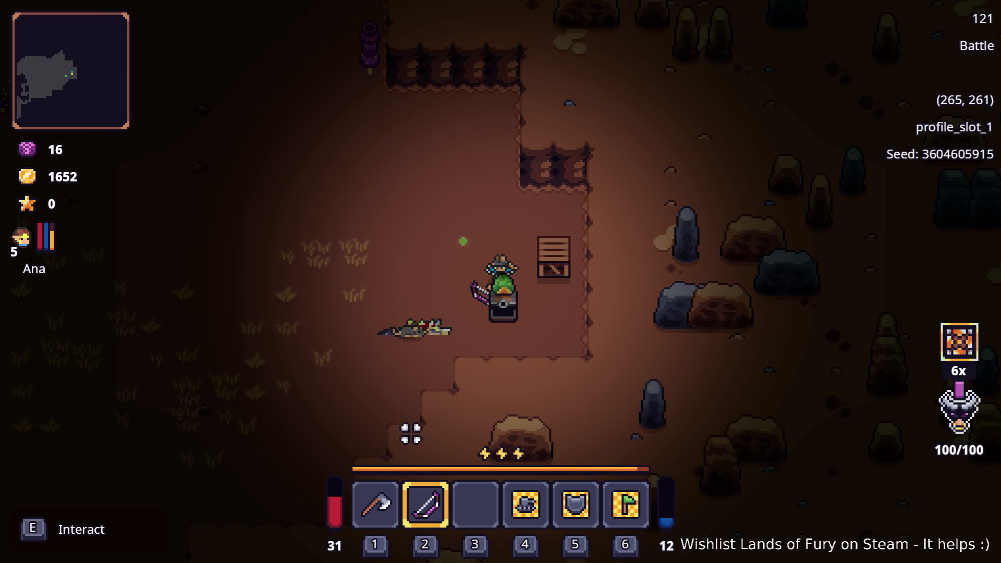
pyautogui.rightClick(597, 259)
pyautogui.press('d')
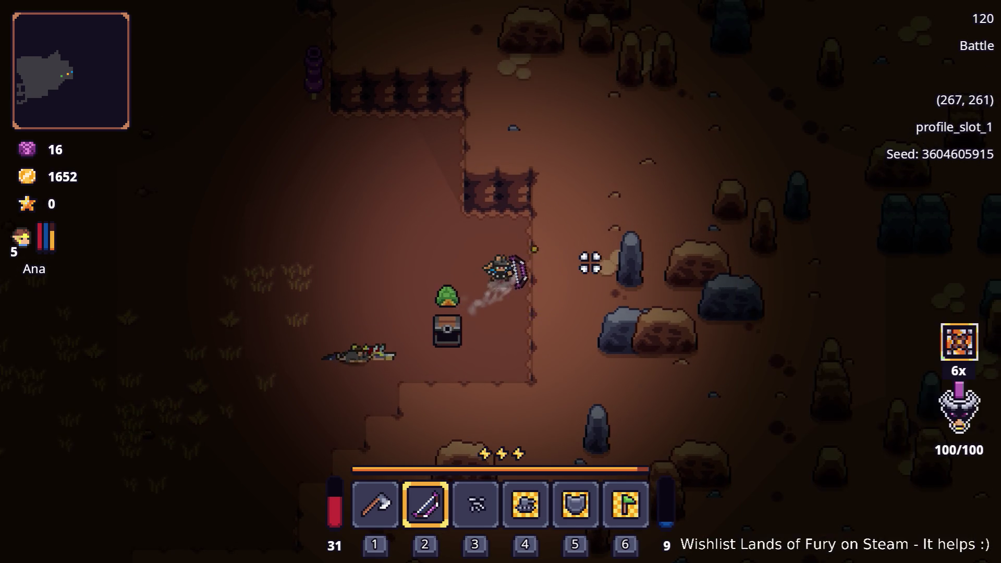
pyautogui.press('a')
pyautogui.press('s')
pyautogui.press('a')
pyautogui.press('i')
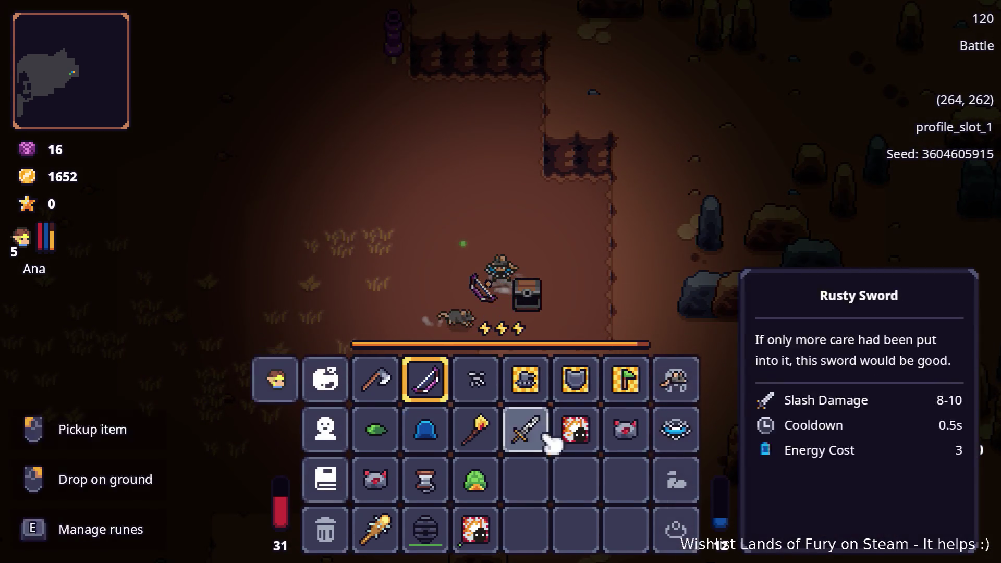
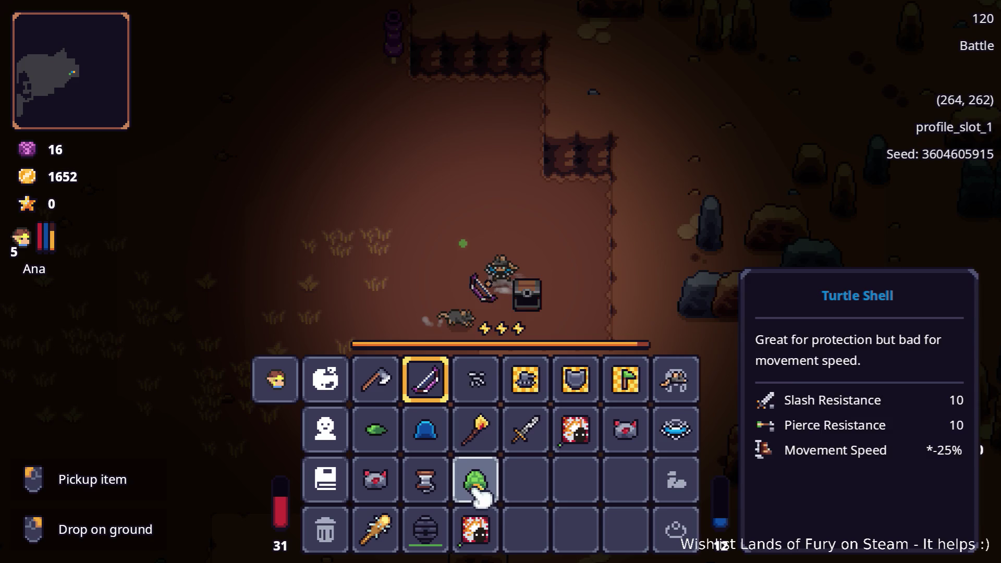
# - Close the inventory, head up-left and shoot down the purple worm with the bow
pyautogui.press('Tab')
pyautogui.press('a')
pyautogui.press('w')
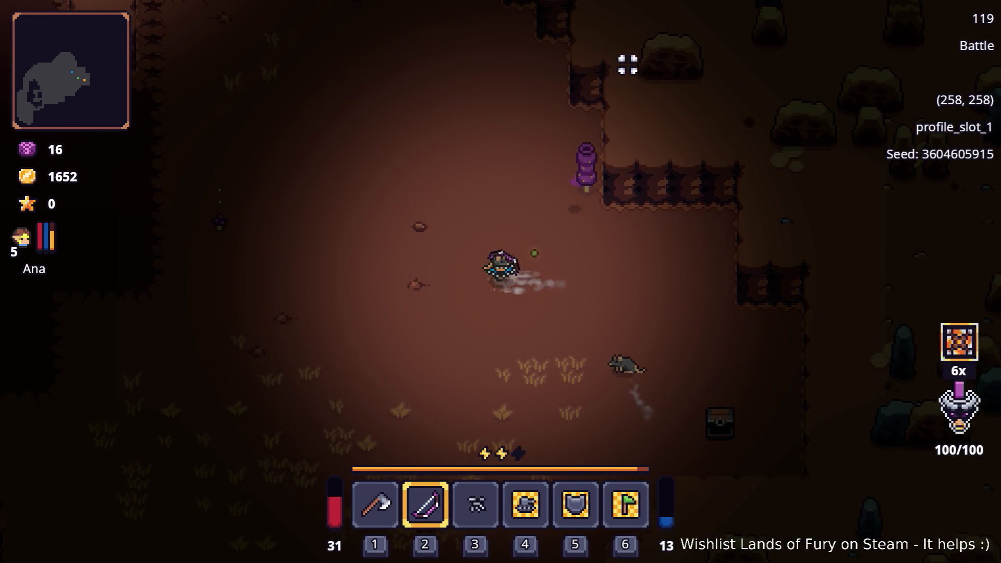
pyautogui.click(683, 155)
pyautogui.click(683, 177)
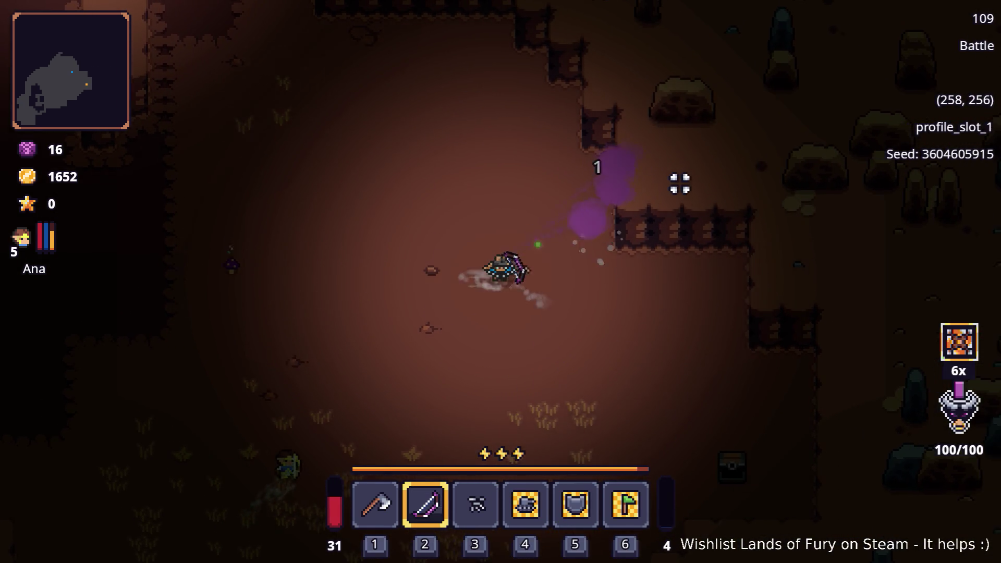
# - Walk left through the cave firing arrows at the enemies ahead
pyautogui.press('a')
pyautogui.press('a')
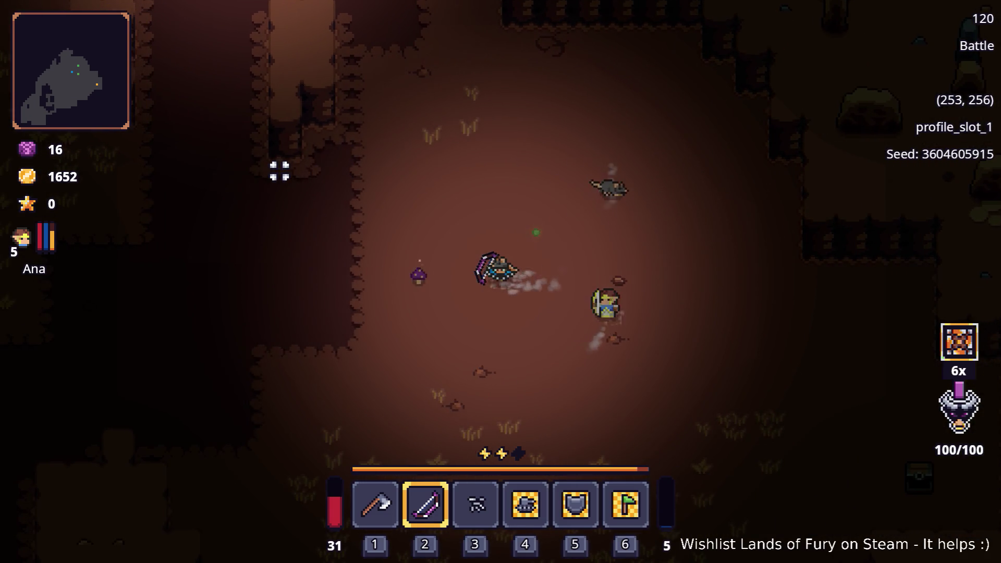
pyautogui.click(244, 261)
pyautogui.click(257, 187)
pyautogui.press('a')
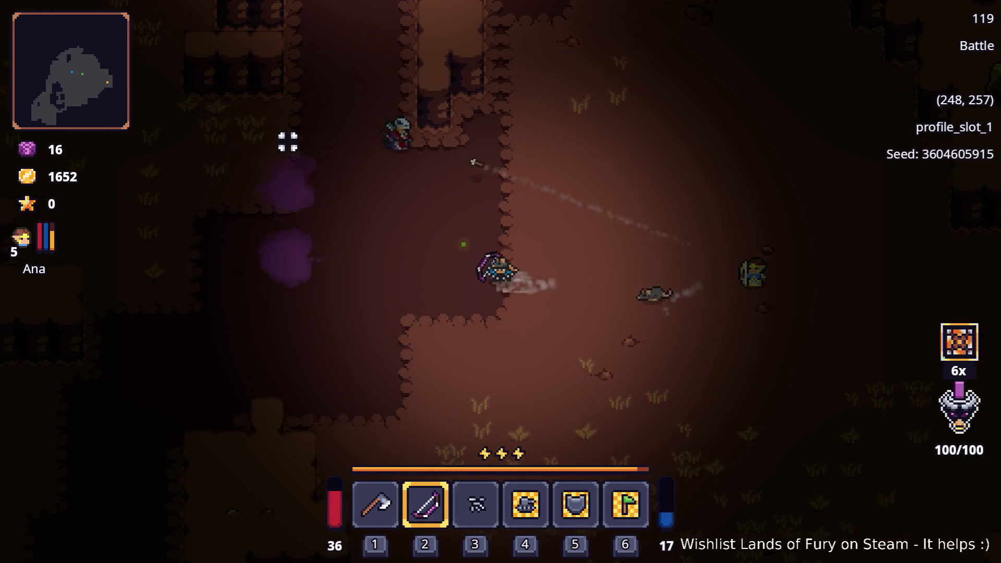
# - Dash up-left through the cave and shoot the nearby enemy with the bow
pyautogui.press('a')
pyautogui.press('space')
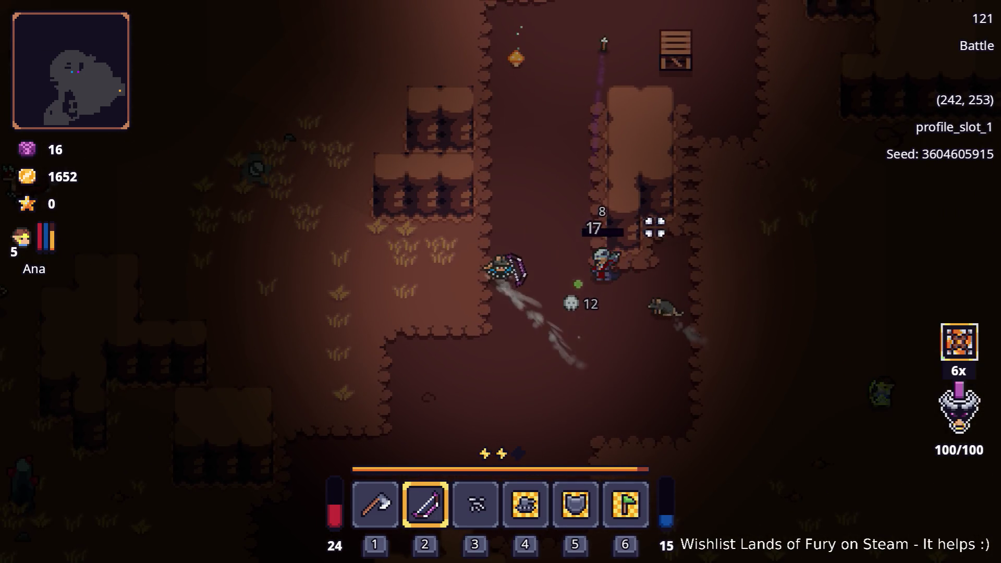
pyautogui.press('a')
pyautogui.press('w')
pyautogui.click(326, 190)
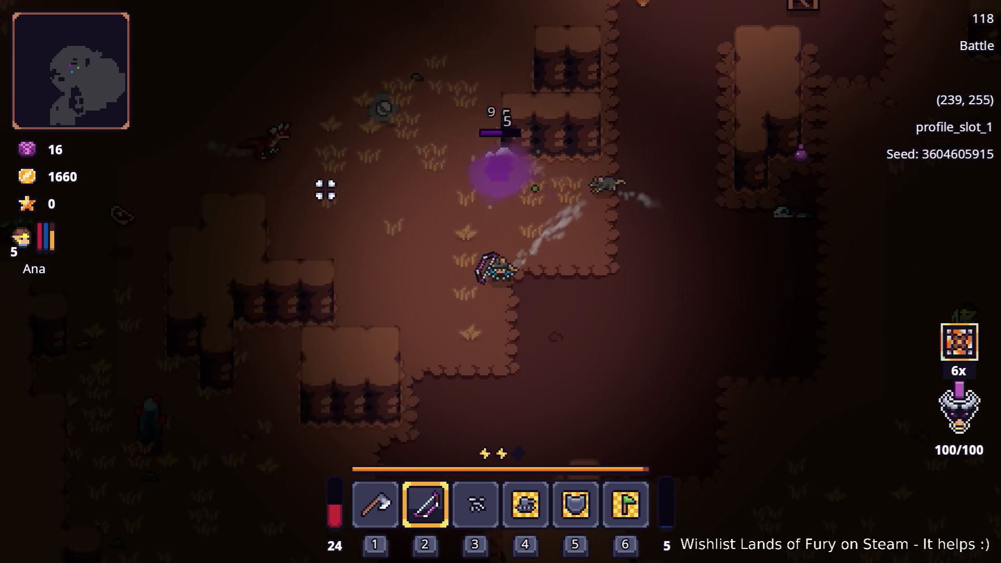
pyautogui.press('a')
pyautogui.press('space')
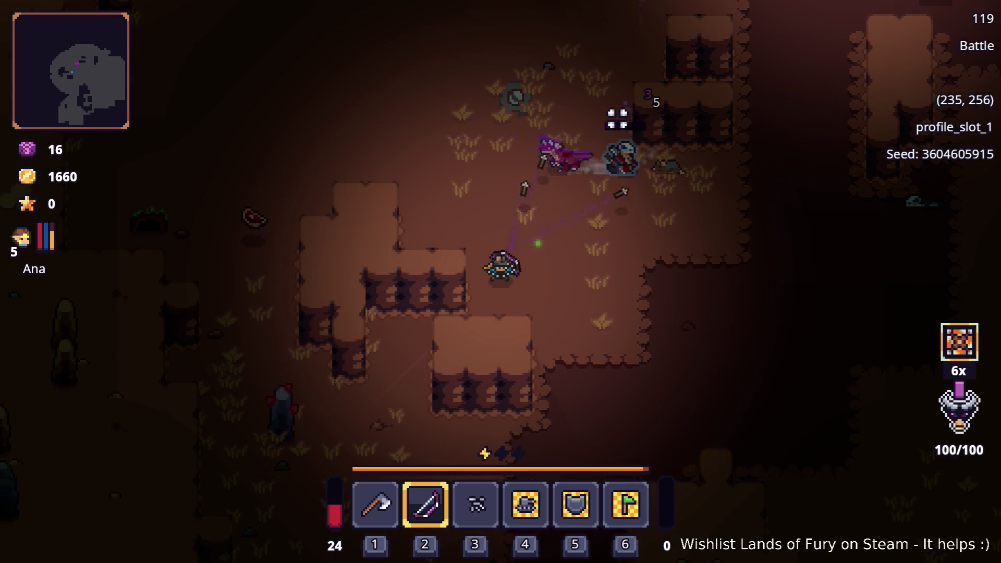
pyautogui.press('a')
pyautogui.press('w')
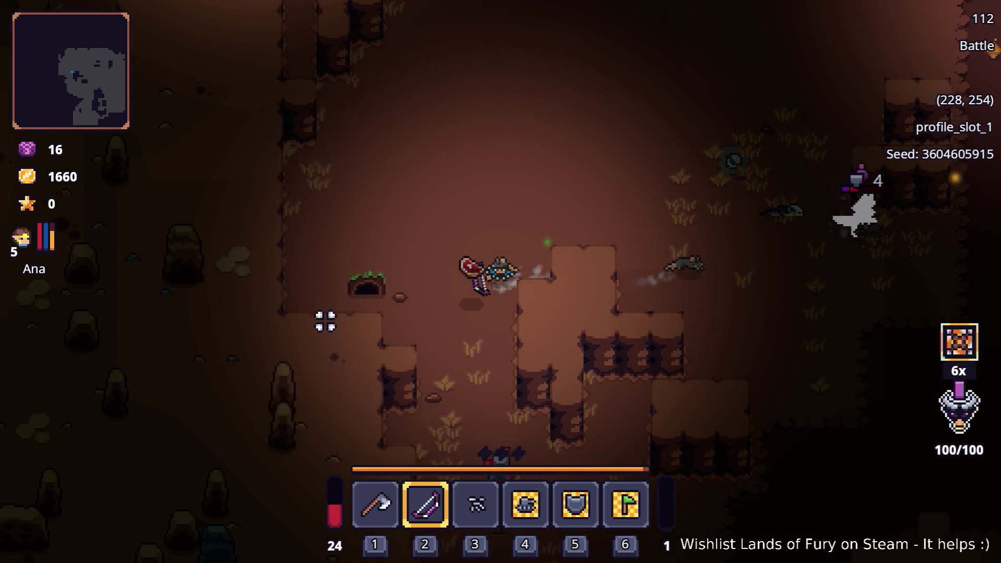
# - Briefly check the inventory, then shoot arrows at the dragon and the shielded enemy
pyautogui.press('Tab')
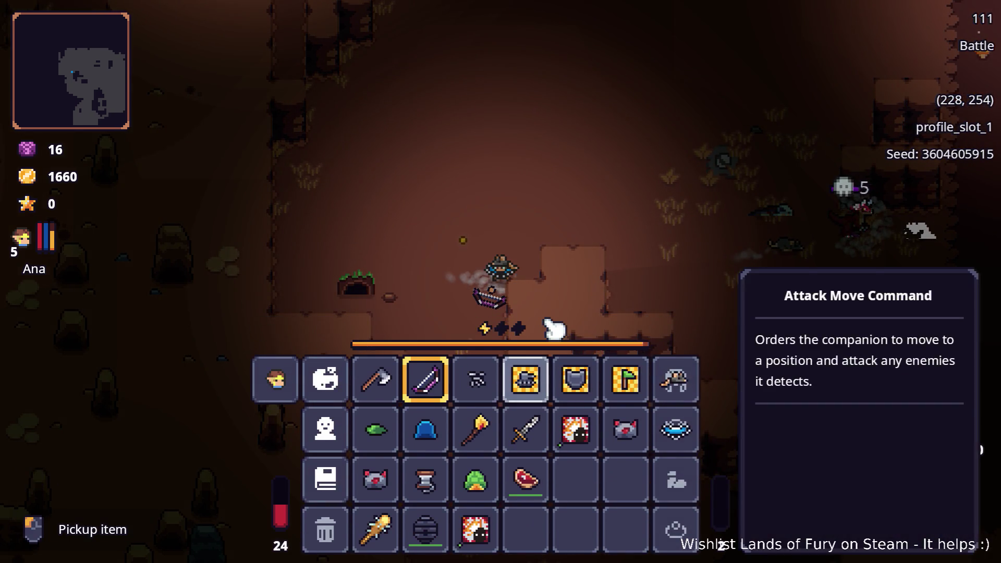
pyautogui.press('Tab')
pyautogui.press('d')
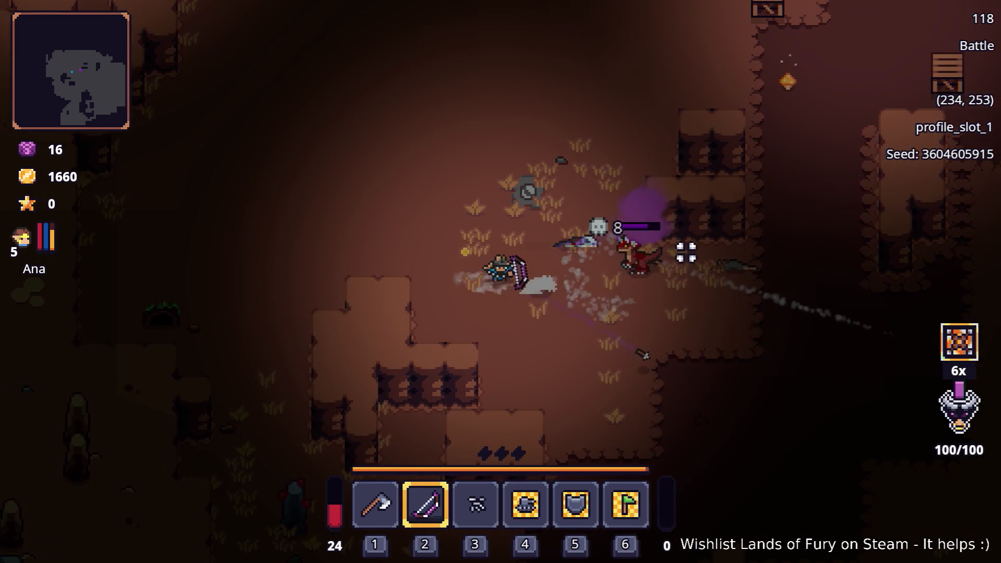
pyautogui.click(686, 253)
pyautogui.press('a')
pyautogui.click(680, 262)
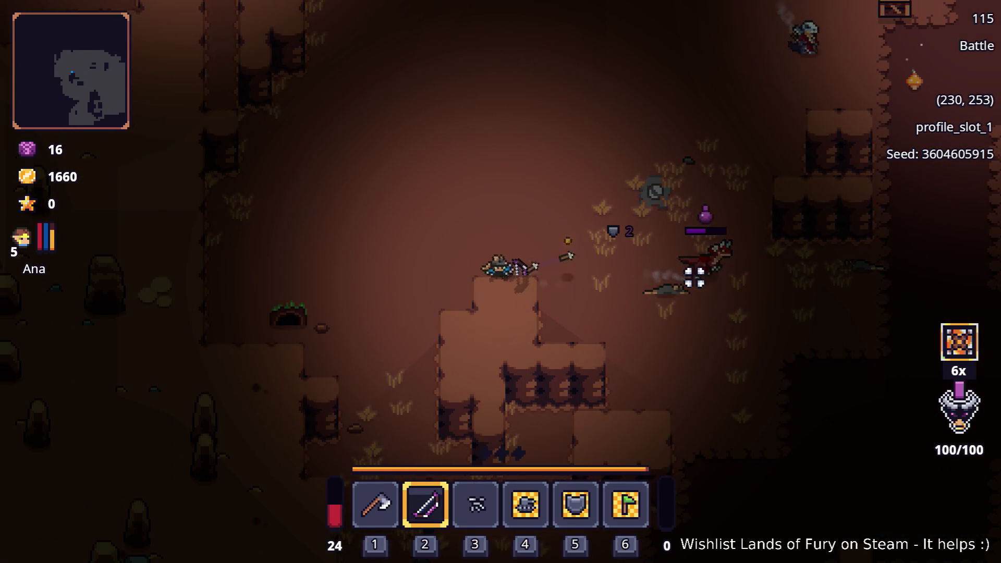
pyautogui.press('d')
# - Walk right and down collecting gold up to 1668, then open the inventory
pyautogui.press('d')
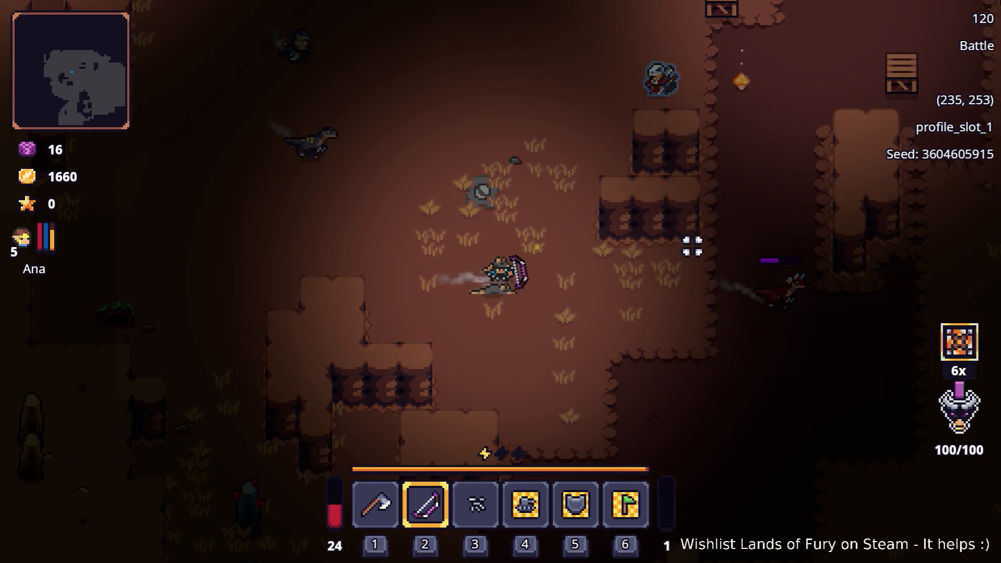
pyautogui.press('d')
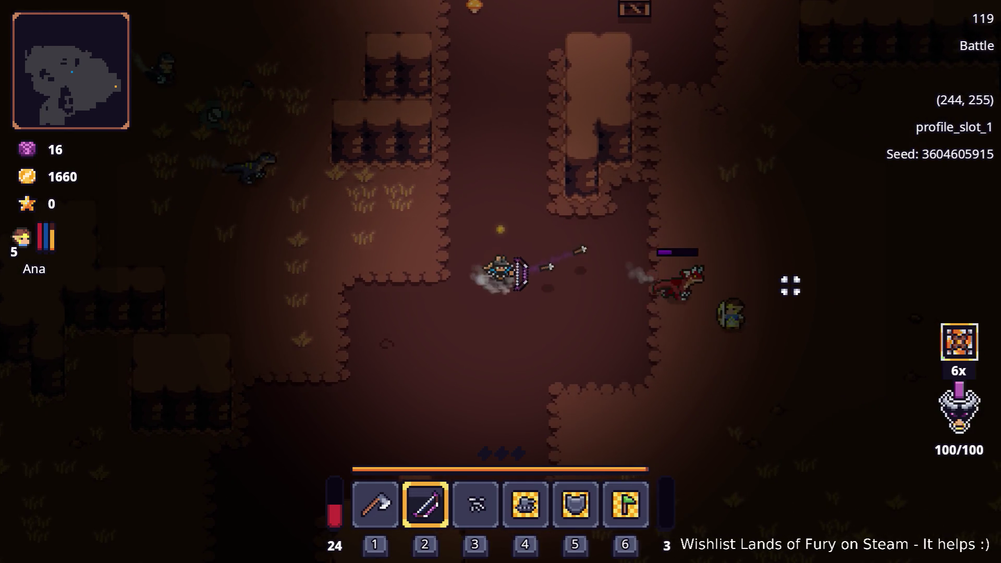
pyautogui.press('d')
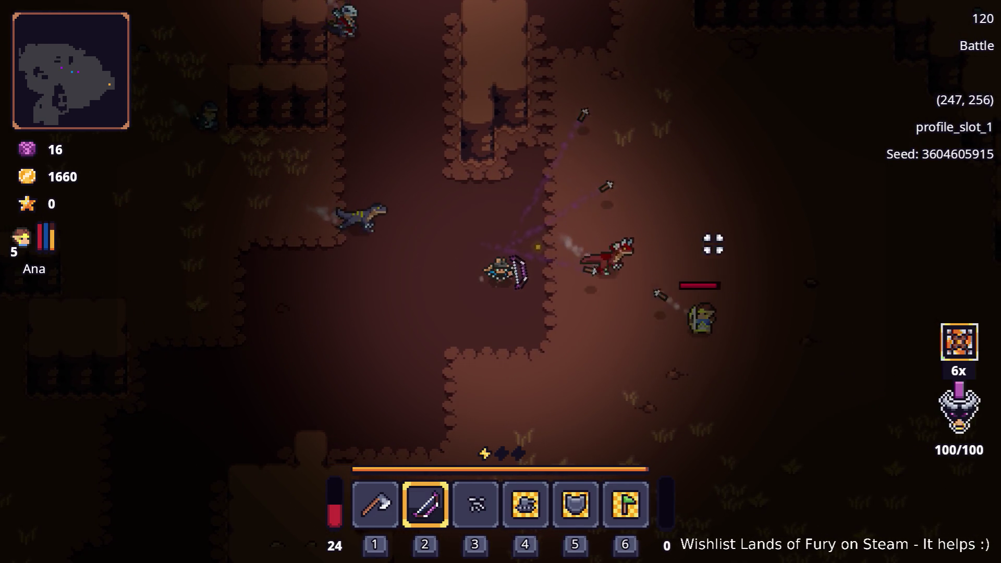
pyautogui.press('s')
pyautogui.press('d')
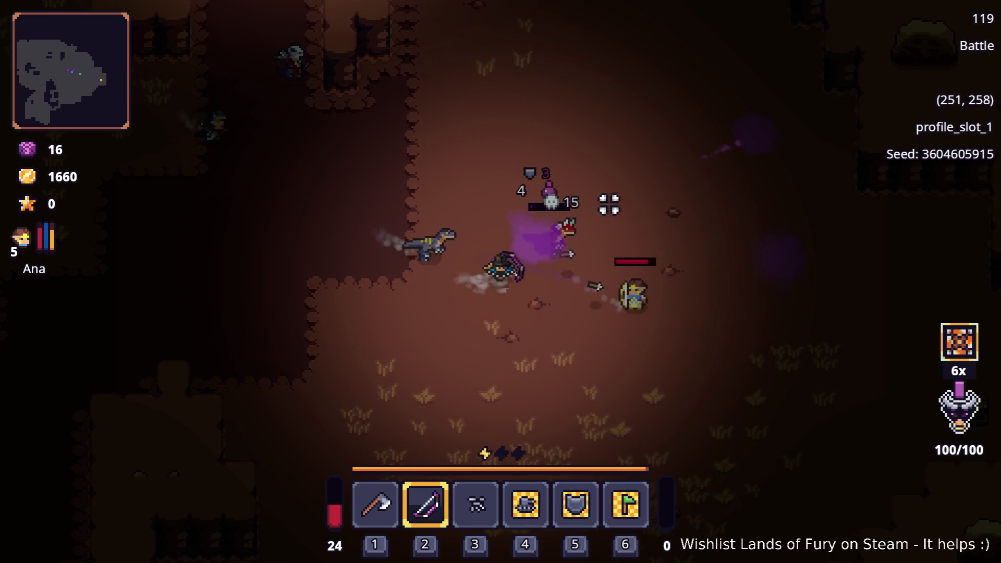
pyautogui.press('s')
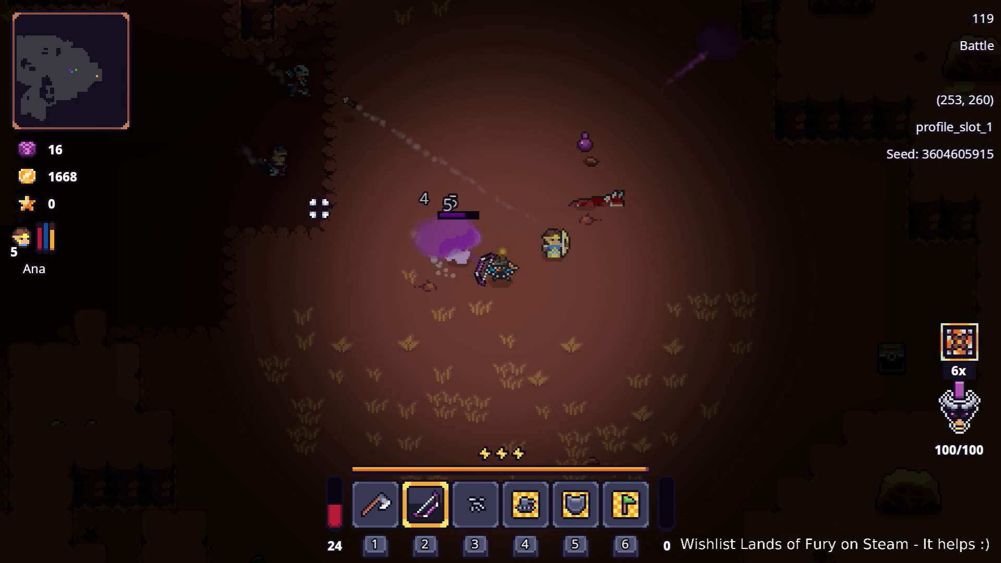
pyautogui.press('d')
pyautogui.press('i')
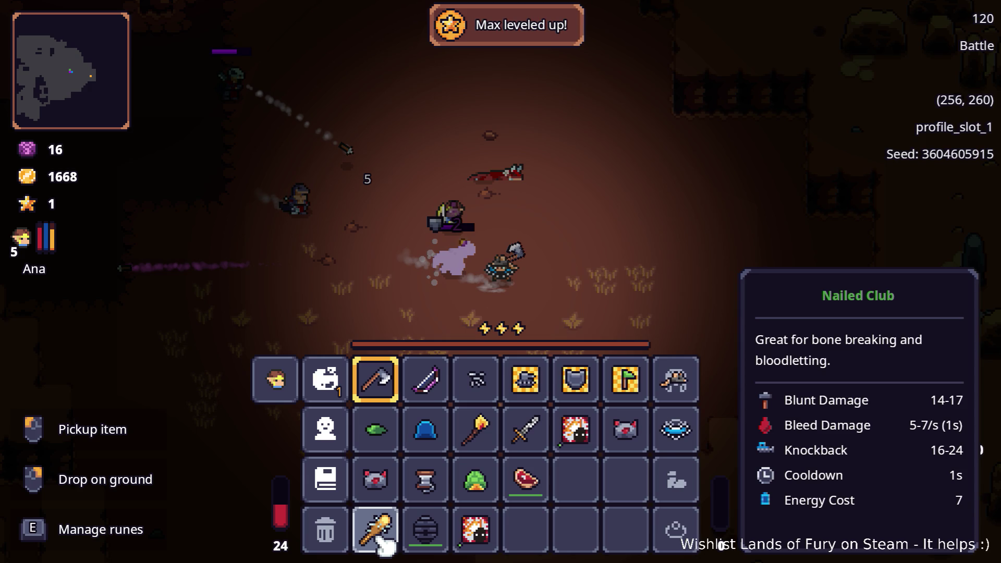
# - Equip the Berserk Blast Rune on the Nailed Club
pyautogui.press('e')
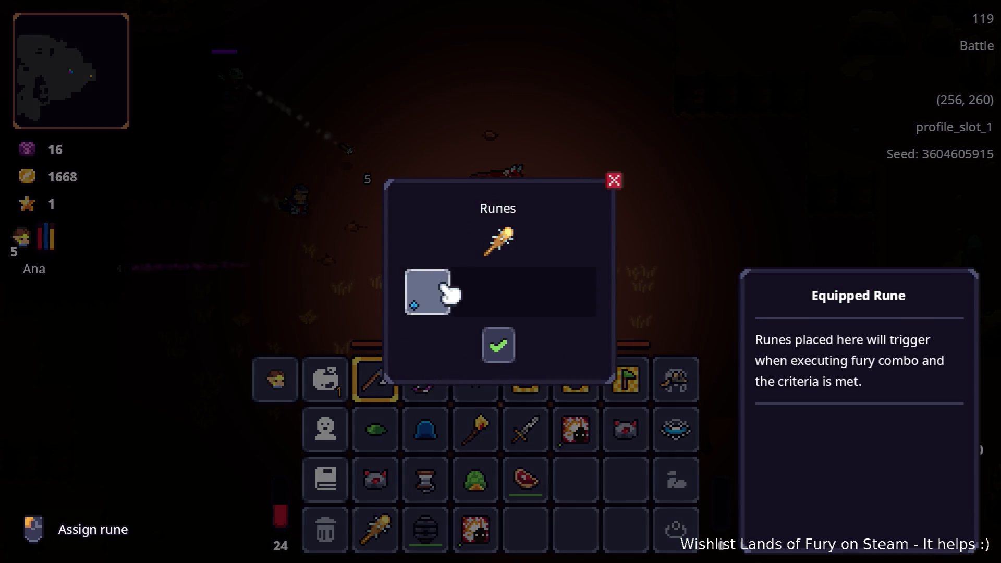
pyautogui.click(447, 294)
pyautogui.click(427, 222)
pyautogui.click(501, 345)
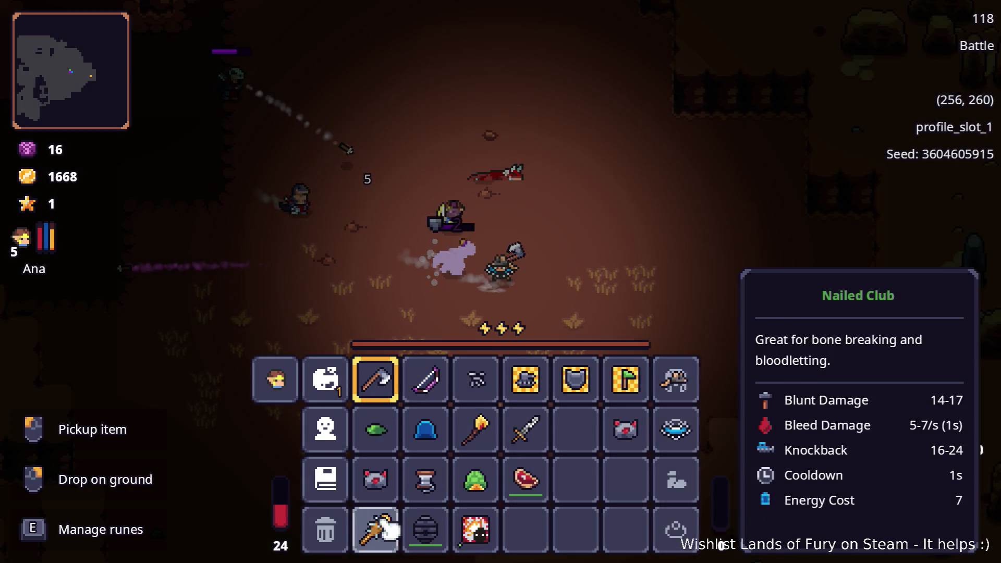
# - Close the inventory and fight the nearby enemies, moving right then left
pyautogui.press('Tab')
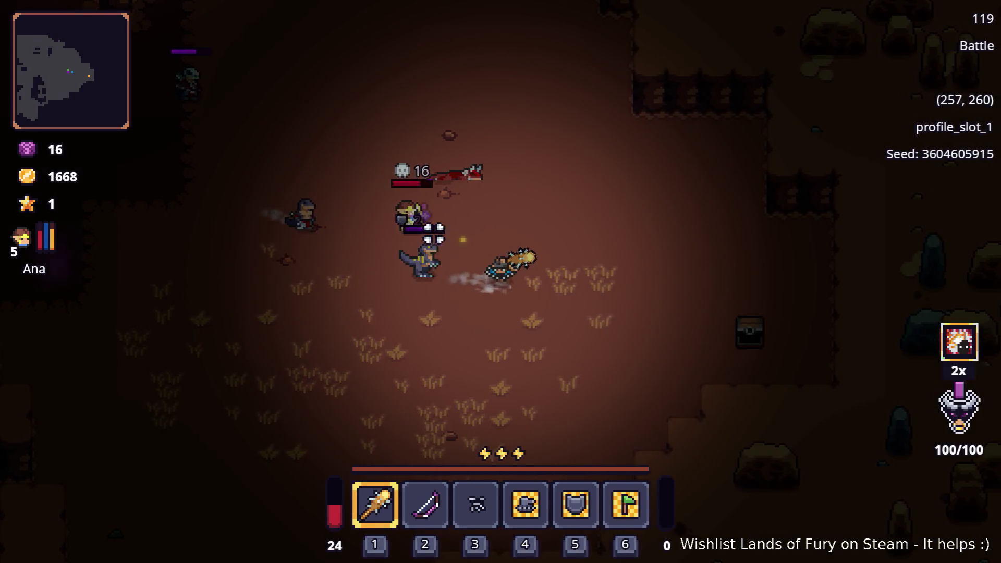
pyautogui.press('d')
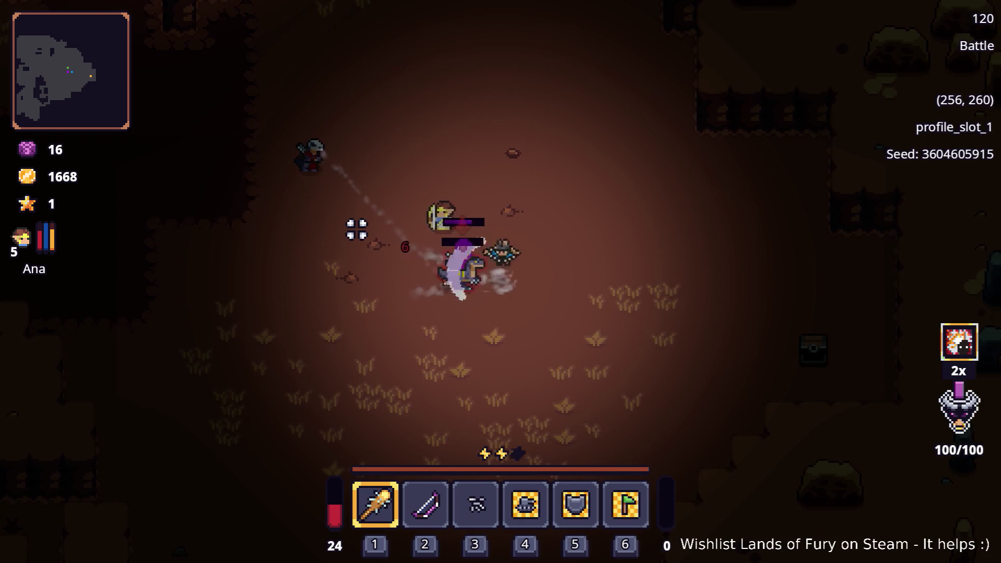
pyautogui.press('d')
pyautogui.press('a')
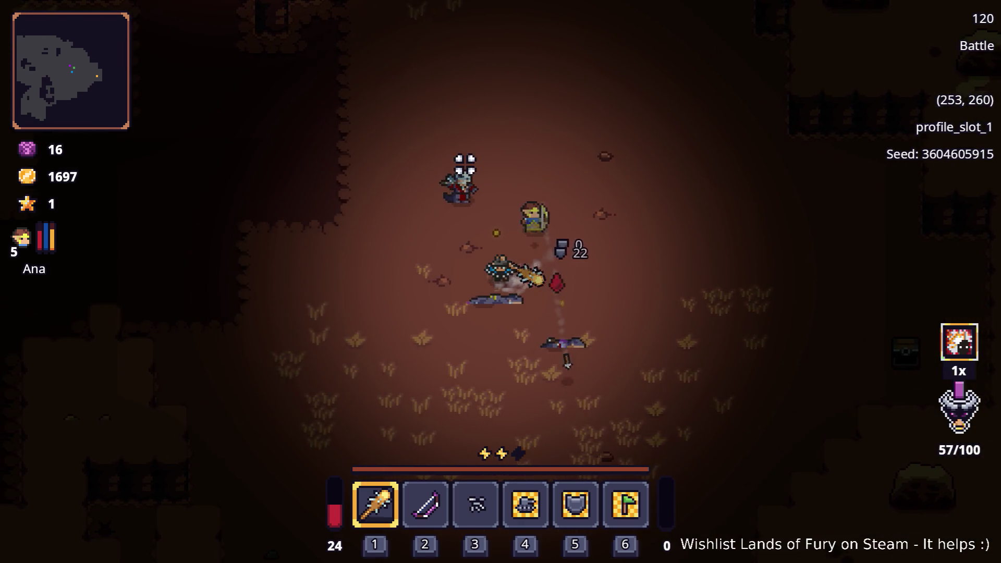
pyautogui.press('a')
pyautogui.press('w')
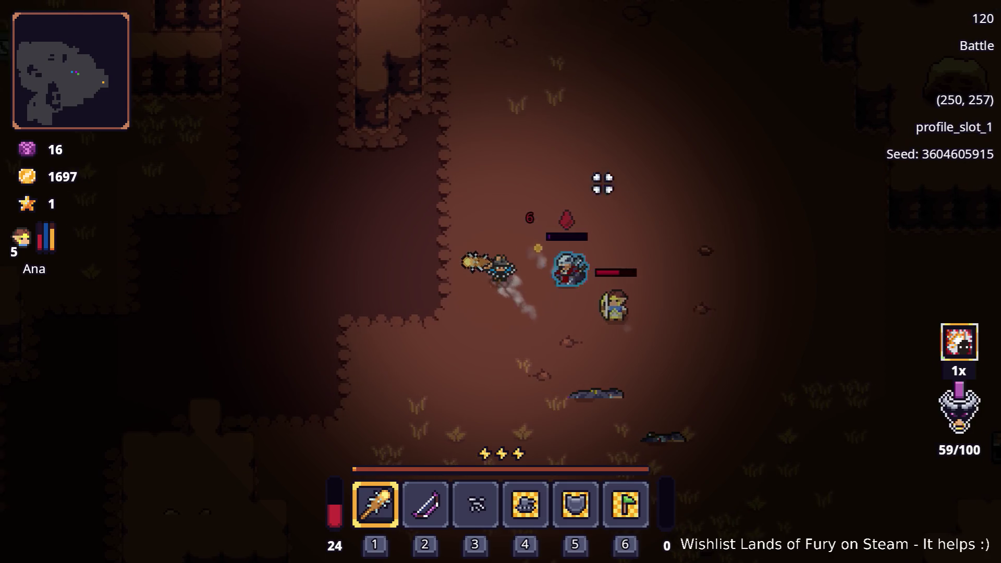
# - Walk up and left past the campfire through the cavern
pyautogui.press('w')
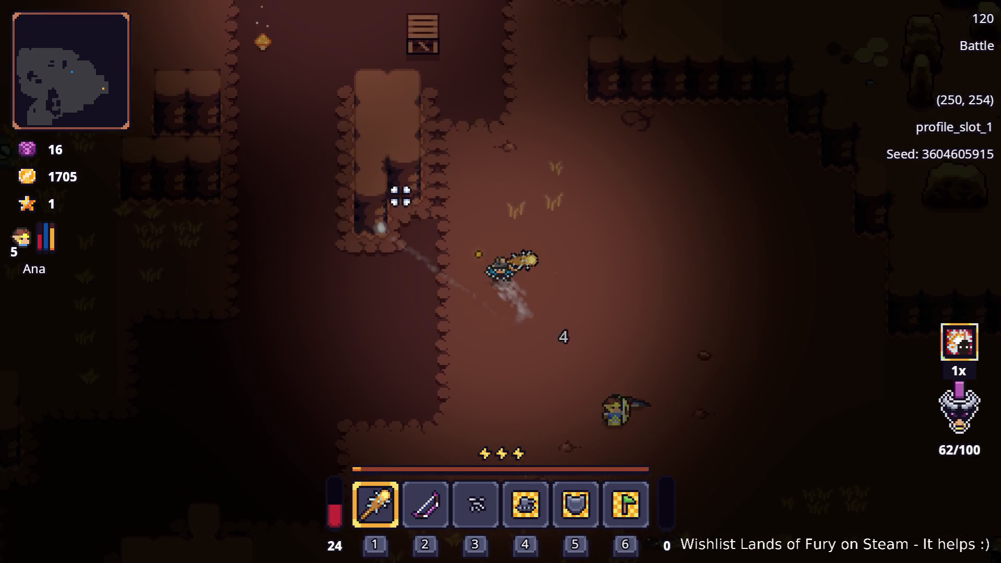
pyautogui.press('w')
pyautogui.press('a')
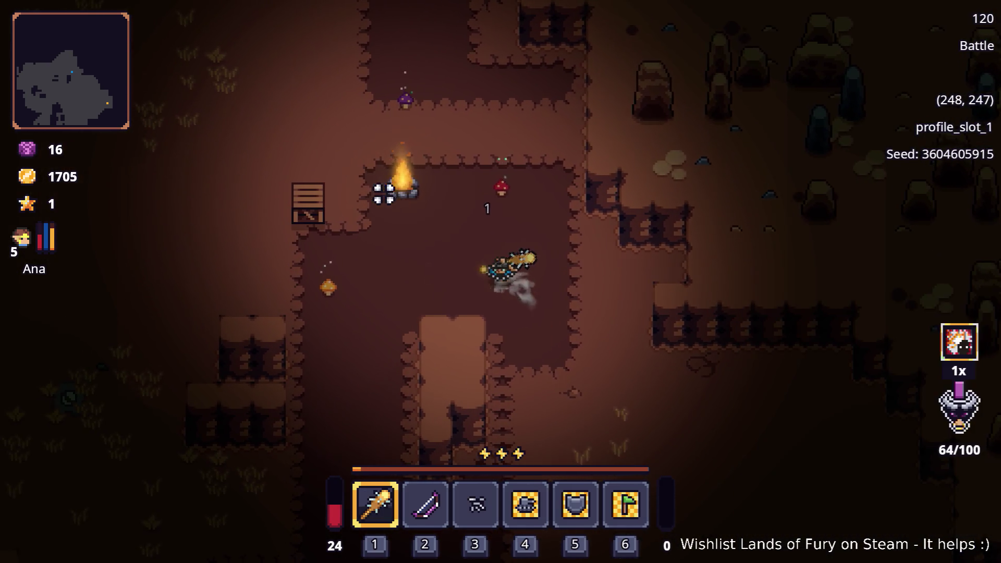
pyautogui.press('w')
pyautogui.press('a')
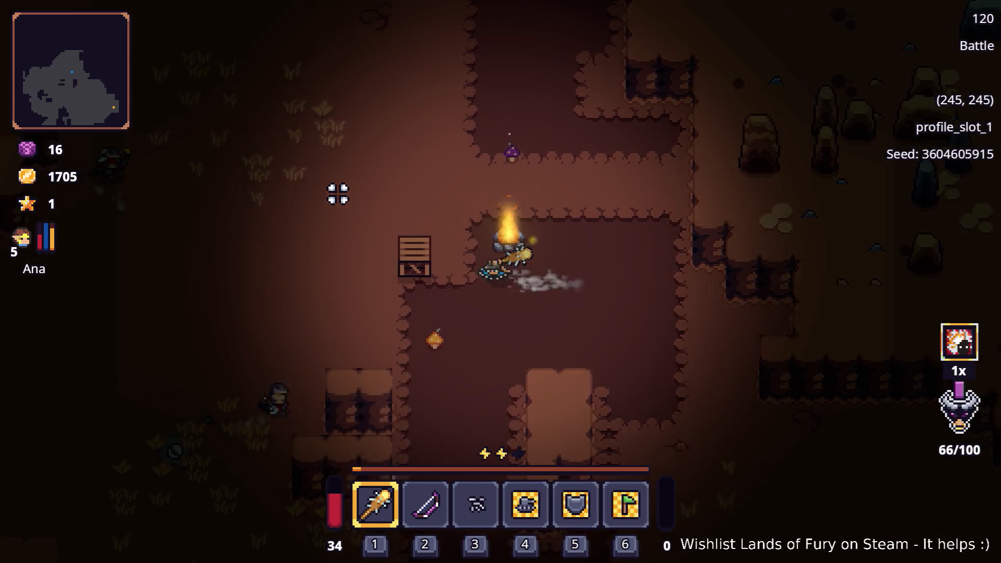
pyautogui.press('a')
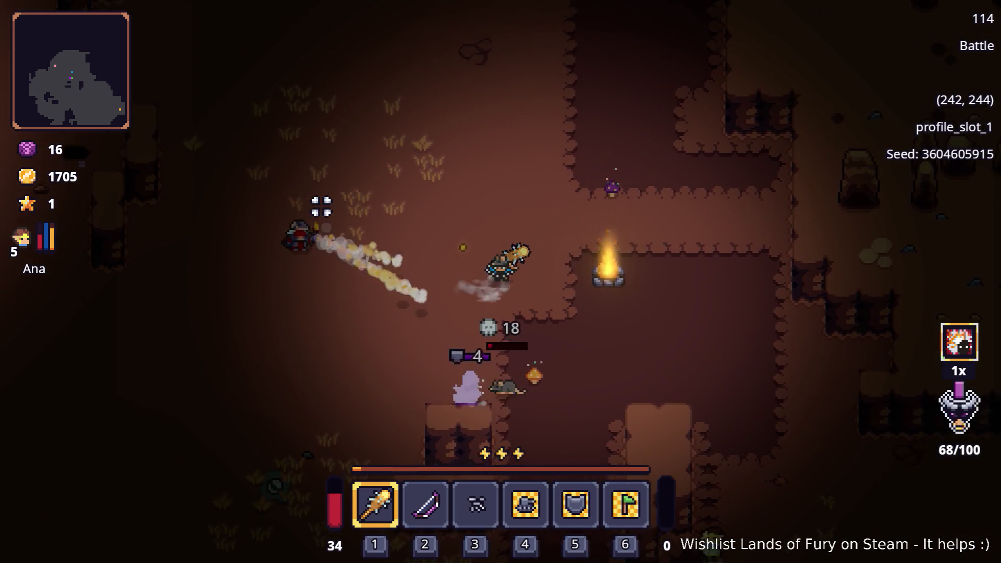
pyautogui.press('w')
pyautogui.press('d')
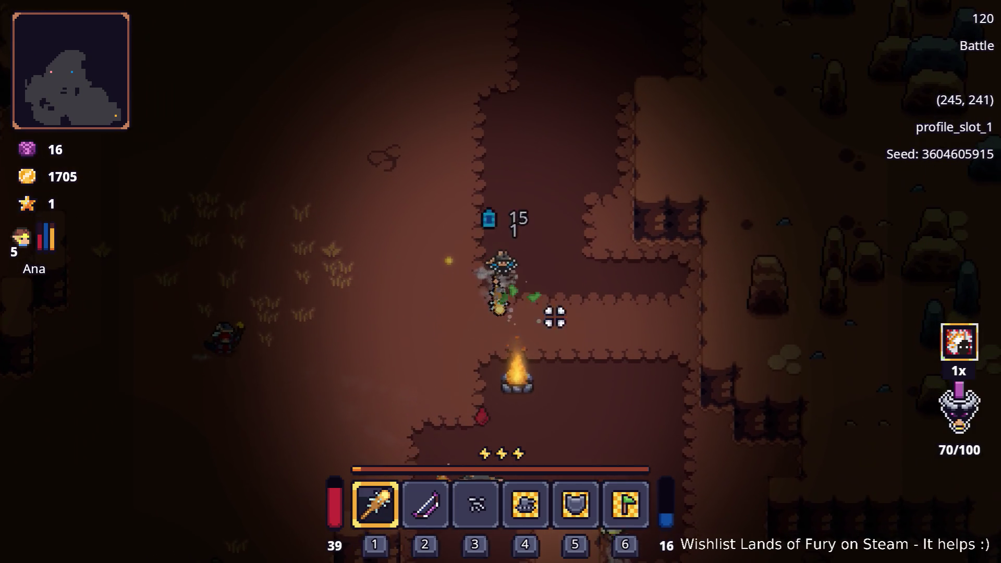
pyautogui.press('a')
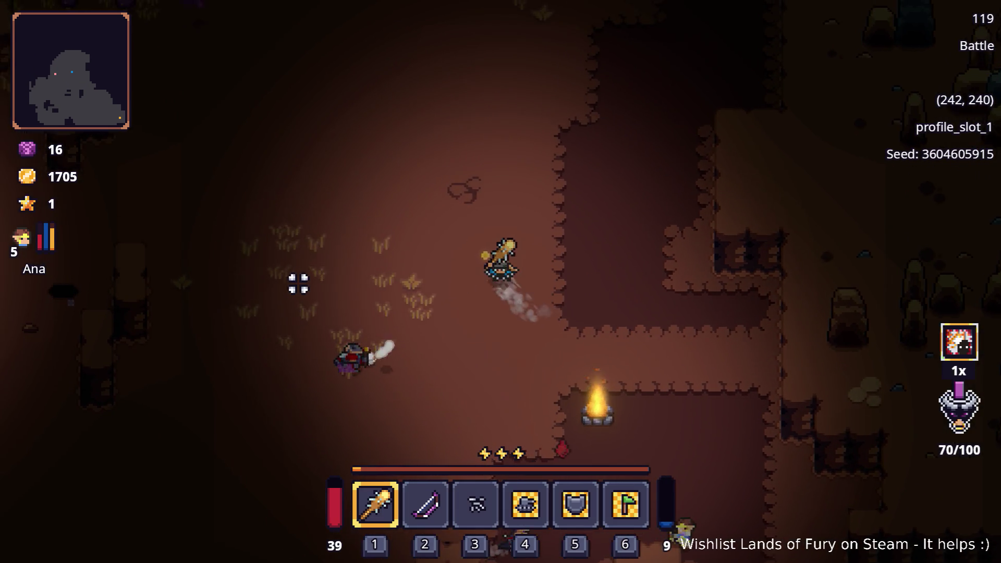
# - Switch to the bow and shoot the enemies to the right and above
pyautogui.press('2')
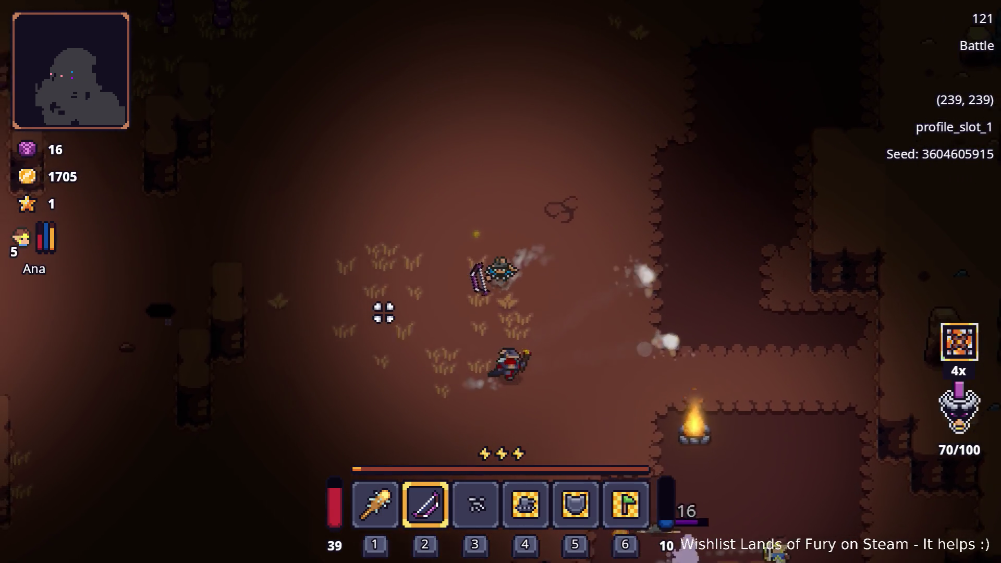
pyautogui.press('a')
pyautogui.press('s')
pyautogui.click(515, 326)
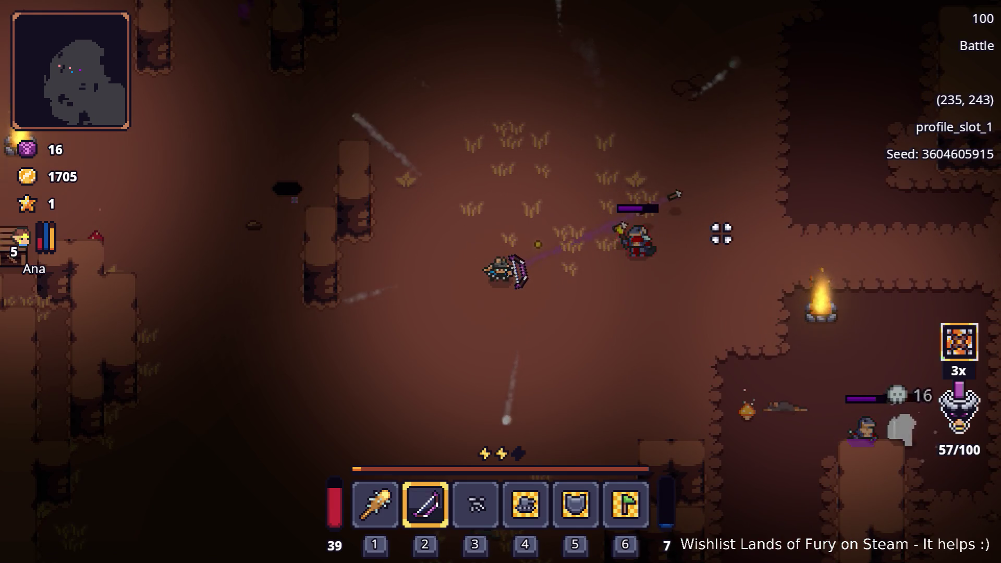
pyautogui.press('s')
pyautogui.click(626, 89)
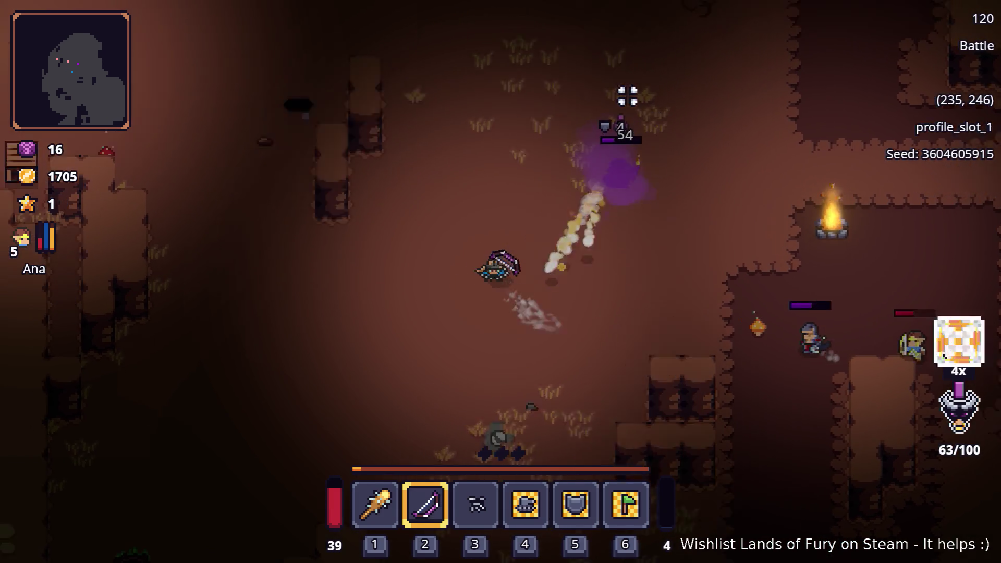
# - Keep shooting the enemy above, then fire a radial burst of arrows
pyautogui.press('w')
pyautogui.press('a')
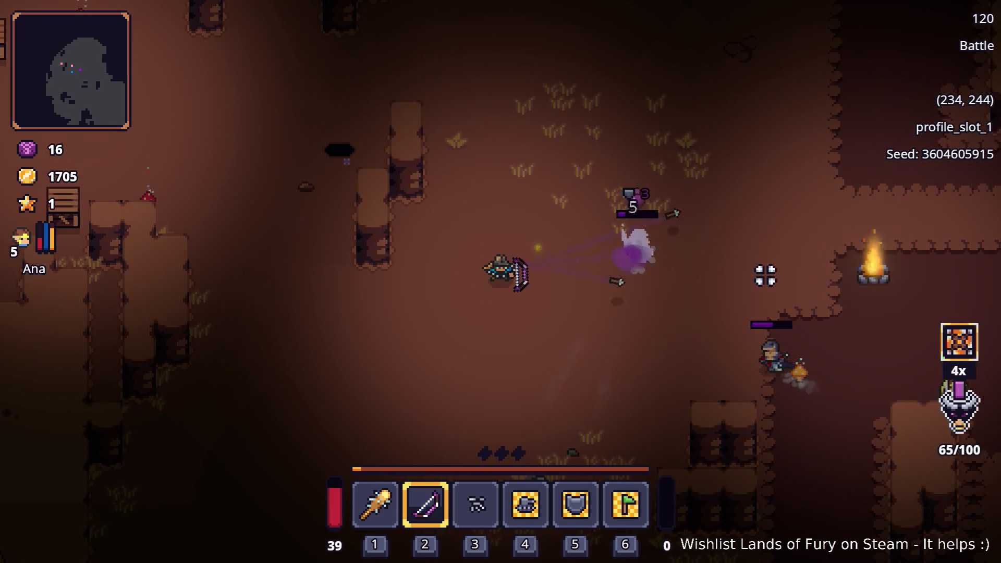
pyautogui.press('s')
pyautogui.press('d')
pyautogui.click(600, 185)
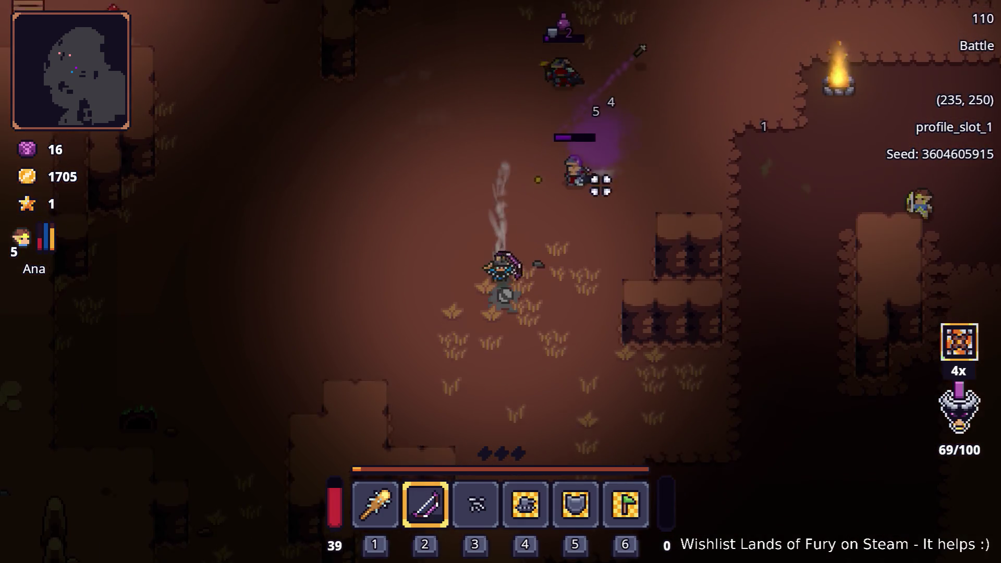
pyautogui.press('s')
pyautogui.rightClick(485, 136)
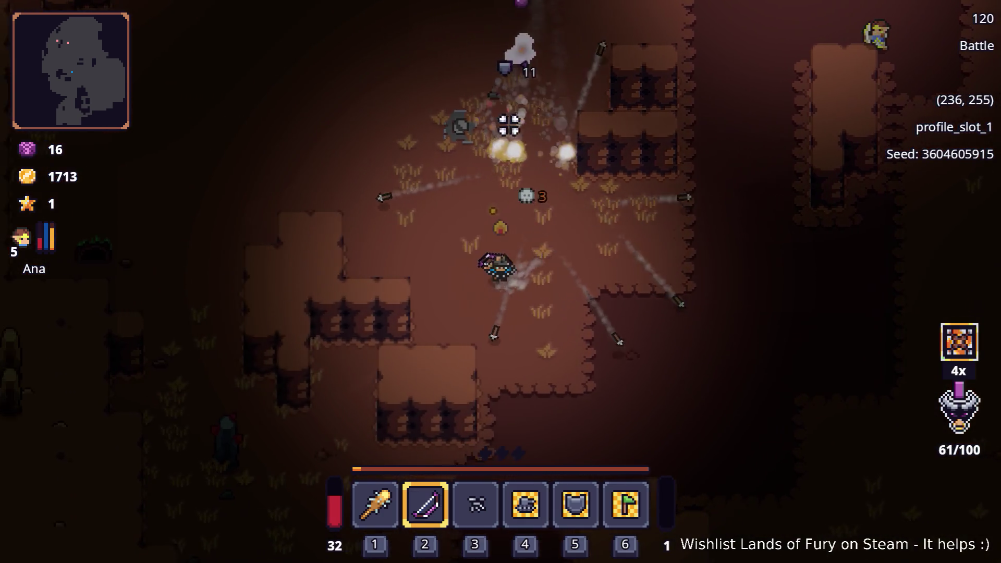
# - Switch to the club and walk right and up toward the campfire collecting gold
pyautogui.press('a')
pyautogui.press('w')
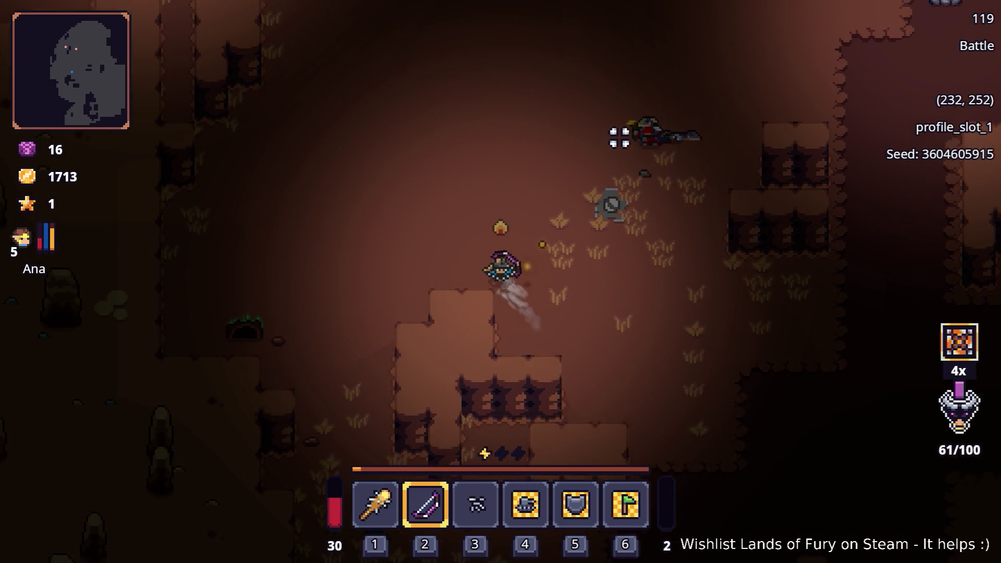
pyautogui.press('1')
pyautogui.press('d')
pyautogui.press('w')
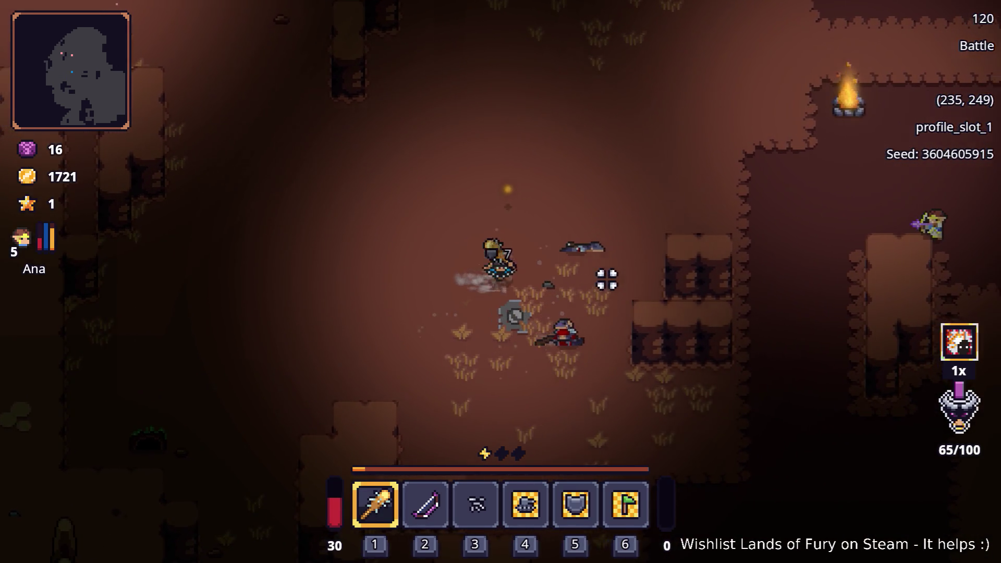
pyautogui.press('d')
pyautogui.press('w')
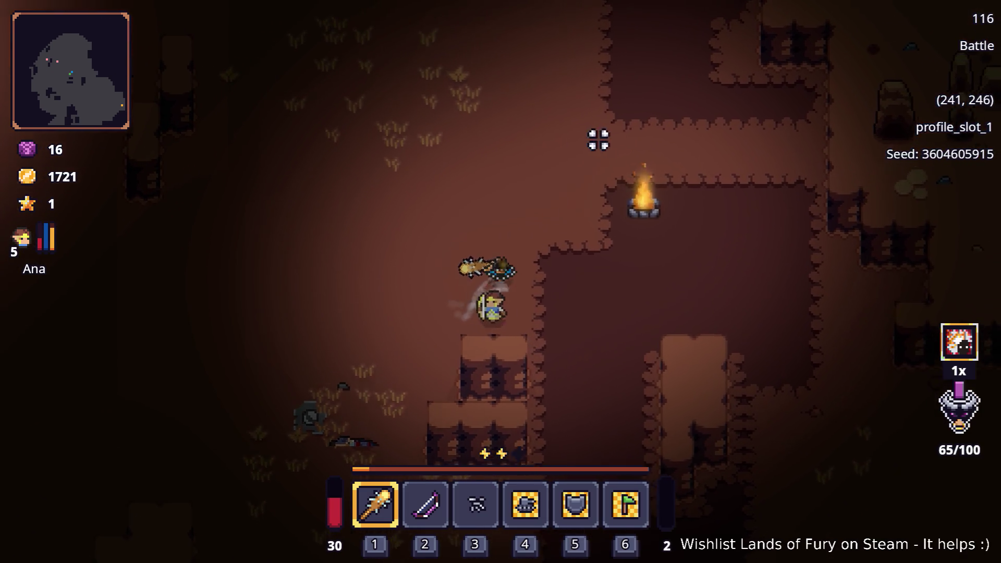
# - Walk up and left through the cavern, dashing past an enemy toward the crates
pyautogui.press('w')
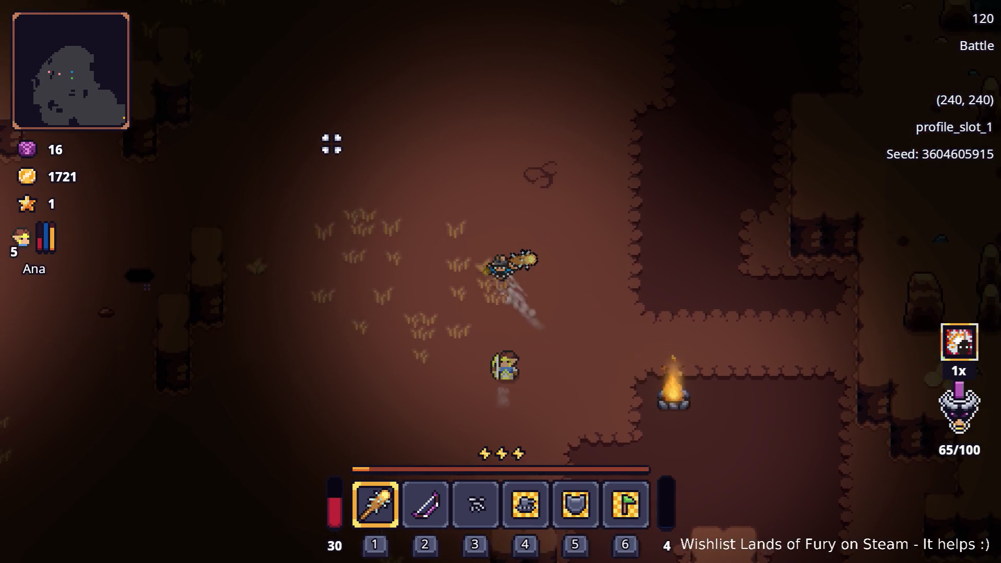
pyautogui.press('a')
pyautogui.press('w')
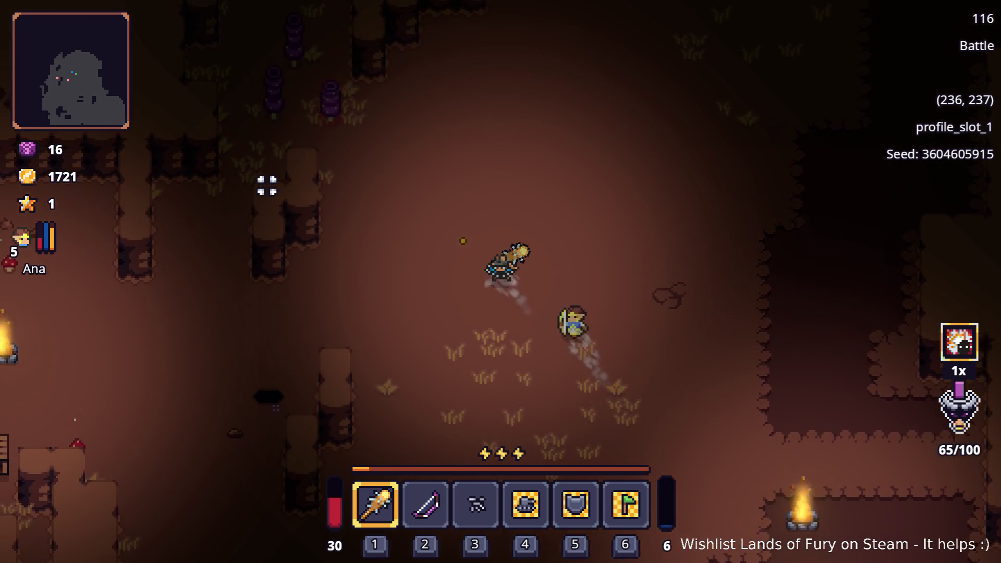
pyautogui.press('a')
pyautogui.press('space')
pyautogui.press('s')
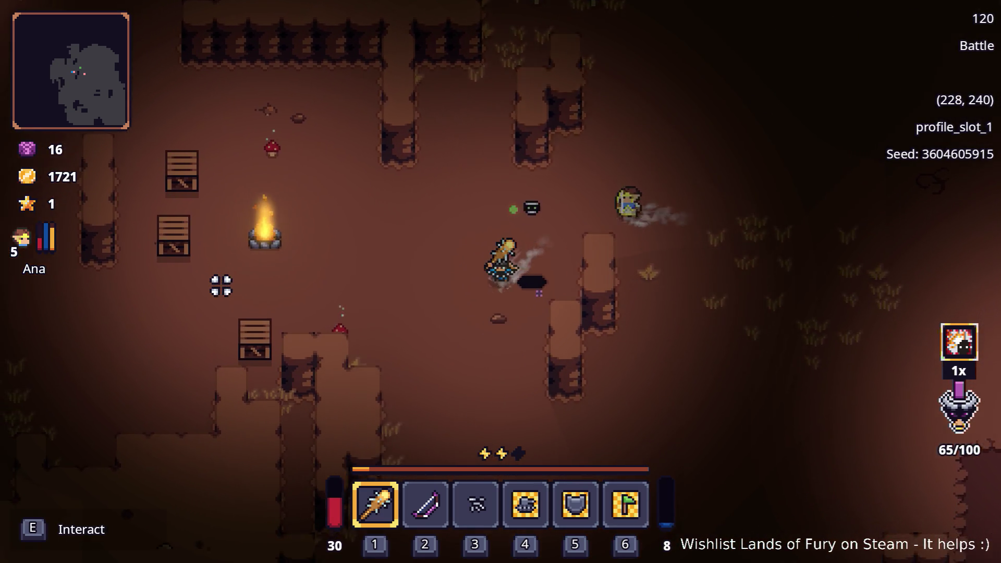
pyautogui.press('a')
pyautogui.press('s')
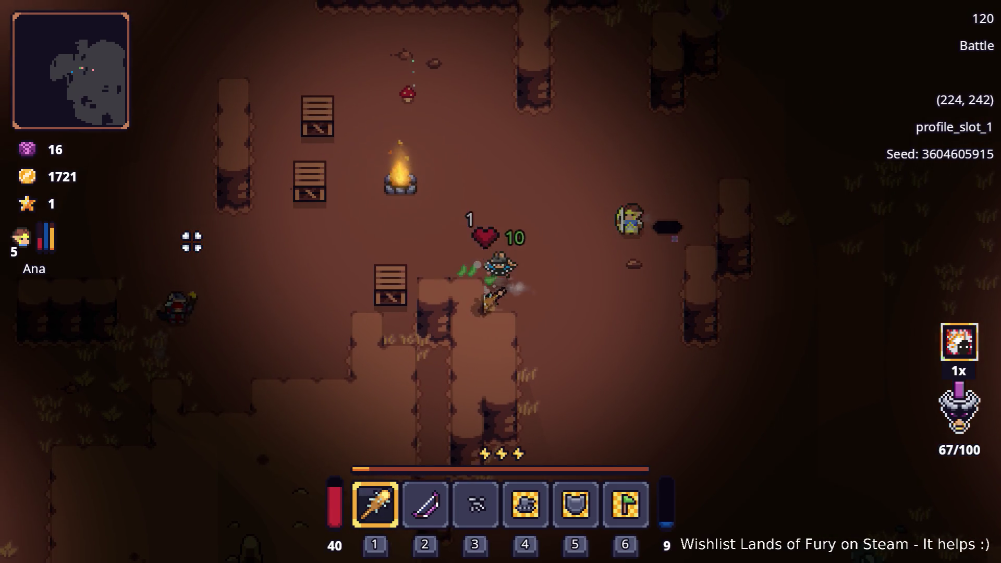
# - Switch to the bow and shoot the enemy to the left
pyautogui.press('2')
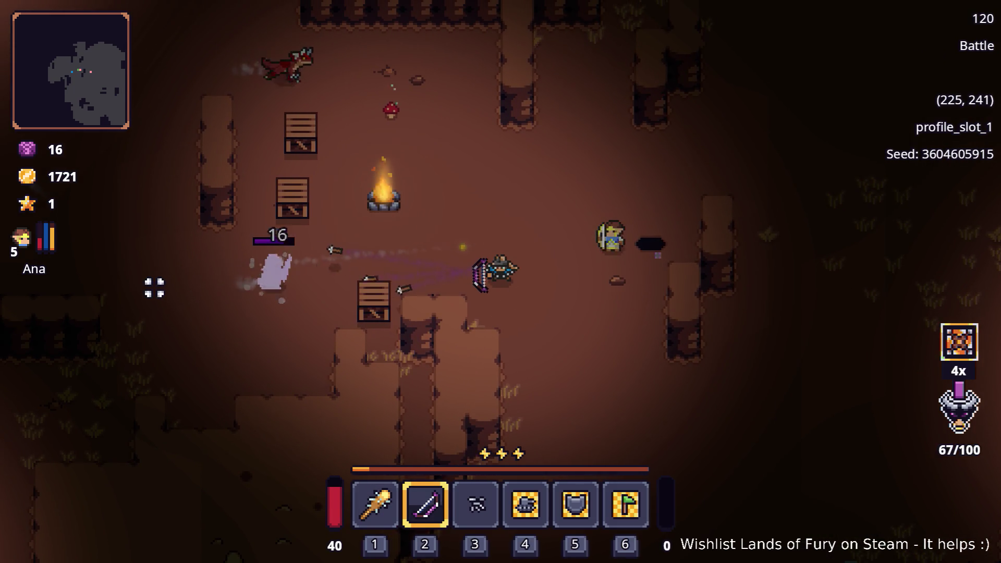
pyautogui.press('d')
pyautogui.click(151, 286)
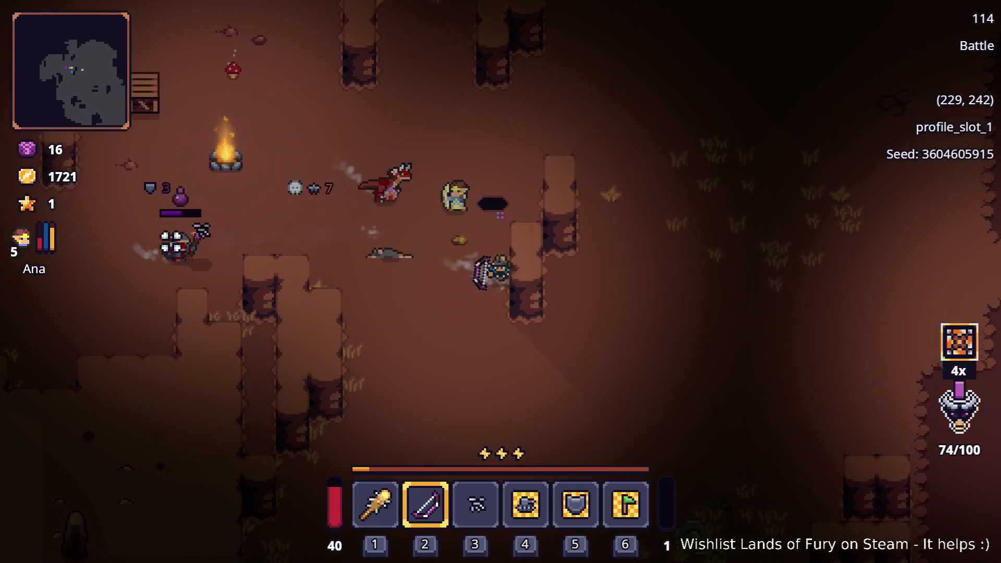
# - Back away as the enemy dies, switch to the club and reposition around the cavern
pyautogui.press('s')
pyautogui.press('s')
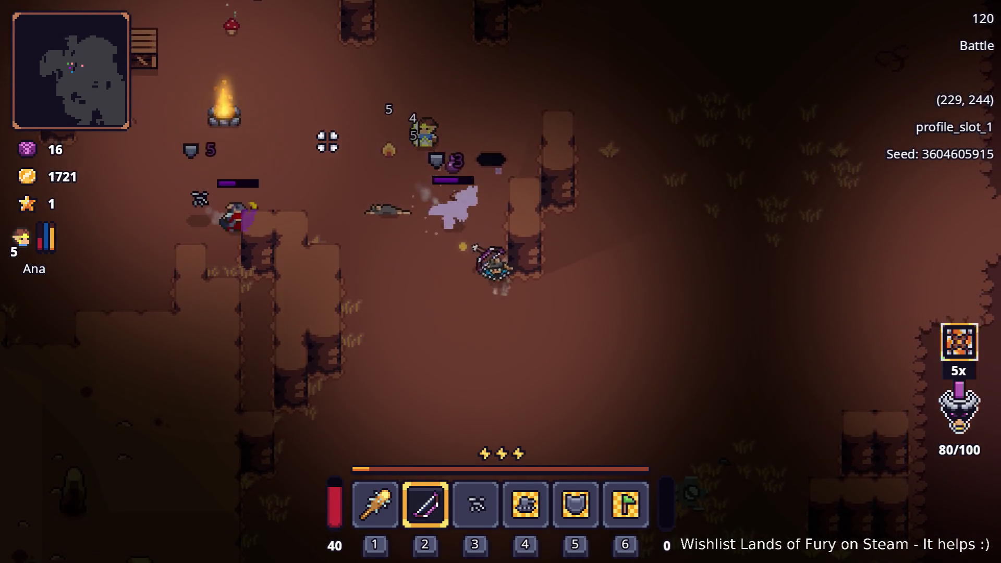
pyautogui.press('1')
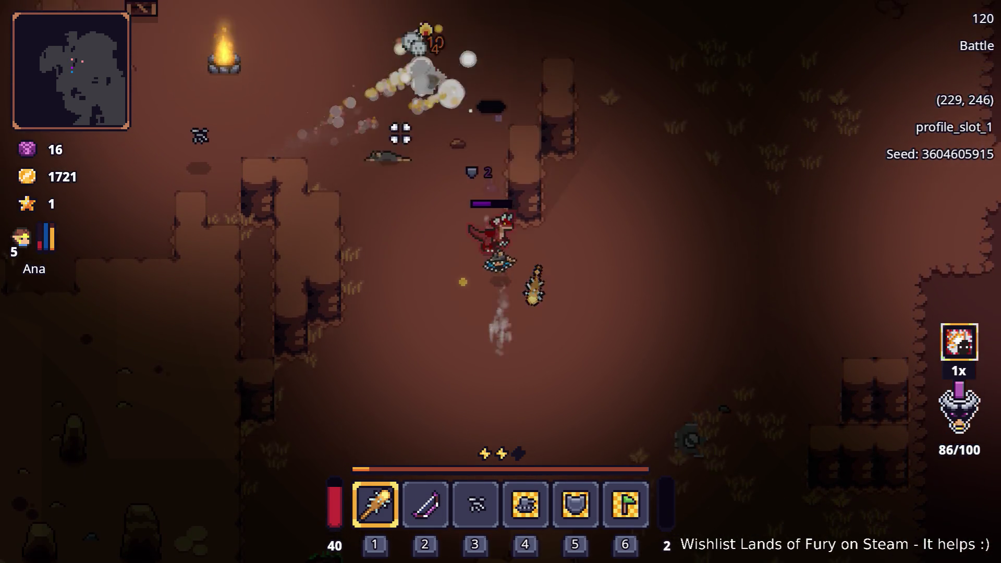
pyautogui.press('w')
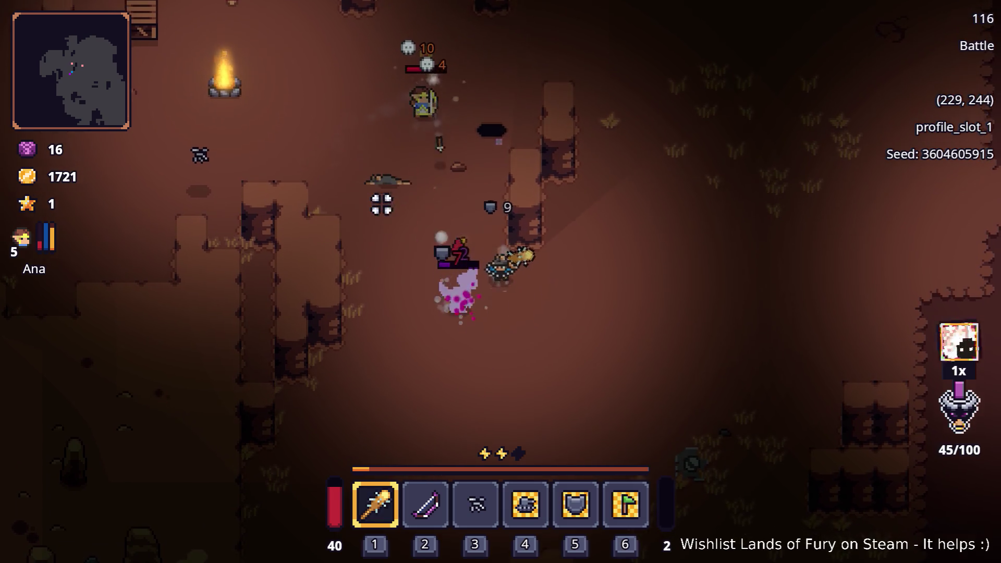
pyautogui.press('d')
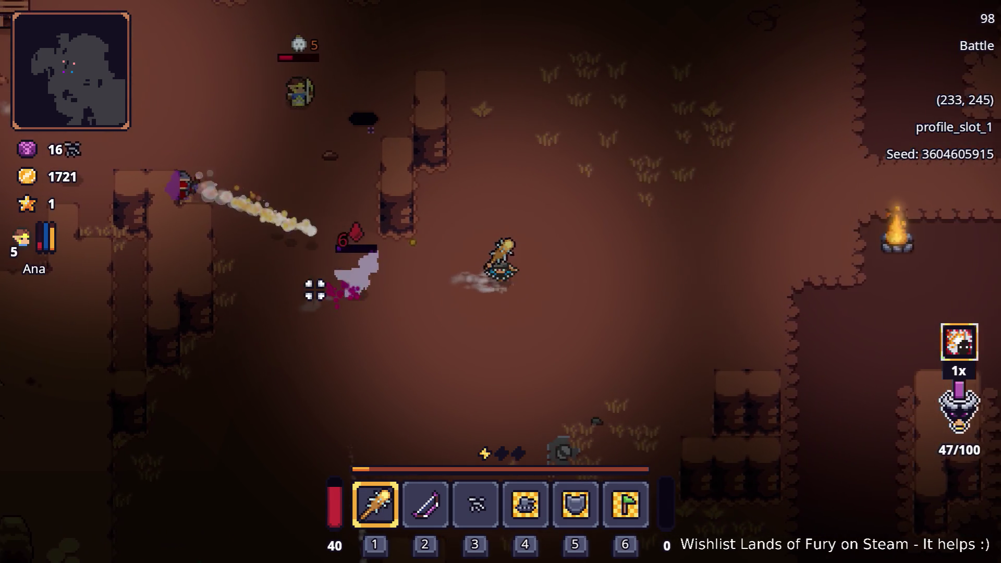
pyautogui.press('d')
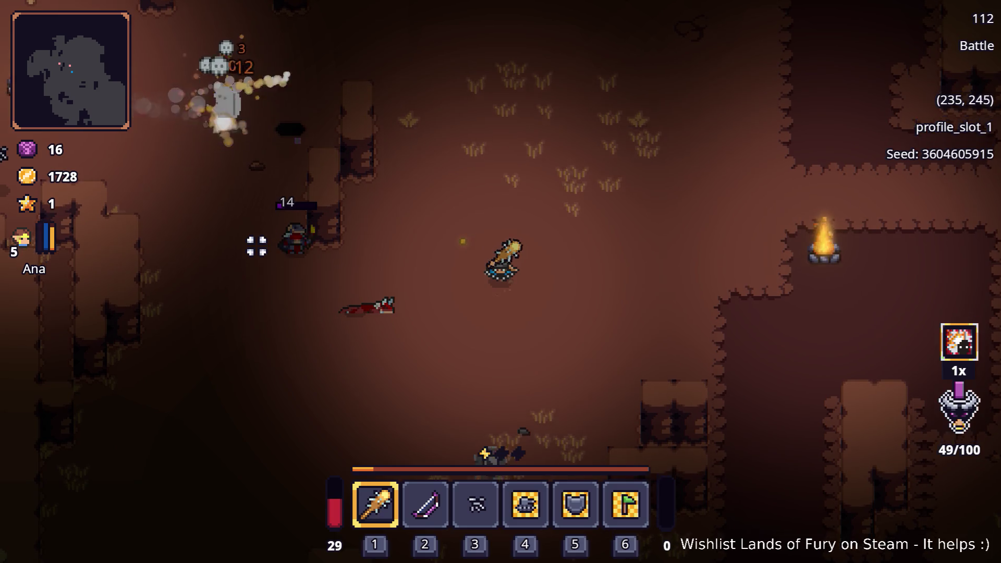
pyautogui.press('s')
pyautogui.press('a')
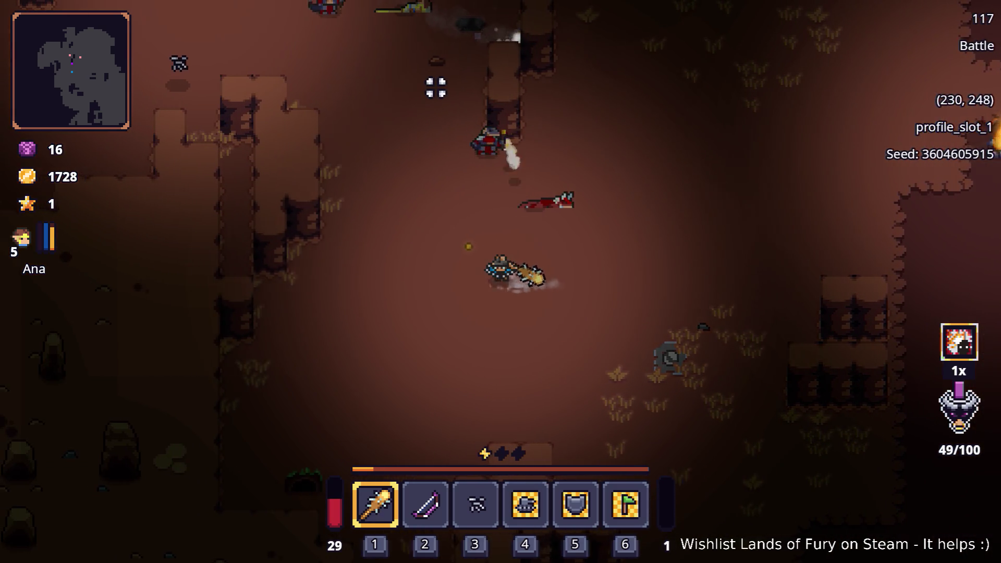
# - Pick up the dropped gold, then cross the cavern left and up toward the next enemy
pyautogui.press('a')
pyautogui.press('w')
pyautogui.press('d')
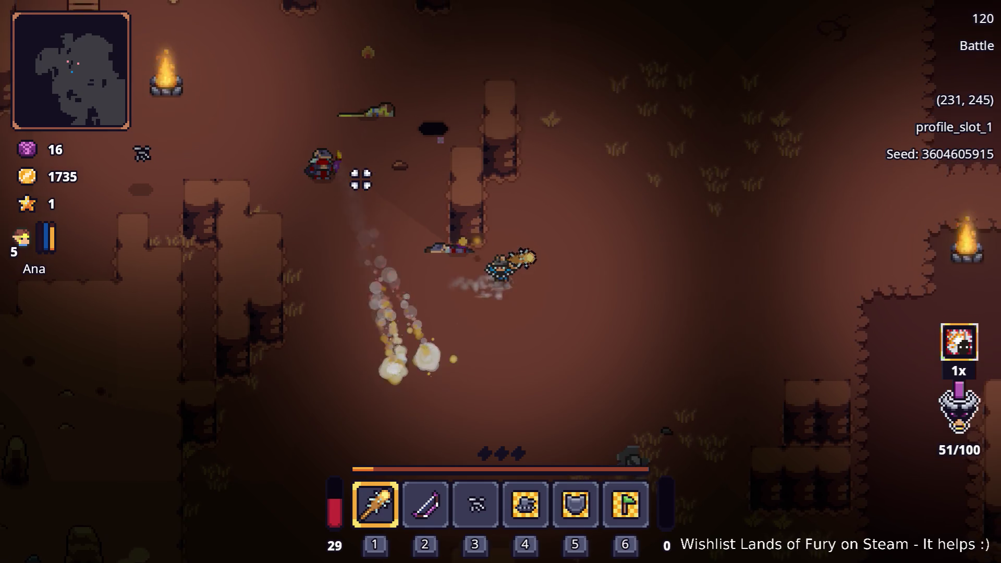
pyautogui.press('s')
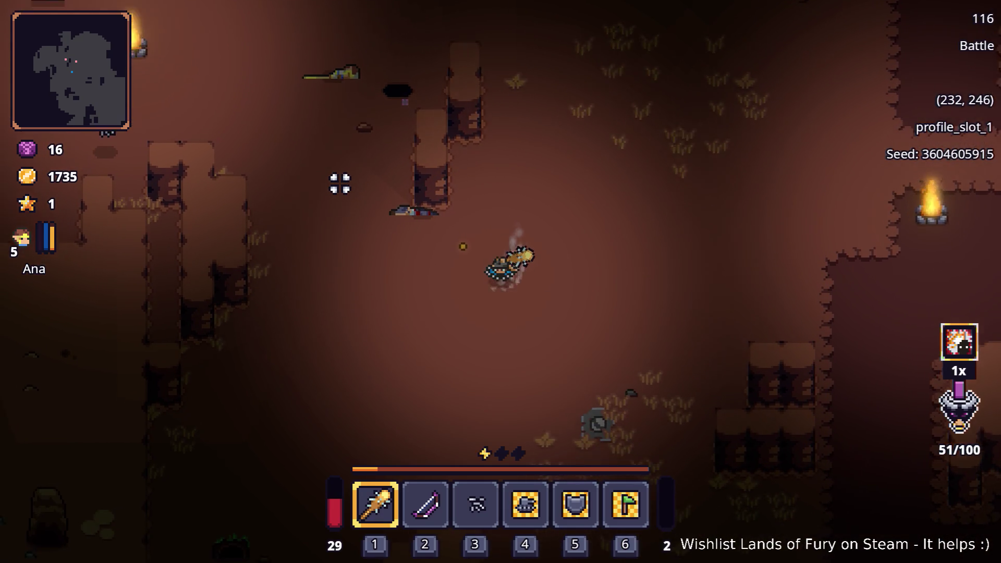
pyautogui.press('a')
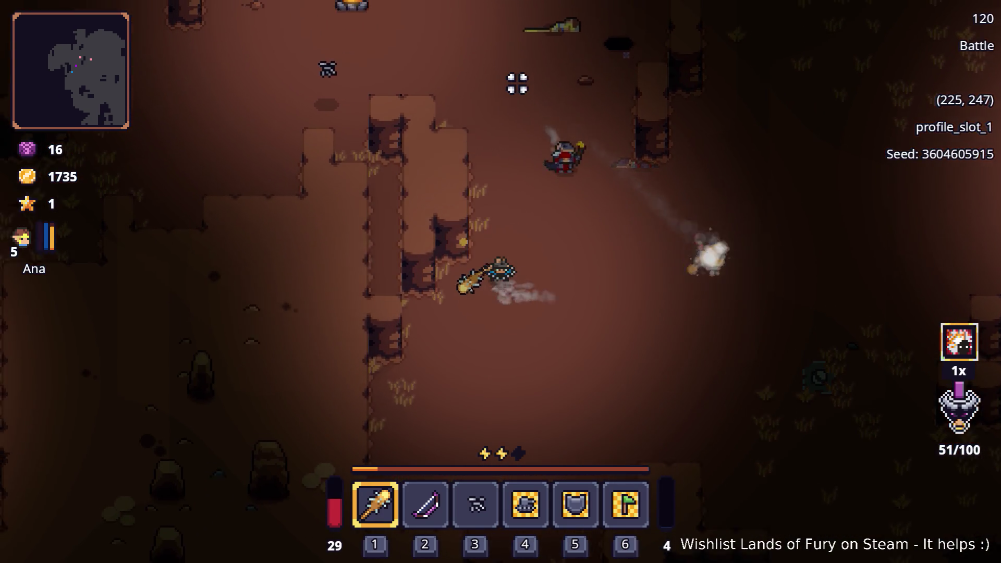
pyautogui.press('w')
pyautogui.press('d')
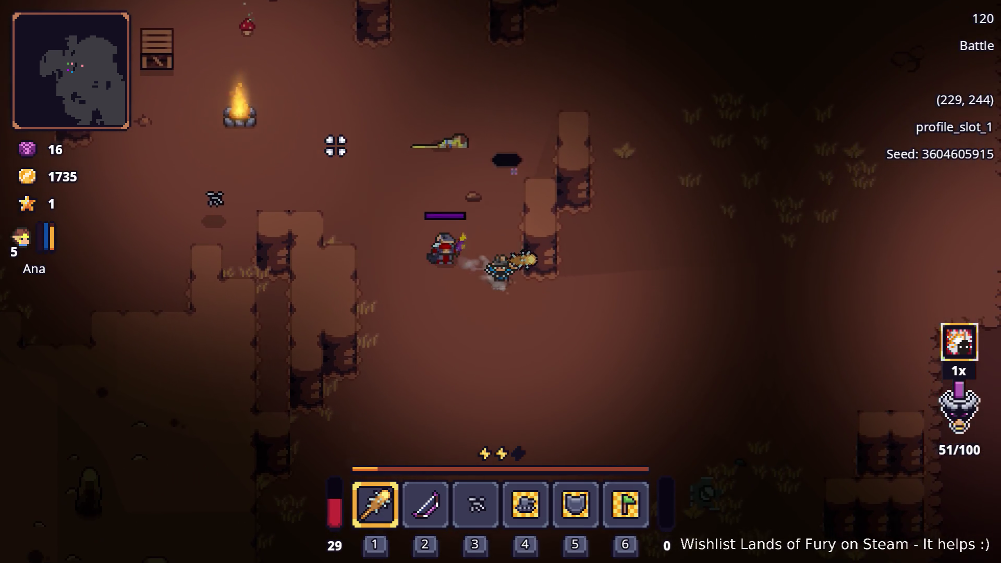
# - Circle around the enemy near the campfire while attacking
pyautogui.press('d')
pyautogui.press('a')
pyautogui.press('s')
pyautogui.press('a')
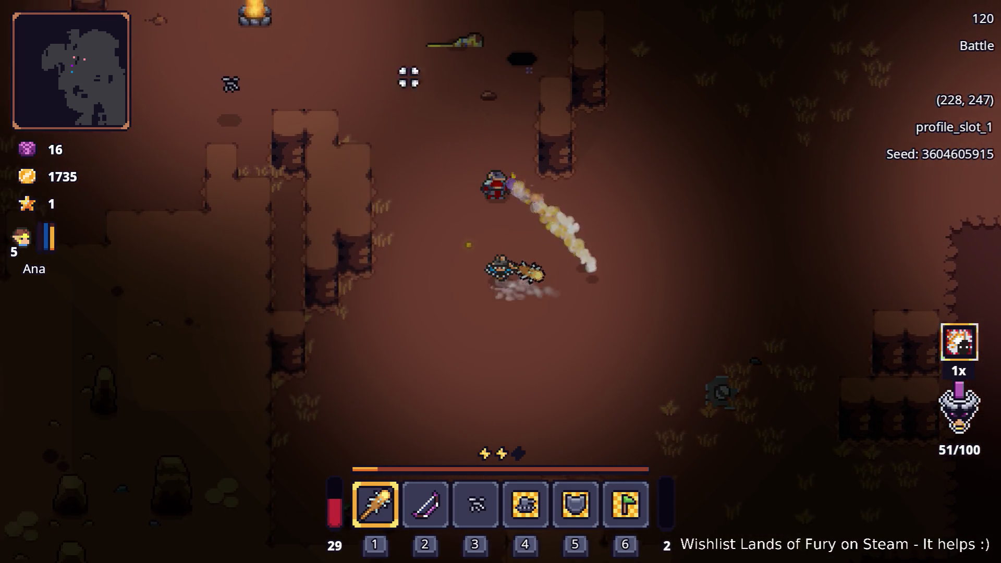
pyautogui.press('w')
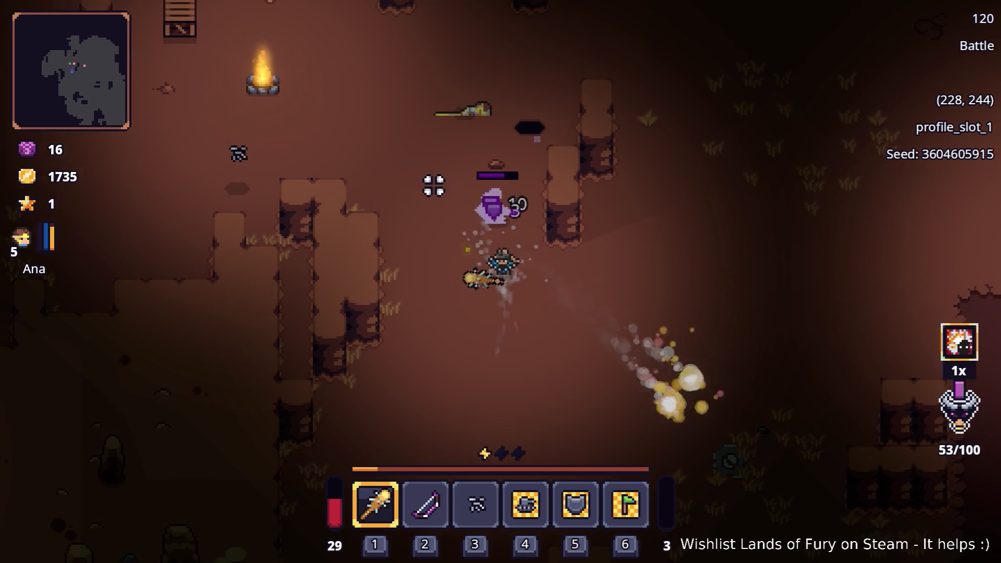
pyautogui.press('a')
pyautogui.press('w')
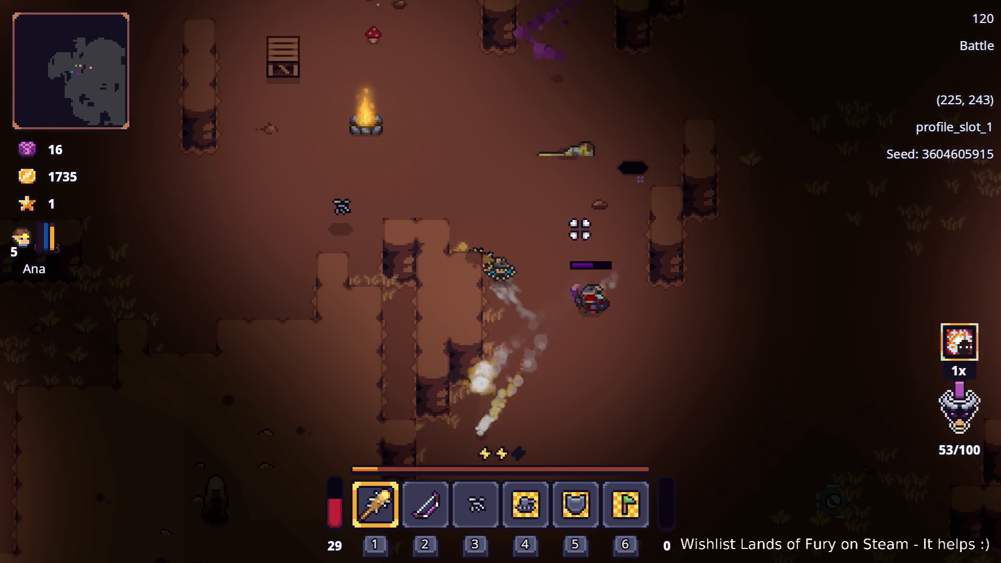
# - Close in and swing the club at the enemy, then dash down away from it
pyautogui.press('d')
pyautogui.click(516, 381)
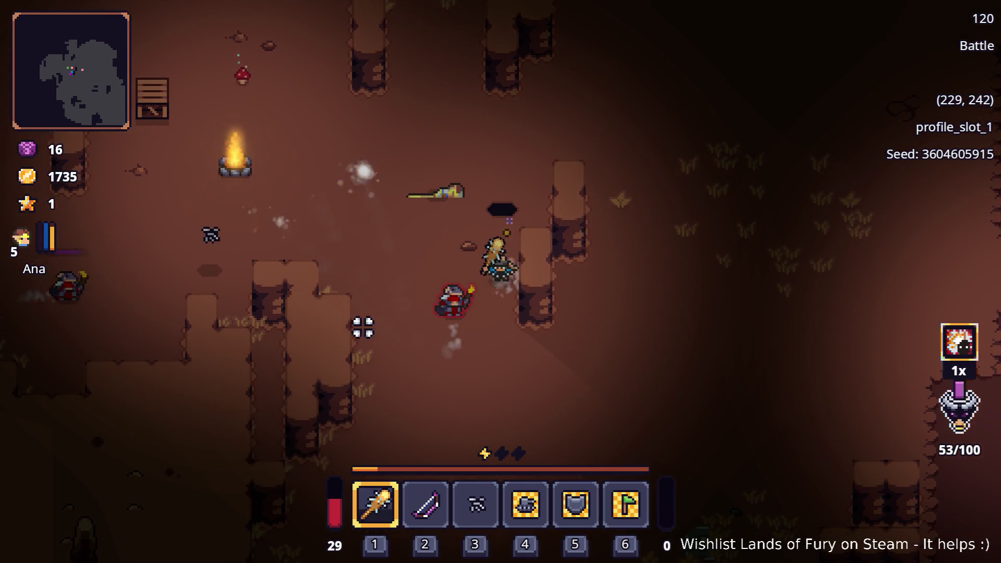
pyautogui.press('a')
pyautogui.click(383, 248)
pyautogui.press('s')
# - Dash back in and strike the enemy with the club for the kill, gold reaching 1742
pyautogui.press('space')
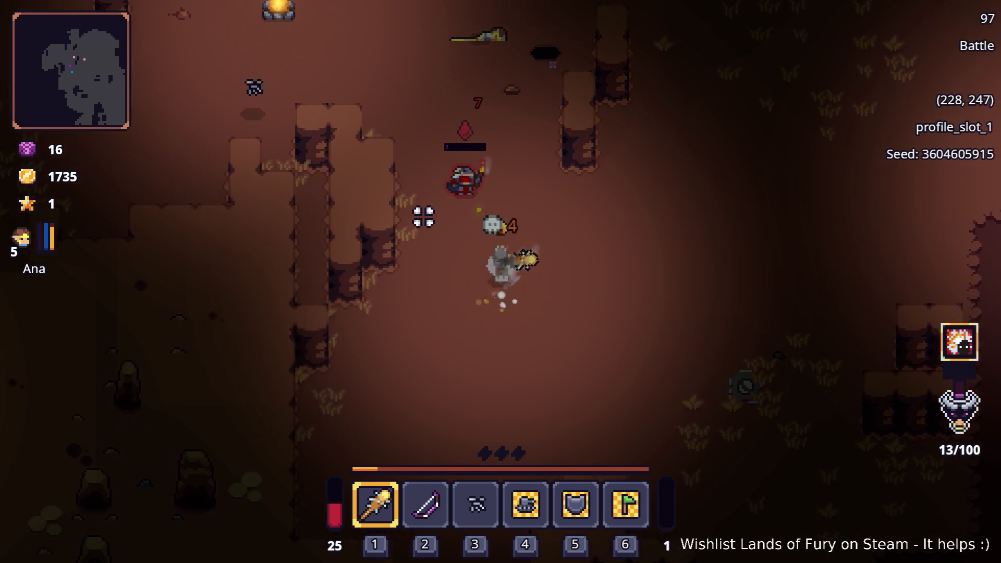
pyautogui.press('a')
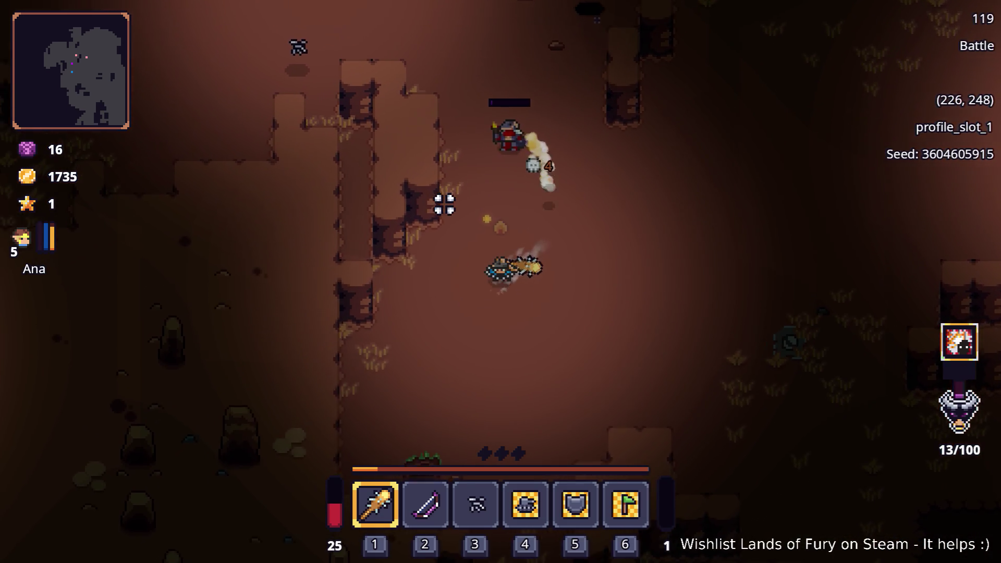
pyautogui.press('w')
pyautogui.press('space')
pyautogui.click(483, 171)
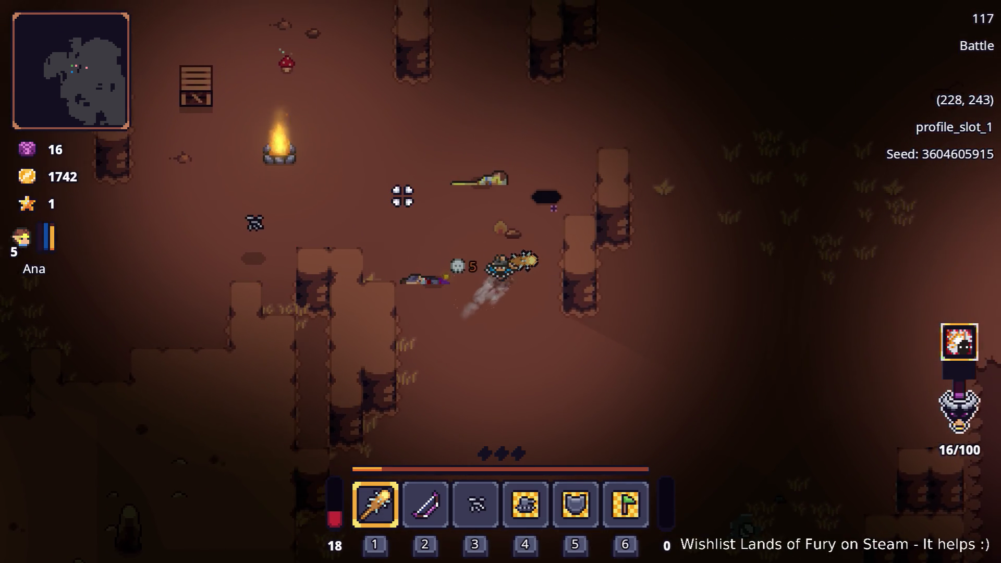
# - Walk up-left past the crate and pick up the dropped Nails item
pyautogui.press('w')
pyautogui.press('d')
pyautogui.press('a')
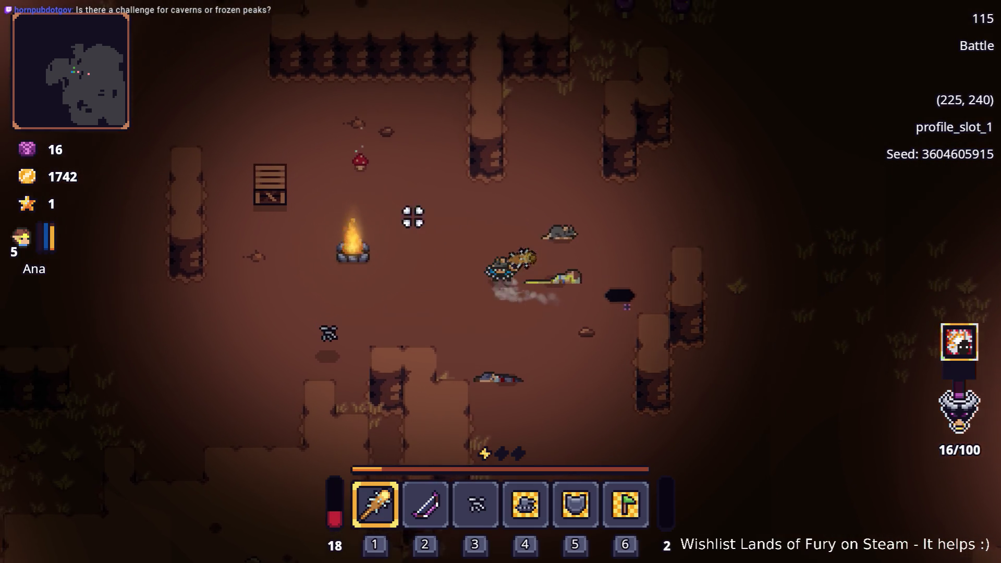
pyautogui.press('w')
pyautogui.press('a')
pyautogui.press('w')
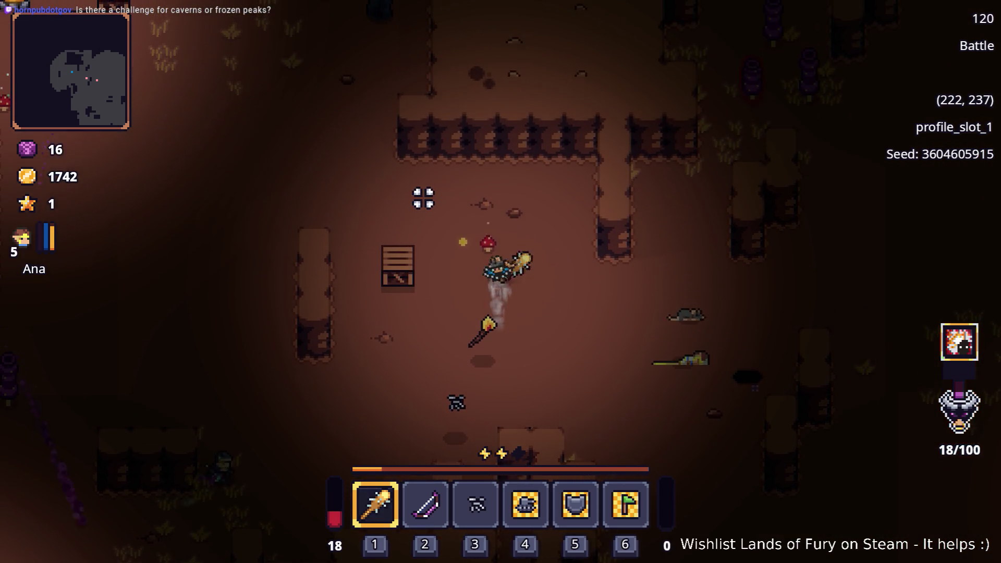
pyautogui.press('s')
pyautogui.press('a')
pyautogui.press('e')
# - Swing the club at the enemies closing in from the left
pyautogui.press('a')
pyautogui.click(322, 268)
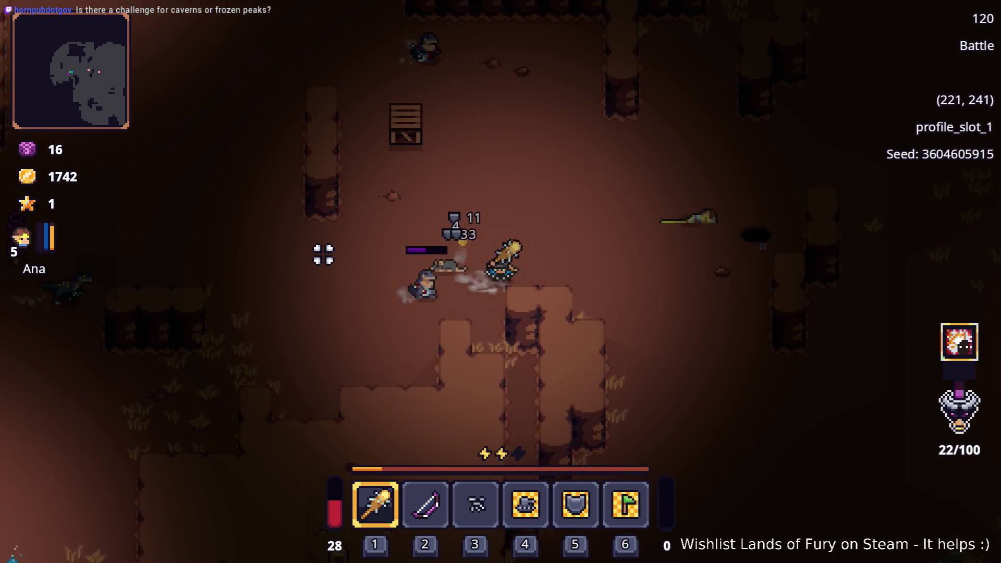
pyautogui.press('w')
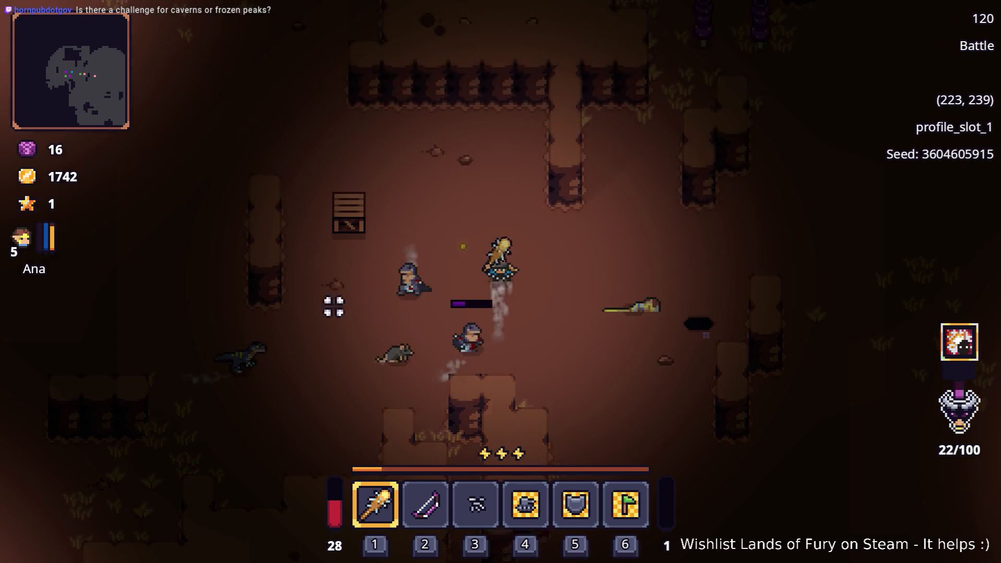
pyautogui.press('d')
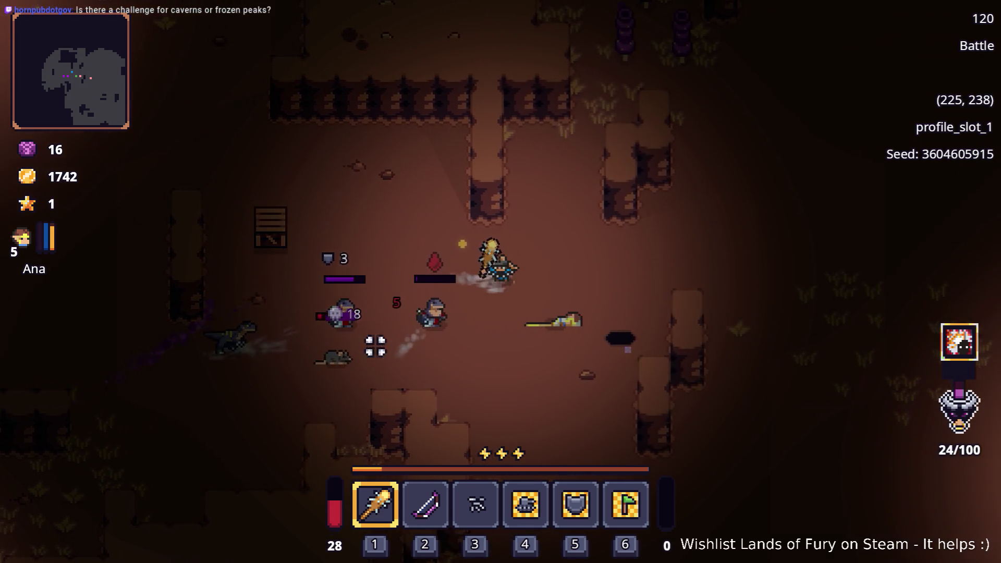
pyautogui.press('d')
pyautogui.click(339, 334)
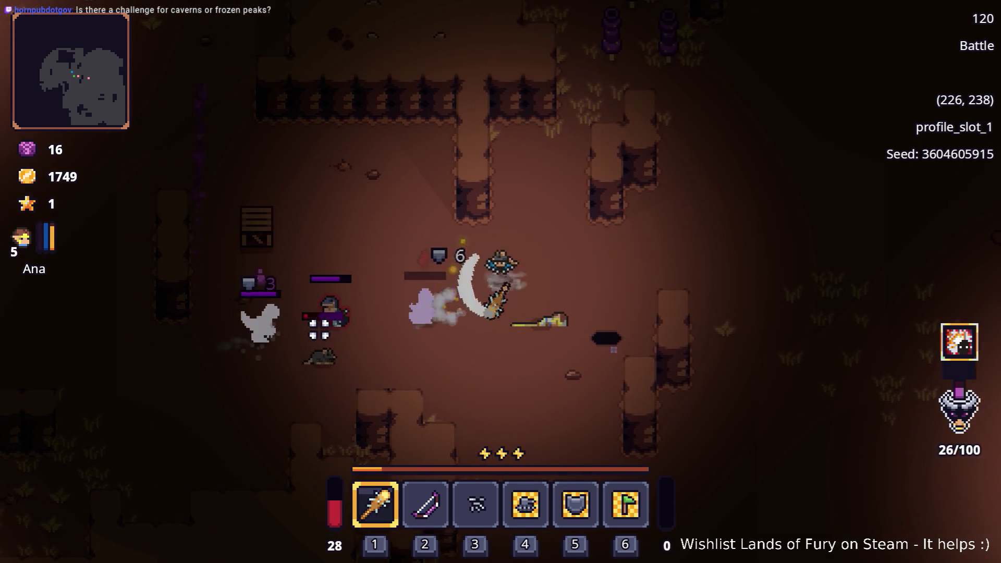
pyautogui.press('s')
pyautogui.click(326, 285)
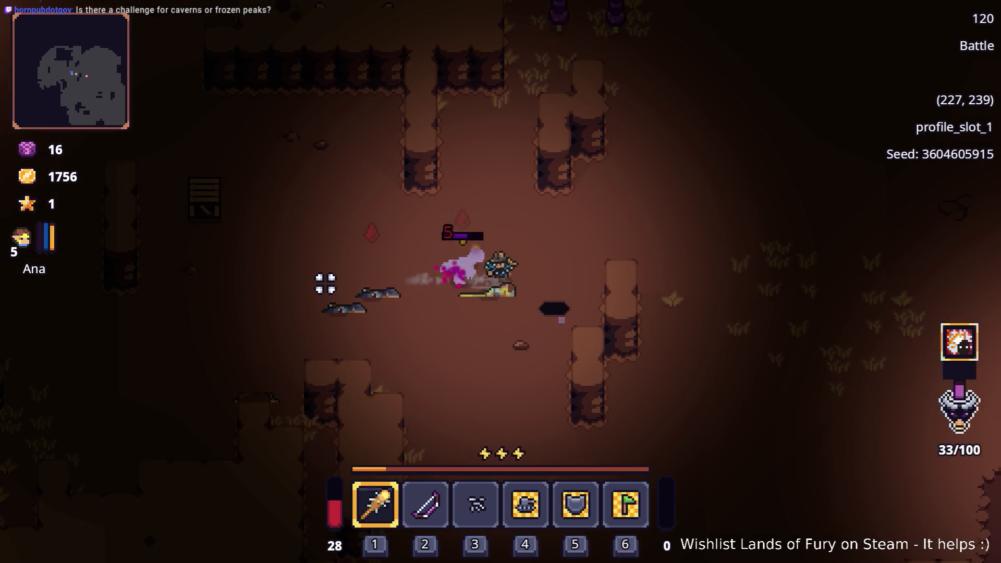
# - Push right through the cavern and club the raptor, gold rising to 1777
pyautogui.press('d')
pyautogui.click(325, 284)
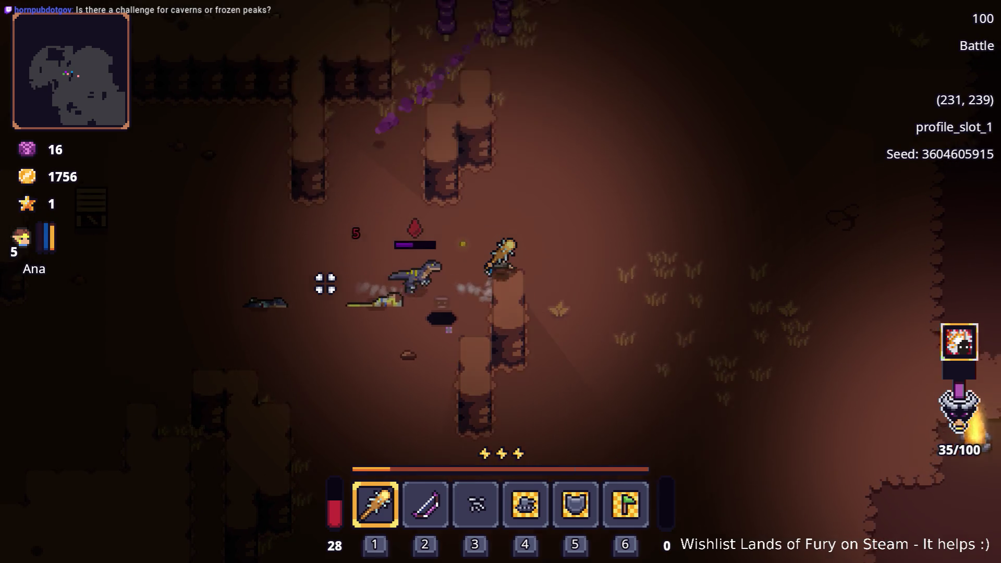
pyautogui.press('d')
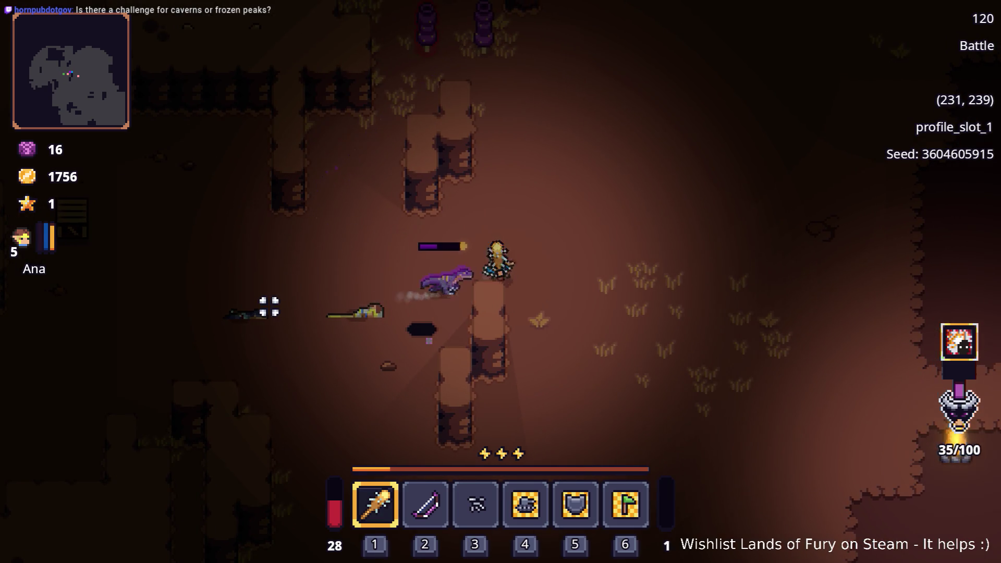
pyautogui.press('d')
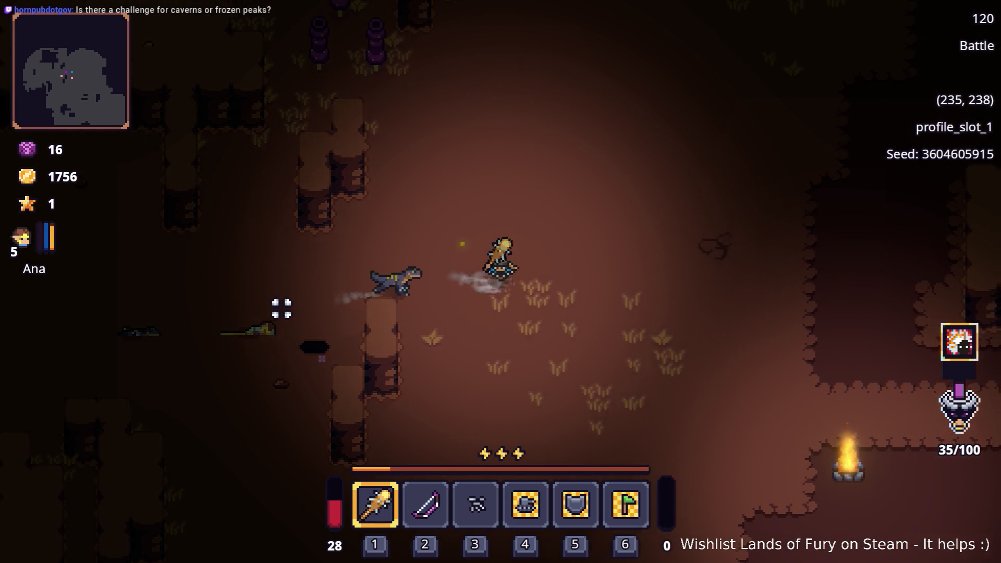
pyautogui.press('d')
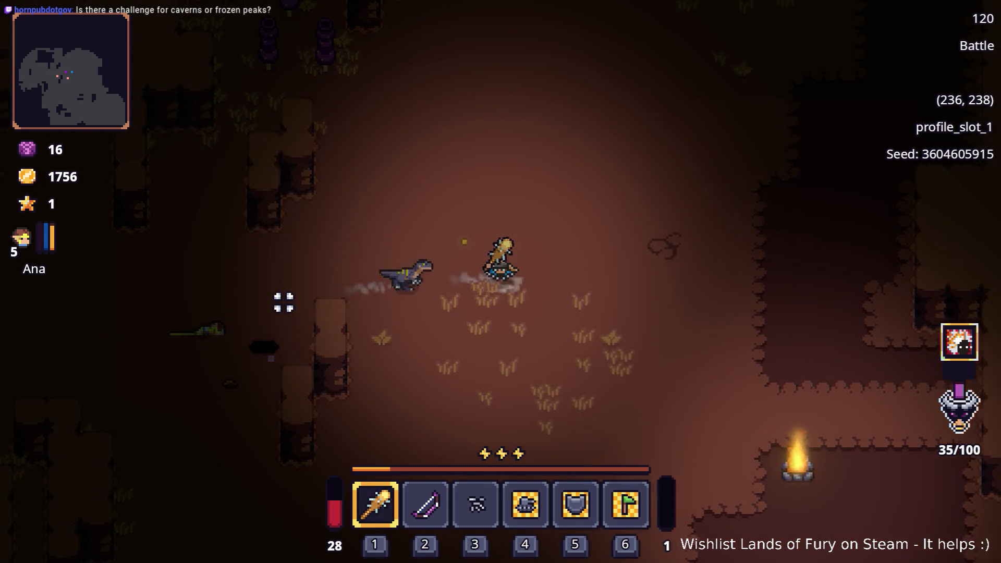
pyautogui.click(284, 302)
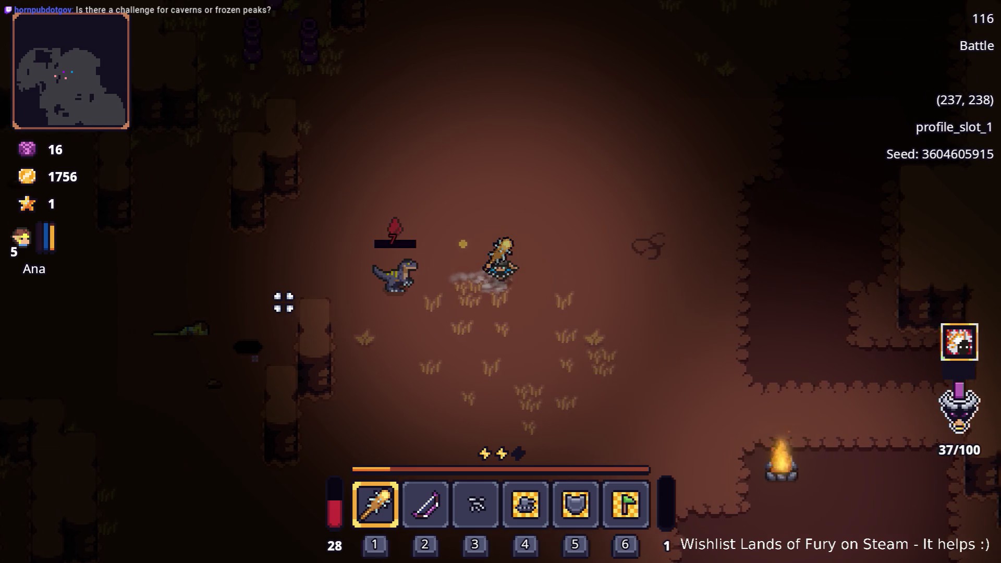
# - Walk west and north-west across the cavern floor away from the raptor
pyautogui.press('a')
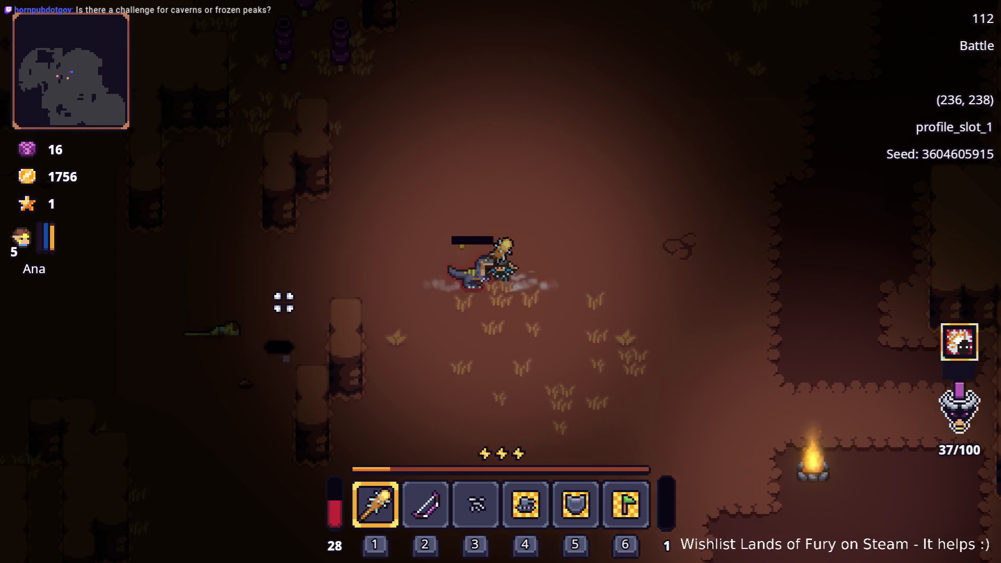
pyautogui.press('a')
pyautogui.press('w')
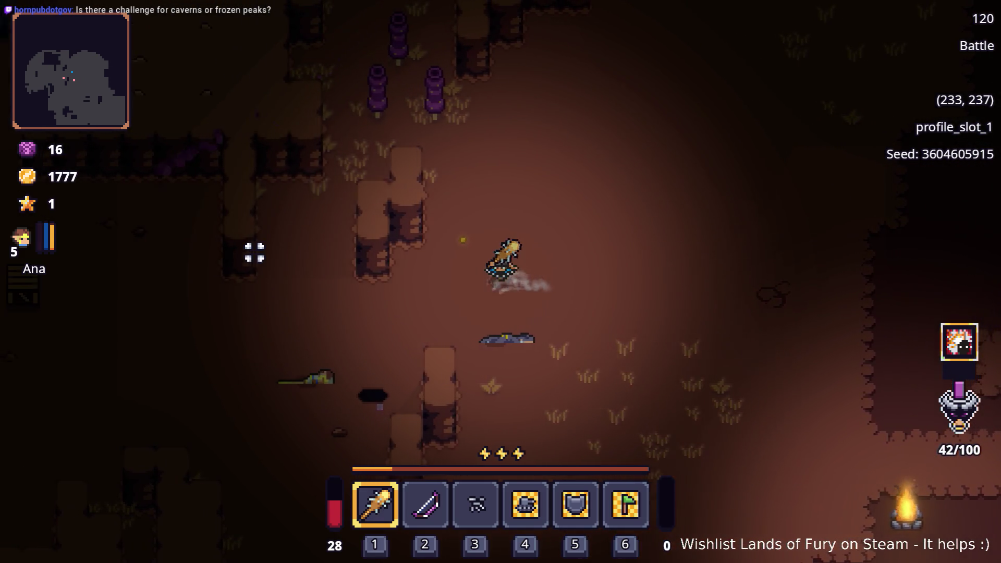
pyautogui.press('a')
pyautogui.press('s')
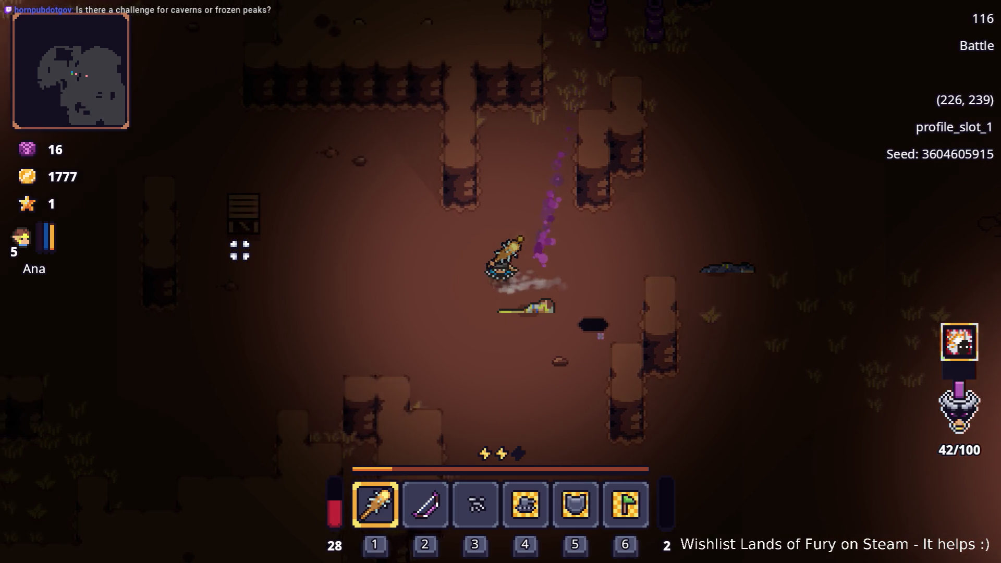
pyautogui.press('a')
pyautogui.press('w')
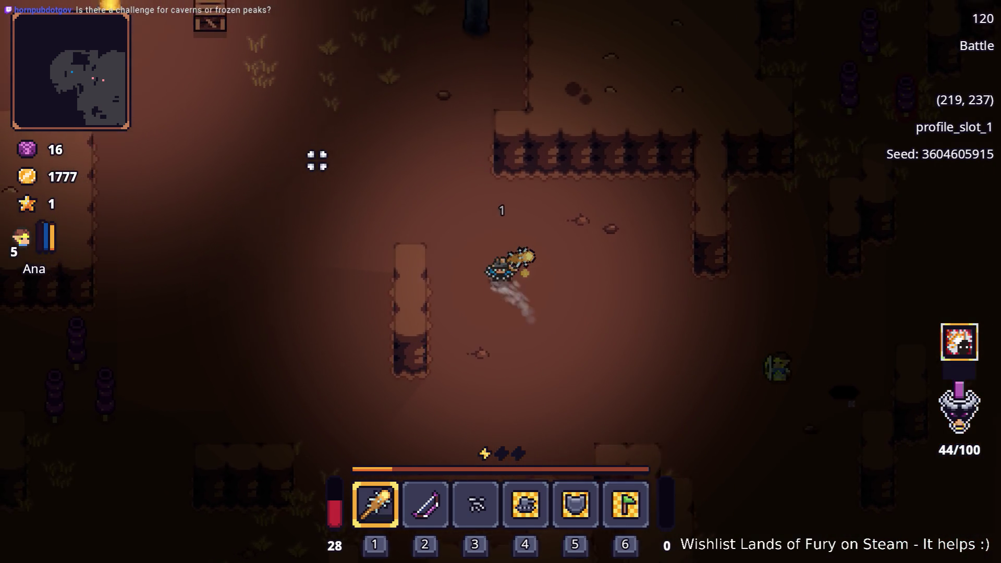
pyautogui.press('a')
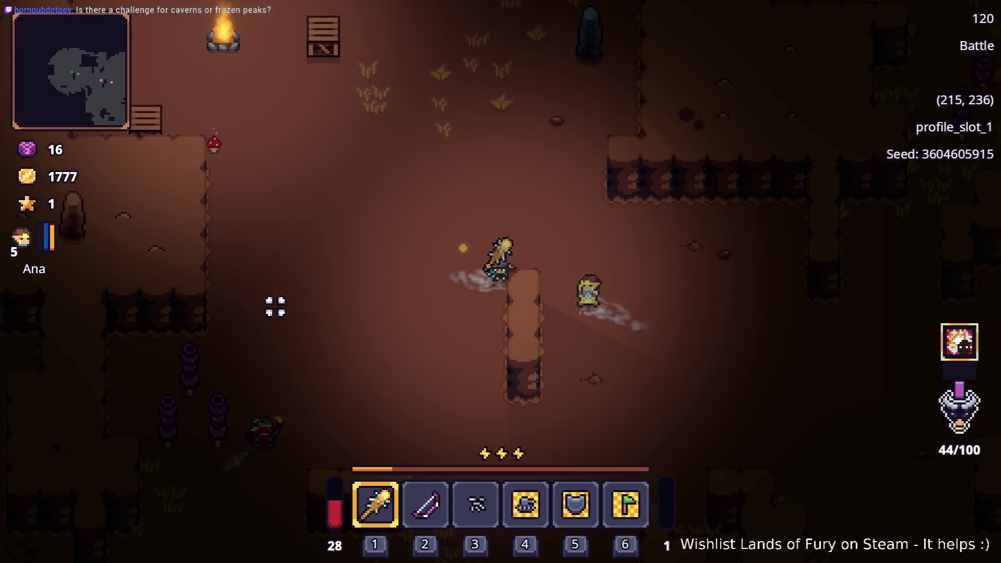
# - Head south-west through the passage past the purple enemies, collecting dropped gold
pyautogui.press('d')
pyautogui.press('s')
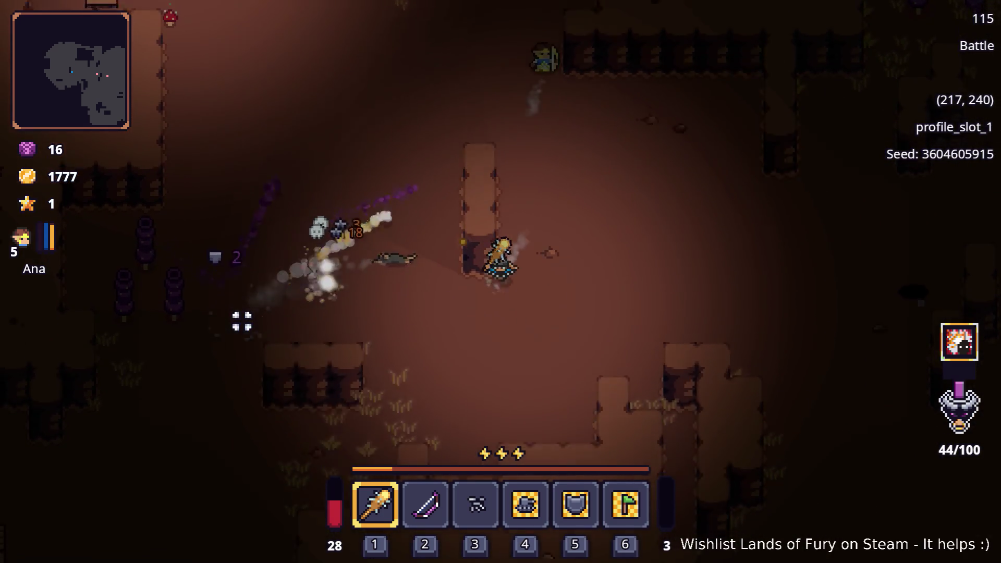
pyautogui.press('s')
pyautogui.press('a')
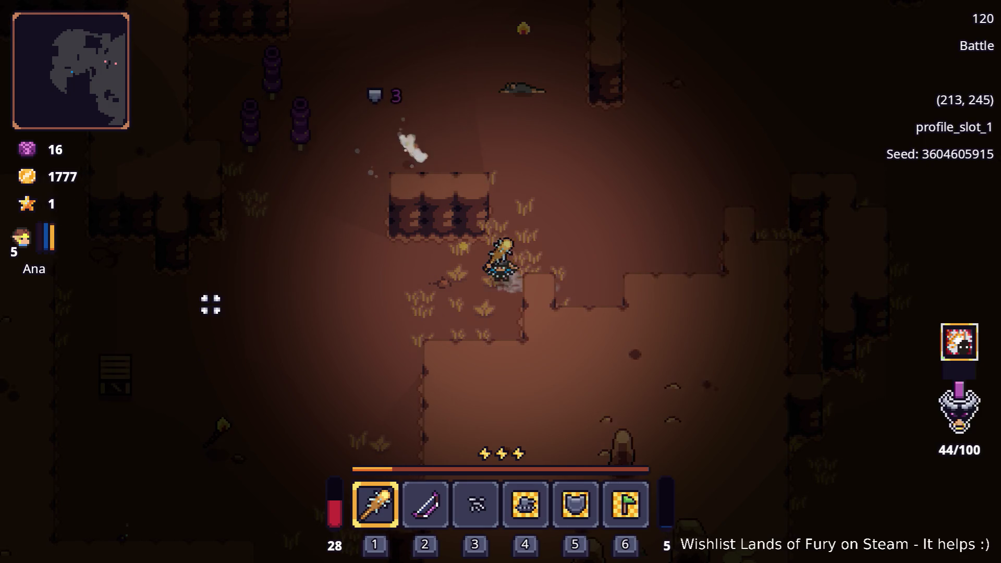
pyautogui.press('a')
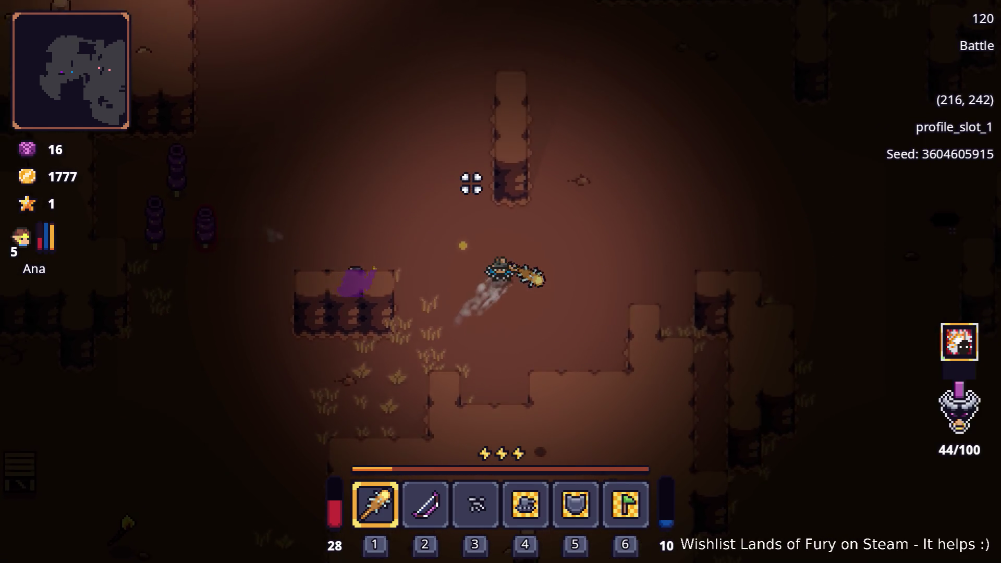
pyautogui.press('a')
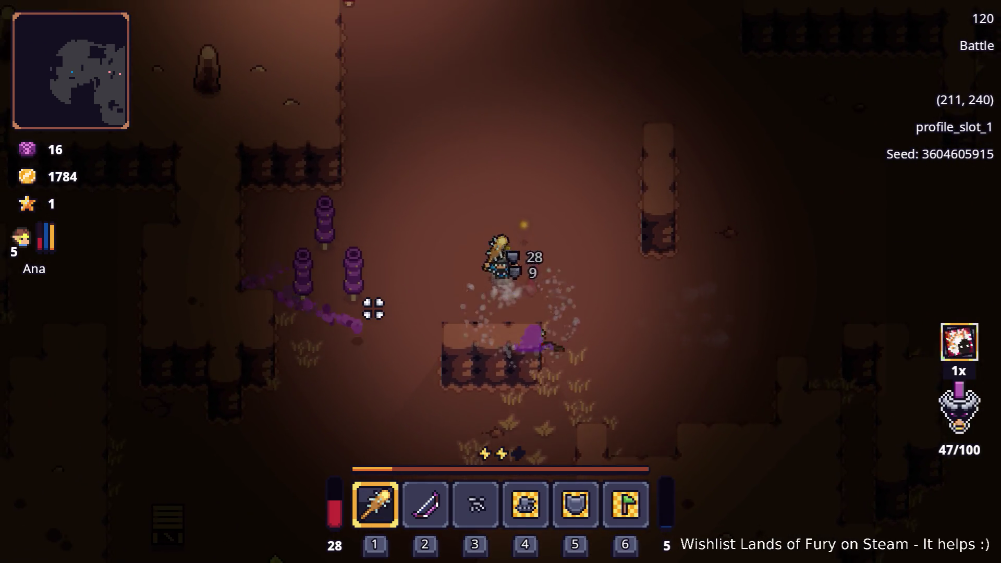
pyautogui.press('a')
pyautogui.press('w')
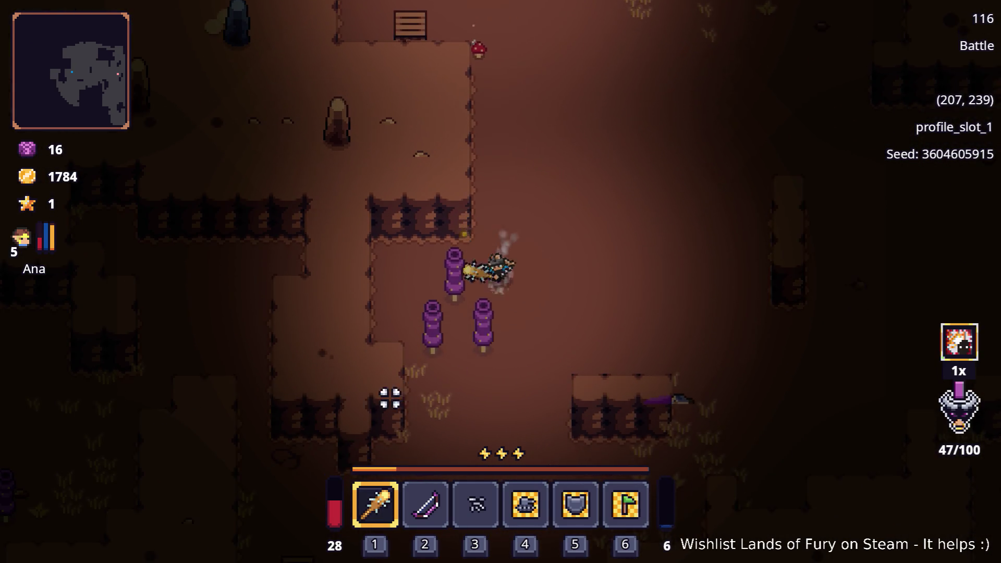
pyautogui.press('s')
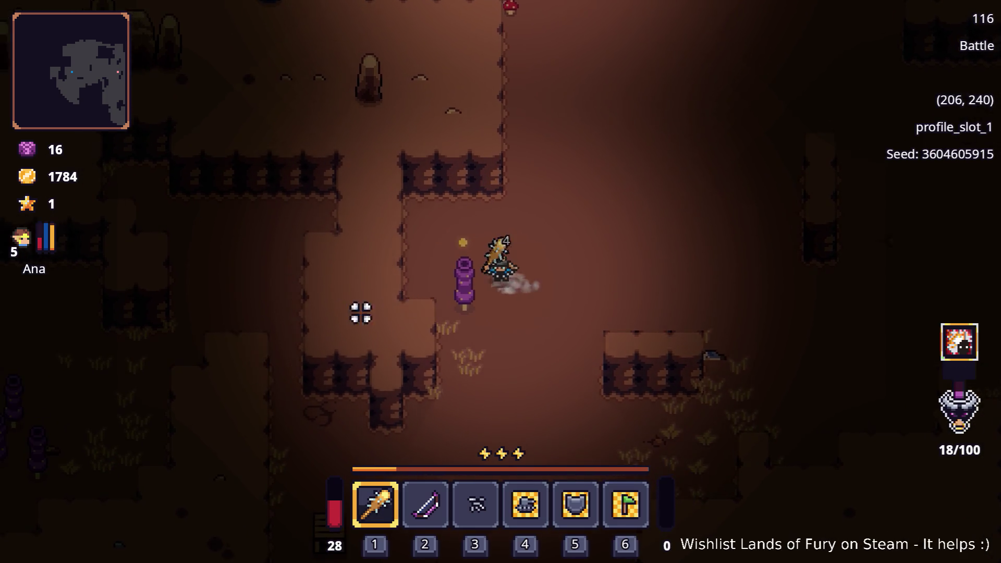
pyautogui.press('s')
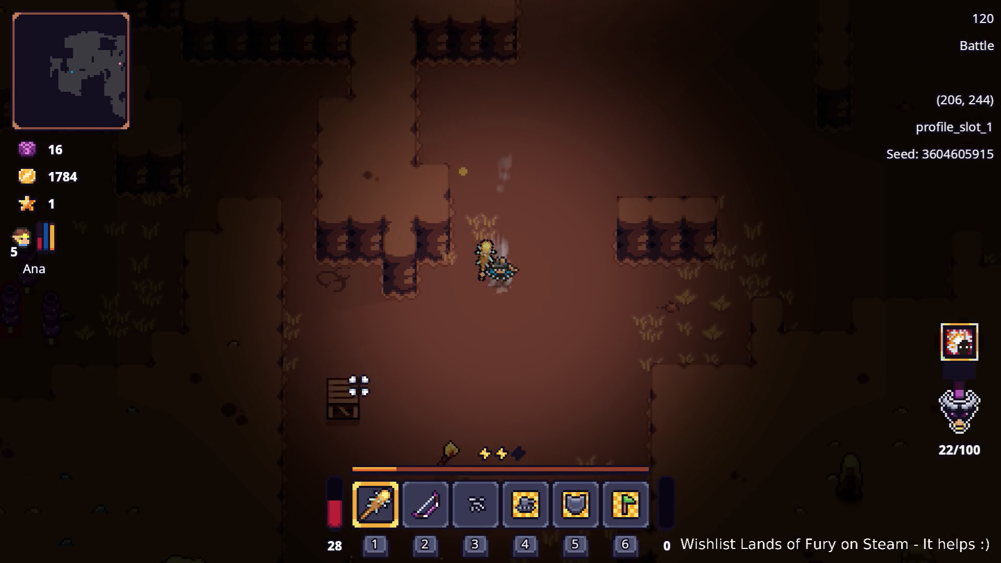
pyautogui.press('s')
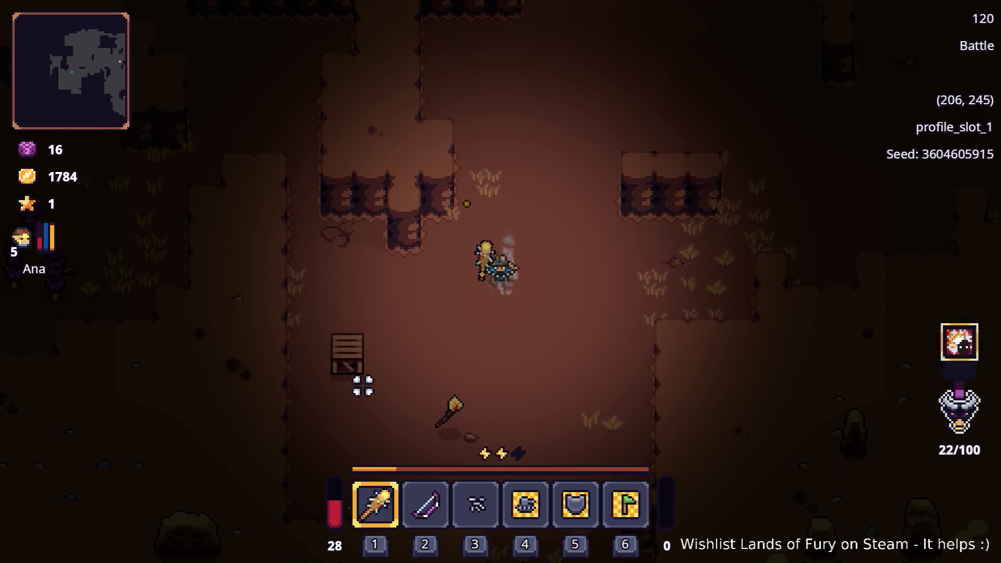
pyautogui.press('a')
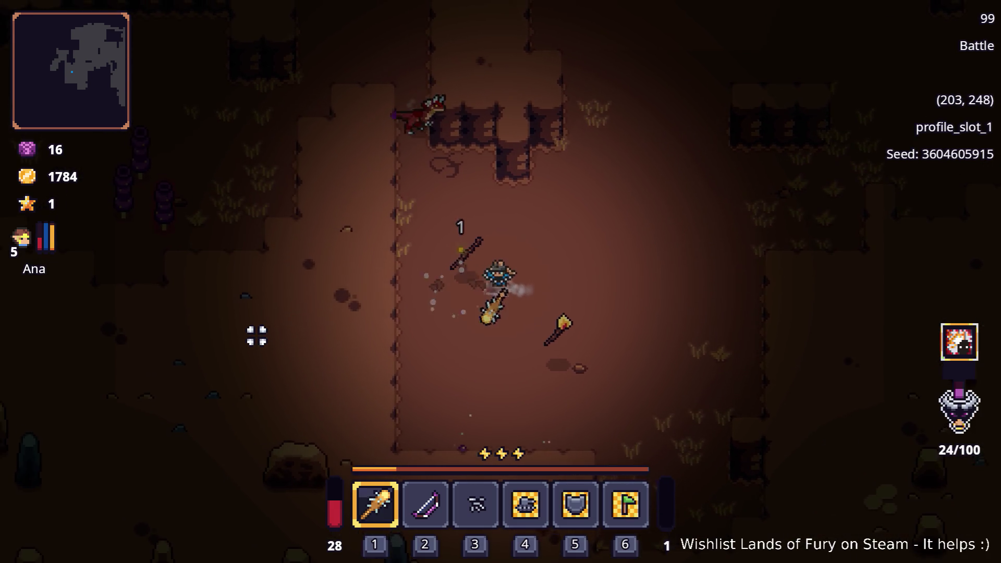
pyautogui.press('d')
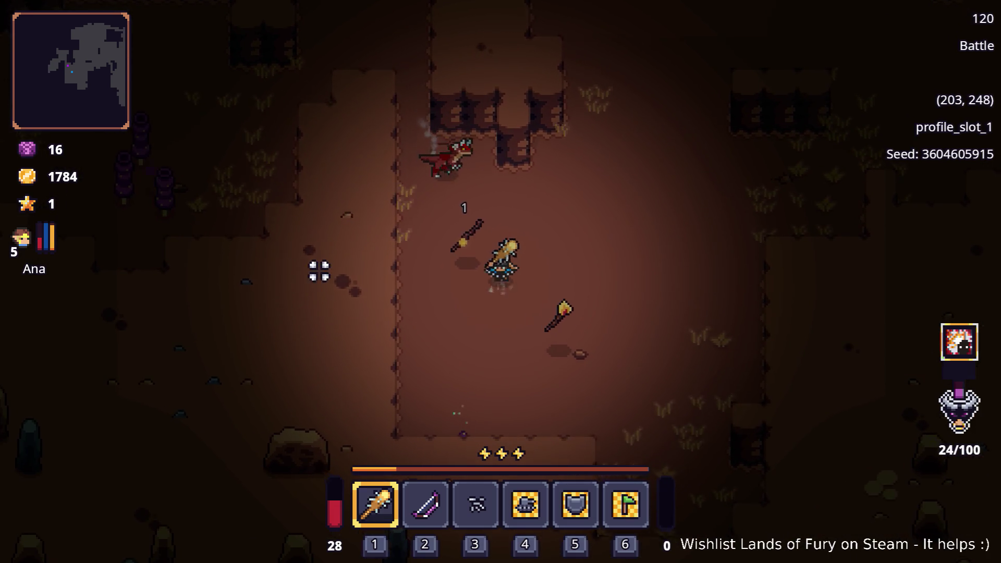
# - Club the approaching enemy to death, raising gold to 1791, and open the inventory
pyautogui.click(353, 212)
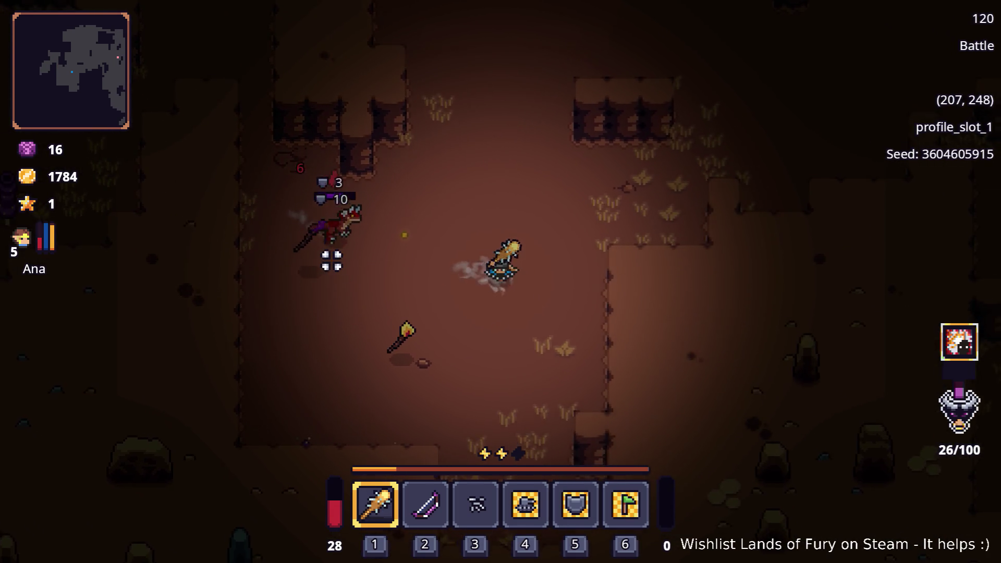
pyautogui.press('s')
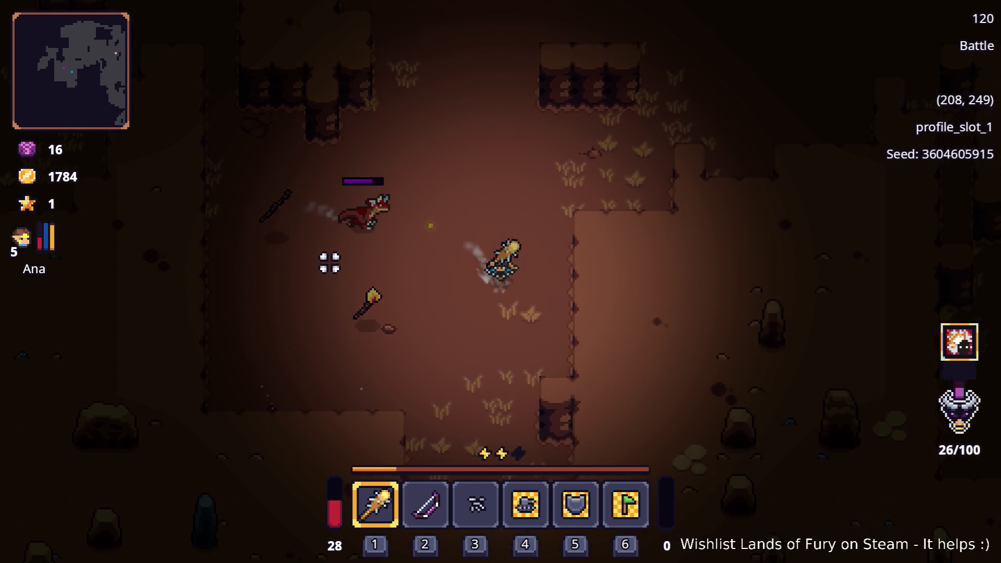
pyautogui.press('d')
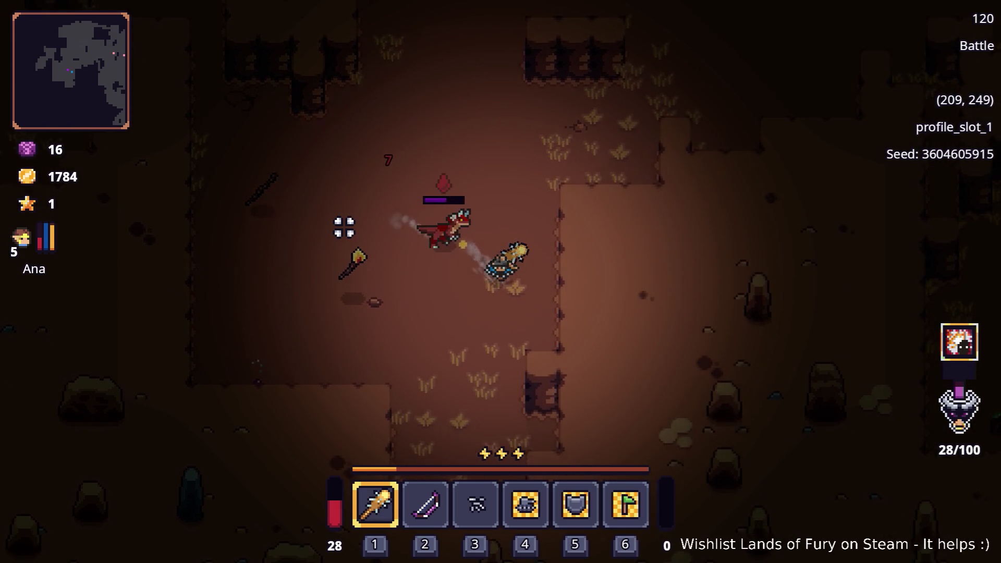
pyautogui.click(377, 181)
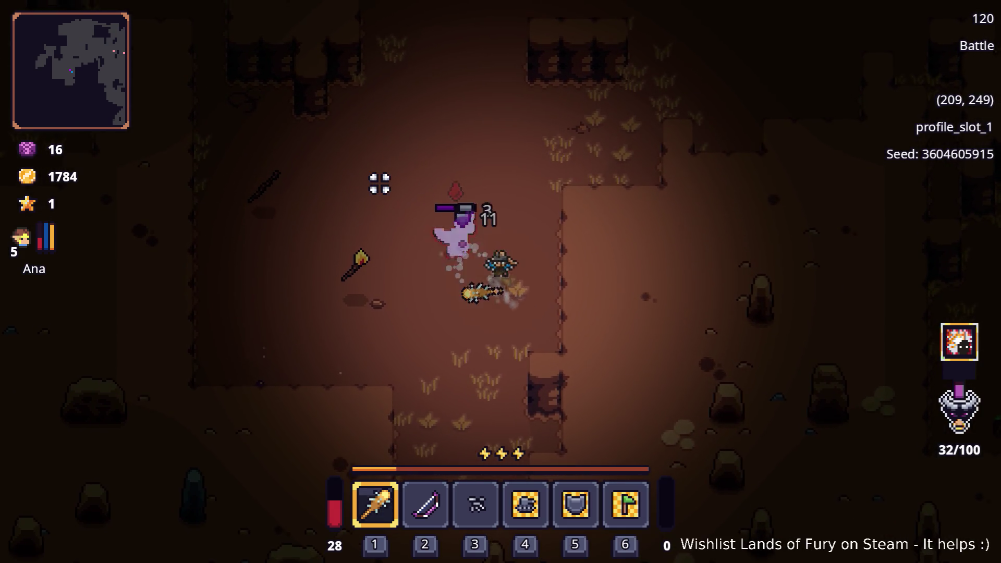
pyautogui.press('s')
pyautogui.press('a')
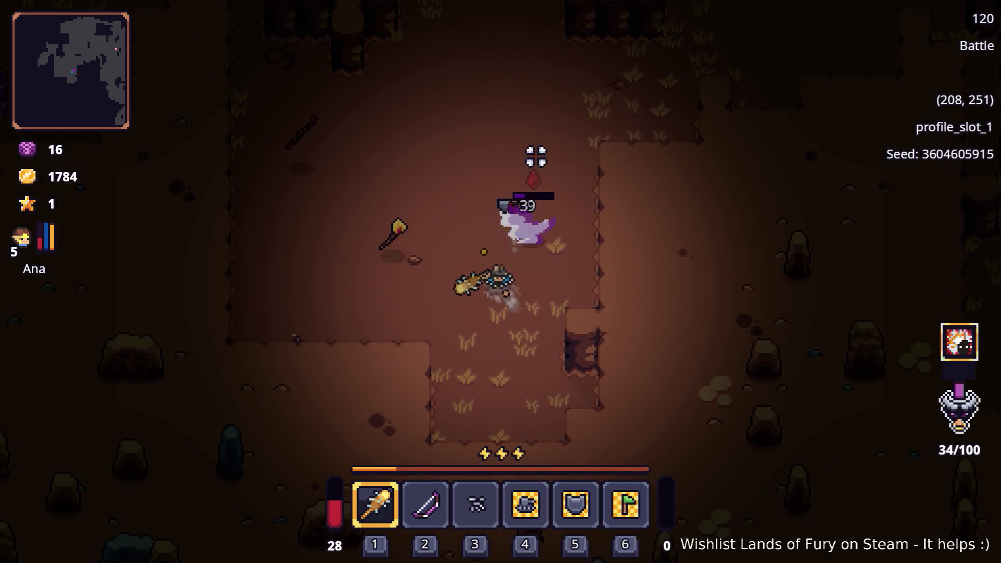
pyautogui.press('a')
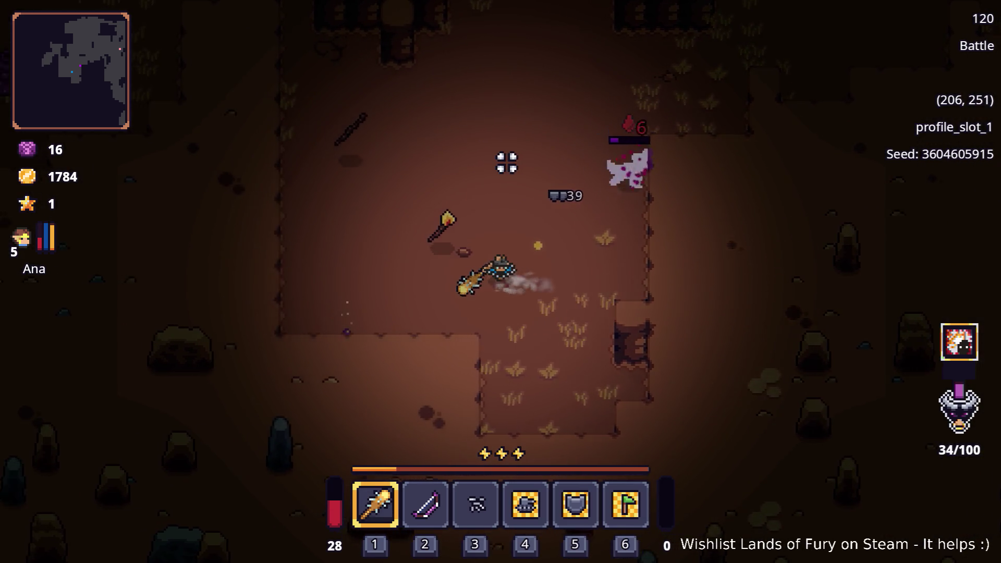
pyautogui.click(532, 214)
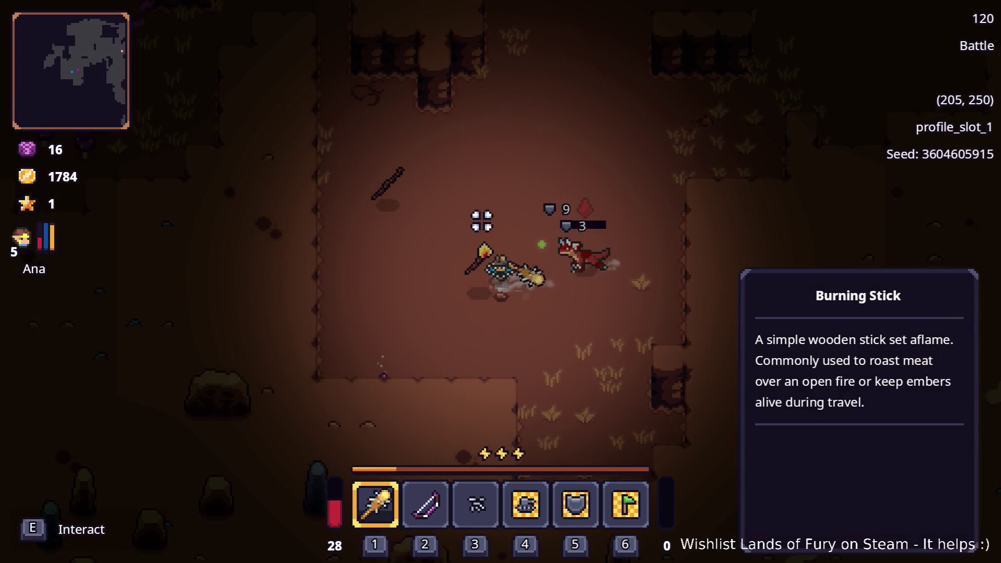
pyautogui.click(521, 227)
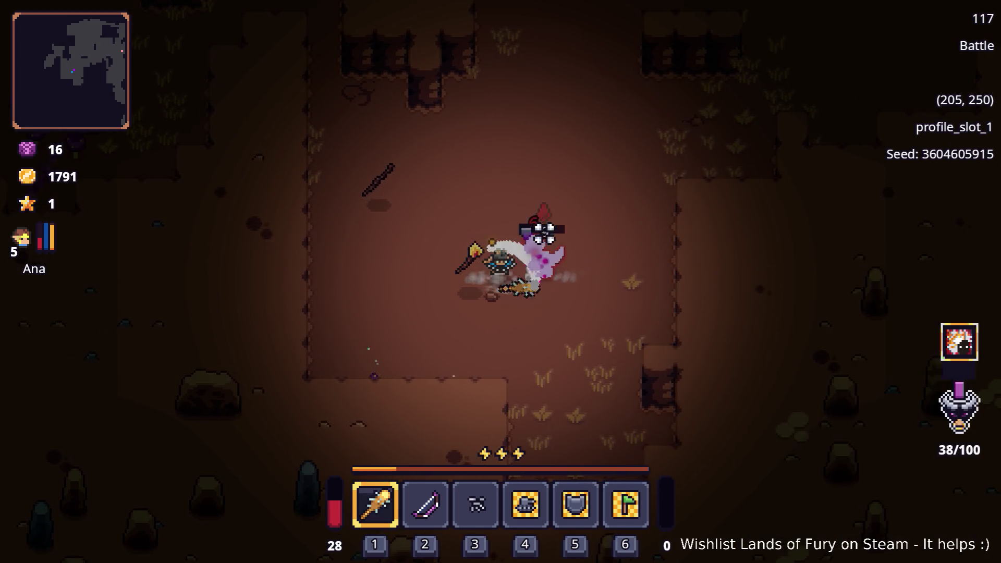
pyautogui.press('a')
pyautogui.press('Tab')
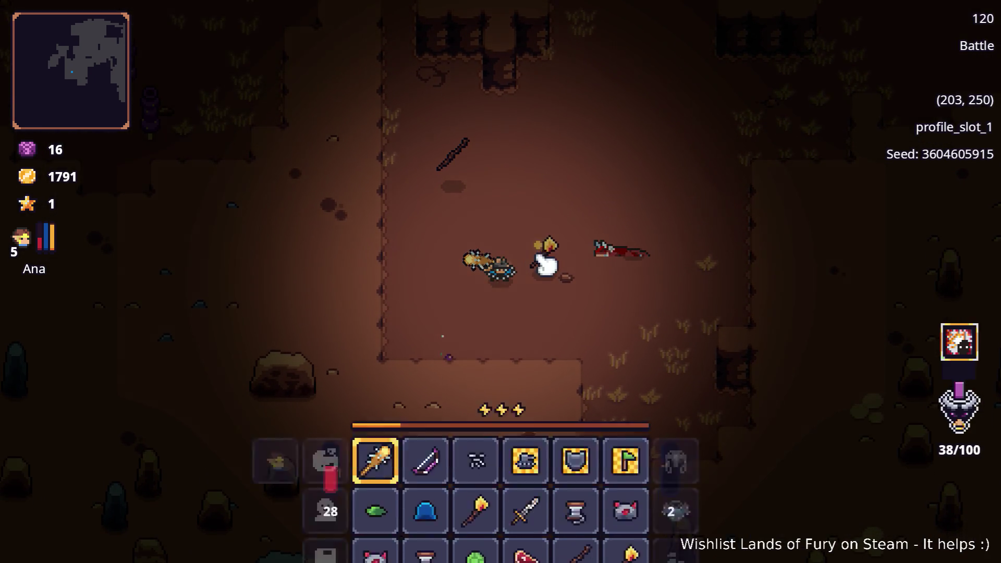
# - Spend the spare star on a companion skill, leaving 0 stars, and close the inventory
pyautogui.click(334, 397)
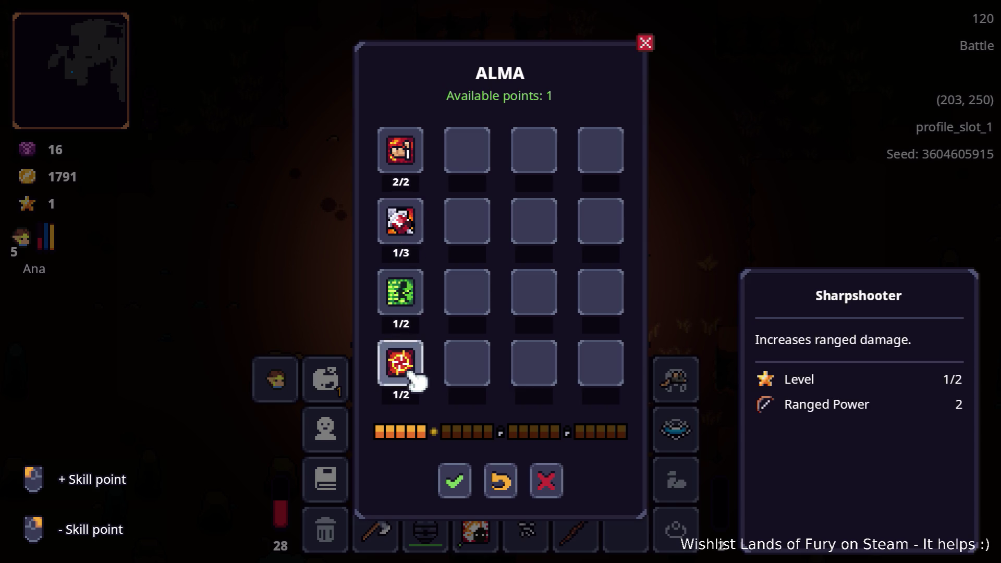
pyautogui.click(447, 470)
pyautogui.press('Tab')
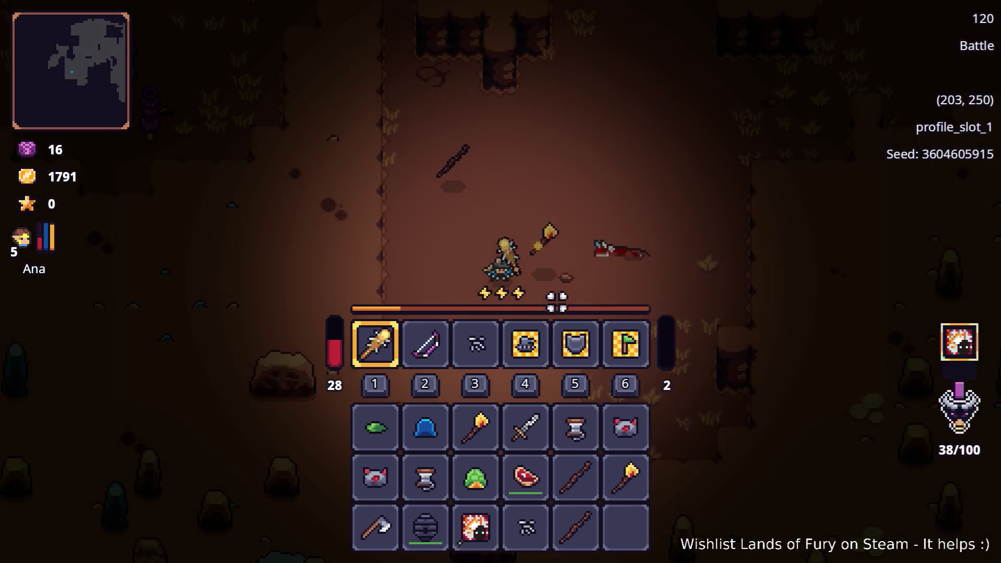
# - Dash west and south-west through the cave, then return east into the raptor and bandit fight
pyautogui.press('w')
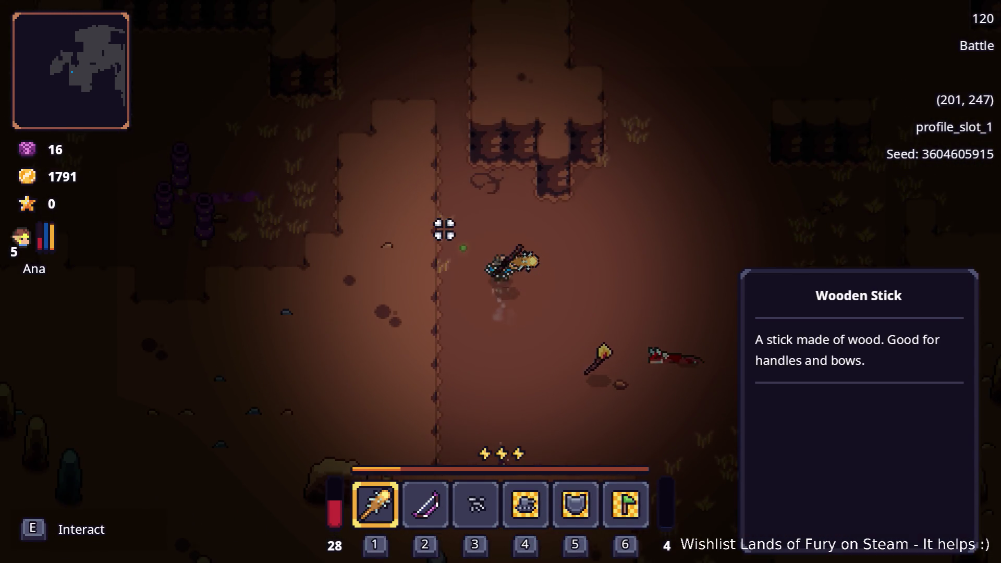
pyautogui.press('a')
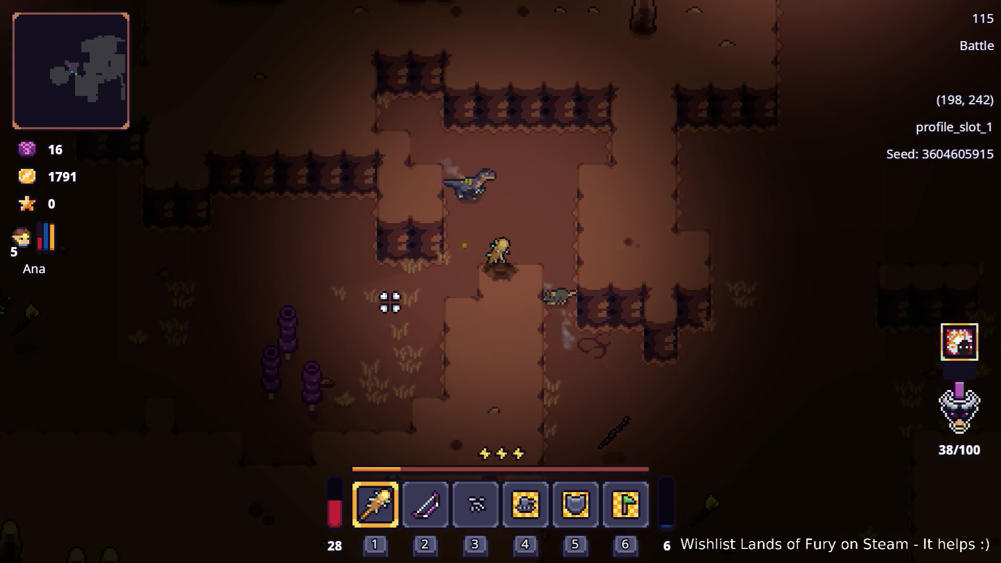
pyautogui.press('s')
pyautogui.press('a')
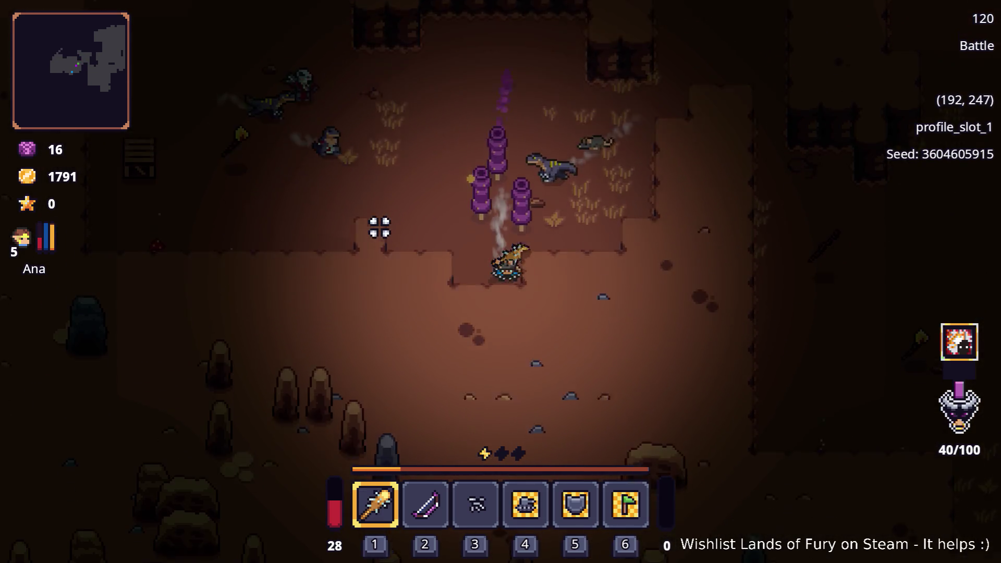
pyautogui.press('w')
pyautogui.press('d')
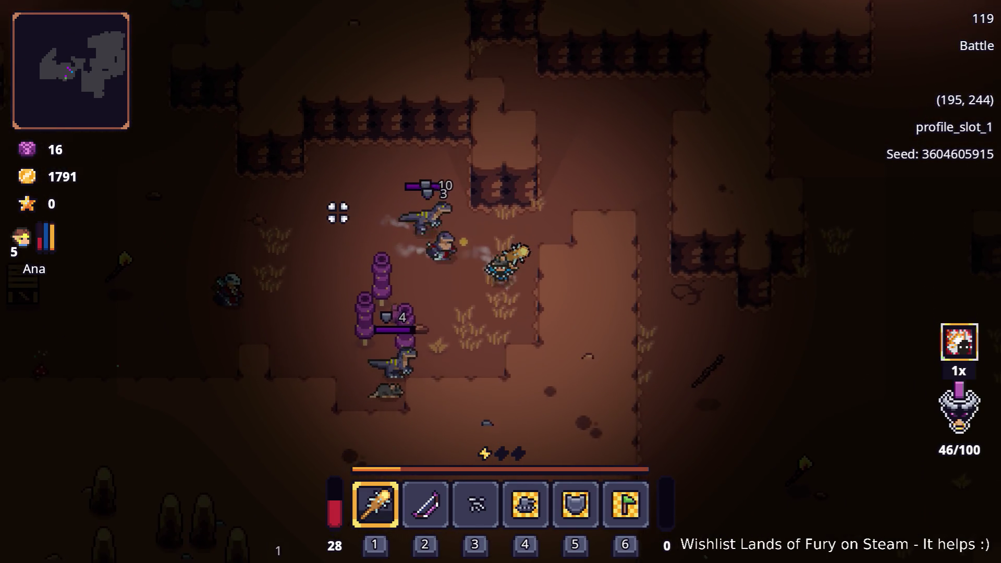
pyautogui.press('d')
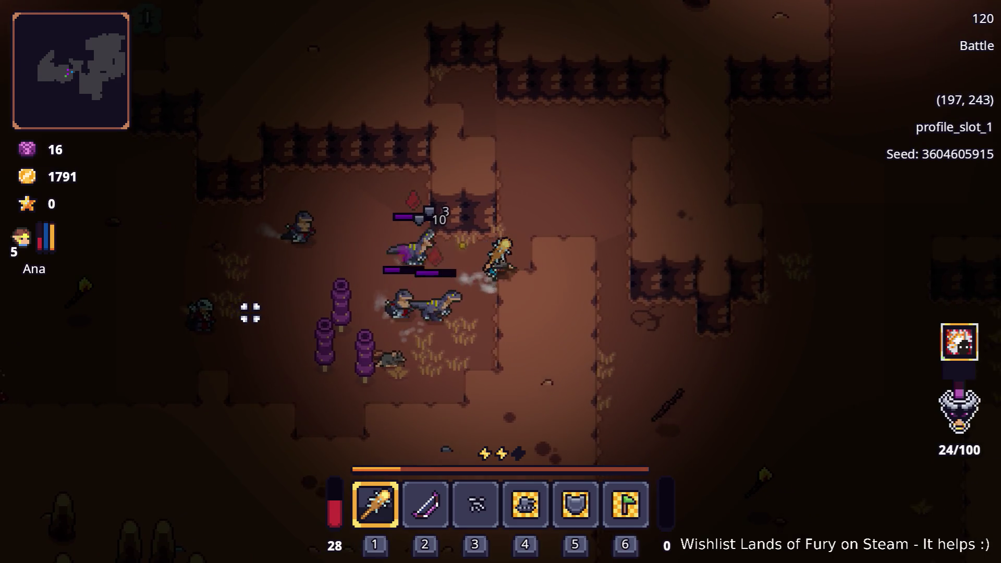
# - Switch to the bow and shoot the cave raptors while dodging, raising gold to 1847
pyautogui.press('a')
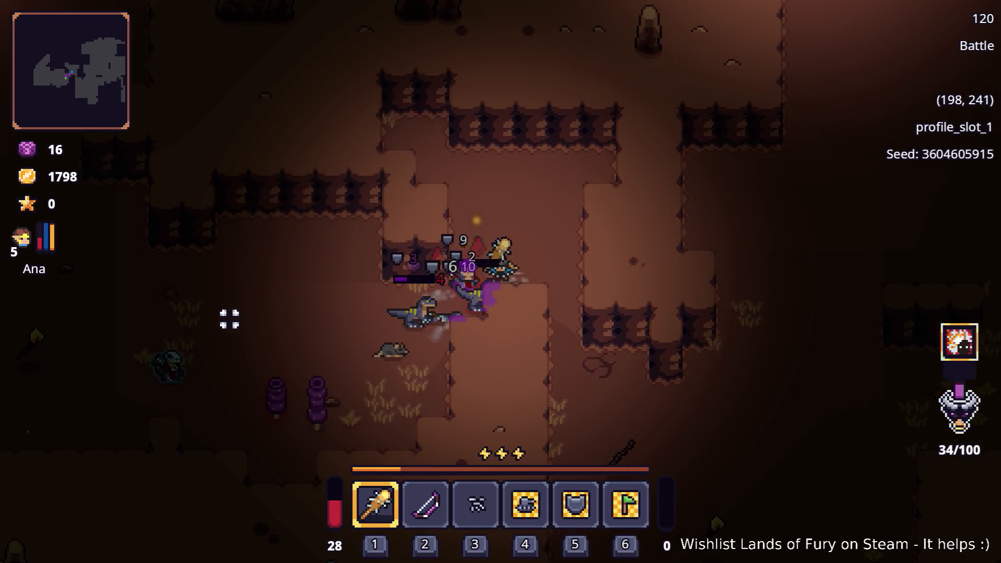
pyautogui.press('d')
pyautogui.press('s')
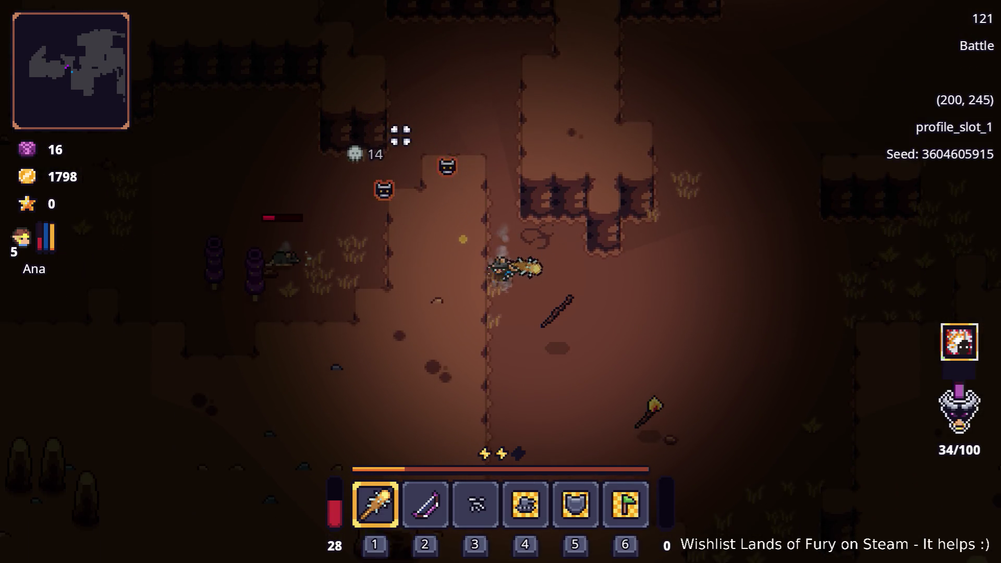
pyautogui.press('2')
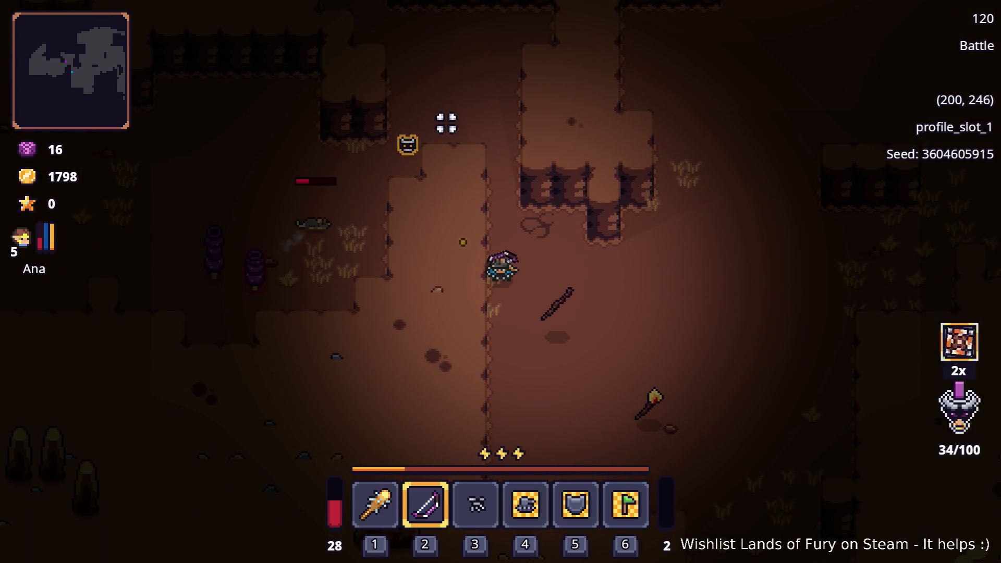
pyautogui.press('w')
pyautogui.press('space')
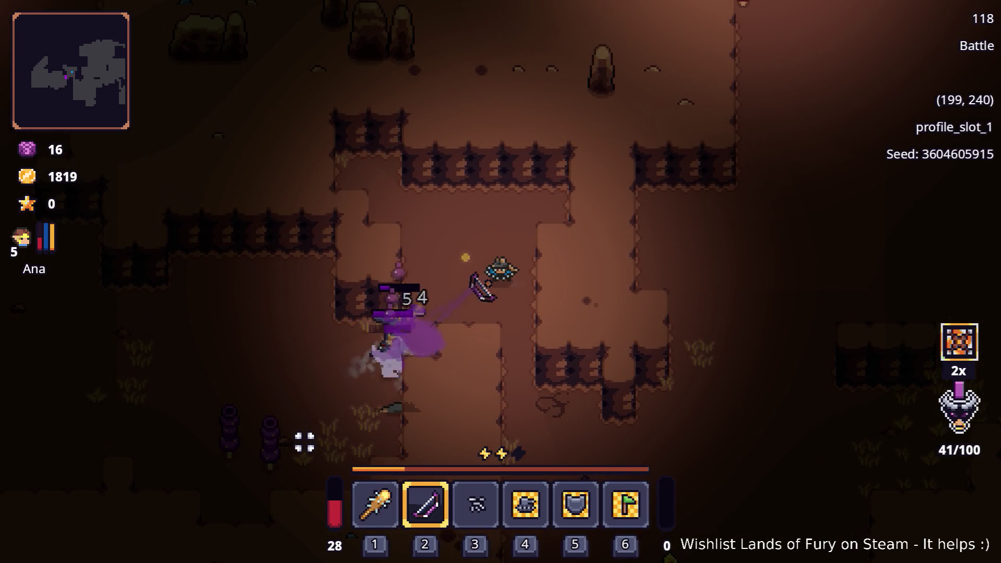
pyautogui.press('s')
pyautogui.click(413, 179)
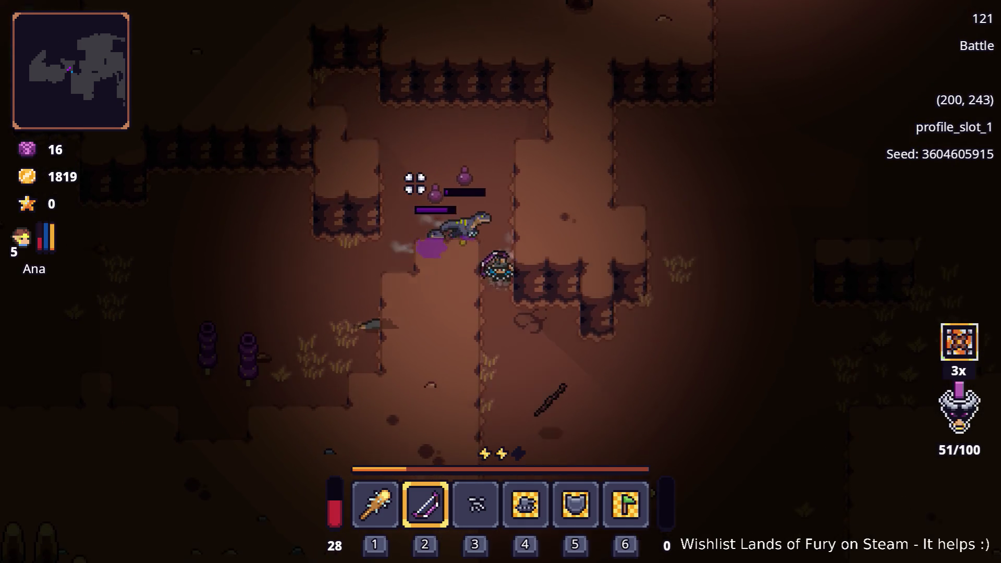
pyautogui.press('space')
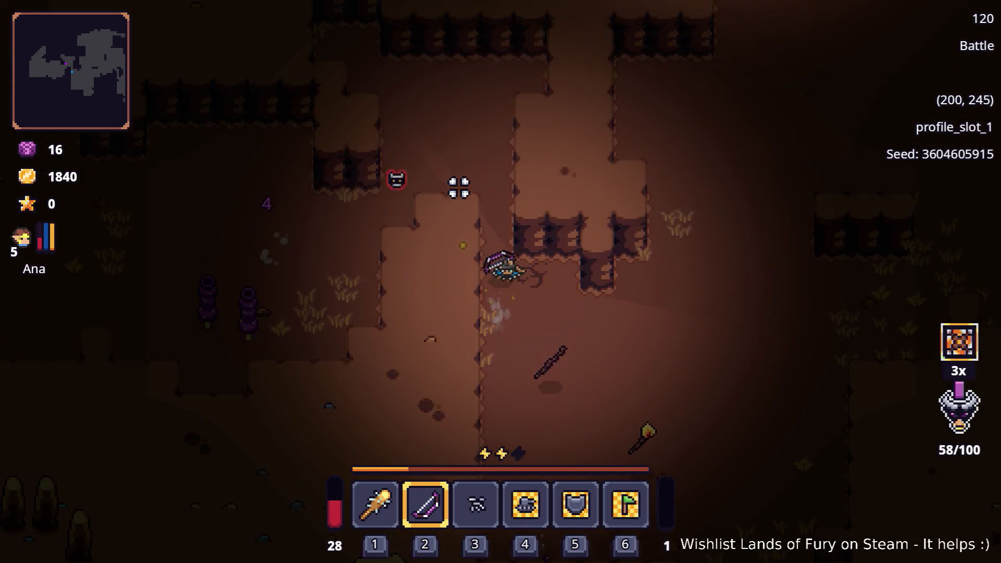
# - Dash north through the cavern, re-equip the club and swing at the nearby enemies
pyautogui.press('w')
pyautogui.press('w')
pyautogui.press('space')
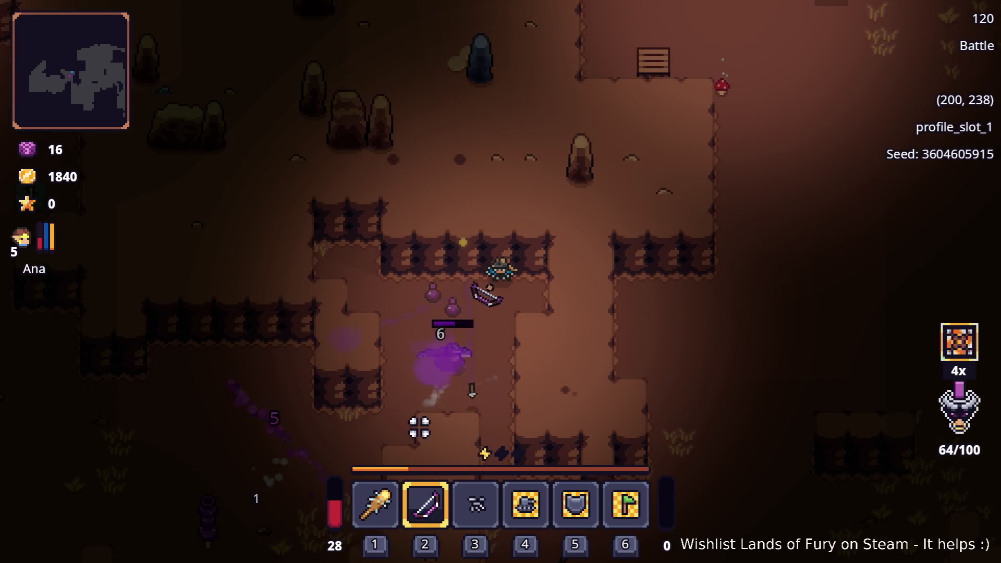
pyautogui.press('1')
pyautogui.press('d')
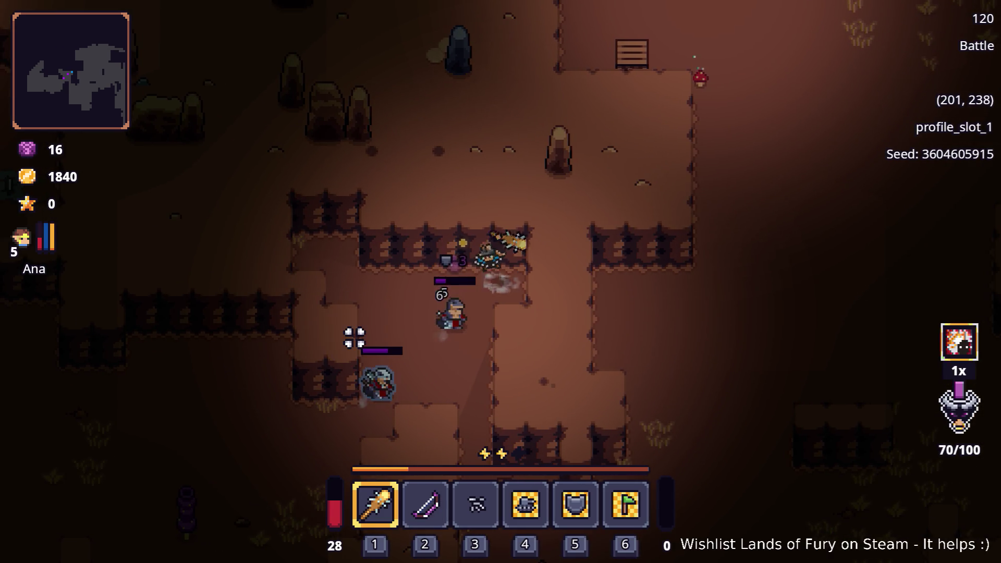
pyautogui.click(355, 338)
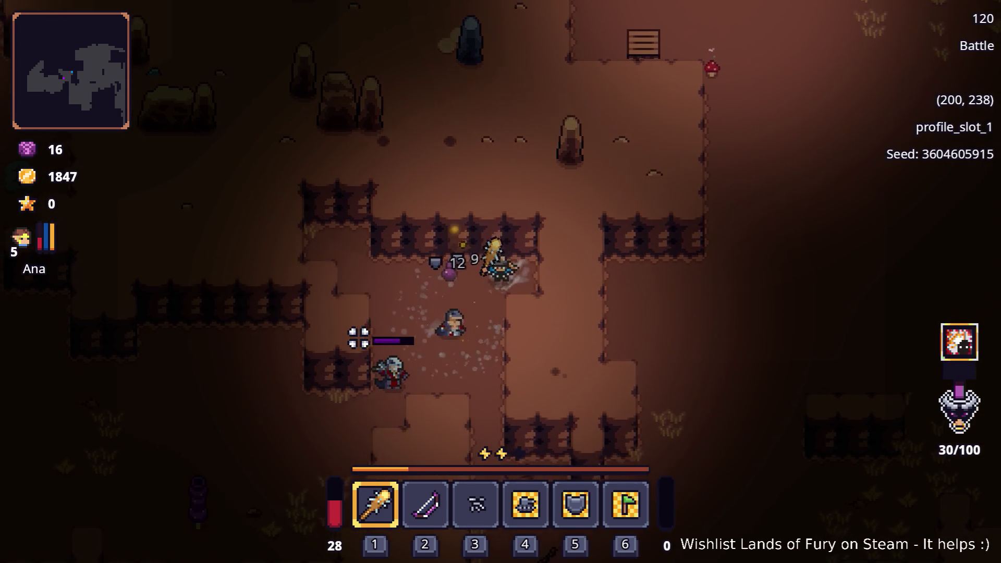
# - Club the remaining enemies and the purple worm while moving left through the cave
pyautogui.press('s')
pyautogui.press('space')
pyautogui.click(313, 223)
pyautogui.press('a')
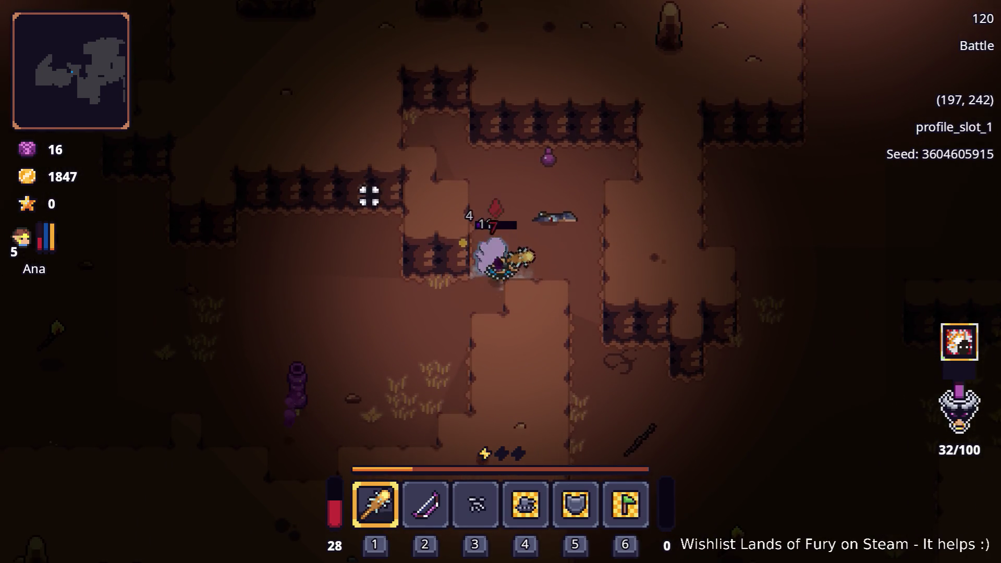
pyautogui.click(485, 118)
pyautogui.press('s')
pyautogui.press('a')
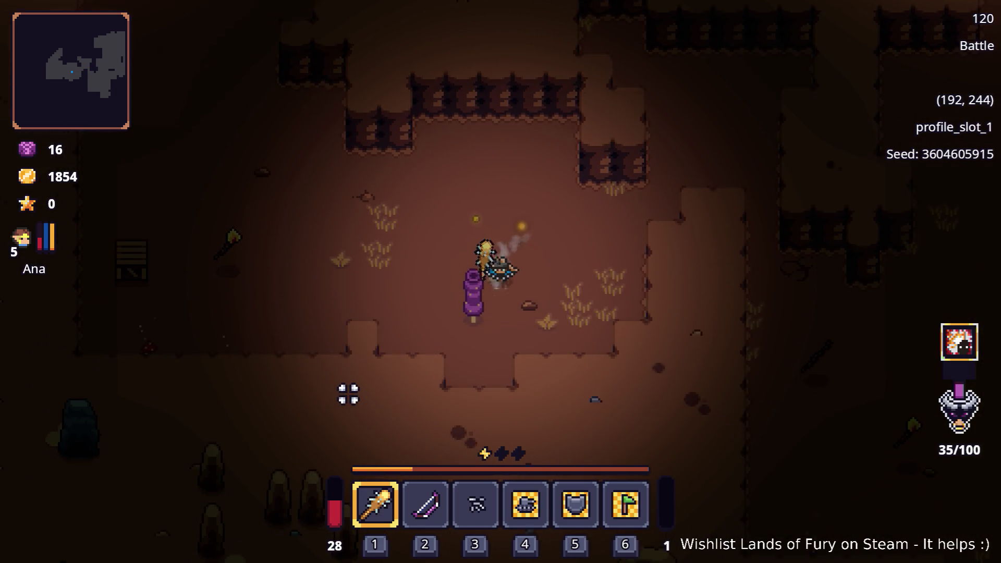
pyautogui.click(346, 389)
# - Smash the crate to restore health to 38, then walk up-left to the Burning Stick
pyautogui.press('a')
pyautogui.press('s')
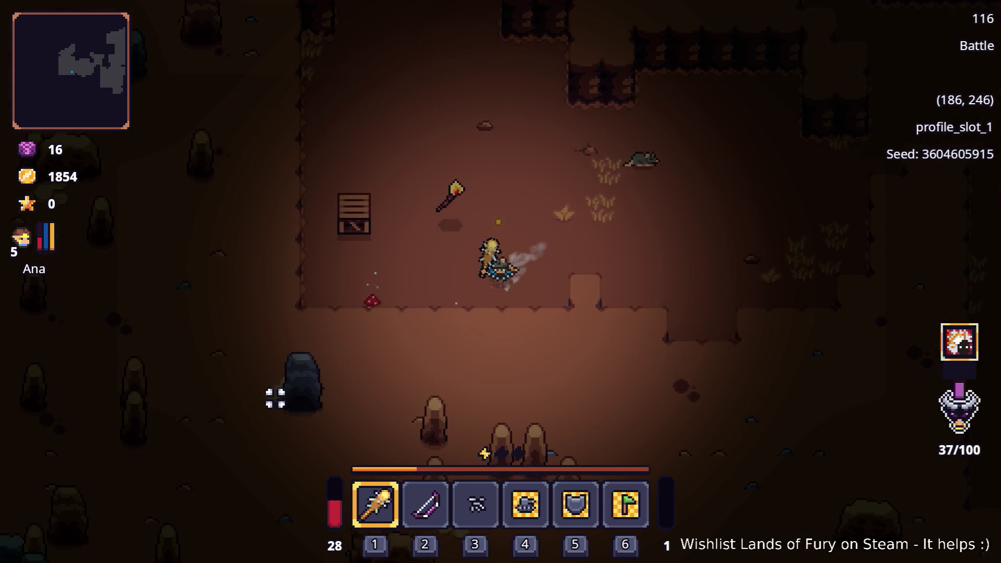
pyautogui.press('w')
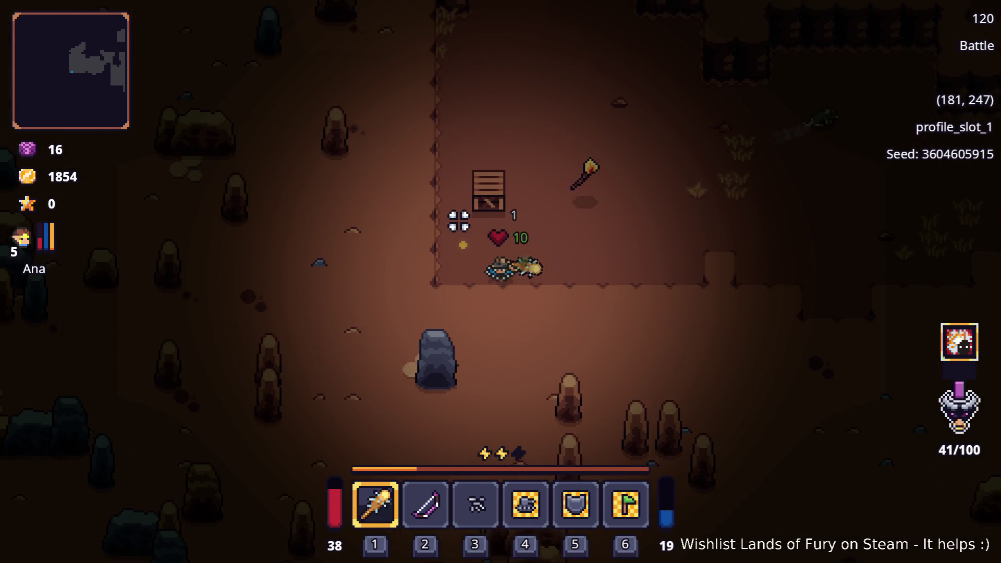
pyautogui.click(453, 204)
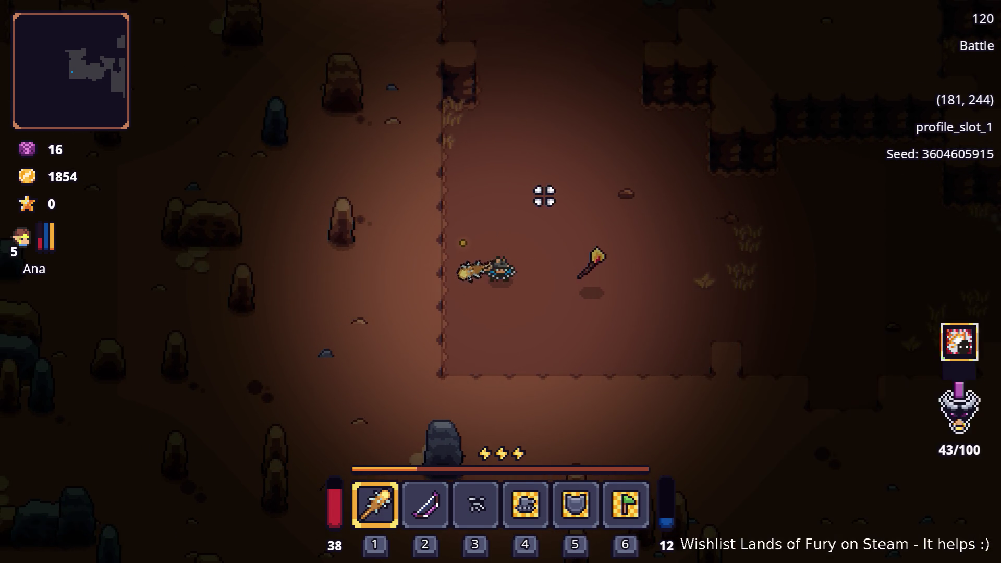
pyautogui.press('w')
pyautogui.press('d')
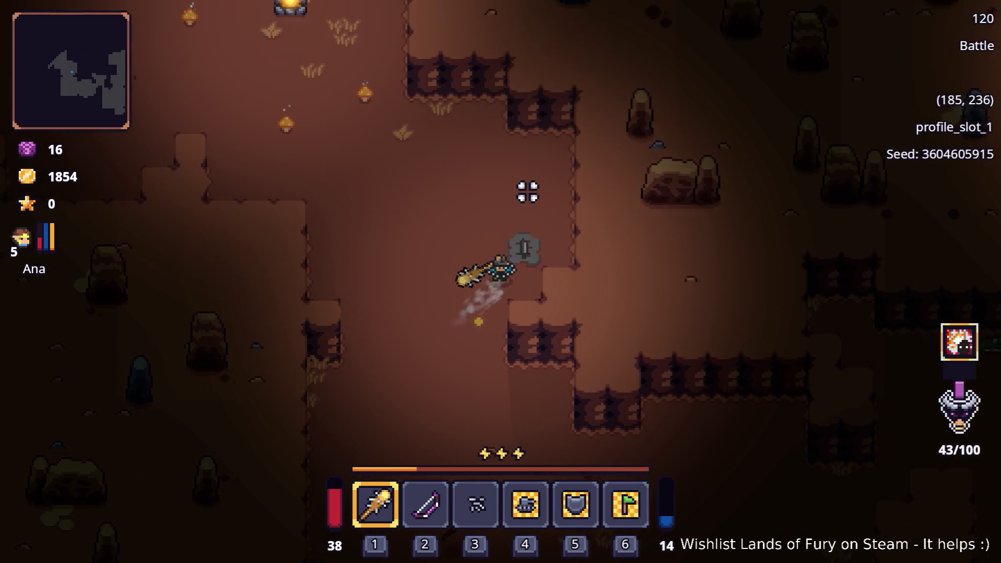
pyautogui.press('a')
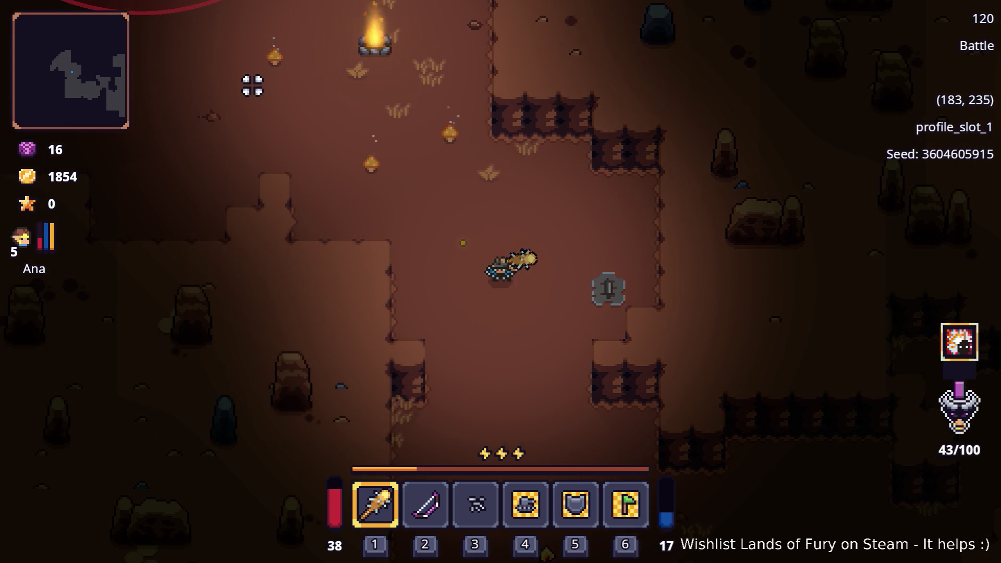
pyautogui.press('w')
pyautogui.press('w')
pyautogui.press('a')
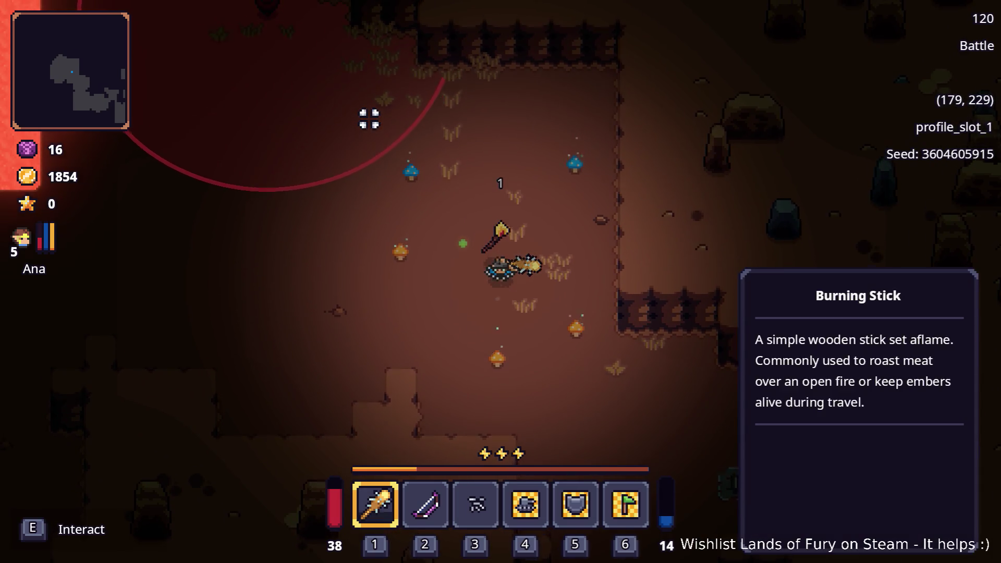
# - Walk along the lava pool and strike the approaching cave rats with club and area attacks
pyautogui.press('a')
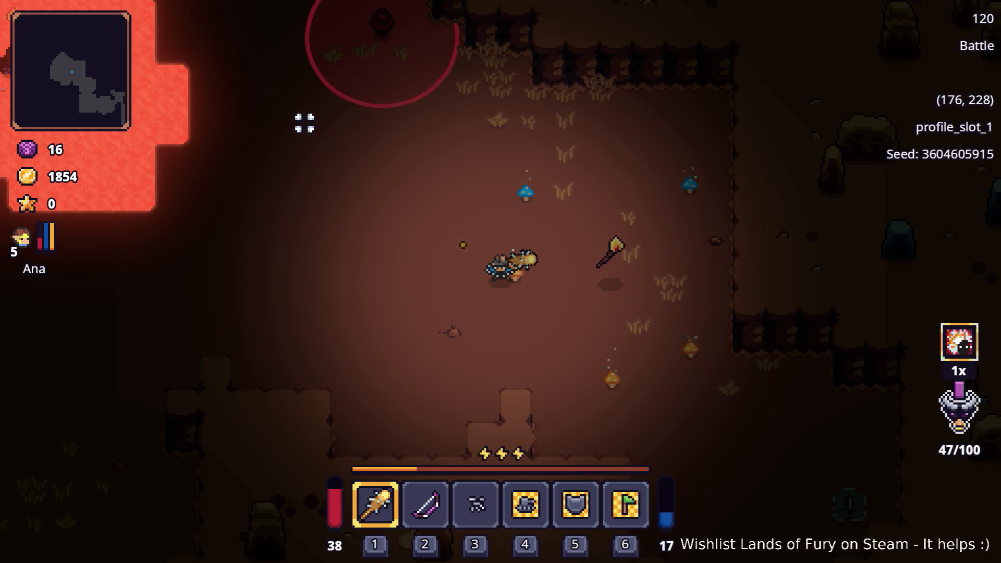
pyautogui.press('a')
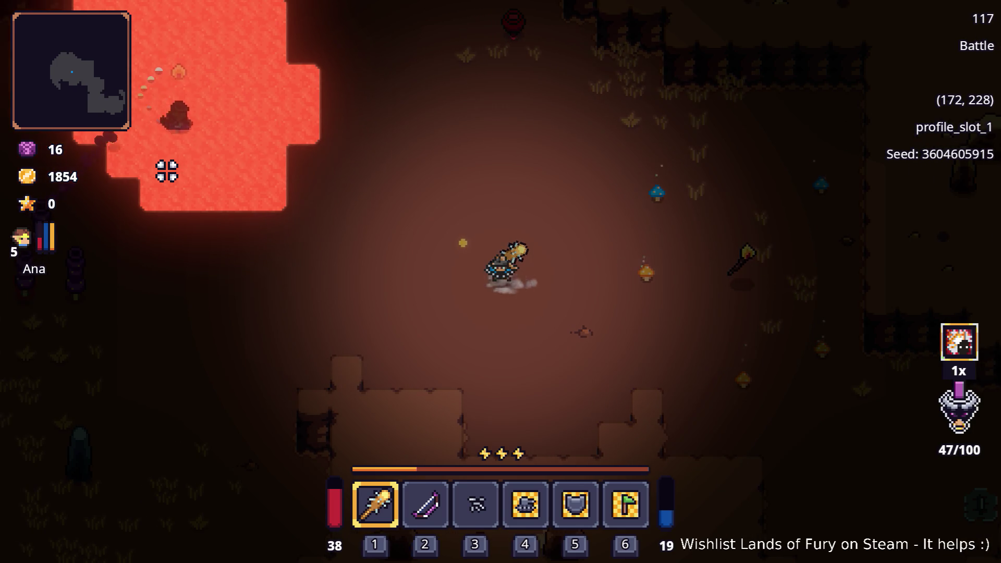
pyautogui.press('w')
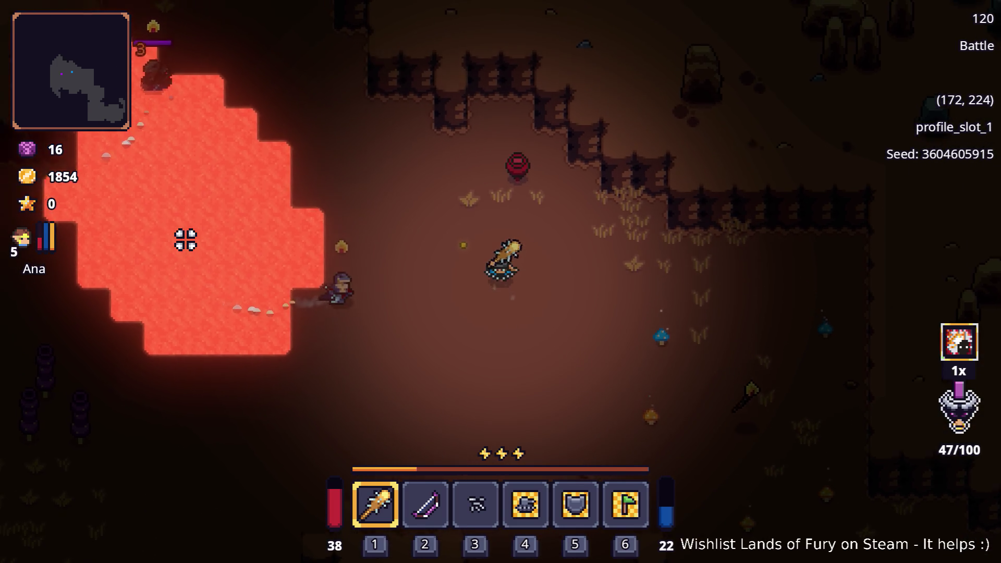
pyautogui.press('a')
pyautogui.click(191, 255)
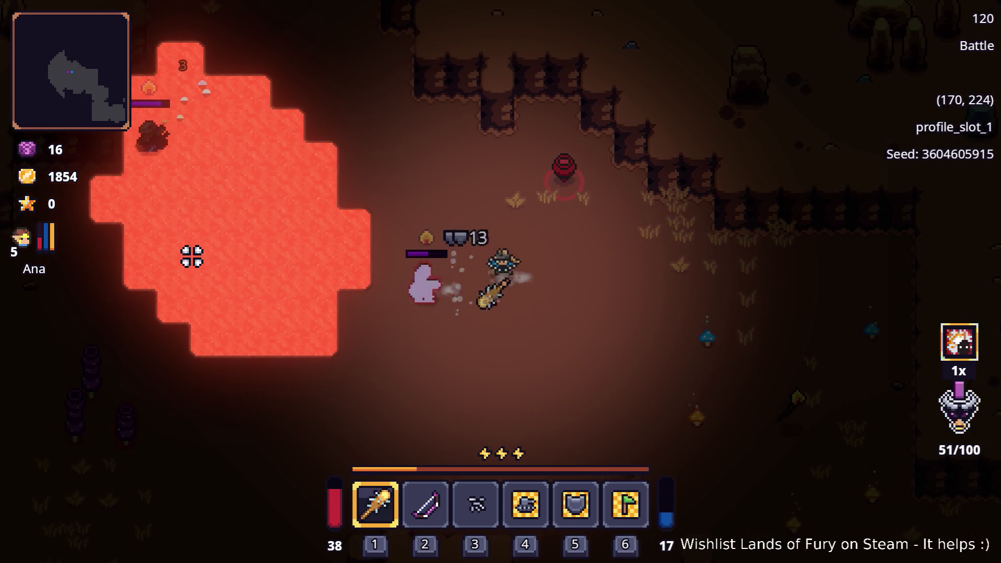
pyautogui.press('d')
pyautogui.click(191, 255)
pyautogui.press('a')
pyautogui.press('w')
pyautogui.click(191, 260)
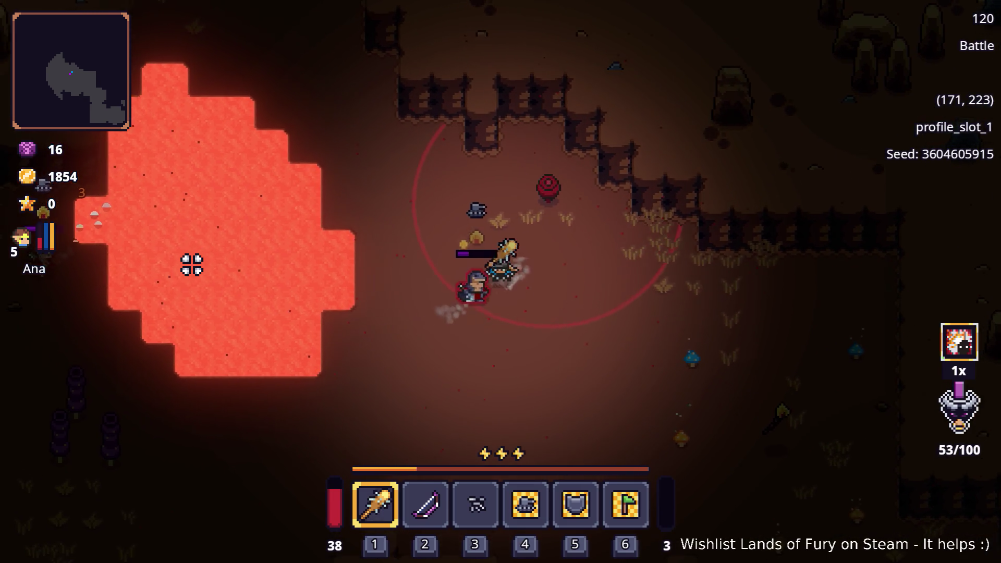
# - Finish off the rats, raising gold to 1868, collect the drops and dash away from the lava
pyautogui.press('d')
pyautogui.press('w')
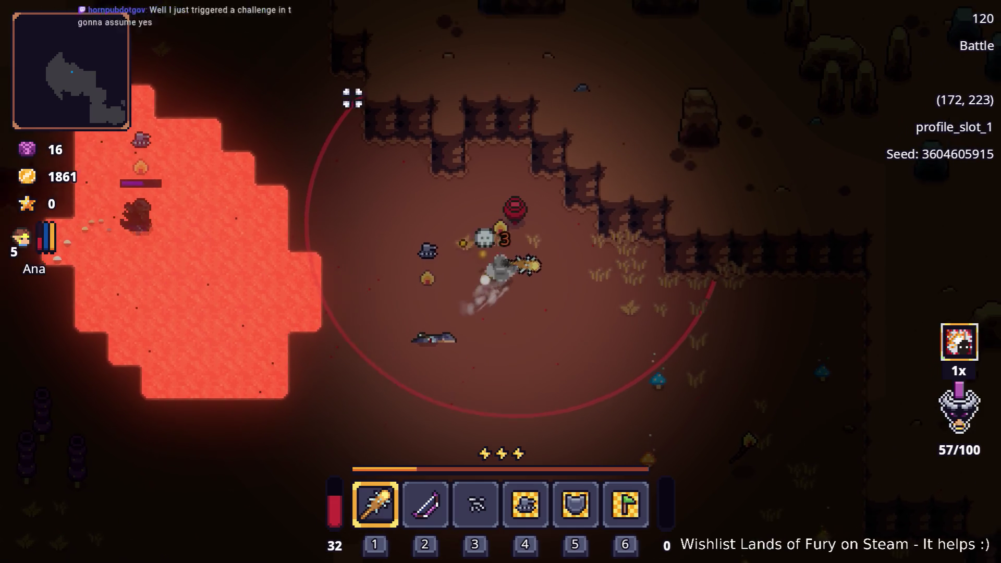
pyautogui.click(373, 95)
pyautogui.press('s')
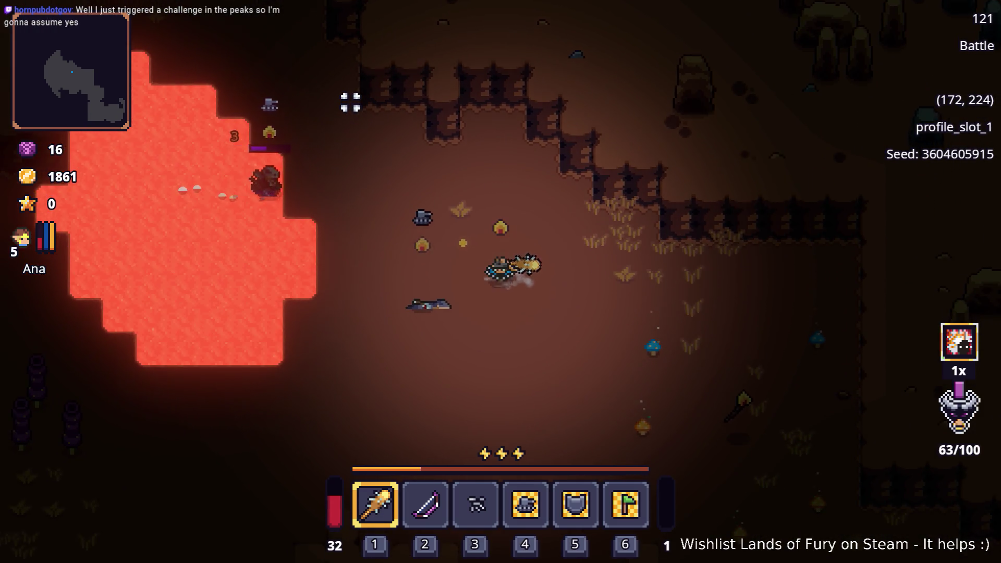
pyautogui.press('d')
pyautogui.press('s')
pyautogui.press('a')
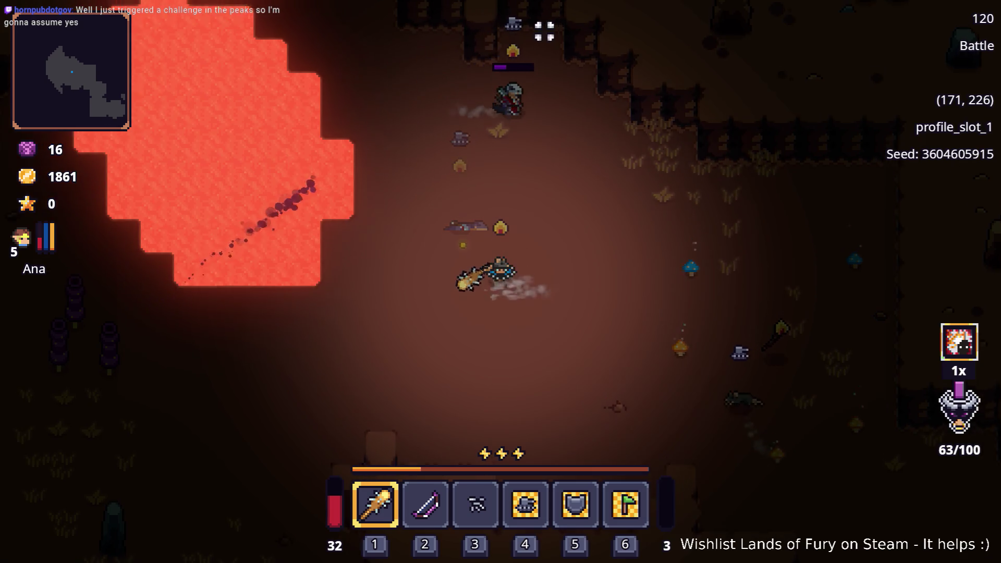
pyautogui.press('w')
pyautogui.press('w')
pyautogui.click(510, 100)
pyautogui.press('a')
pyautogui.press('s')
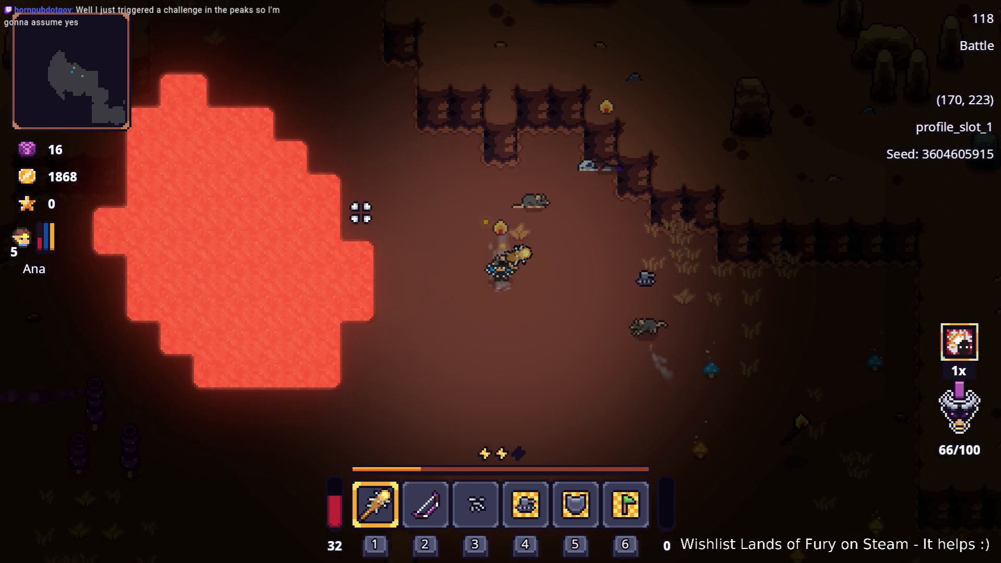
pyautogui.press('d')
pyautogui.press('s')
pyautogui.press('space')
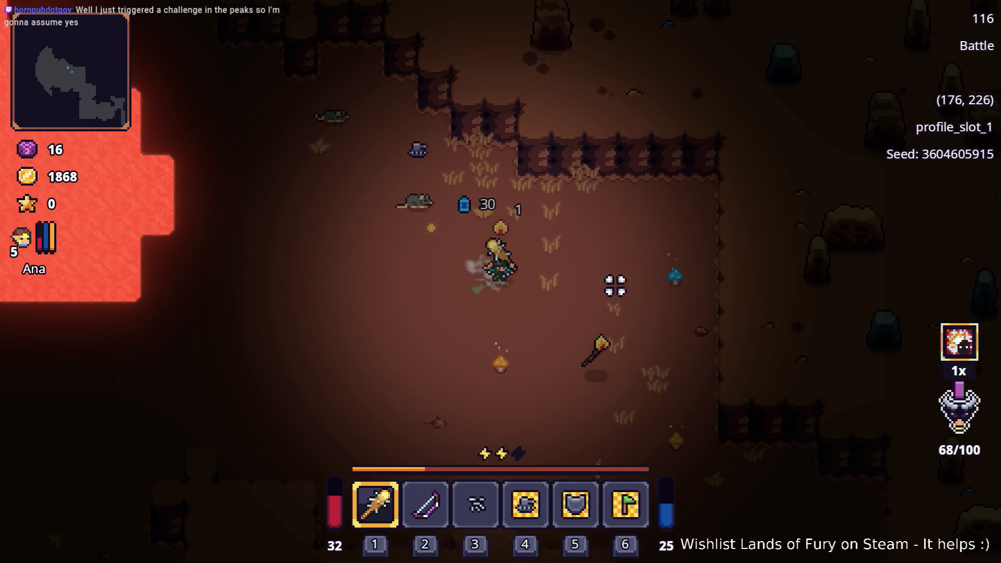
# - Walk west through the cavern past the floor hatch and back up toward the lava
pyautogui.press('s')
pyautogui.press('a')
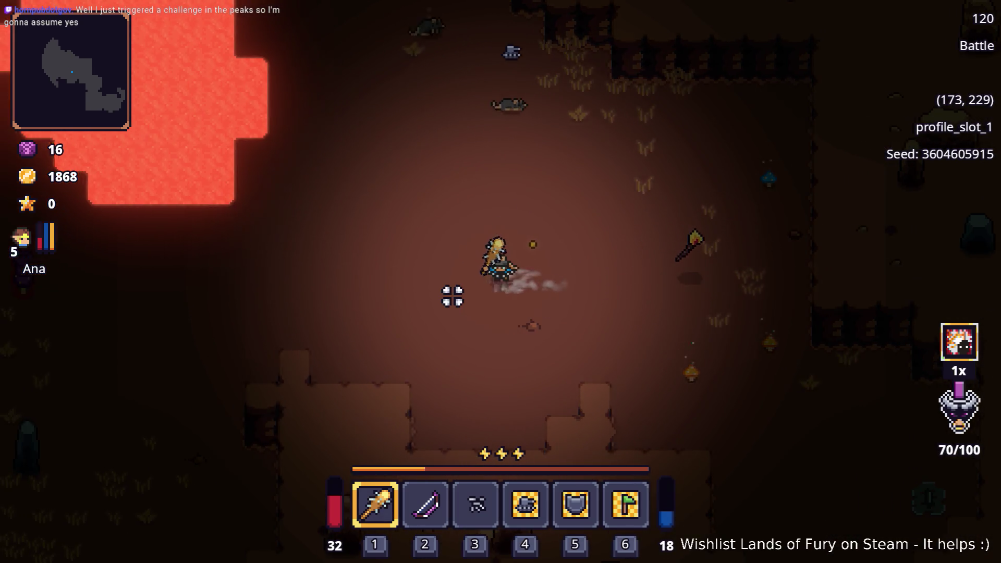
pyautogui.press('a')
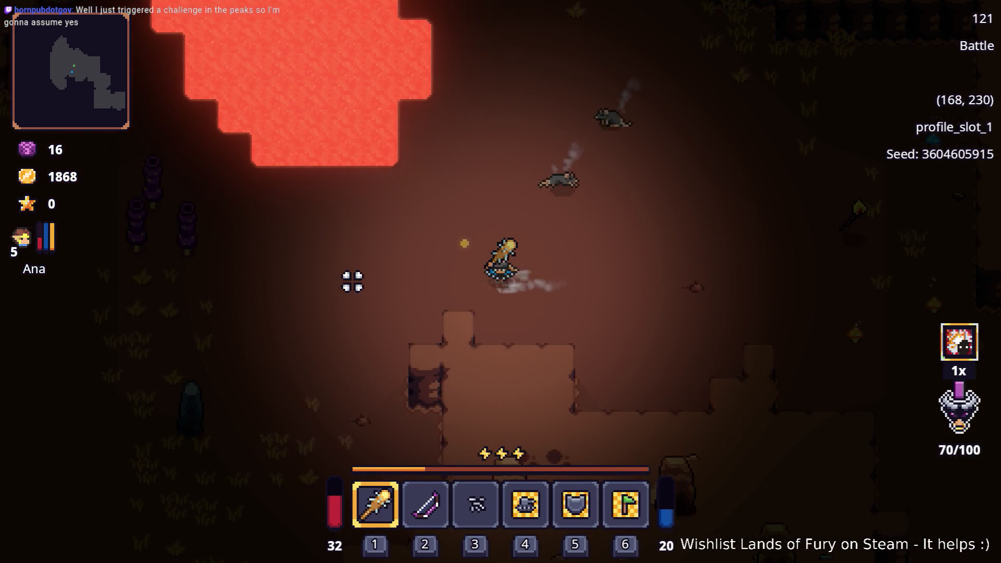
pyautogui.press('a')
pyautogui.press('s')
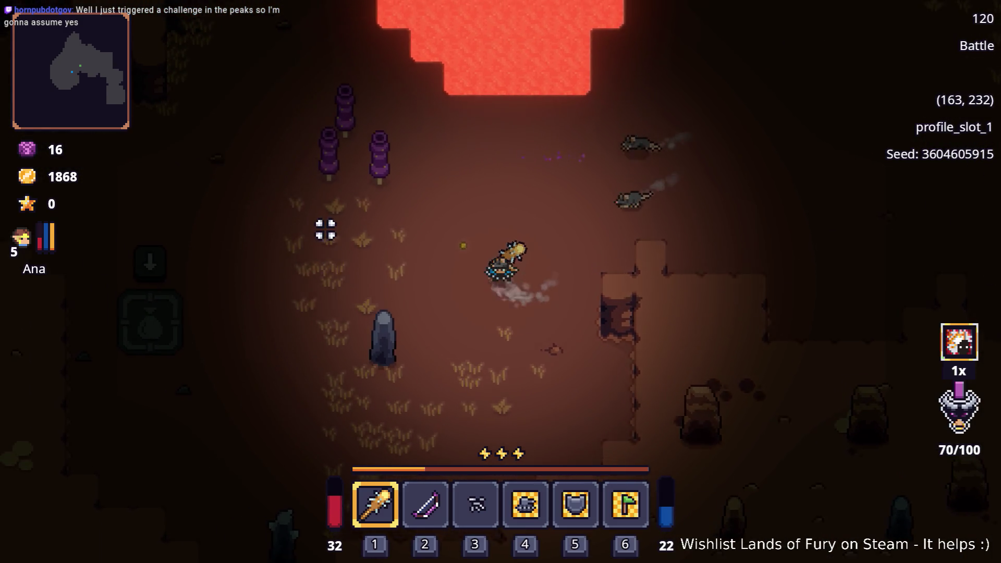
pyautogui.press('a')
pyautogui.press('w')
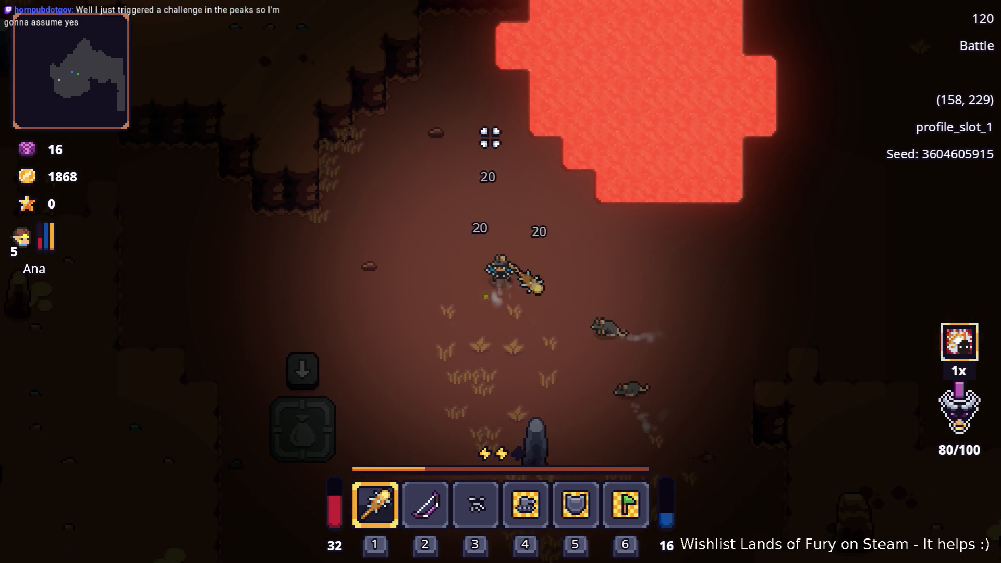
pyautogui.press('a')
pyautogui.press('s')
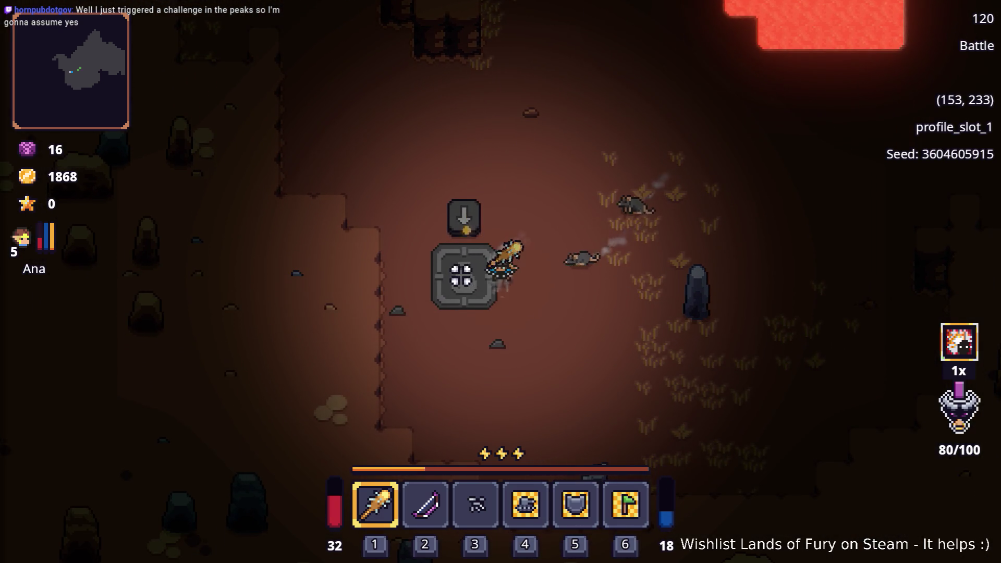
pyautogui.press('d')
pyautogui.press('s')
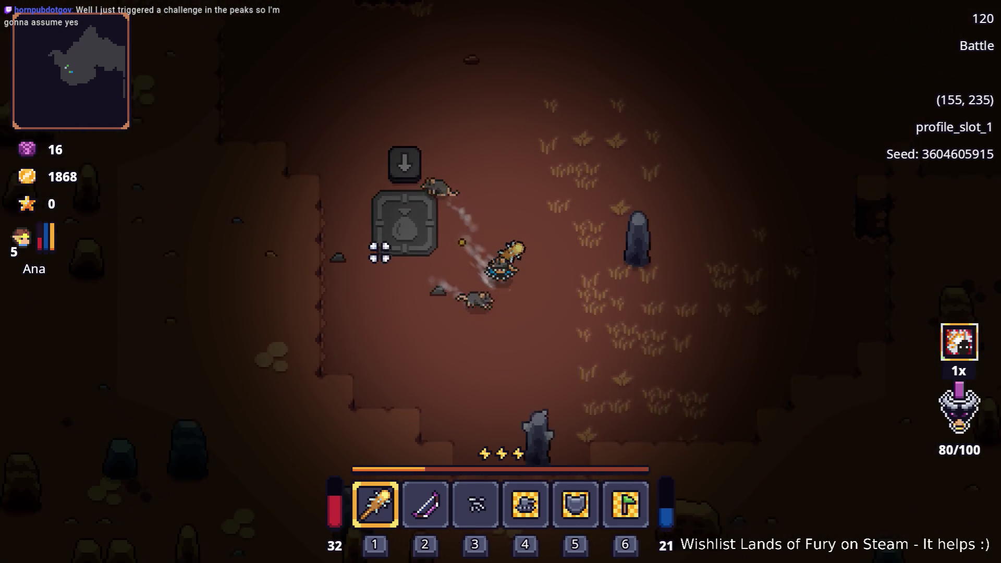
pyautogui.press('w')
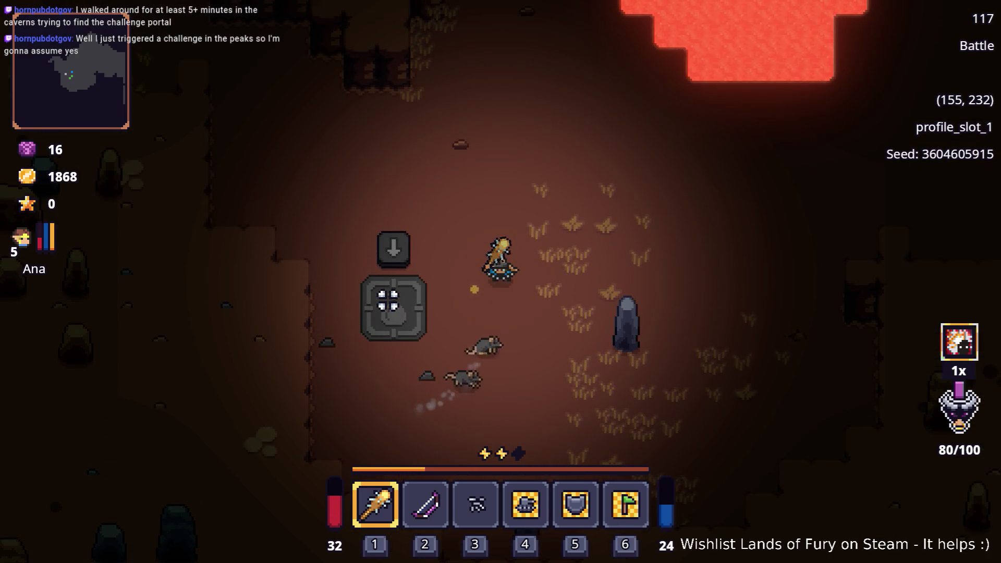
# - Walk down-right onto the stone pedestal and open the full inventory grid
pyautogui.press('d')
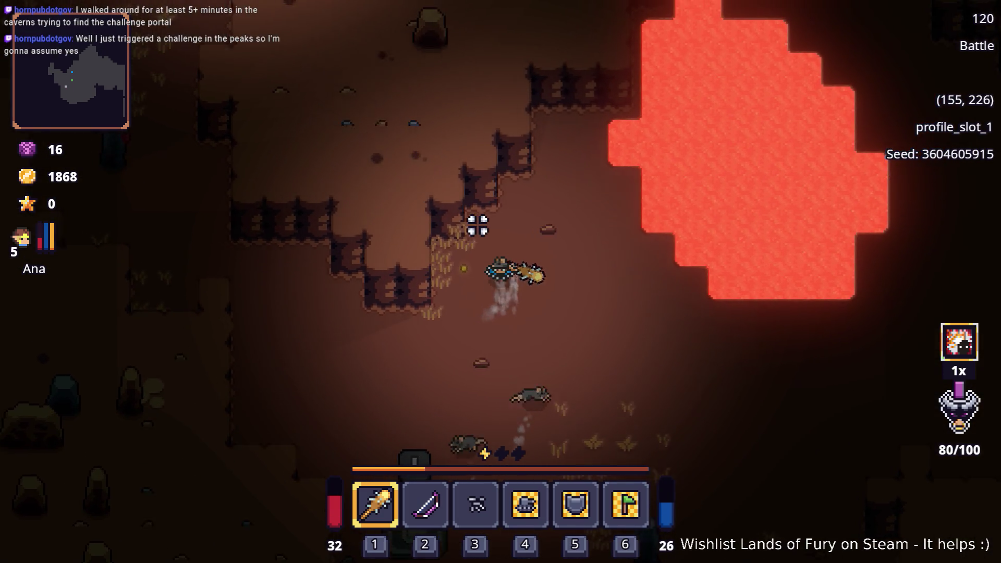
pyautogui.press('a')
pyautogui.press('w')
pyautogui.press('a')
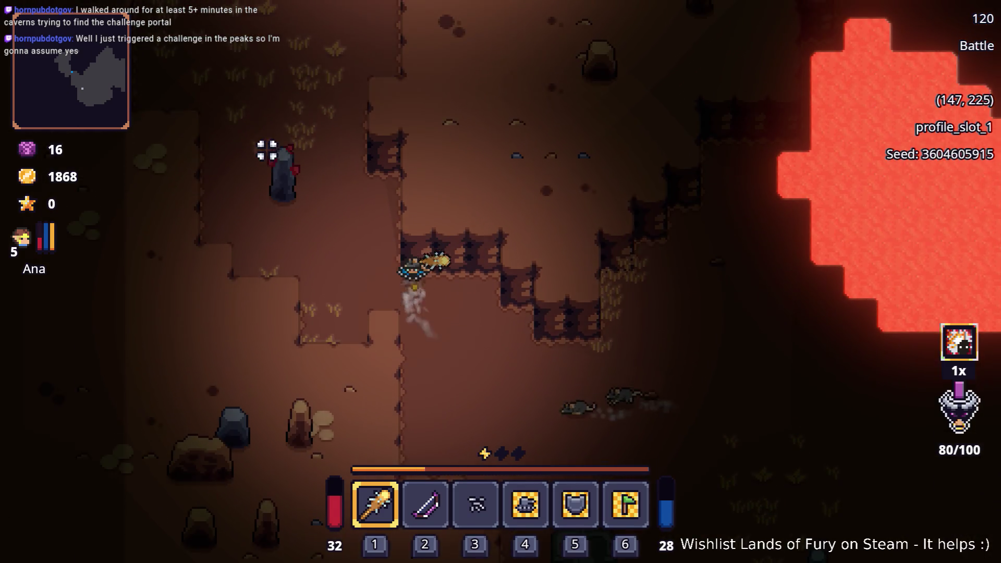
pyautogui.press('w')
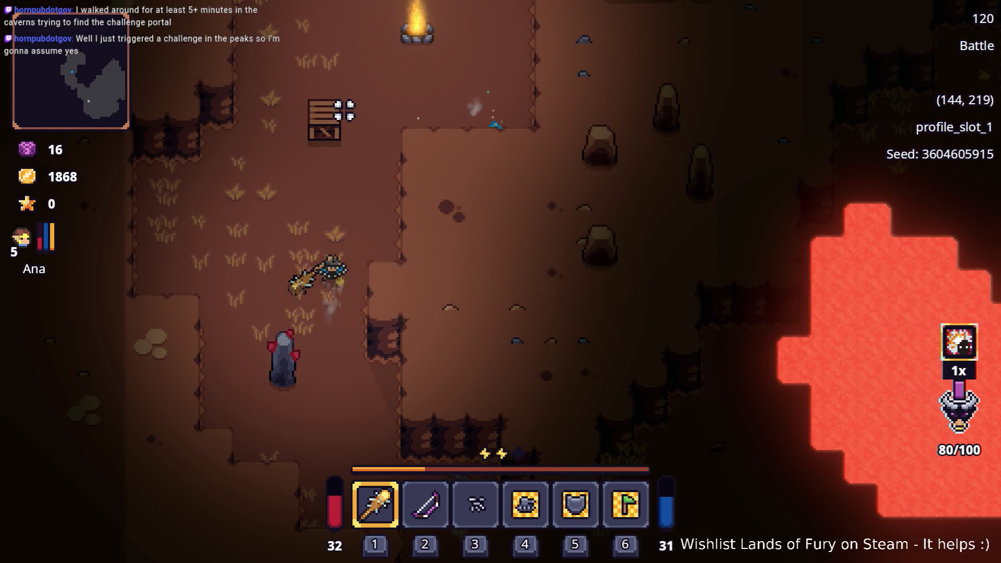
pyautogui.press('s')
pyautogui.press('d')
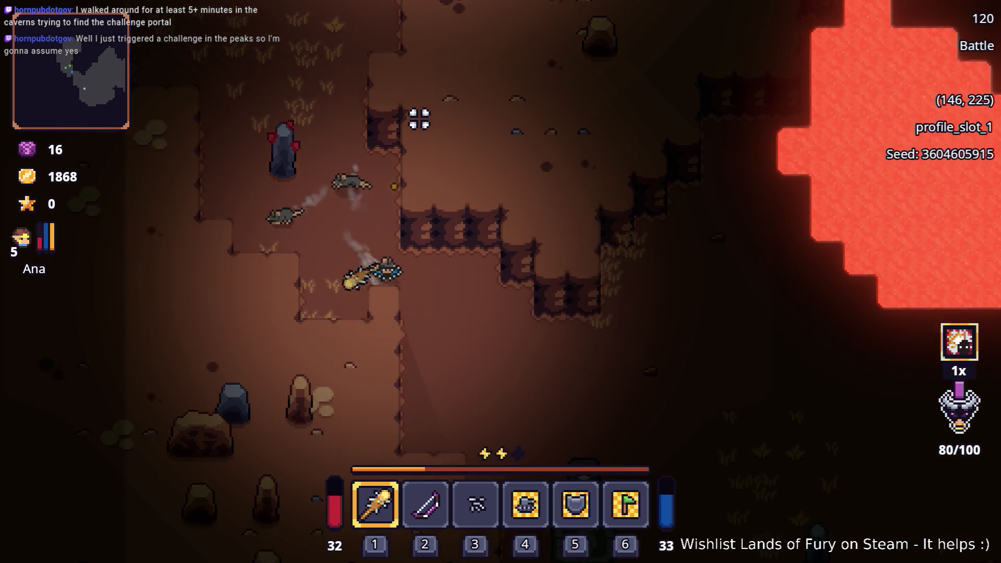
pyautogui.press('s')
pyautogui.press('d')
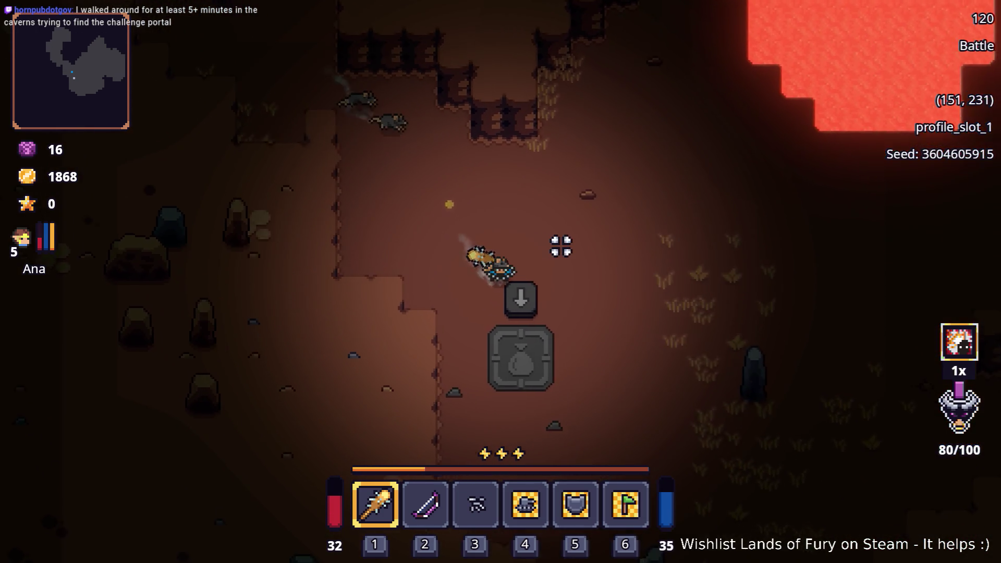
pyautogui.press('Tab')
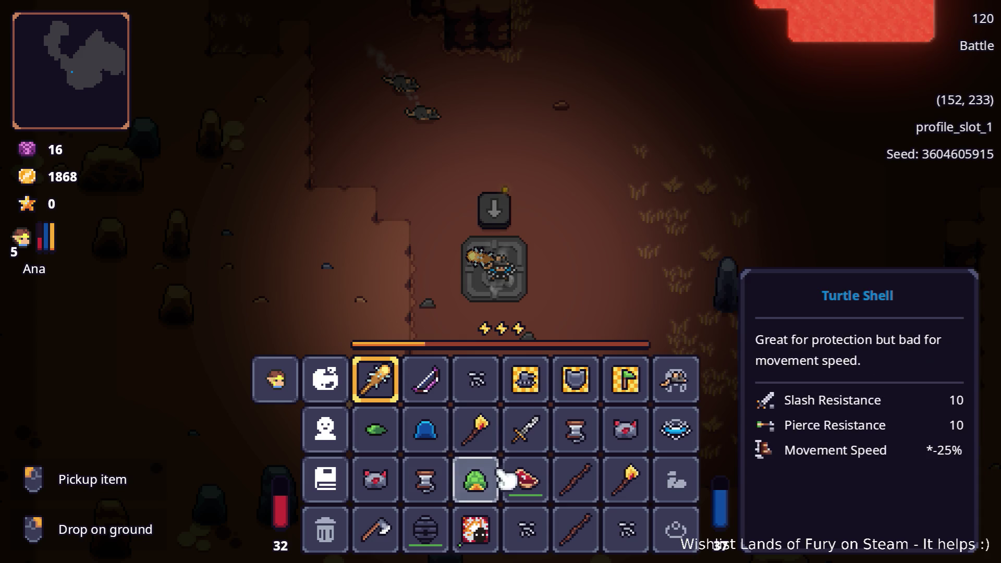
# - Take the Turtle Shell out of its inventory slot, close the inventory and leave the pedestal
pyautogui.rightClick(498, 481)
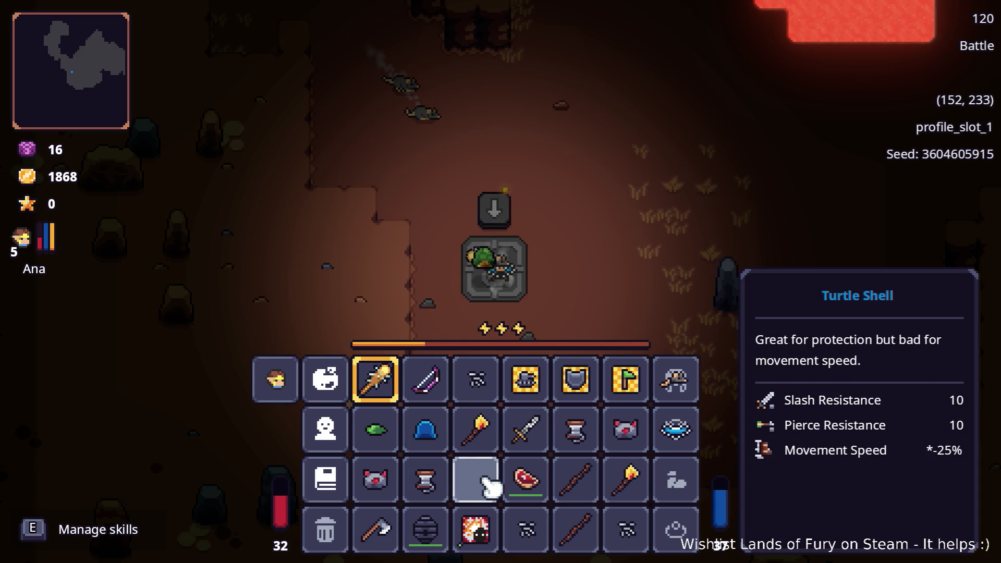
pyautogui.press('Tab')
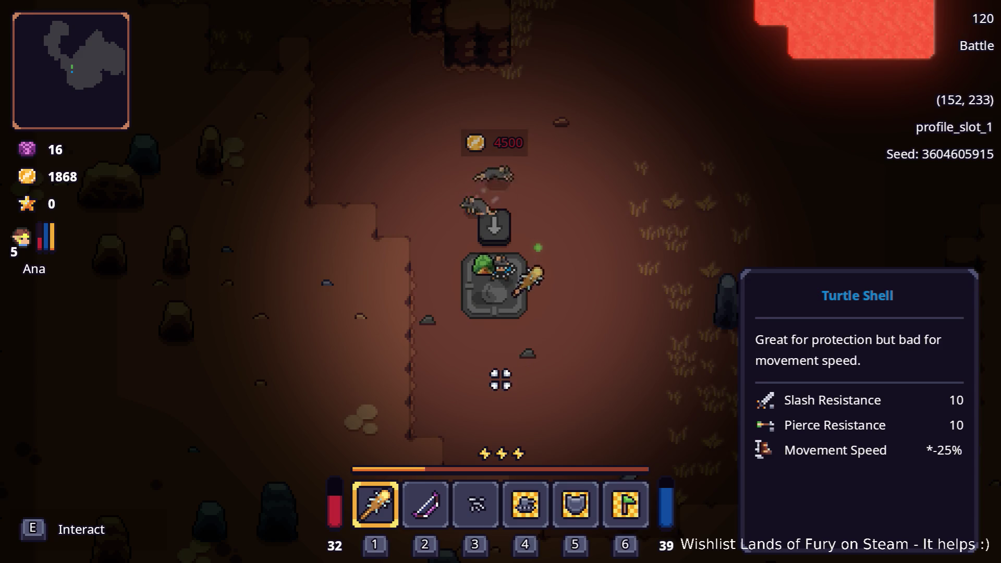
pyautogui.press('e')
# - Walk the hero up-left past the rats into the campfire clearing
pyautogui.hotkey('w', 'a')
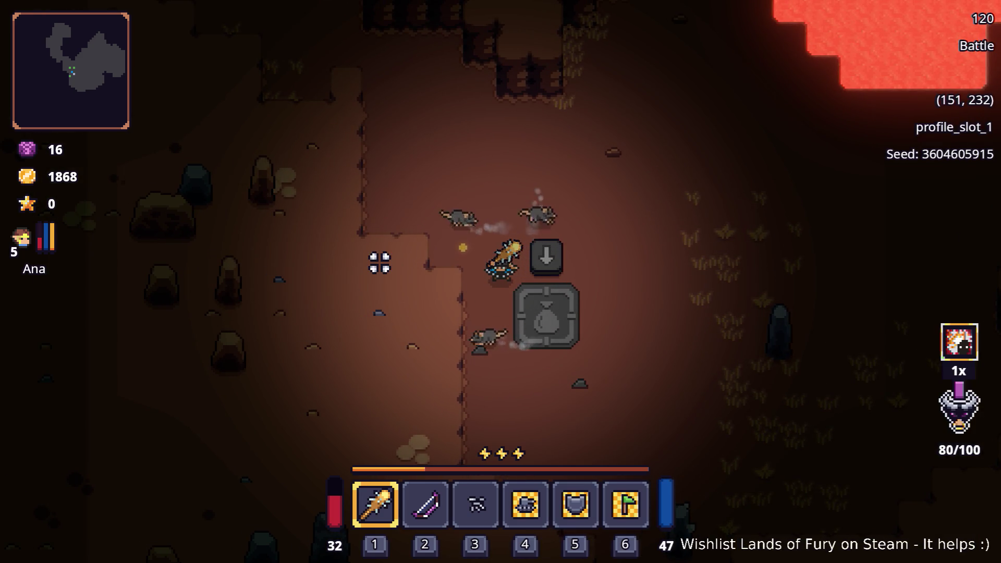
pyautogui.hotkey('w', 'a')
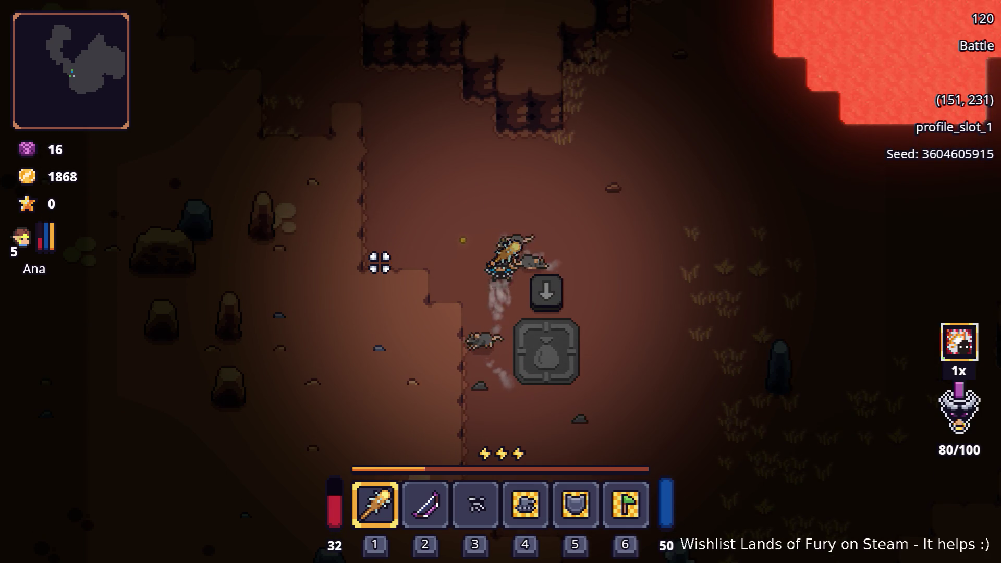
pyautogui.hotkey('w', 'a')
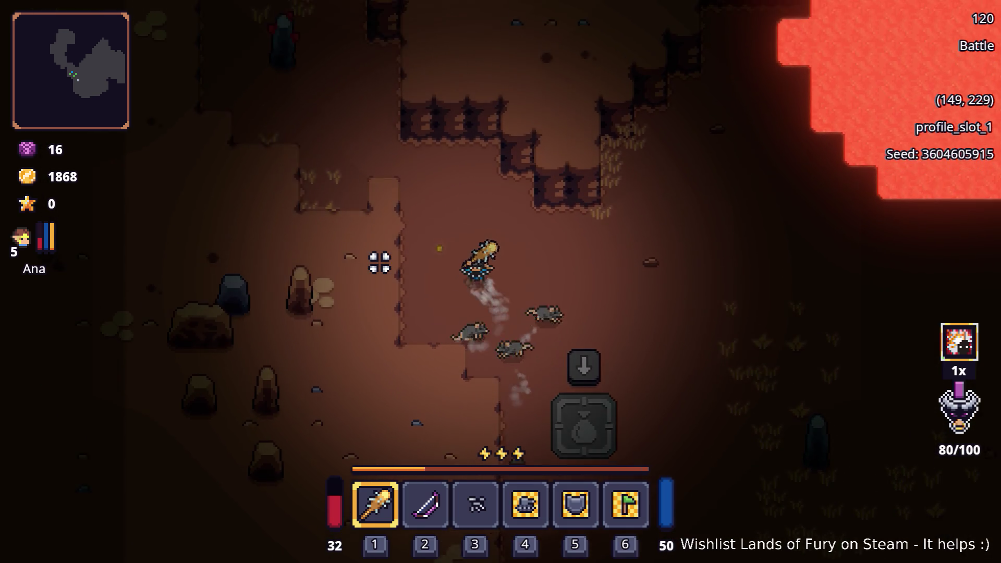
pyautogui.hotkey('w', 'a')
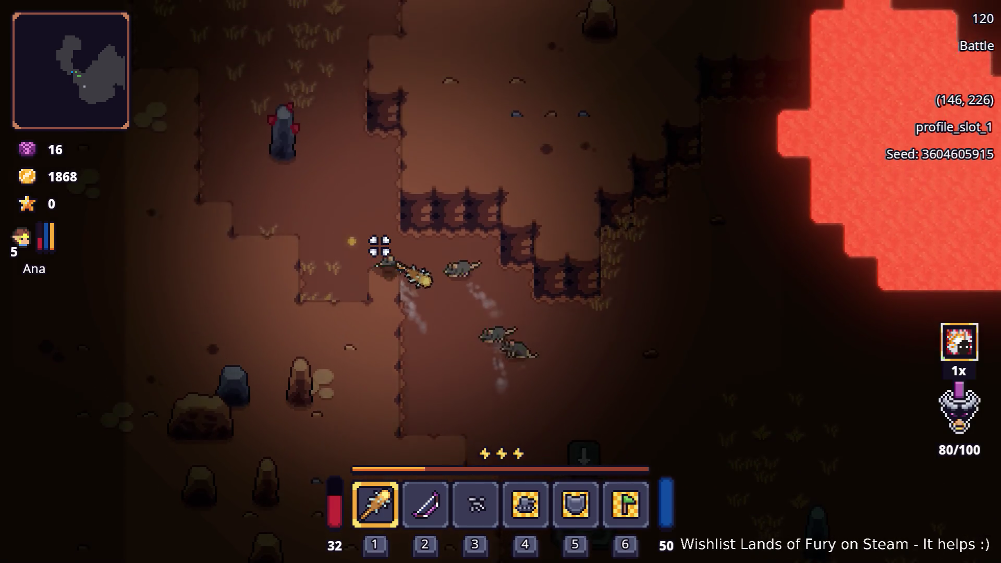
pyautogui.hotkey('w', 'a')
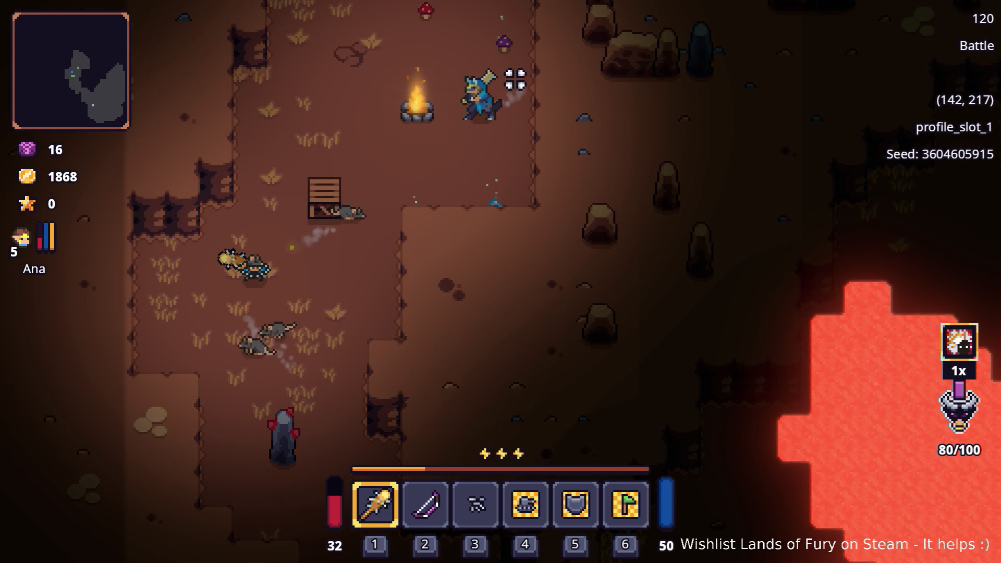
# - Battle the ratman by the campfire with club swings and the area spell until Game over (189 kills, 4595 gold)
pyautogui.hotkey('w', 'd')
pyautogui.click(501, 103)
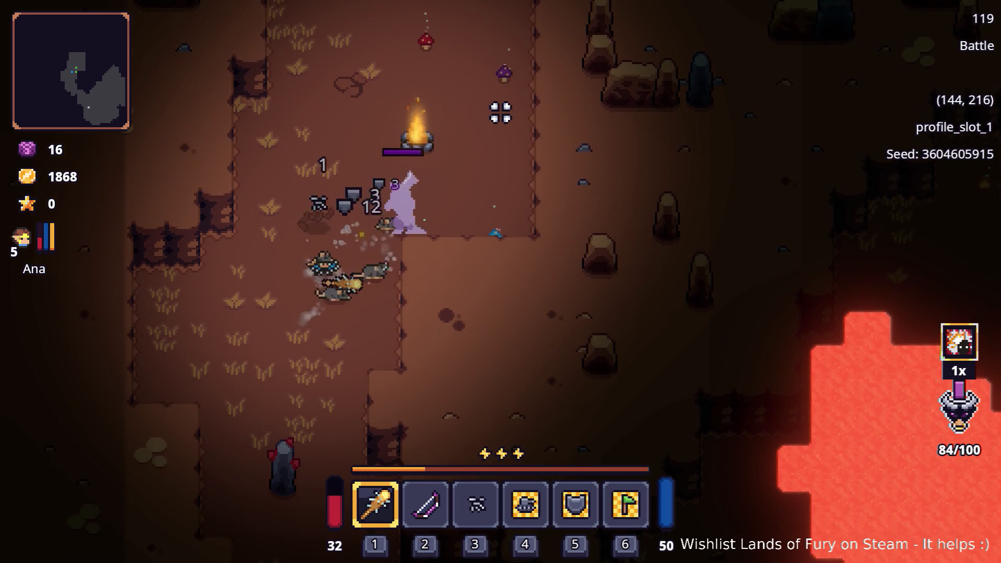
pyautogui.hotkey('w', 'd')
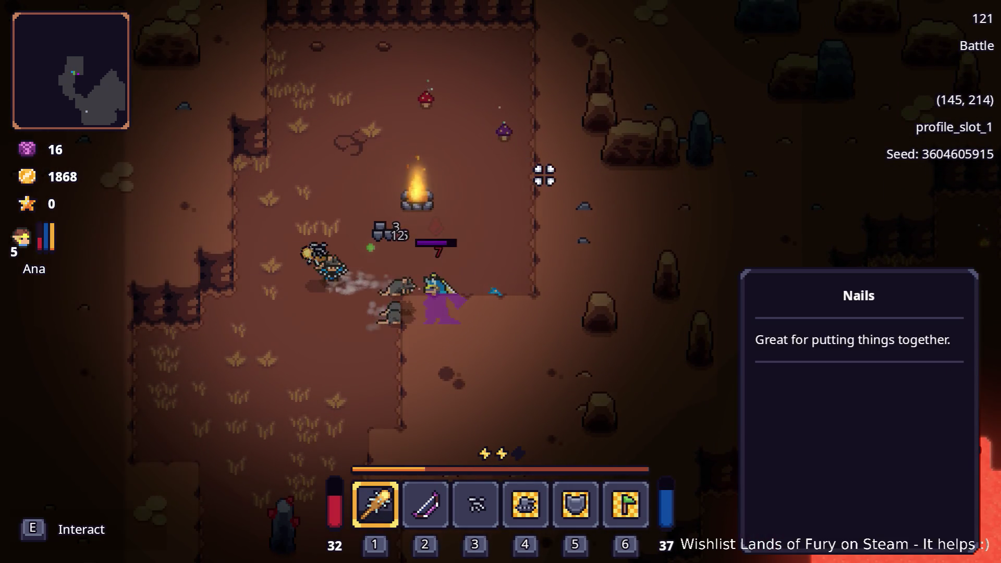
pyautogui.hotkey('s', 'd')
pyautogui.click(554, 210)
pyautogui.press('a')
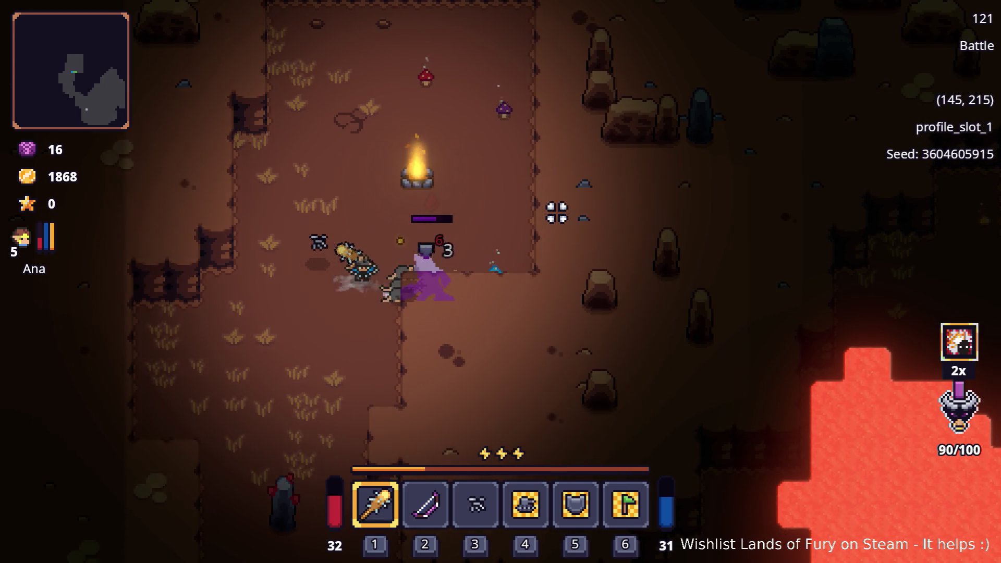
pyautogui.hotkey('a', 's')
pyautogui.press('space')
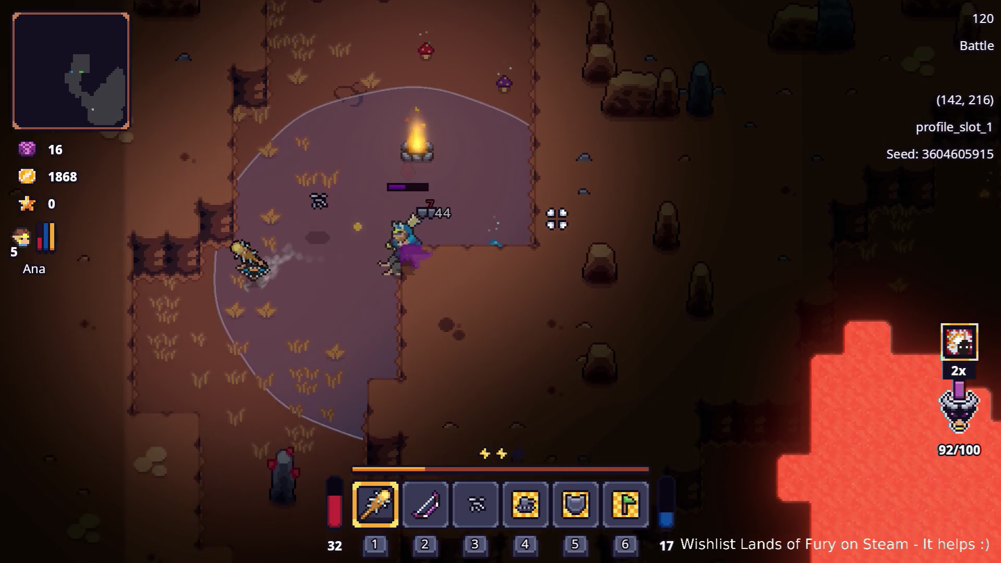
pyautogui.hotkey('w', 'd')
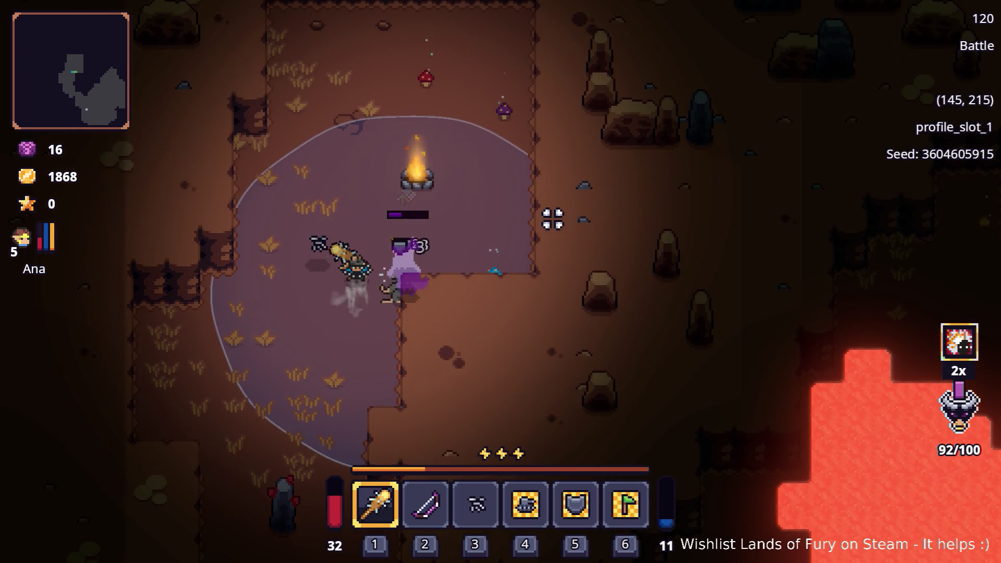
pyautogui.press('a')
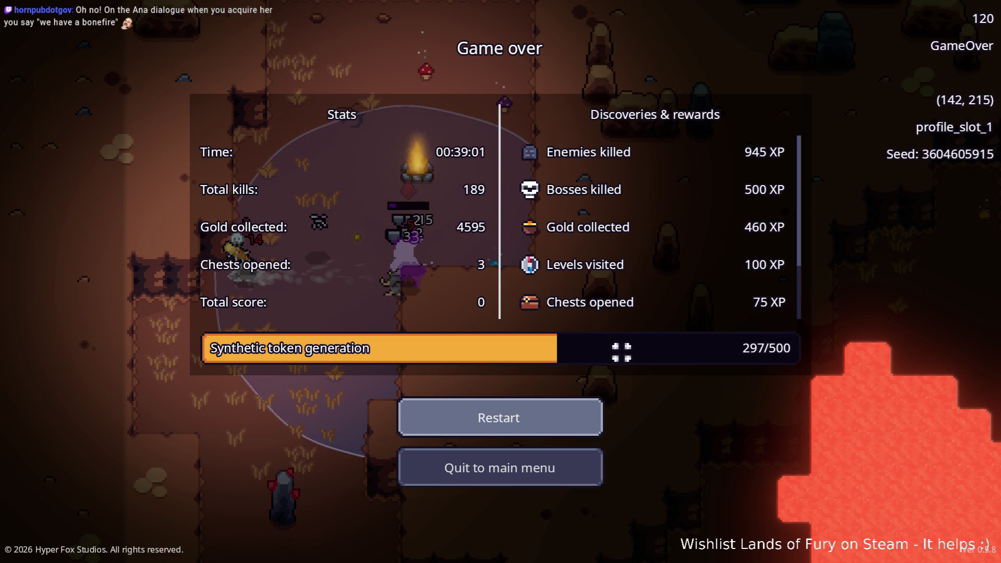
# - Review the Discoveries & rewards list, then restart to begin a new run in The Glade
pyautogui.scroll(-2, 617, 281)
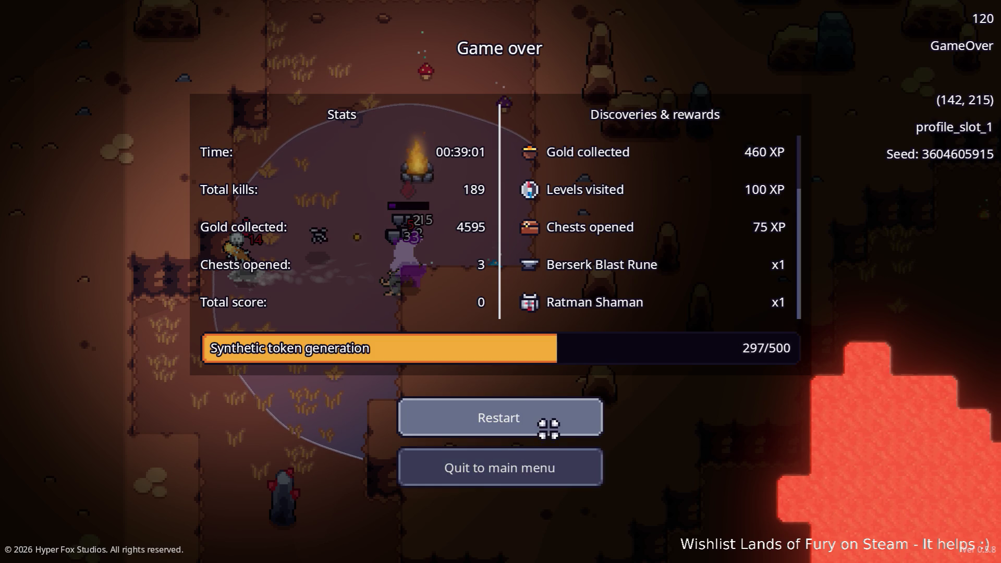
pyautogui.click(559, 413)
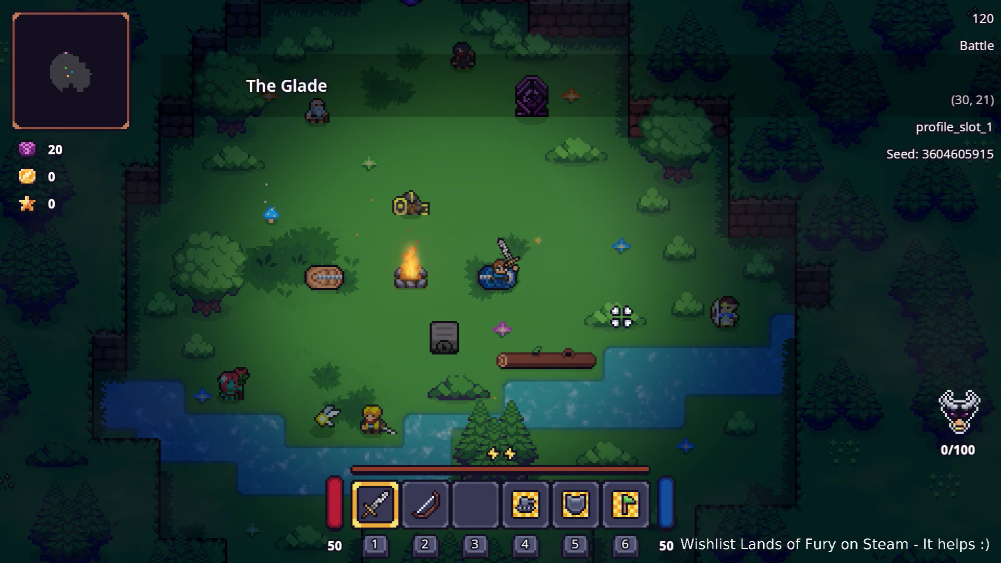
# - Walk the hero to the locked chest and try opening it twice
pyautogui.press('a')
pyautogui.press('s')
pyautogui.press('e')
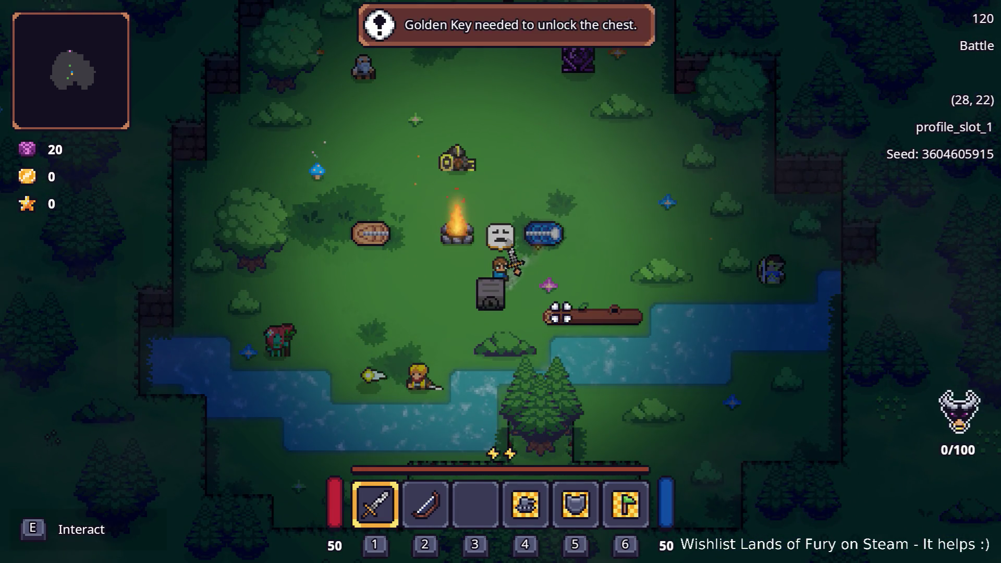
pyautogui.press('e')
pyautogui.press('e')
pyautogui.press('e')
pyautogui.press('e')
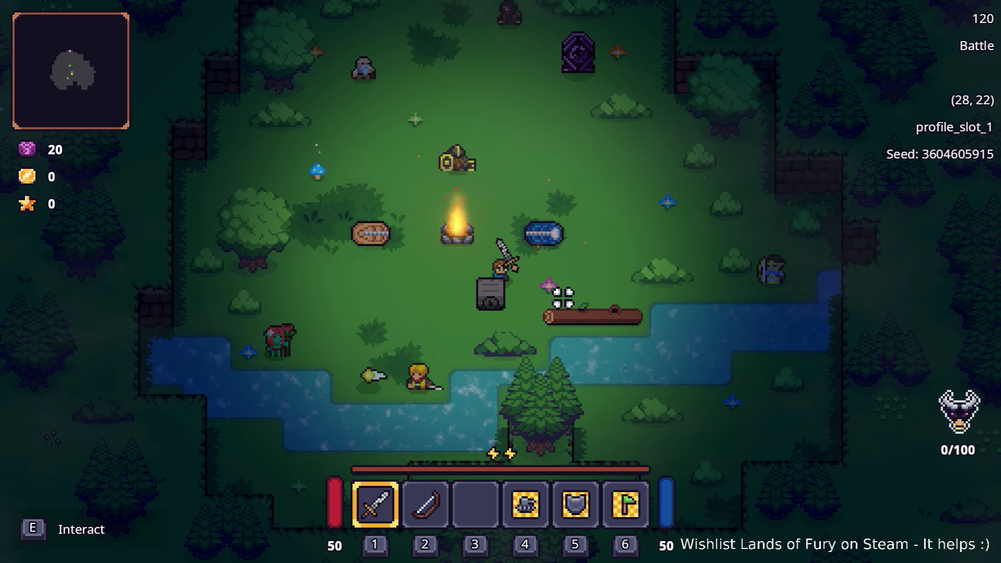
pyautogui.press('d')
pyautogui.press('d')
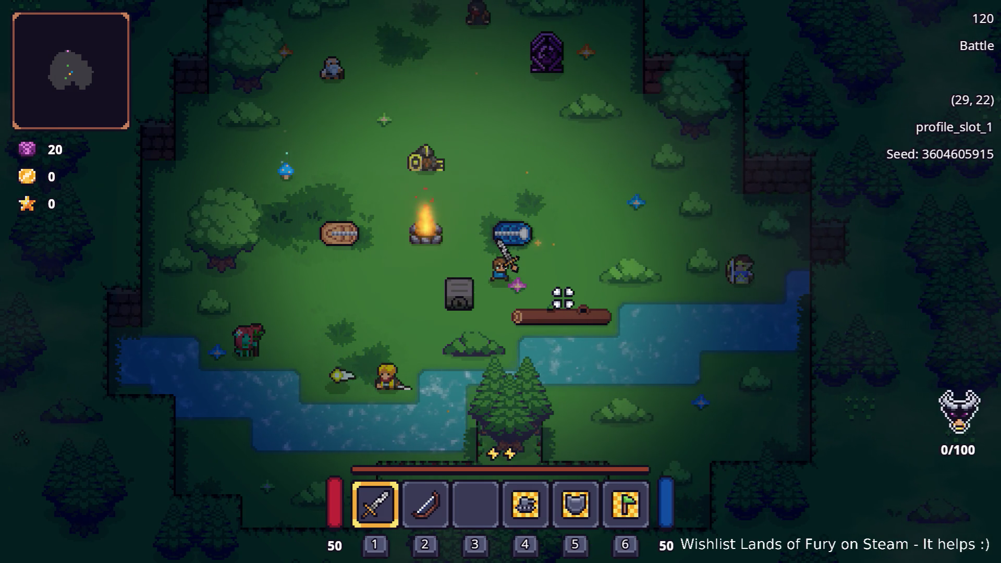
pyautogui.press('a')
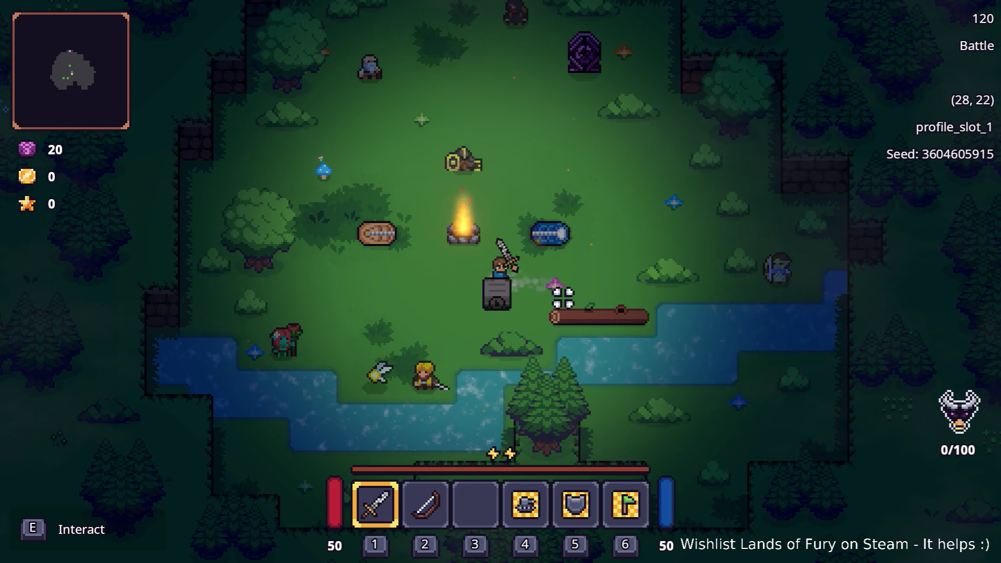
pyautogui.press('e')
pyautogui.press('e')
pyautogui.press('e')
pyautogui.press('e')
pyautogui.press('e')
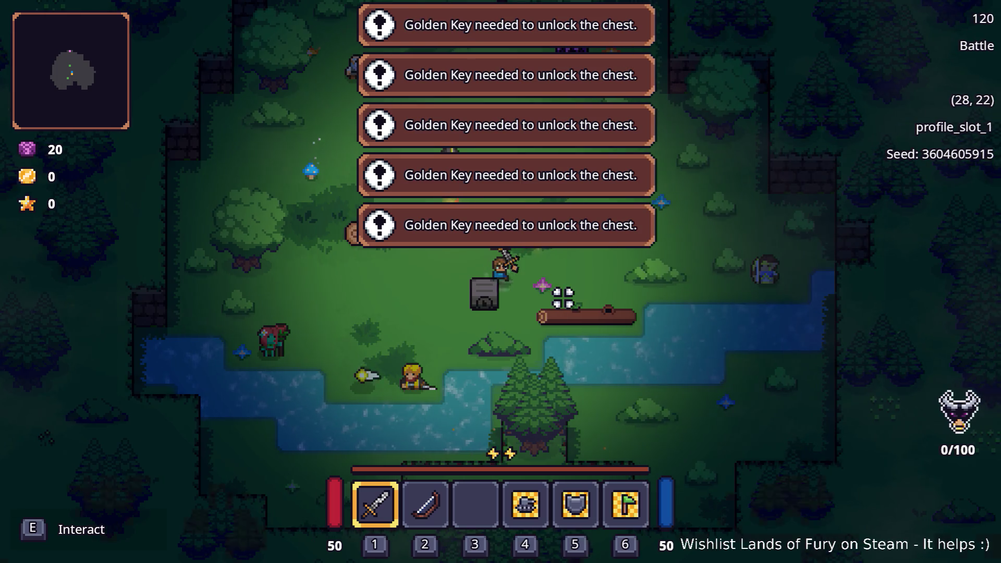
# - Give the hero a golden key with the console command Player.AddItem(golden_key,1), then quit to desktop
pyautogui.press('`')
pyautogui.press('Up')
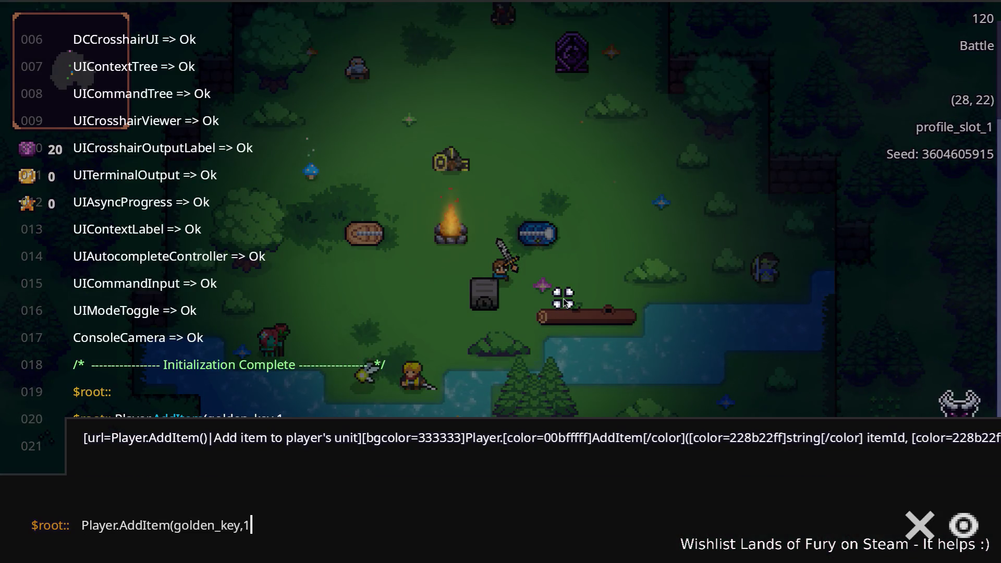
pyautogui.press('Return')
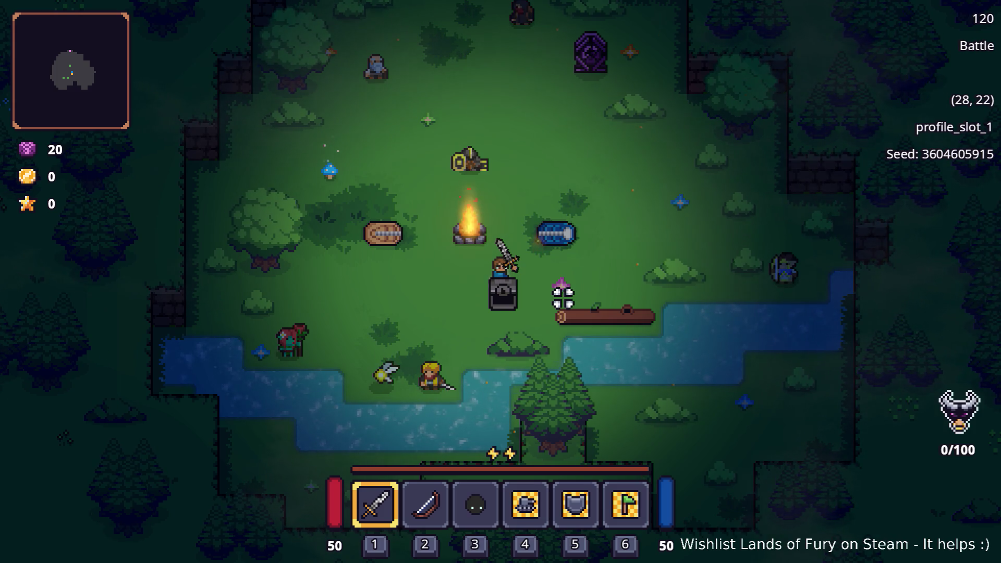
pyautogui.press('d')
pyautogui.press('`')
pyautogui.press('`')
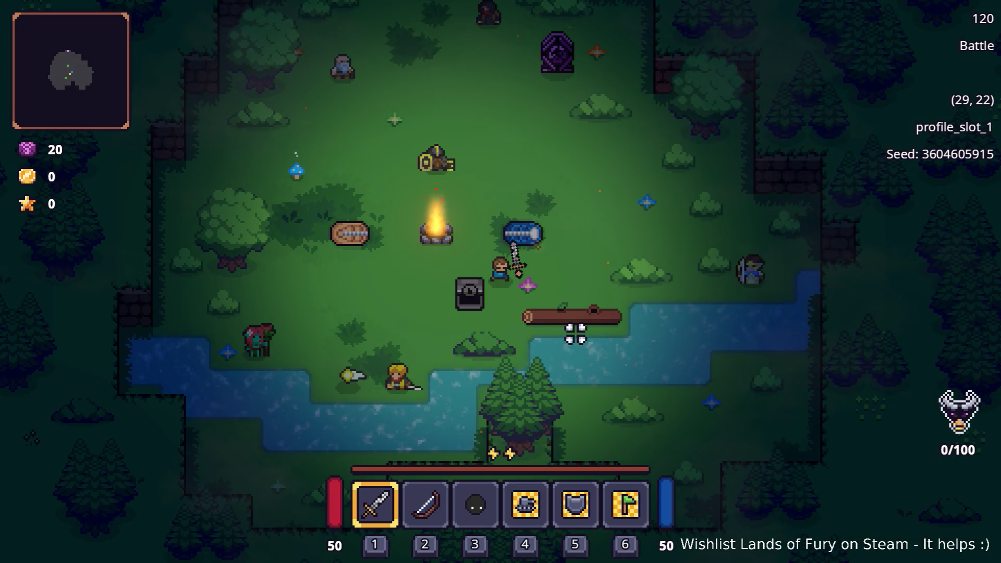
pyautogui.press('Escape')
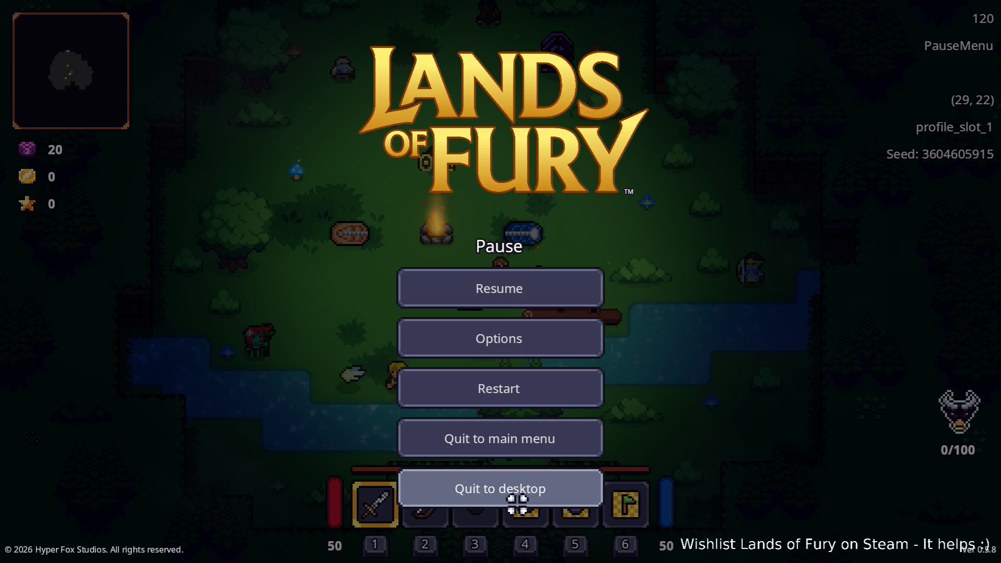
pyautogui.click(517, 502)
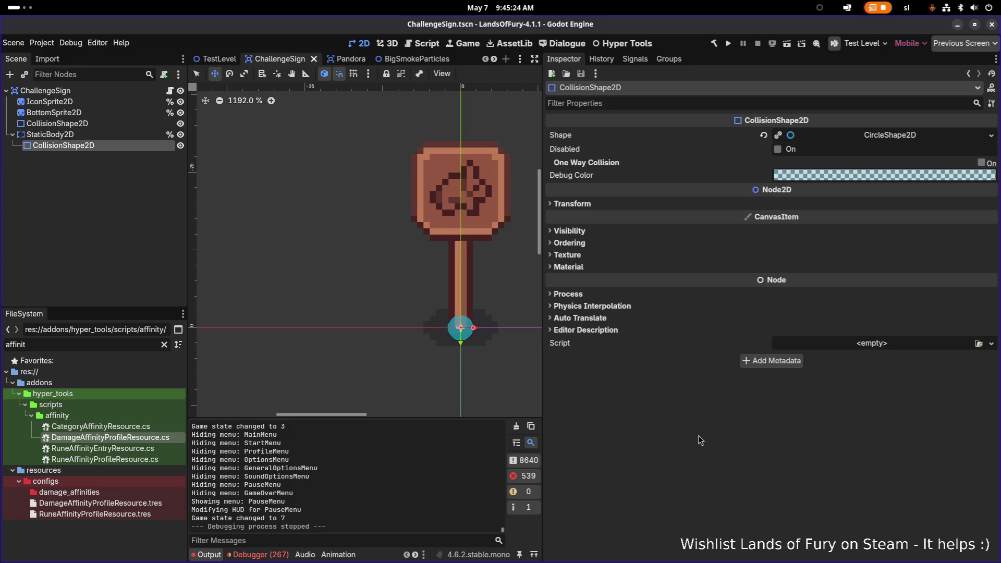
# - Review the debugger's list of errors
pyautogui.click(260, 554)
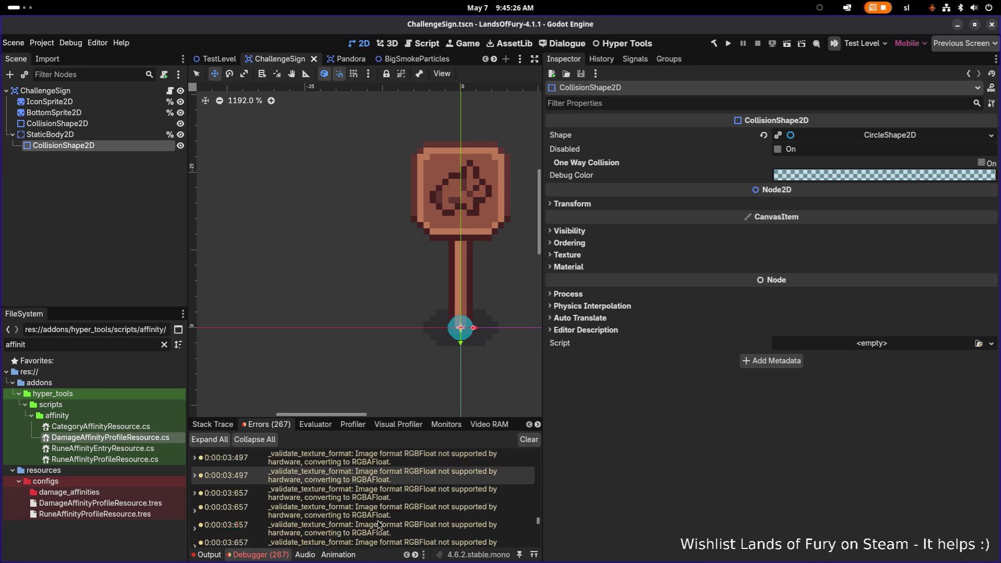
pyautogui.scroll(-10, 391, 522)
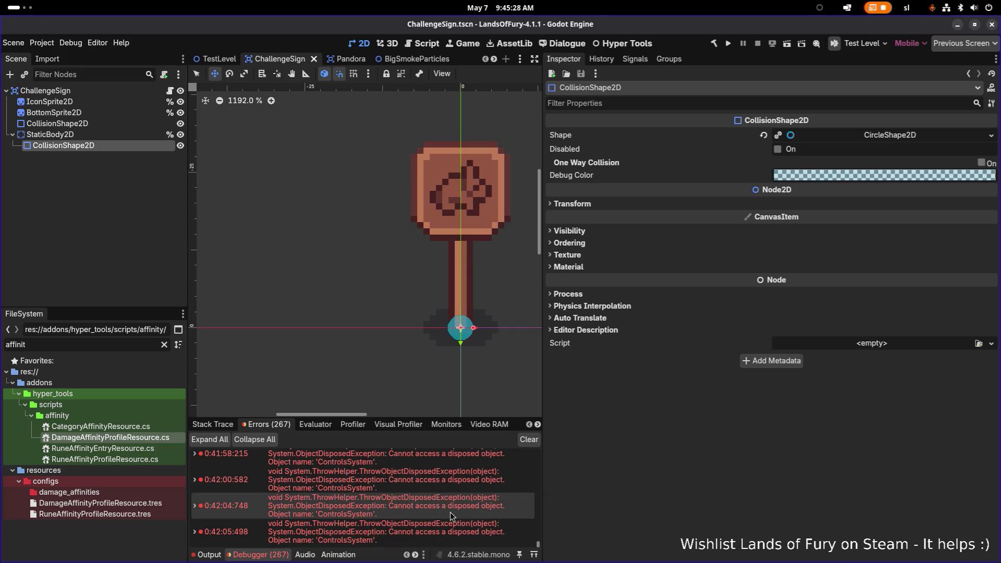
pyautogui.scroll(5, 351, 487)
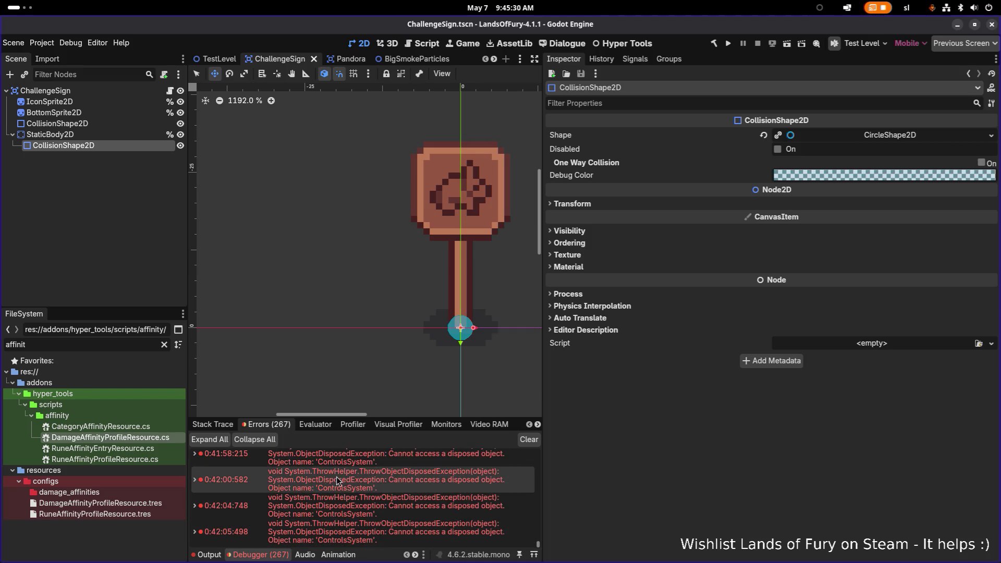
pyautogui.scroll(5, 362, 498)
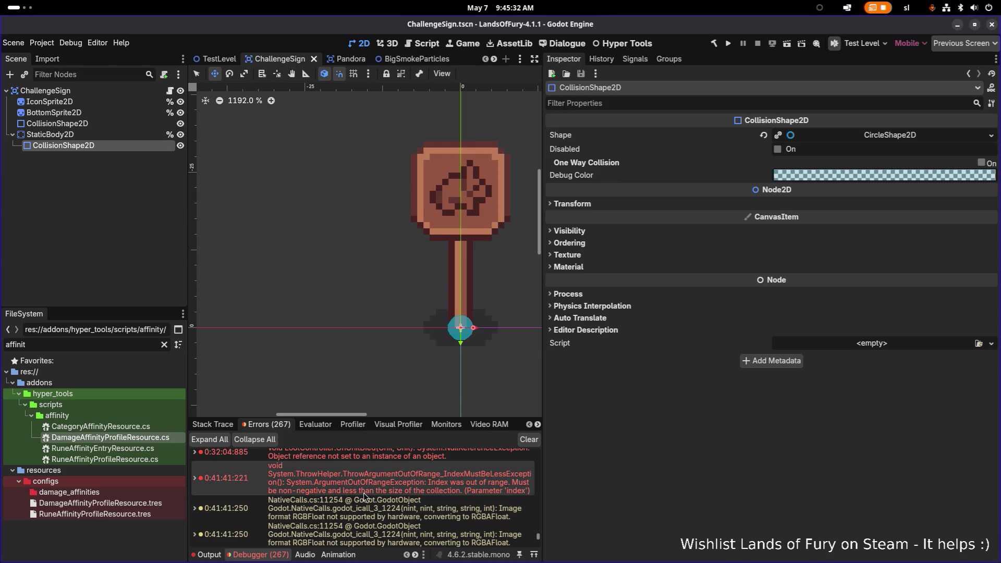
pyautogui.moveTo(366, 496)
pyautogui.scroll(-1, 371, 512)
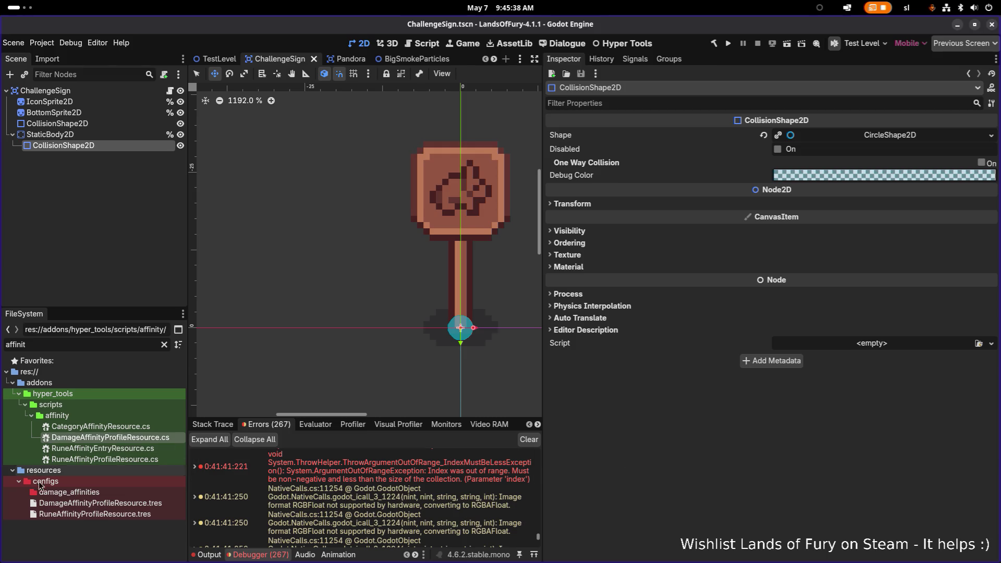
# - Replace the FileSystem filter text with 'locke'
pyautogui.click(112, 346)
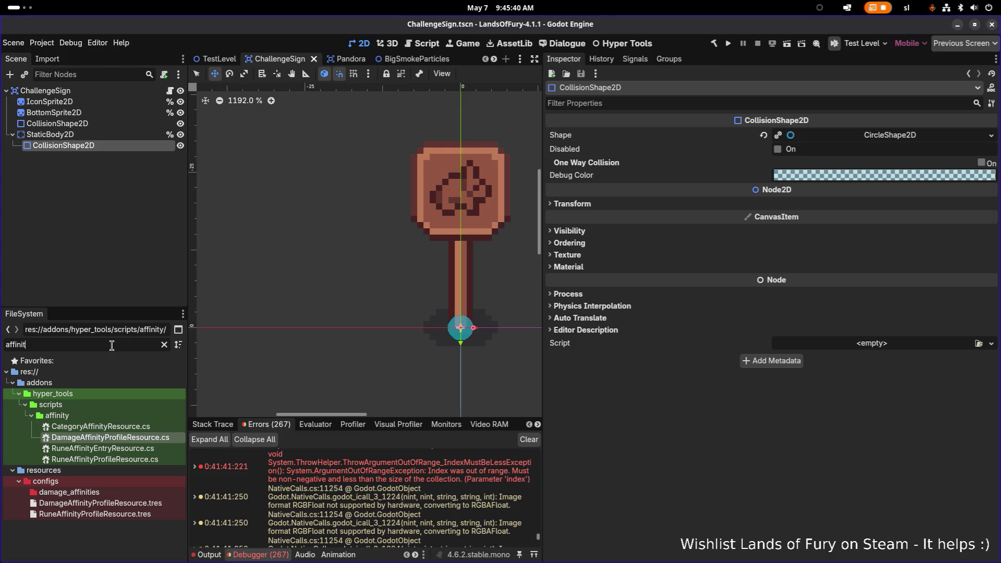
pyautogui.hotkey('ctrl', 'a')
pyautogui.press('BackSpace')
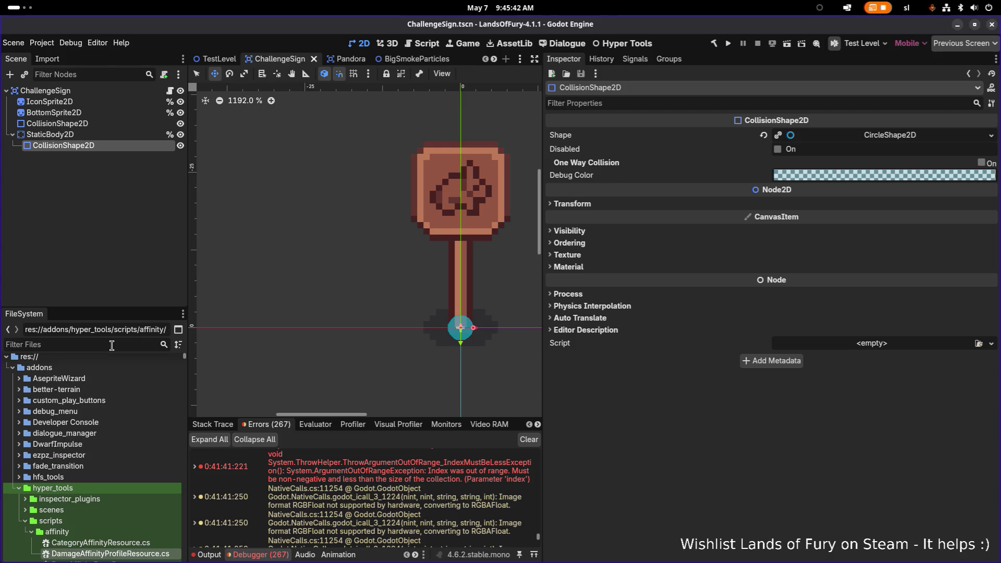
pyautogui.write('locke')
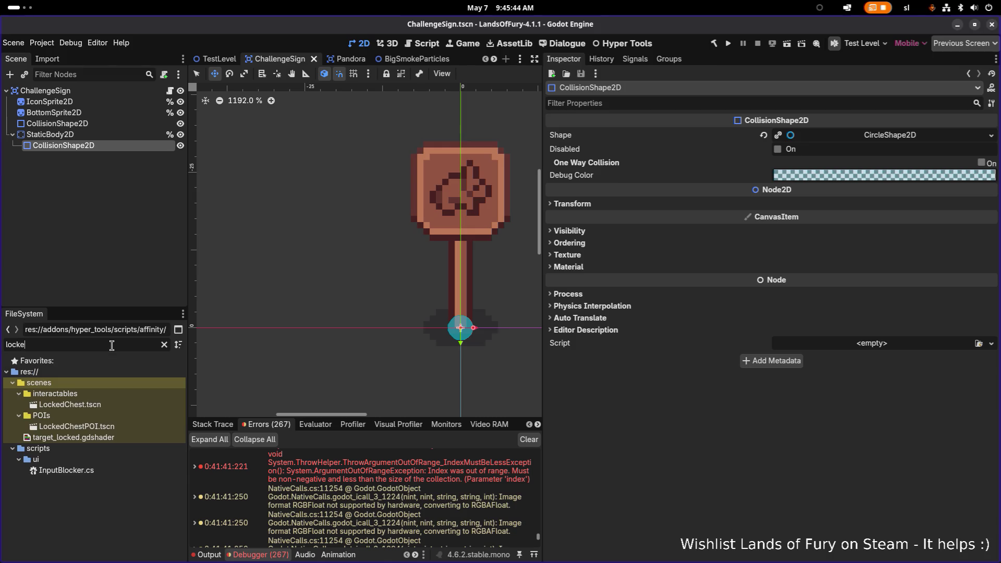
# - Open the LockedChest and LockedChestPOI scenes and inspect the chest's Loot Context Resource settings
pyautogui.doubleClick(117, 406)
pyautogui.doubleClick(115, 427)
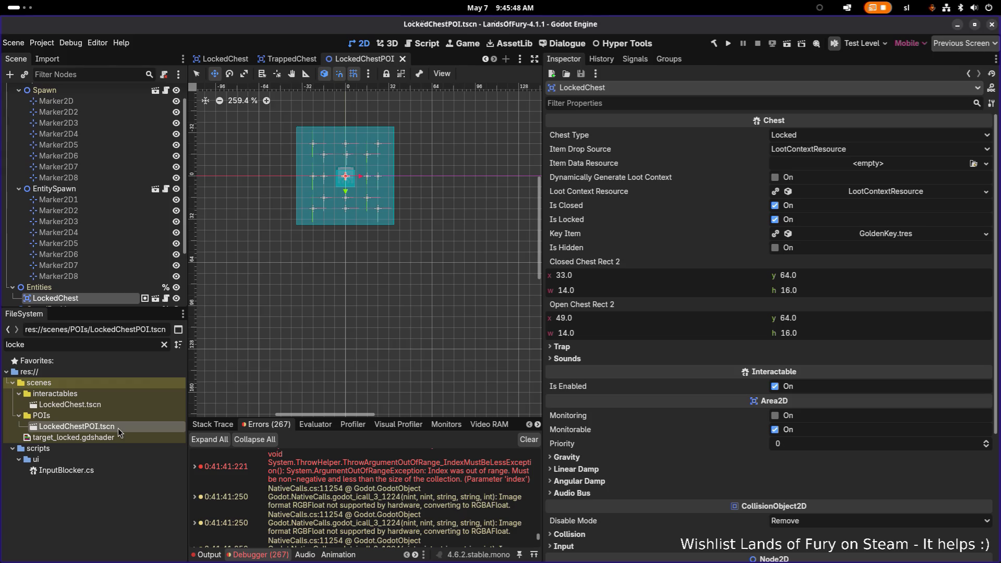
pyautogui.scroll(1, 334, 180)
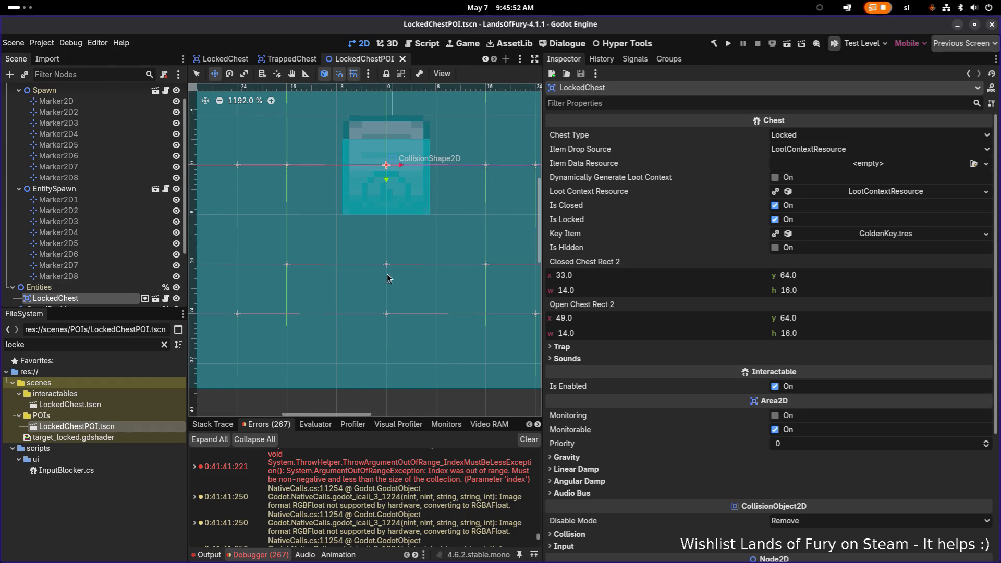
pyautogui.click(886, 191)
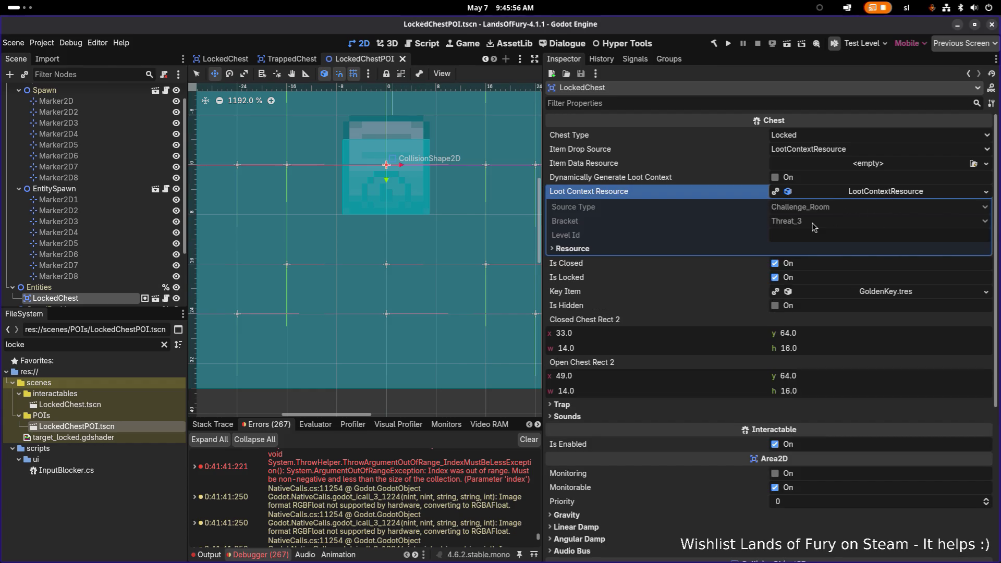
pyautogui.click(893, 193)
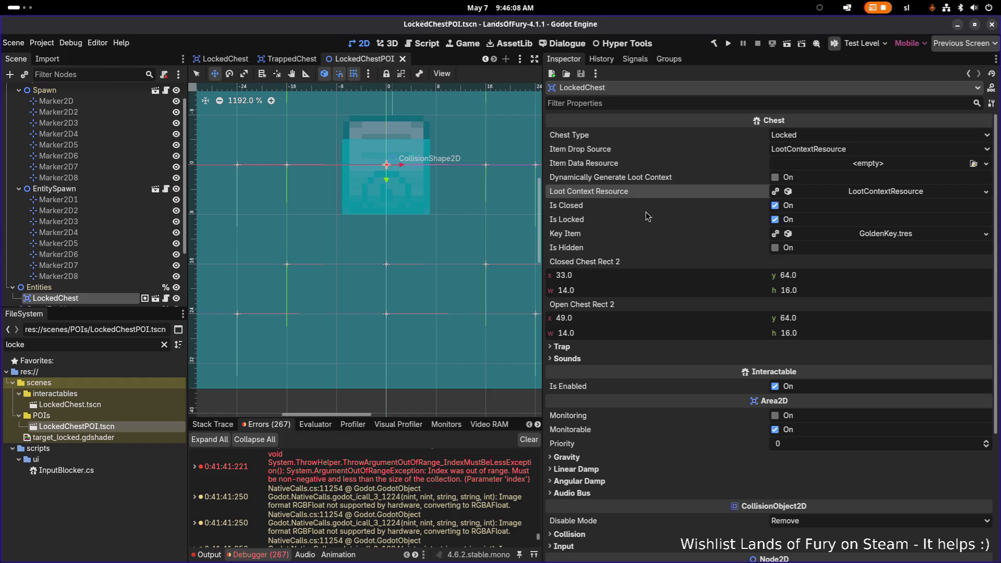
pyautogui.click(888, 191)
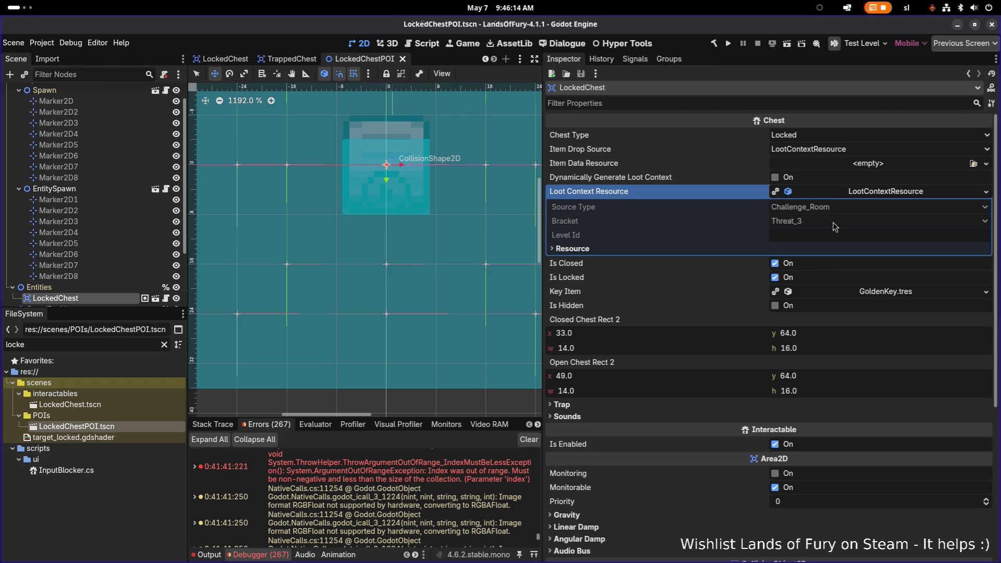
# - Set LockedChest's loot bracket to Threat_4, save the scene, and clear the file filter
pyautogui.doubleClick(86, 405)
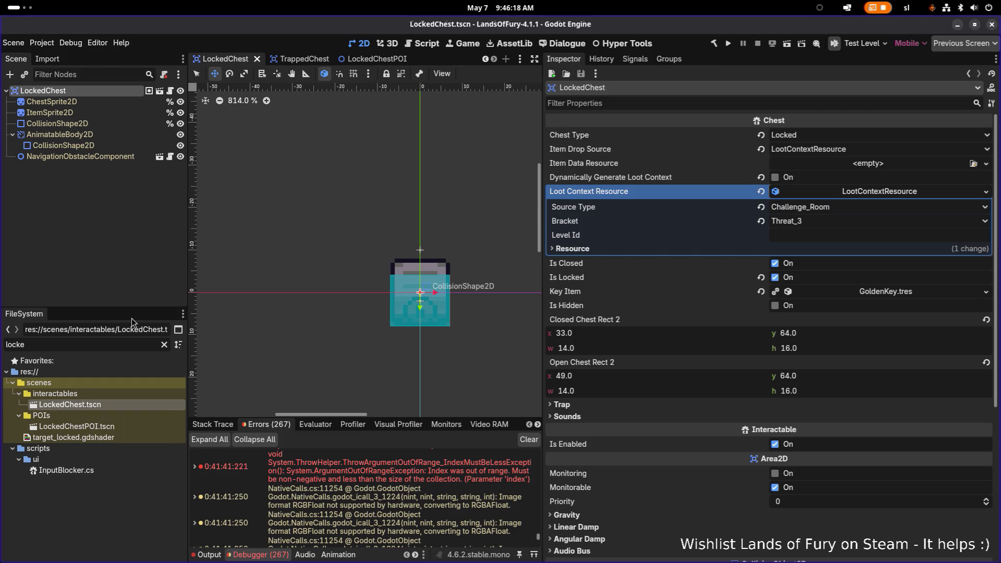
pyautogui.click(120, 112)
pyautogui.click(114, 90)
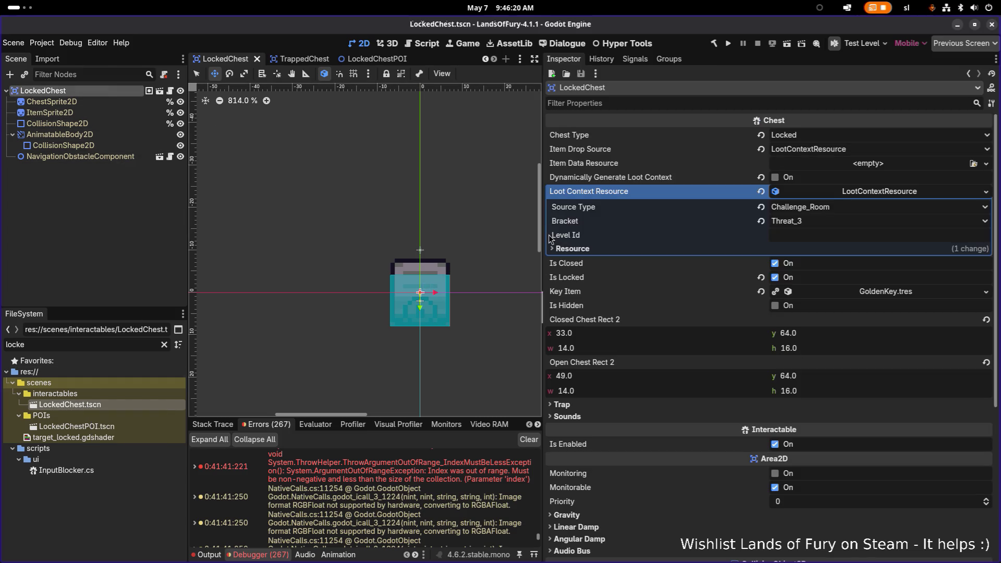
pyautogui.click(825, 225)
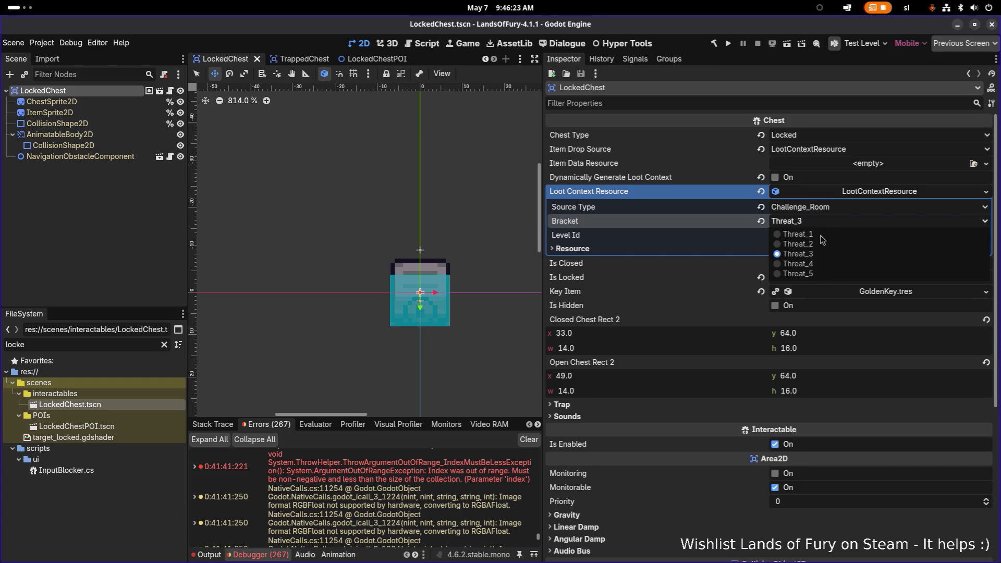
pyautogui.click(821, 264)
pyautogui.hotkey('ctrl', 's')
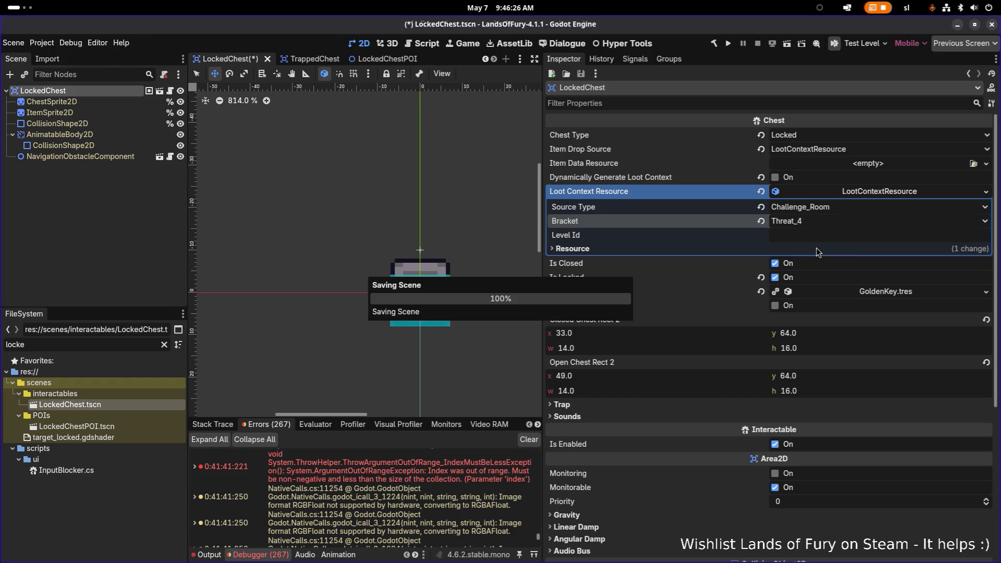
pyautogui.doubleClick(68, 344)
pyautogui.press('BackSpace')
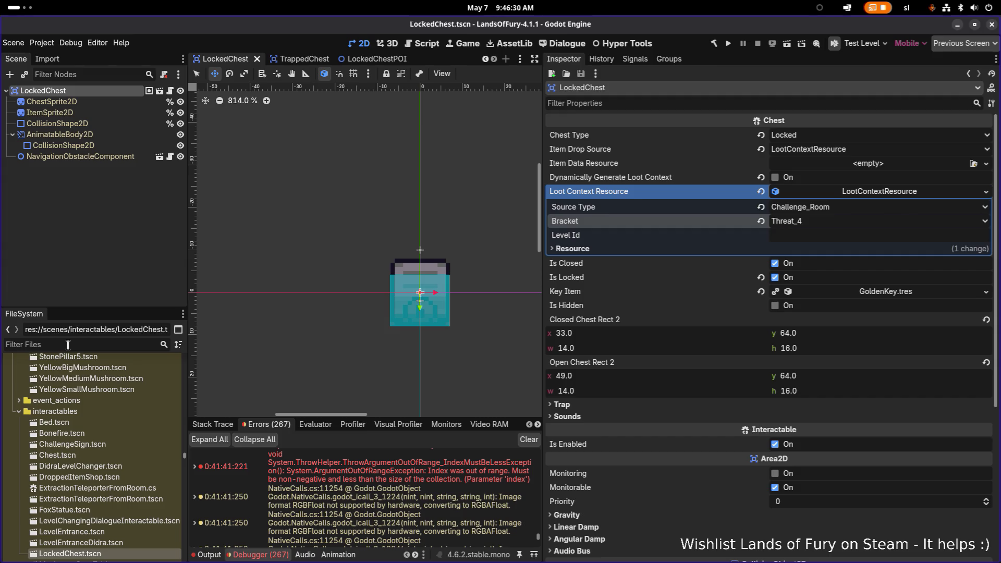
# - Filter files for 'defaultl' and open DefaultLevelScenarioProfile.tres in the inspector
pyautogui.write('defaultlo')
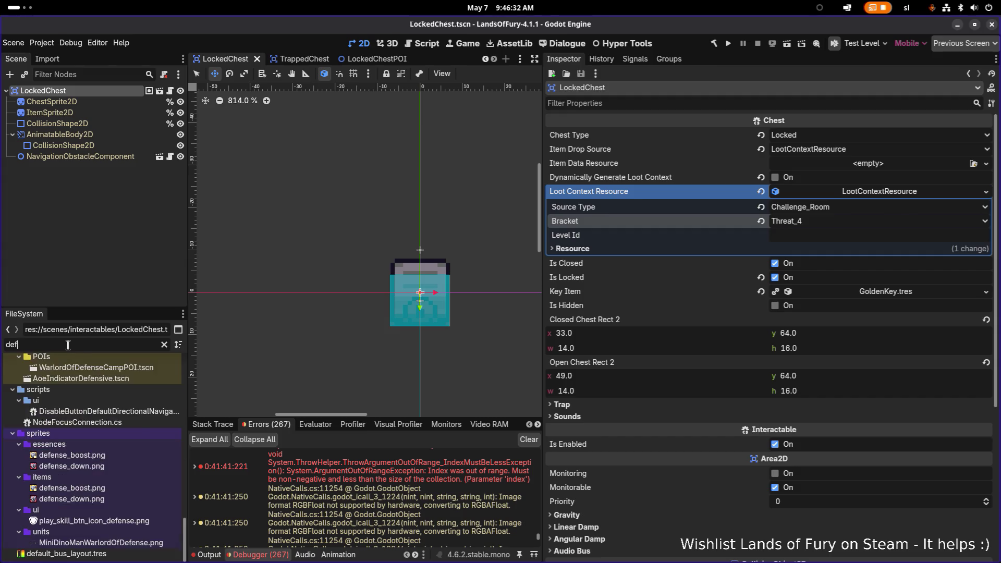
pyautogui.press('BackSpace')
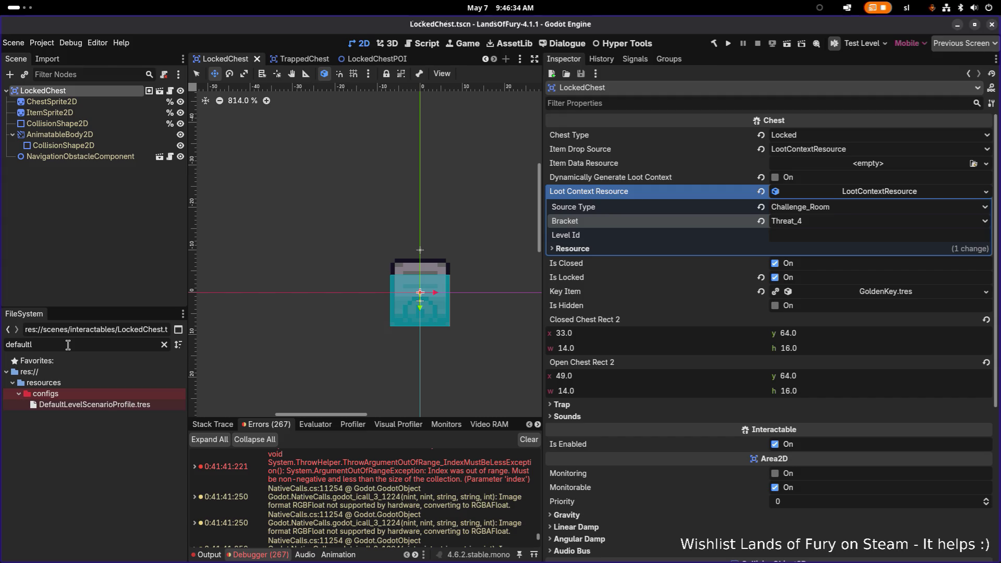
pyautogui.click(91, 403)
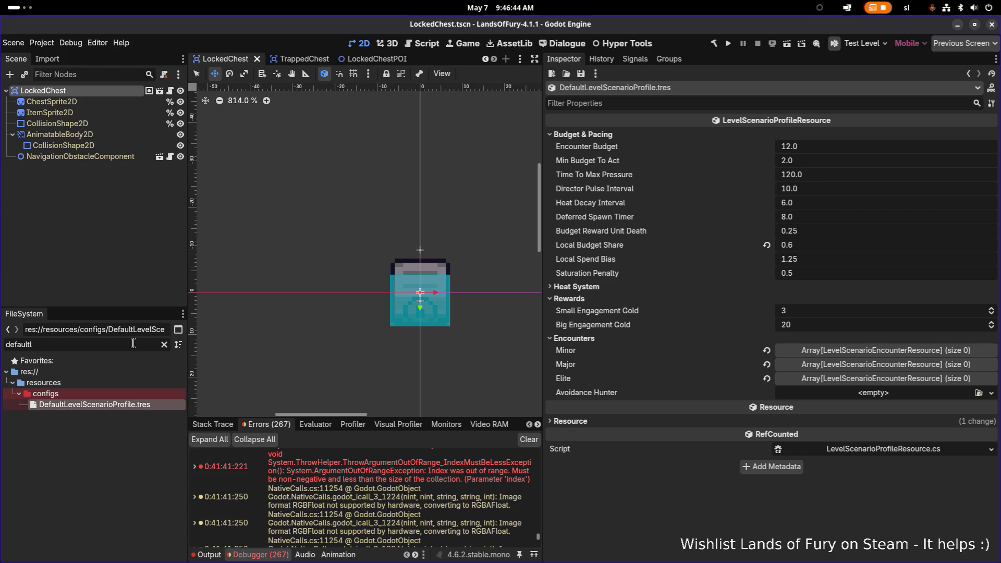
# - Change the file filter to 'lootp' and open DefaultRunLootProfile.tres
pyautogui.press('BackSpace')
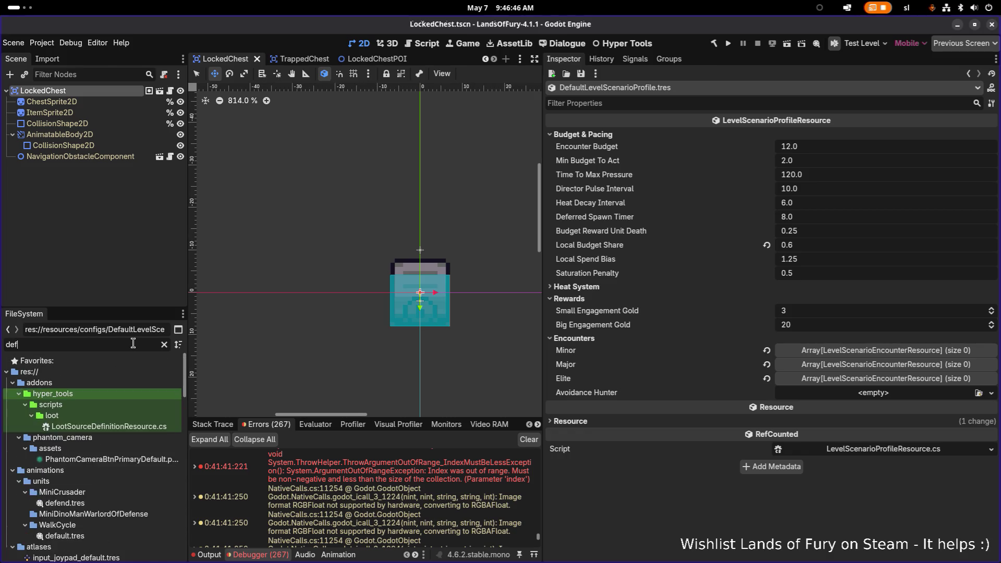
pyautogui.write('aultlo')
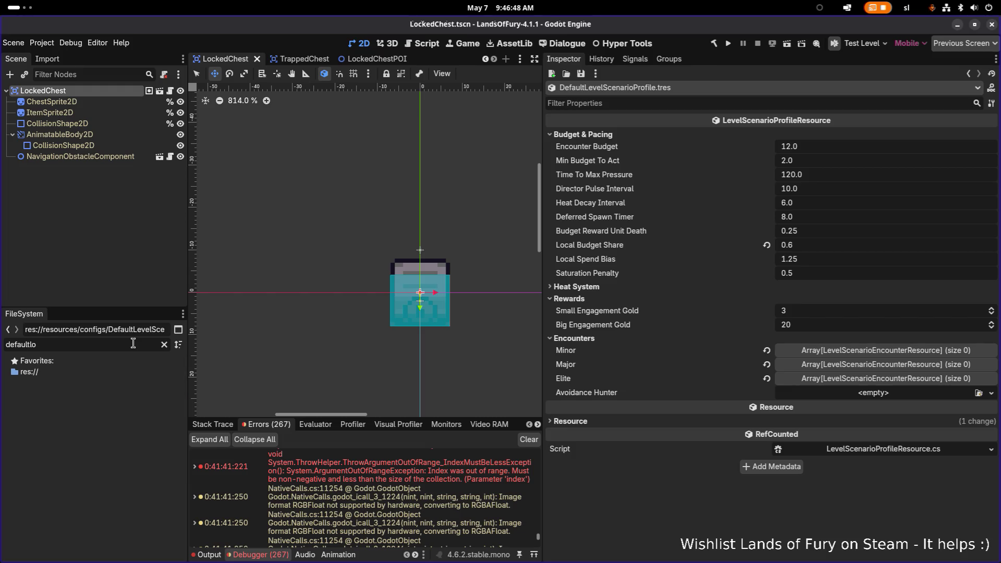
pyautogui.hotkey('ctrl', 'a')
pyautogui.hotkey('ctrl', 'l')
pyautogui.write('ootp')
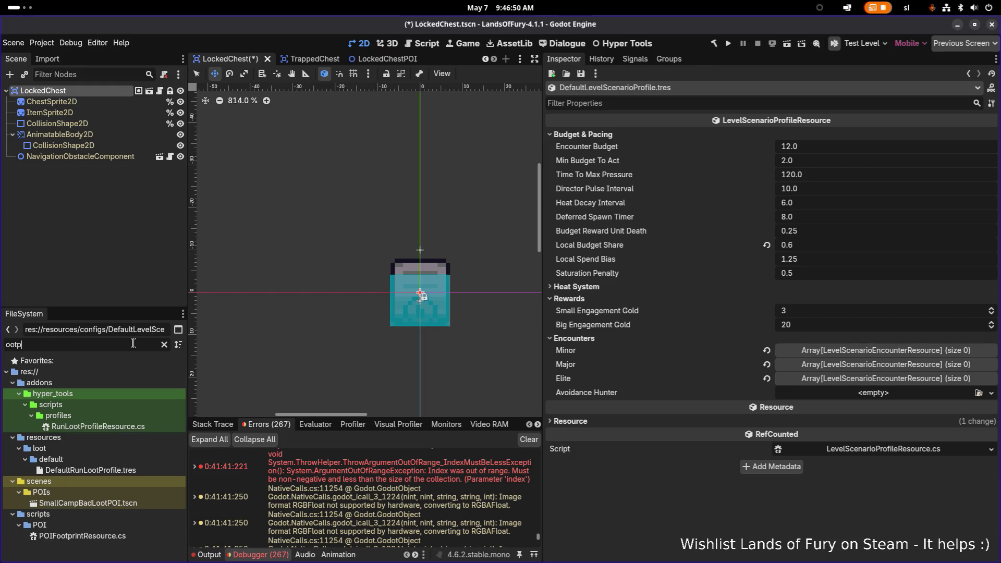
pyautogui.hotkey('ctrl', 'a')
pyautogui.write('loot')
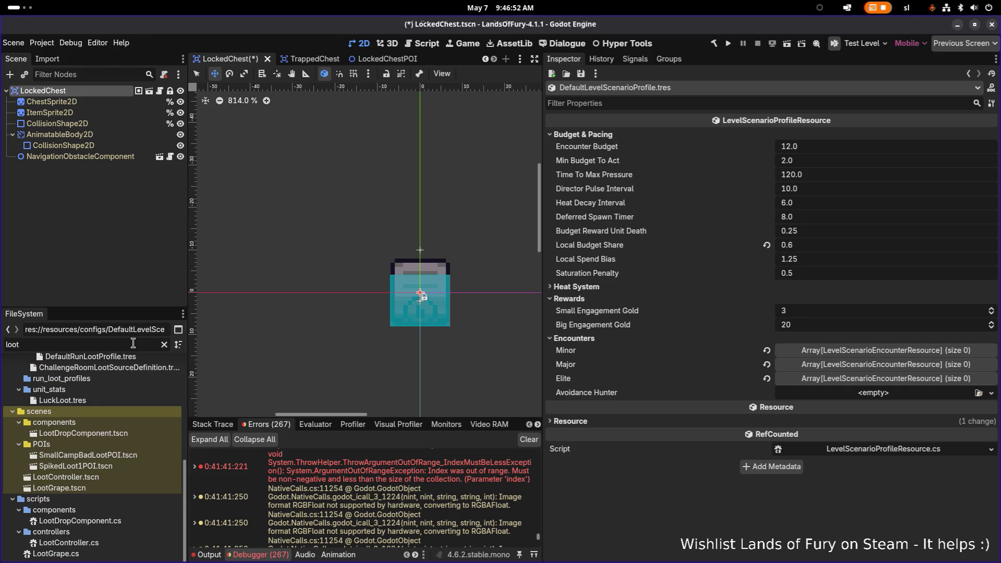
pyautogui.write('p')
pyautogui.click(91, 469)
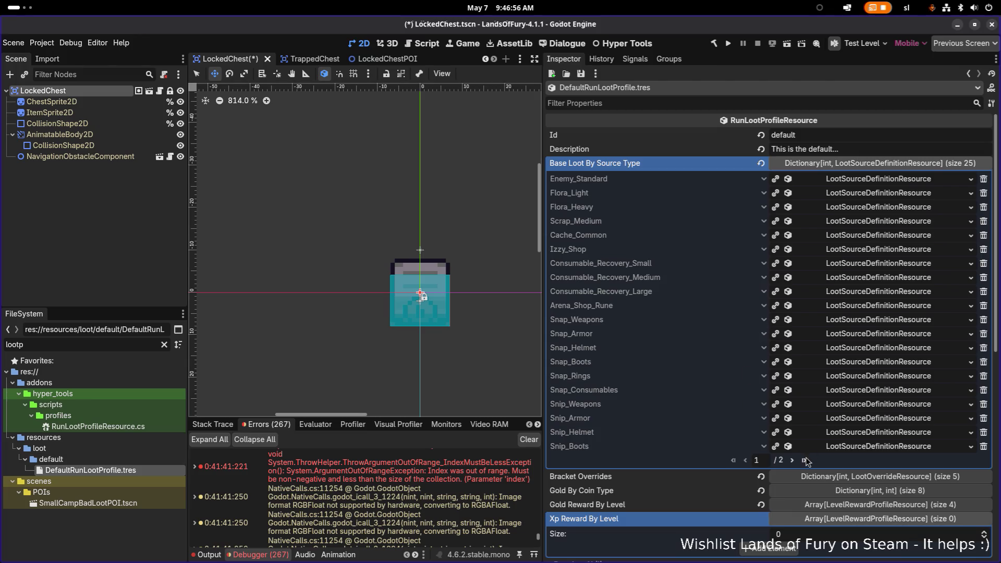
# - Page to the Challenge_Room entry and expand Bracket Overrides > Threat_4 > Rarity Multiplier By Source
pyautogui.click(805, 460)
pyautogui.click(847, 238)
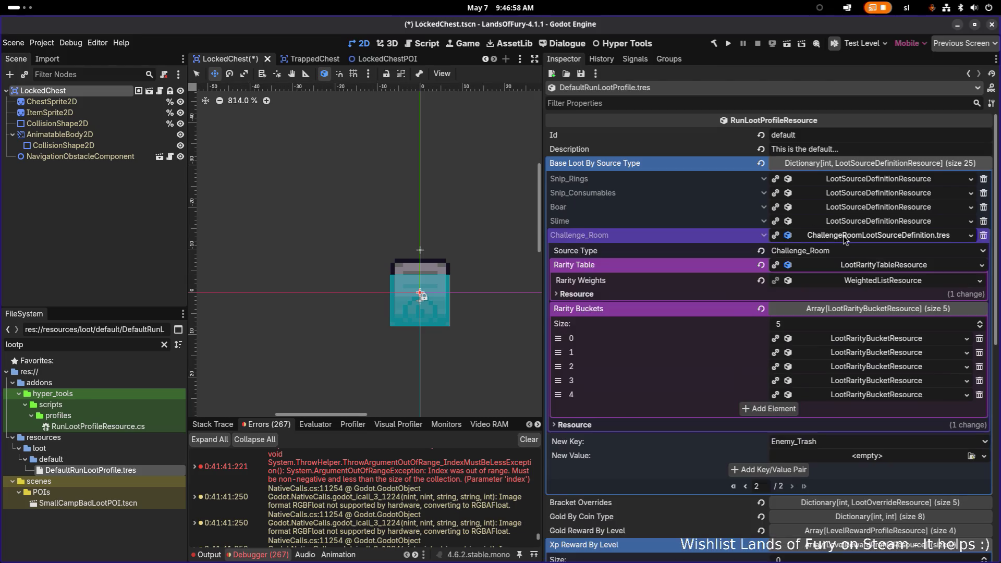
pyautogui.scroll(-2, 840, 284)
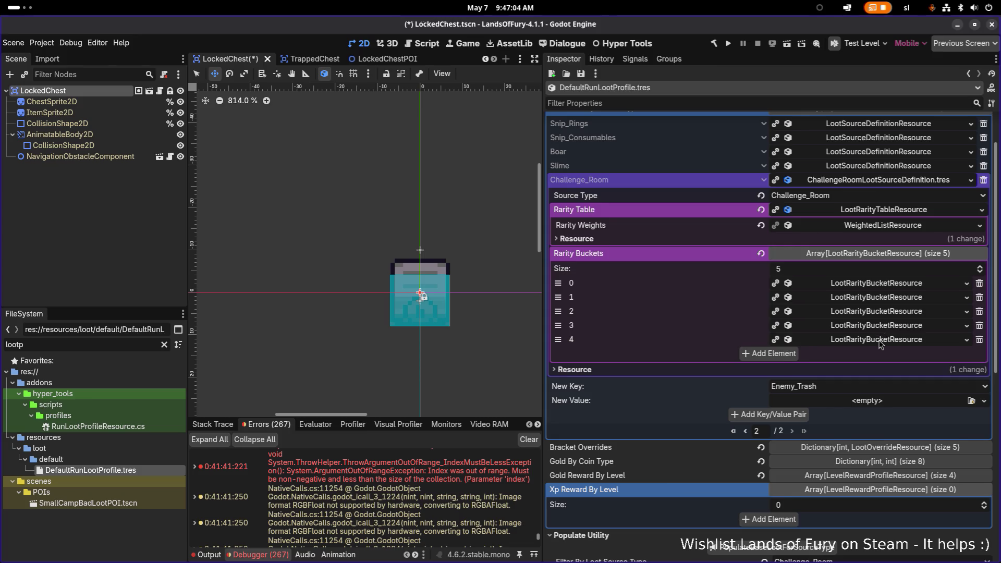
pyautogui.scroll(-3, 879, 344)
pyautogui.click(866, 338)
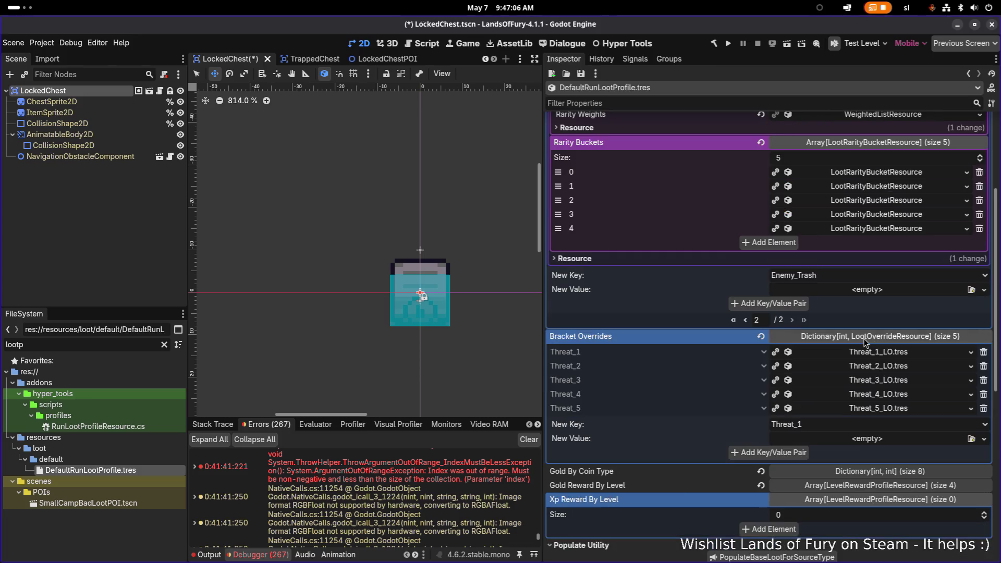
pyautogui.scroll(-3, 866, 340)
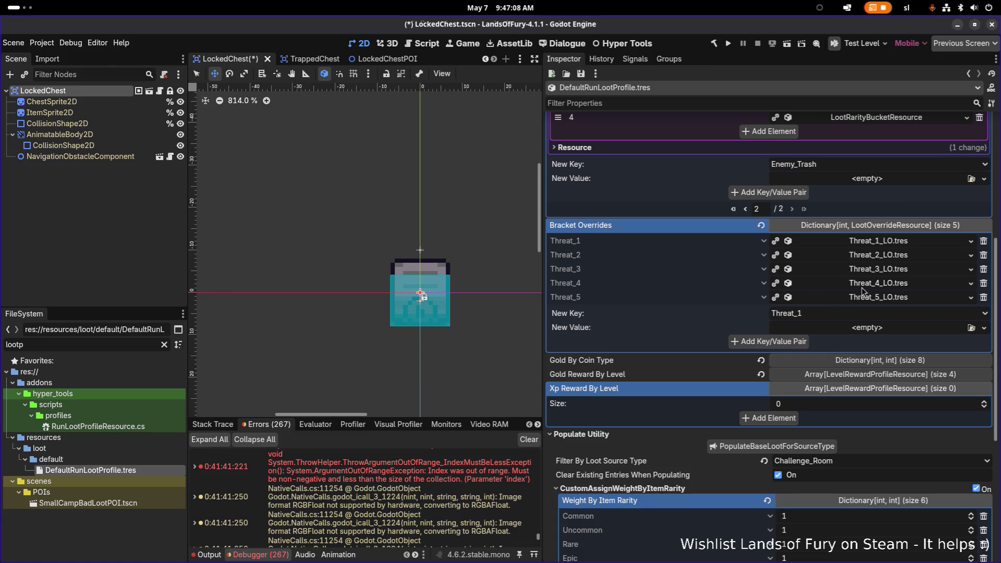
pyautogui.click(863, 287)
pyautogui.click(893, 328)
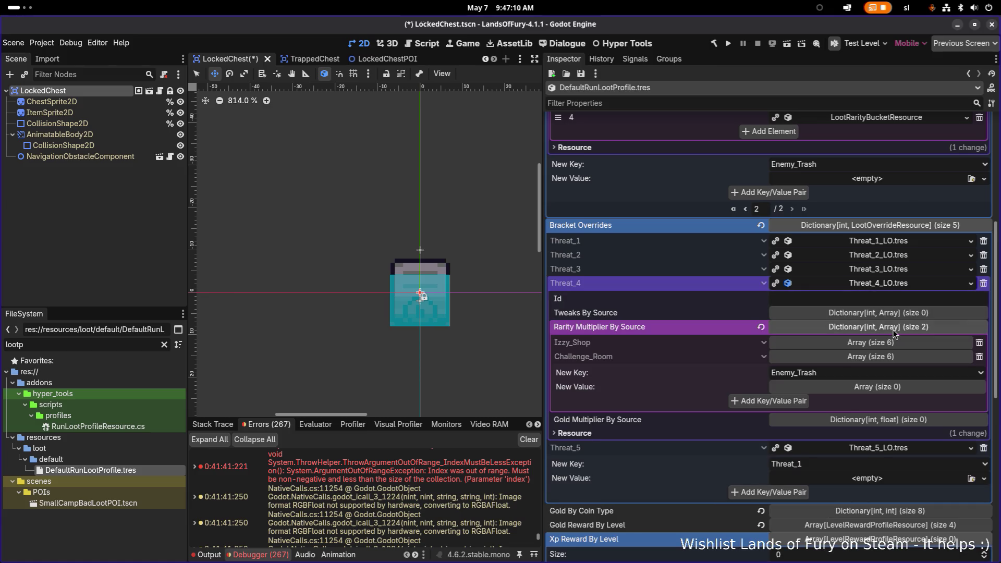
# - Expand Challenge_Room's rarity multiplier list and inspect its Mythic through Common entries
pyautogui.click(871, 356)
pyautogui.scroll(-3, 872, 361)
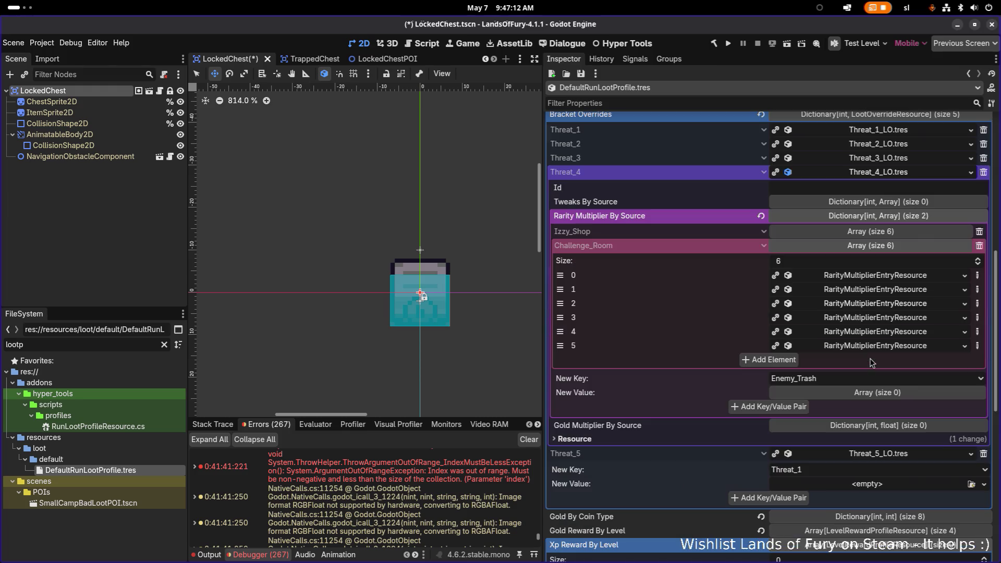
pyautogui.click(874, 348)
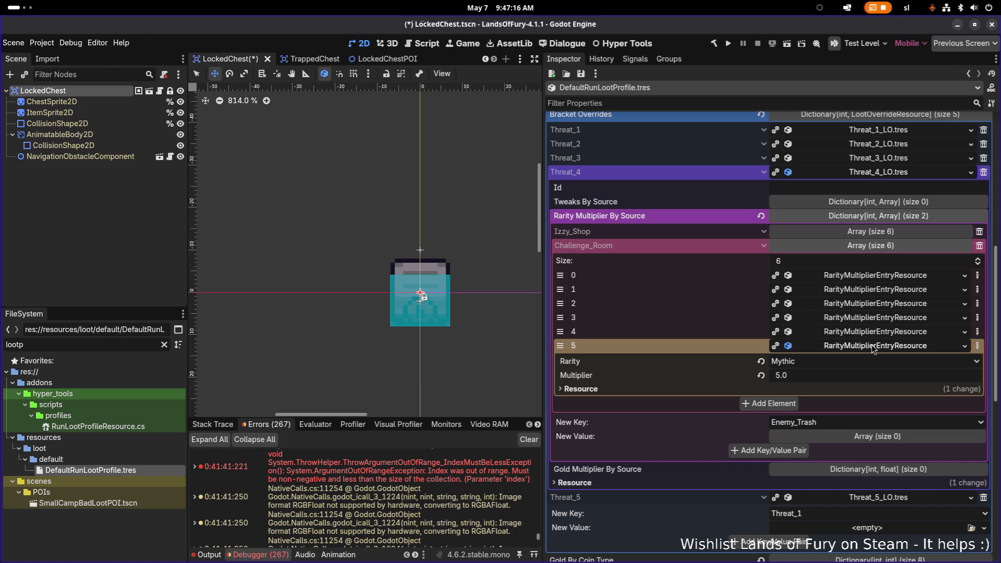
pyautogui.click(874, 347)
pyautogui.click(875, 333)
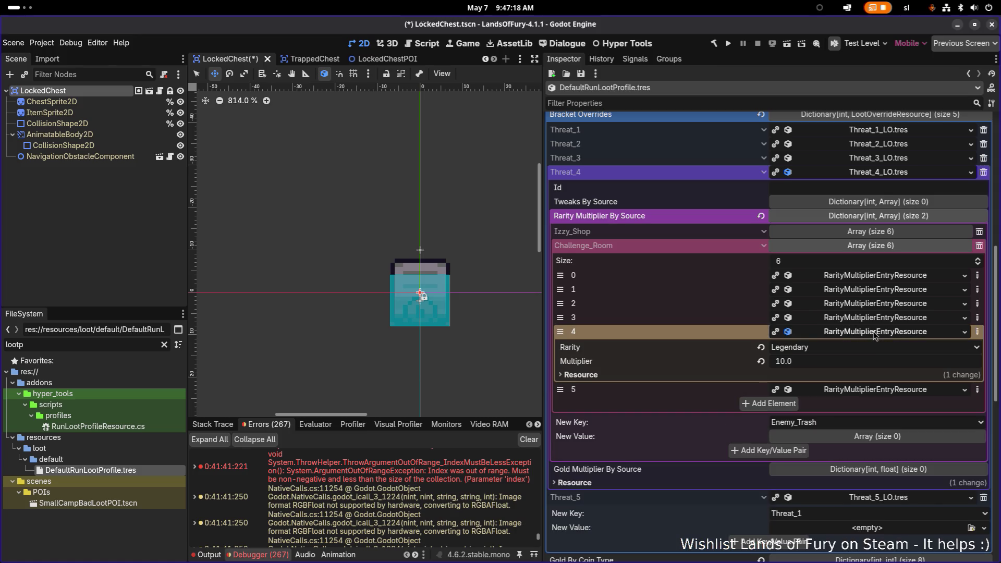
pyautogui.click(875, 334)
pyautogui.click(876, 319)
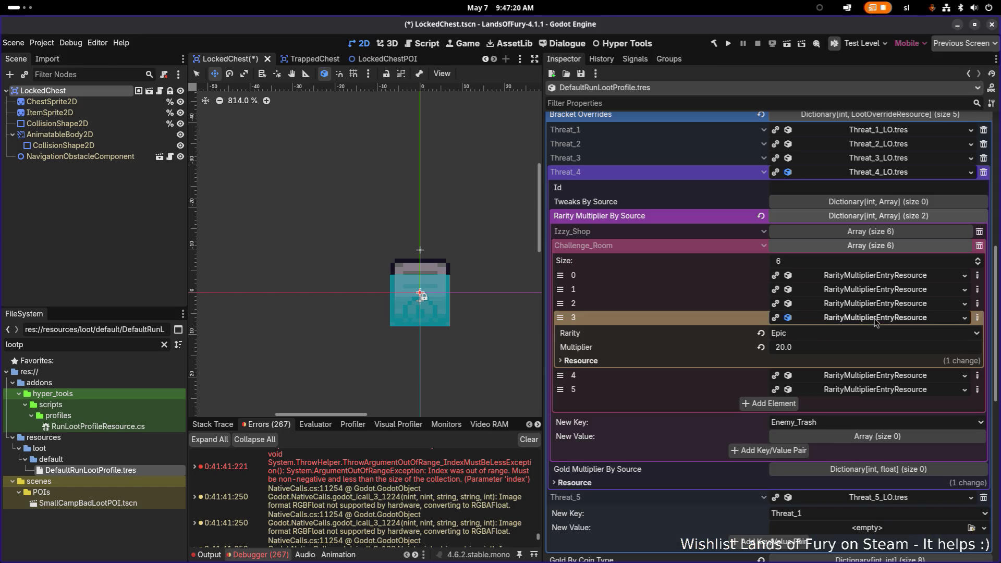
pyautogui.click(876, 319)
pyautogui.click(879, 305)
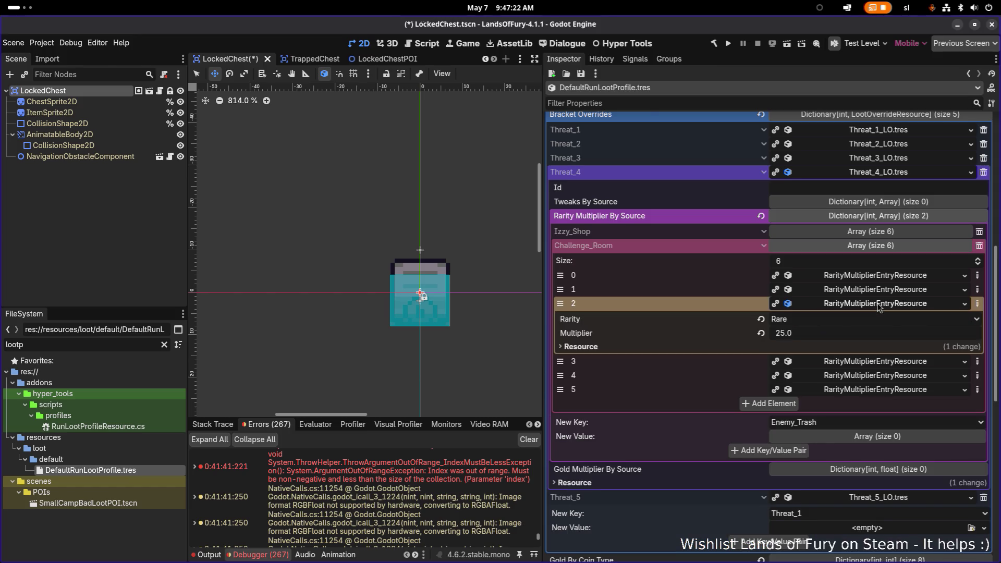
pyautogui.click(878, 306)
pyautogui.click(885, 290)
pyautogui.click(885, 276)
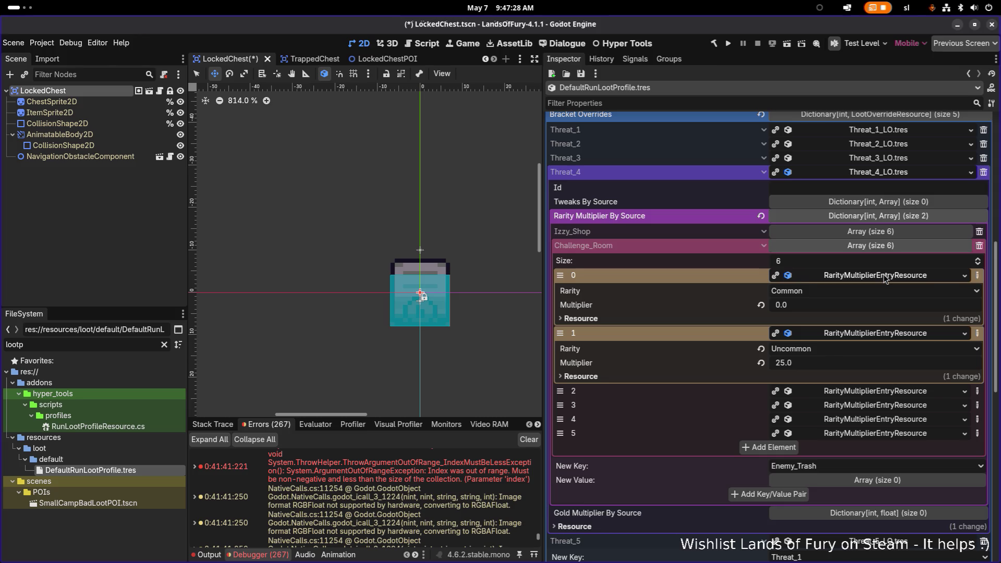
pyautogui.click(885, 277)
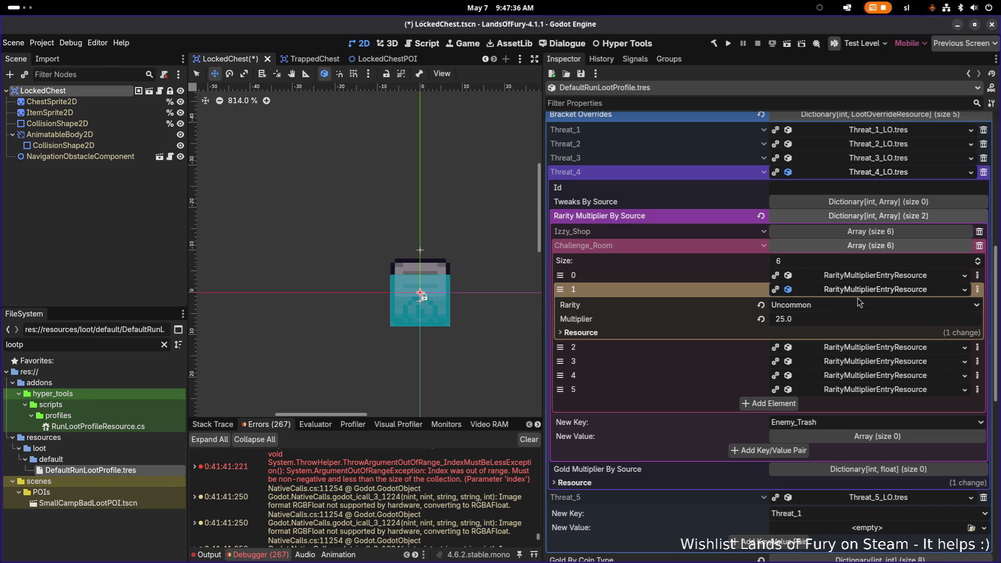
# - Set the Uncommon multiplier to 0.0, review the Rare through Mythic entries, and save
pyautogui.click(835, 323)
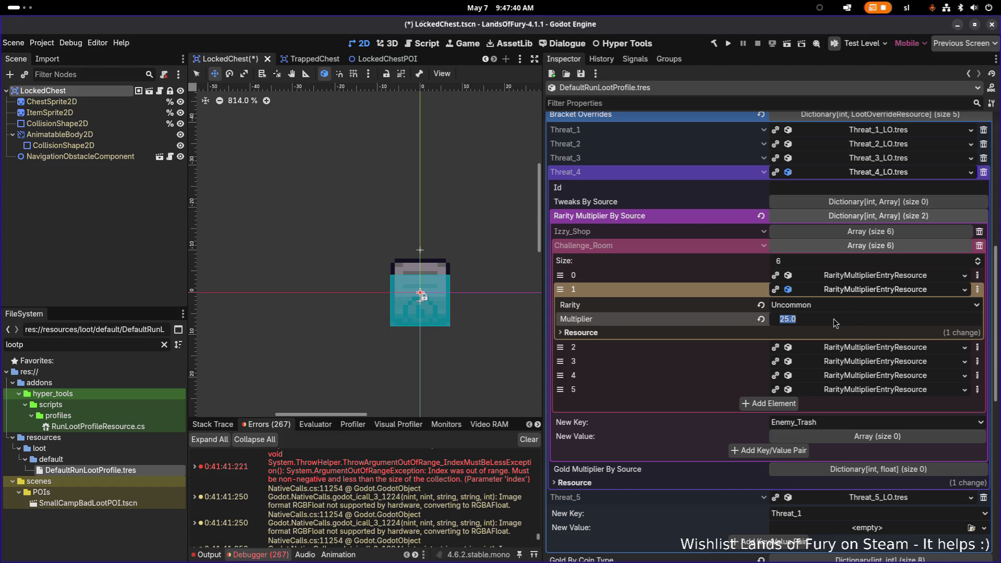
pyautogui.write('0')
pyautogui.press('Return')
pyautogui.click(848, 348)
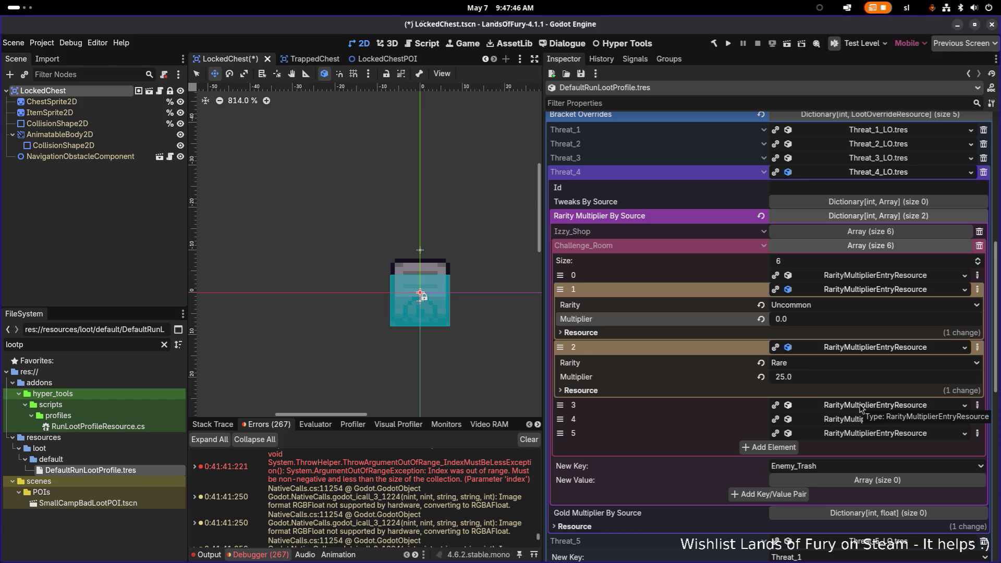
pyautogui.click(860, 409)
pyautogui.scroll(-2, 863, 409)
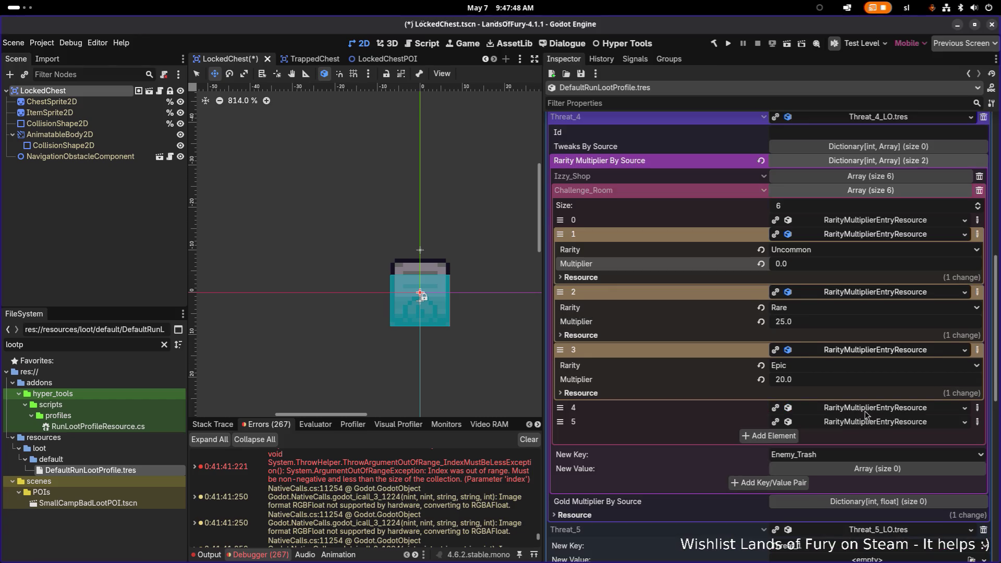
pyautogui.click(868, 411)
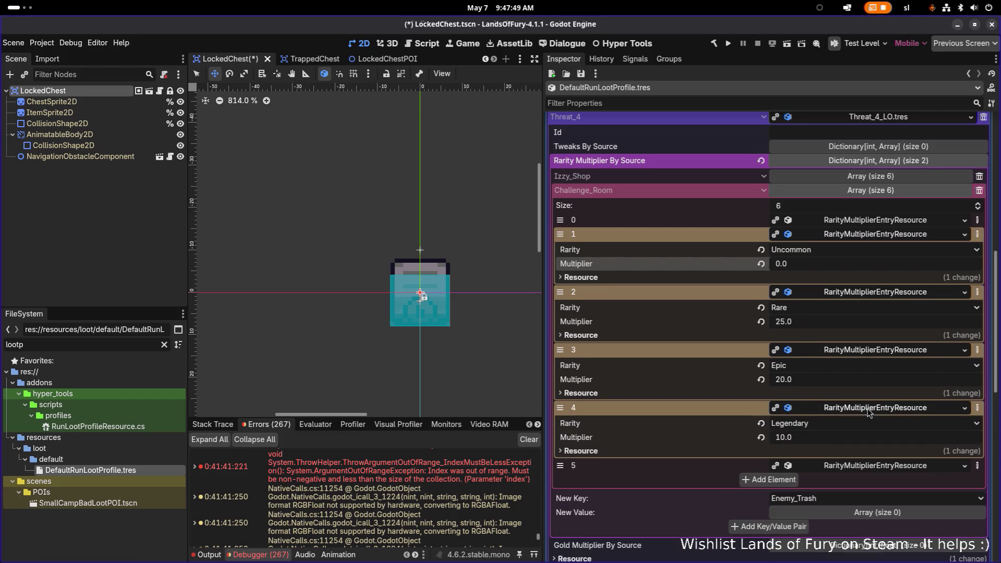
pyautogui.click(871, 465)
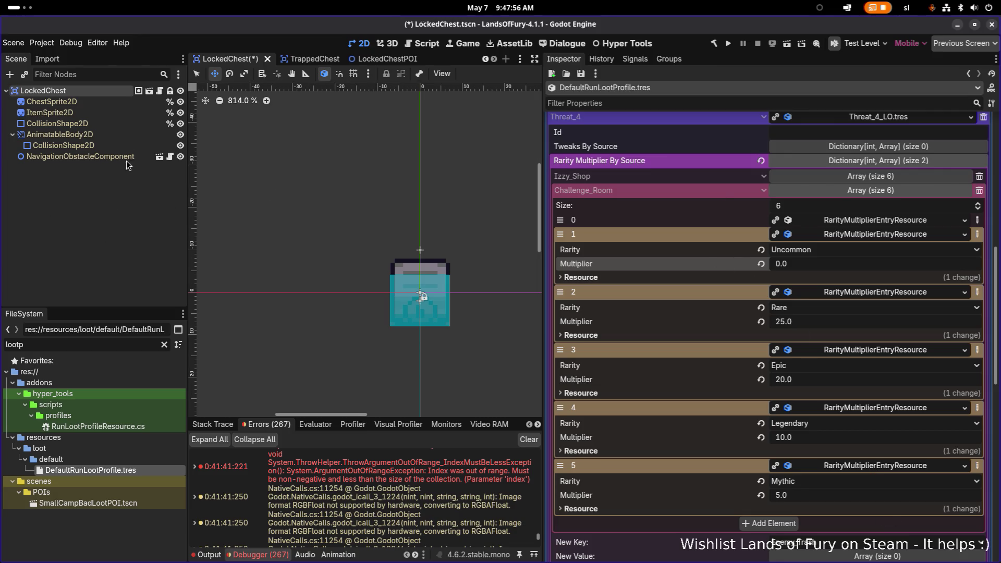
pyautogui.hotkey('ctrl', 's')
# - Select the LockedChest root node and search the project files for 'forest1'
pyautogui.click(51, 101)
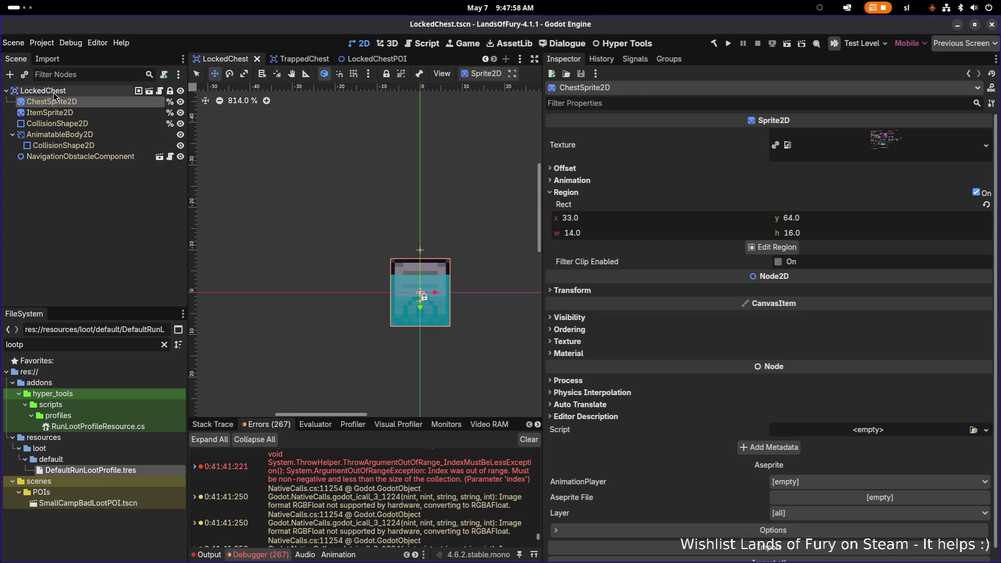
pyautogui.click(53, 93)
pyautogui.hotkey('ctrl', 'a')
pyautogui.write('forest1')
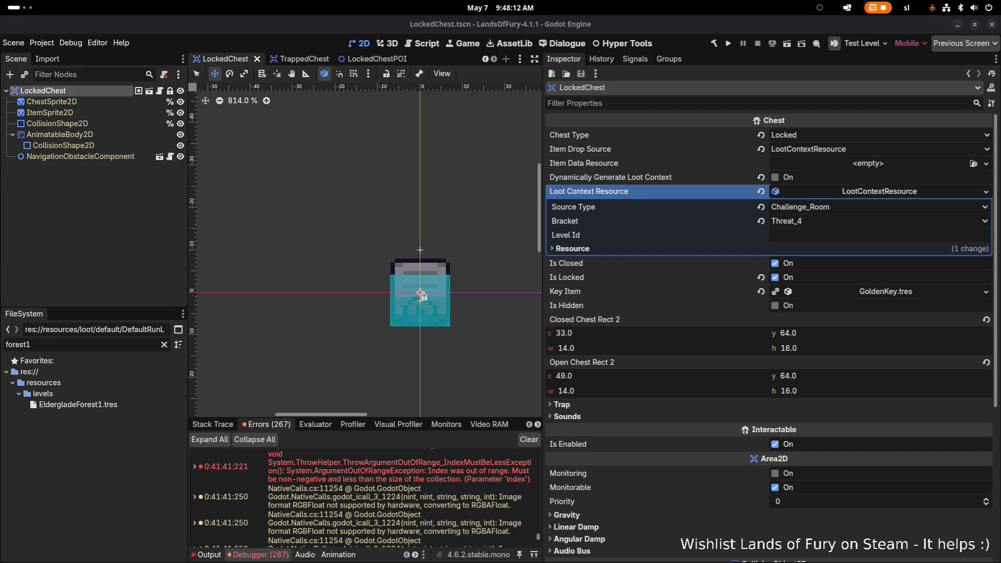
# - Open EldergladeForest1.tres, then search files for 'caver' and open CavernousDepthsArena1.tres
pyautogui.click(79, 405)
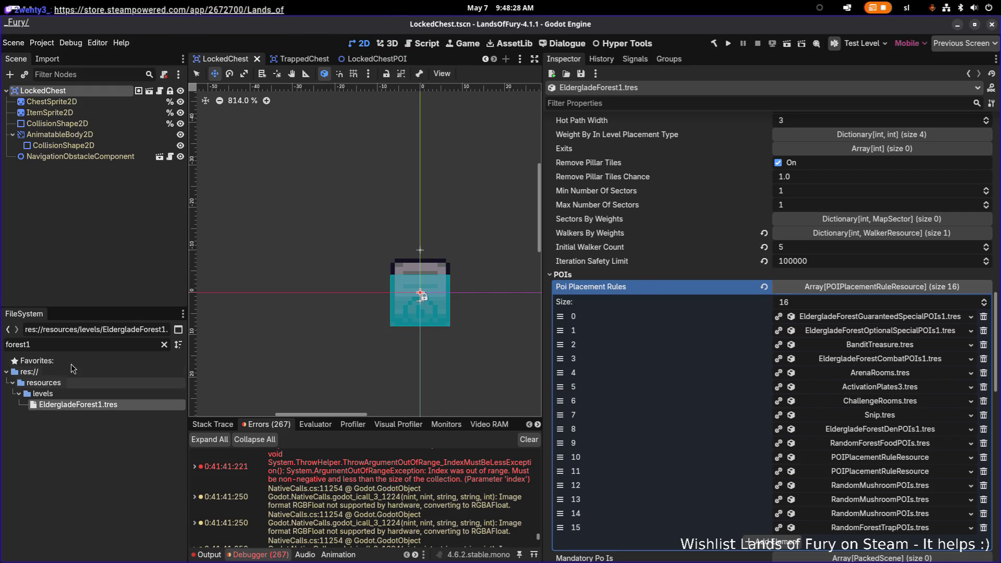
pyautogui.click(59, 345)
pyautogui.hotkey('ctrl', 'a')
pyautogui.press('BackSpace')
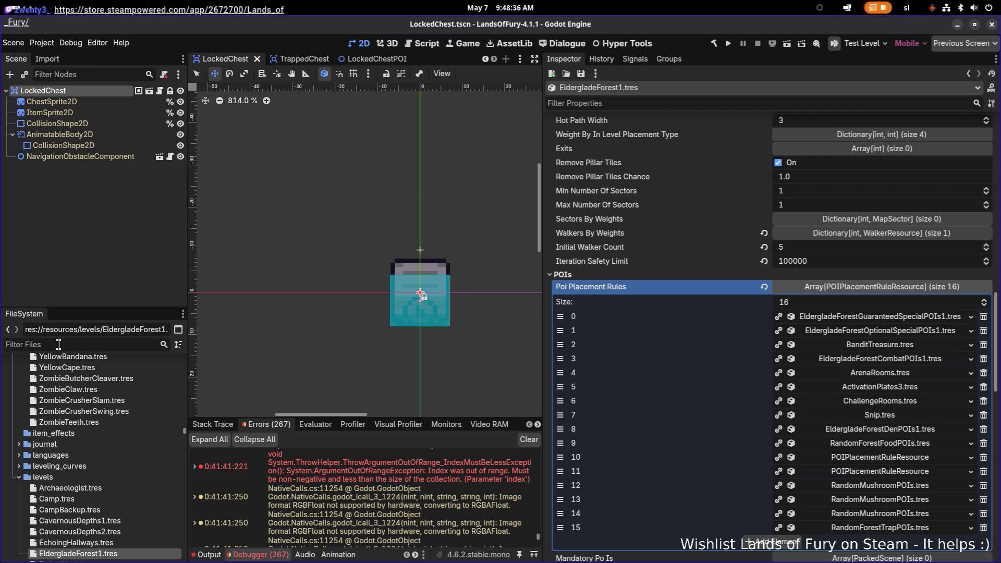
pyautogui.write('caven')
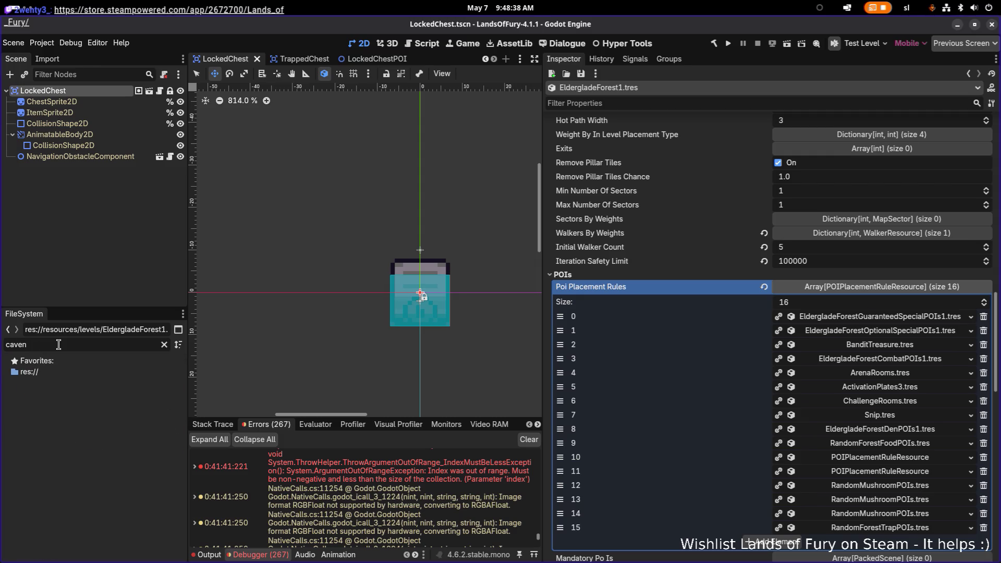
pyautogui.press('BackSpace')
pyautogui.write('r')
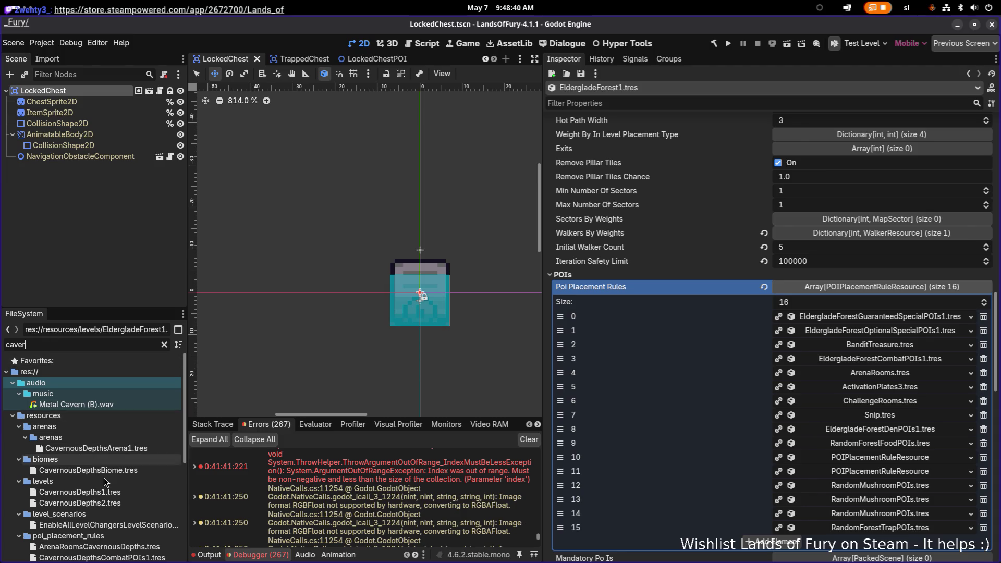
pyautogui.click(95, 448)
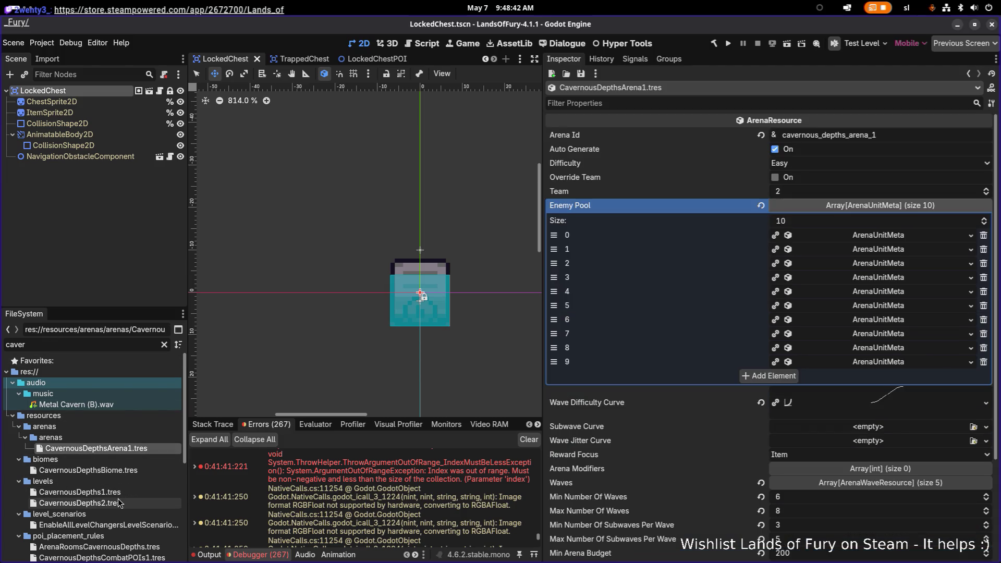
# - Open CavernousDepths1.tres, add a Poi Placement Rules element, and drag it to index 4 after BanditTreasure
pyautogui.click(79, 492)
pyautogui.scroll(-5, 859, 316)
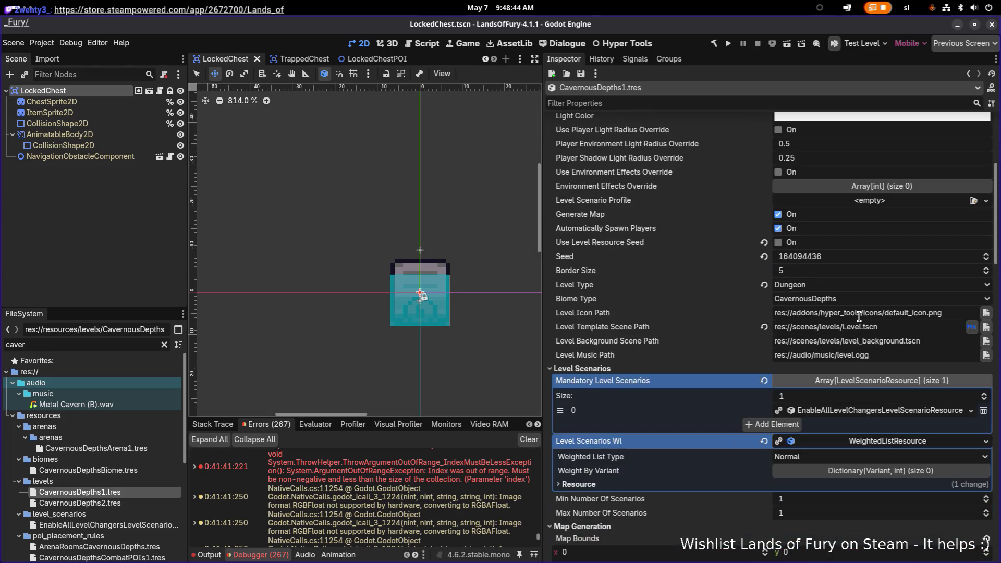
pyautogui.scroll(-4, 859, 316)
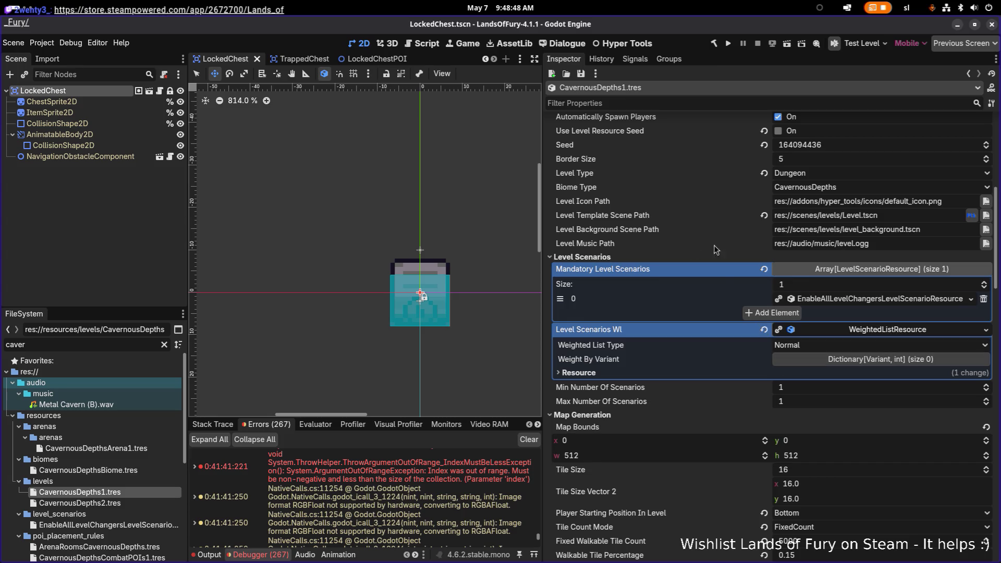
pyautogui.scroll(10, 683, 345)
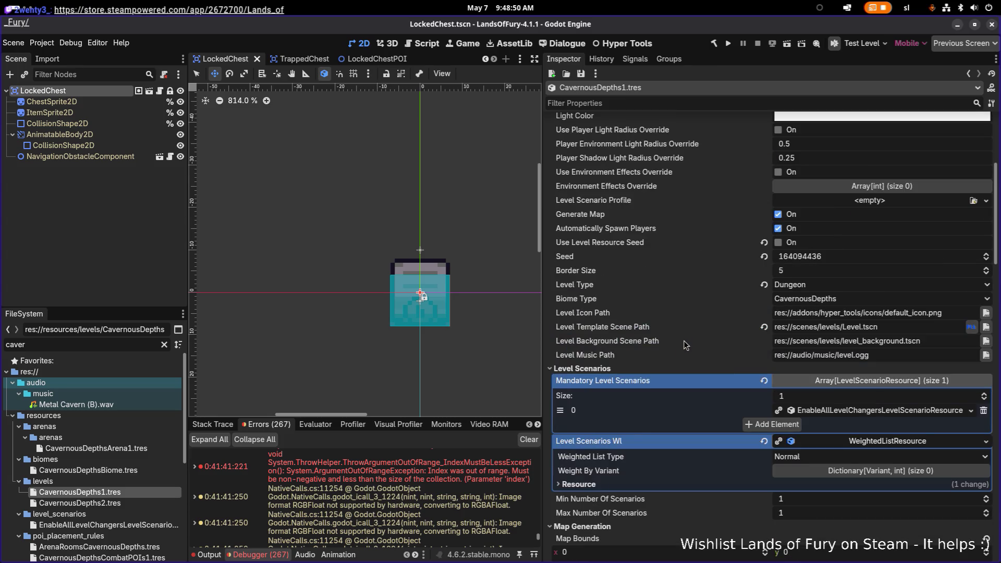
pyautogui.scroll(-20, 699, 285)
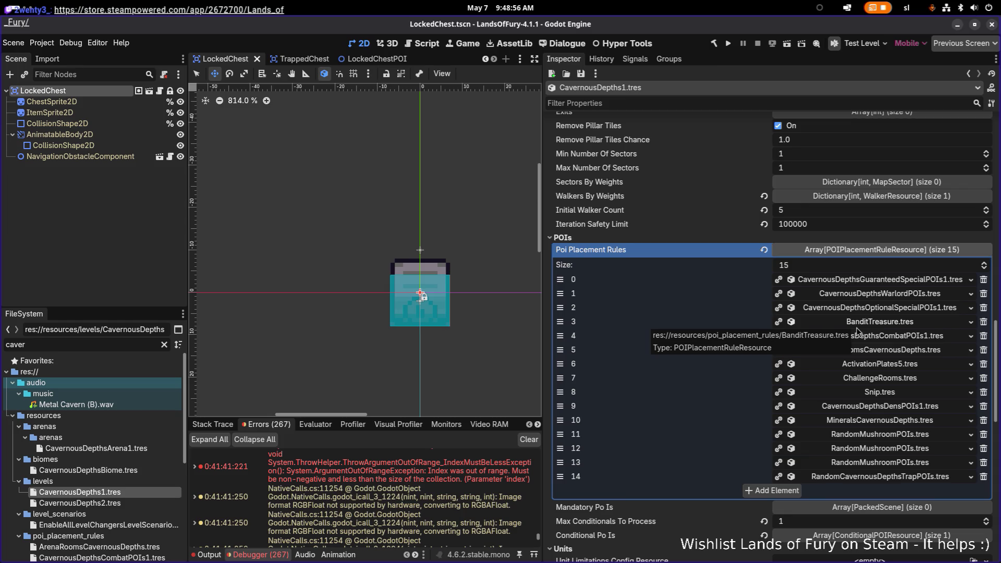
pyautogui.click(794, 491)
pyautogui.moveTo(561, 490); pyautogui.dragTo(560, 335)
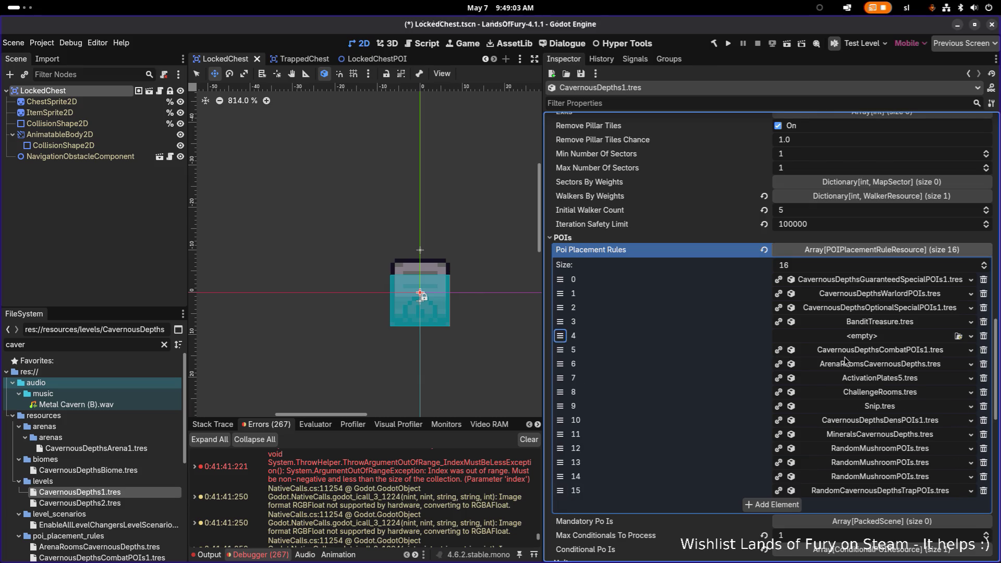
# - Try Quick Load on the empty slot and cancel it
pyautogui.click(883, 339)
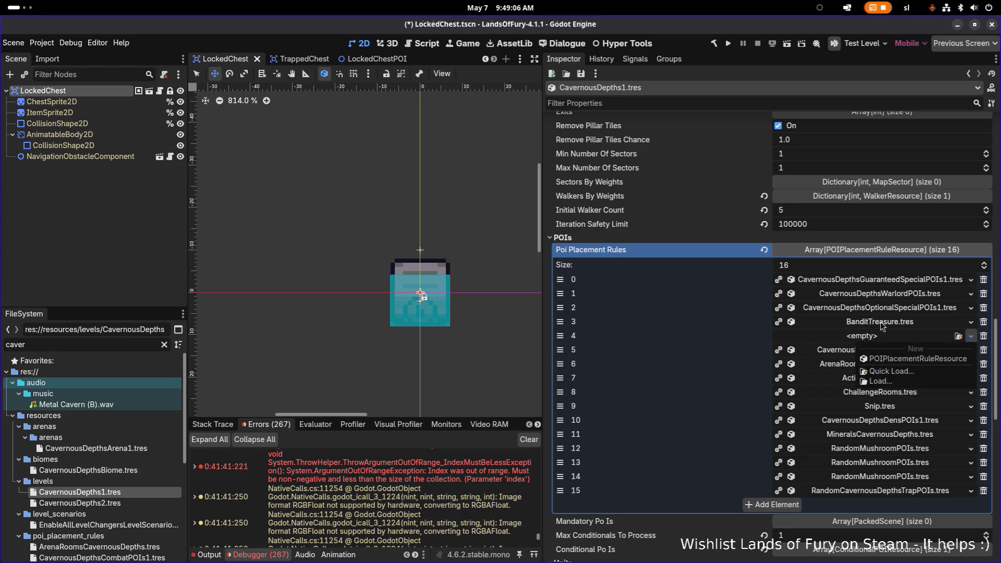
pyautogui.click(894, 372)
pyautogui.press('Escape')
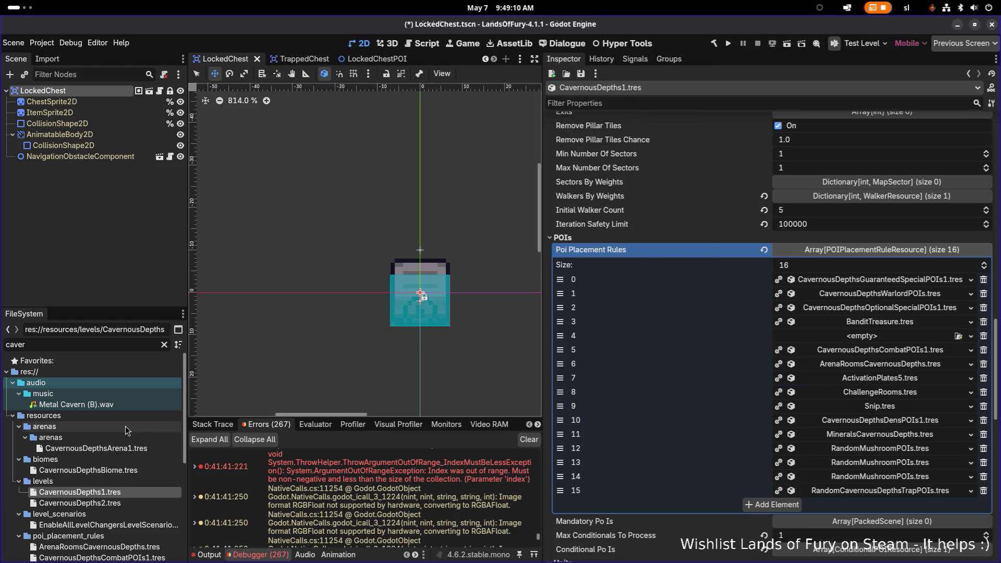
# - Change the FileSystem filter to 'rules'
pyautogui.click(120, 347)
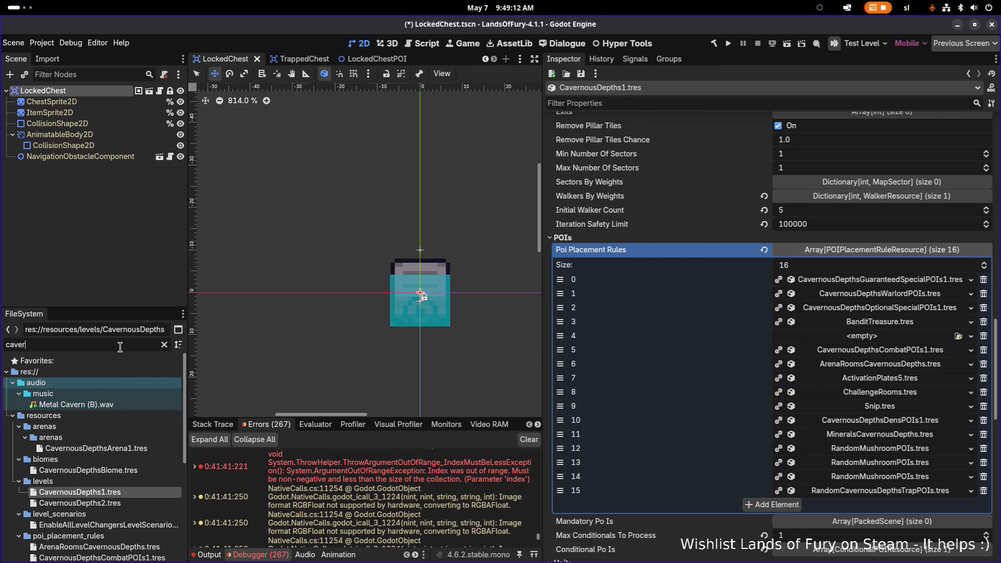
pyautogui.doubleClick(120, 347)
pyautogui.write('poi')
pyautogui.press('BackSpace')
pyautogui.press('BackSpace')
pyautogui.press('BackSpace')
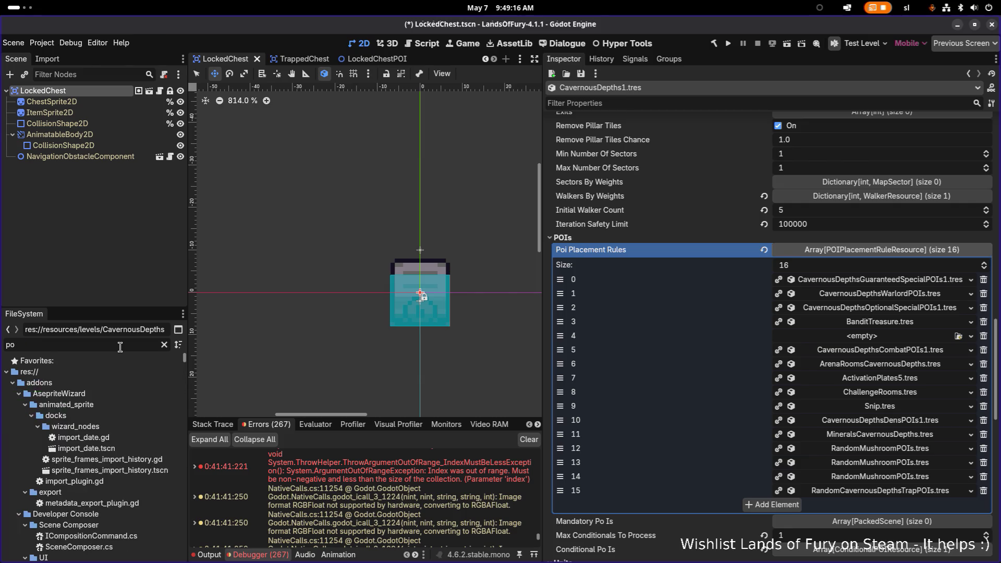
pyautogui.write('rules')
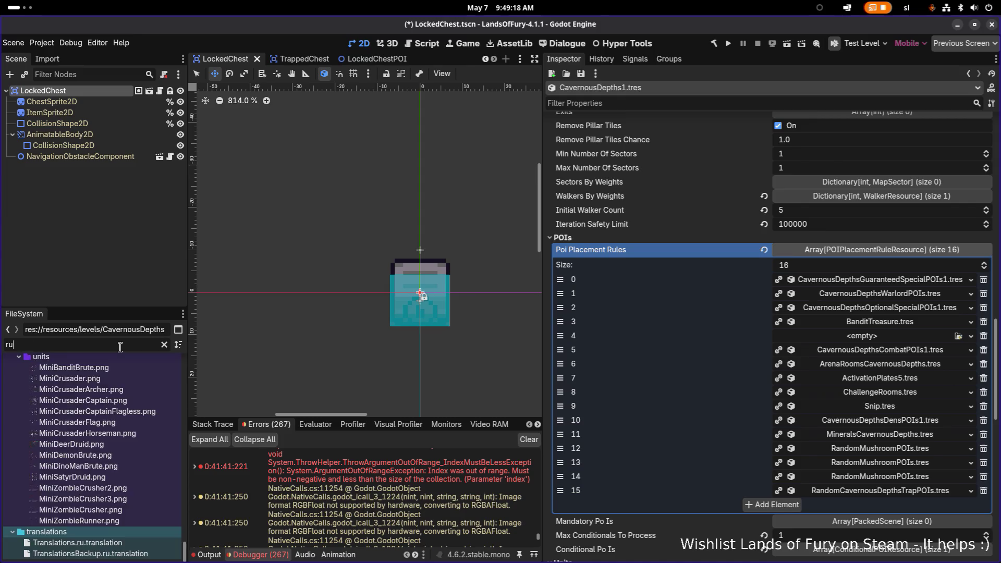
# - Open the poi_placement_rules folder, clear the filter, and select BanditTreasure.tres
pyautogui.click(73, 393)
pyautogui.click(165, 345)
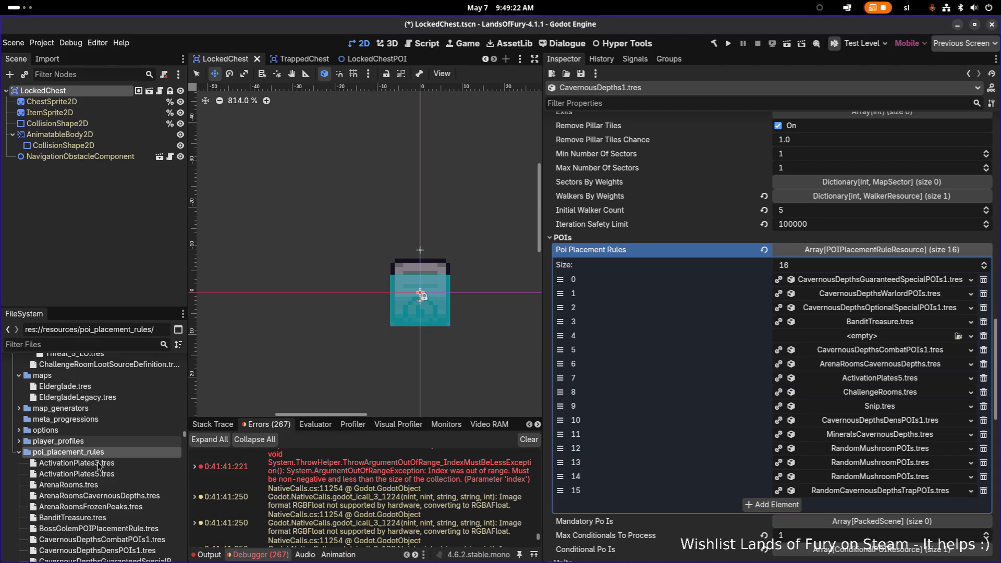
pyautogui.click(78, 473)
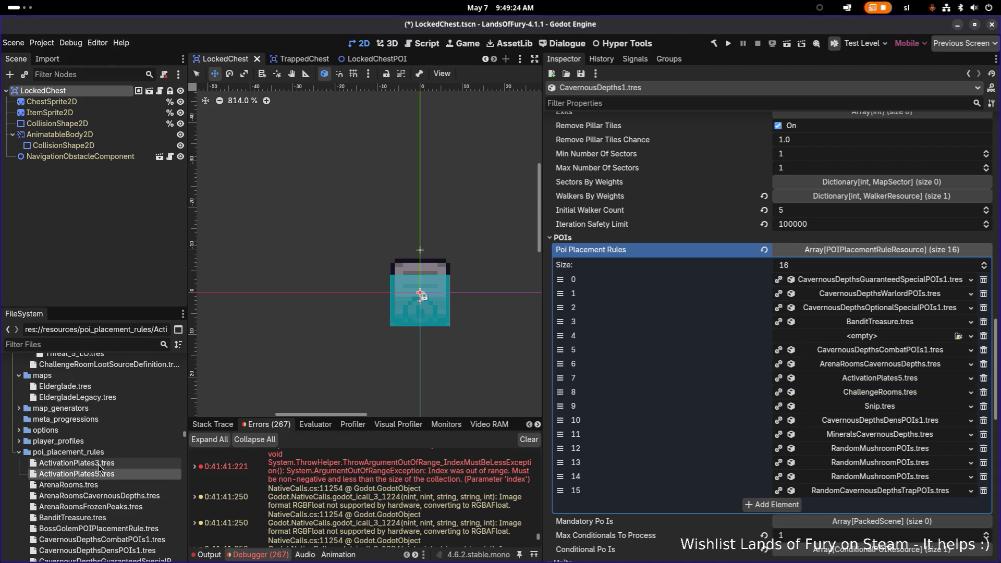
pyautogui.scroll(-3, 114, 511)
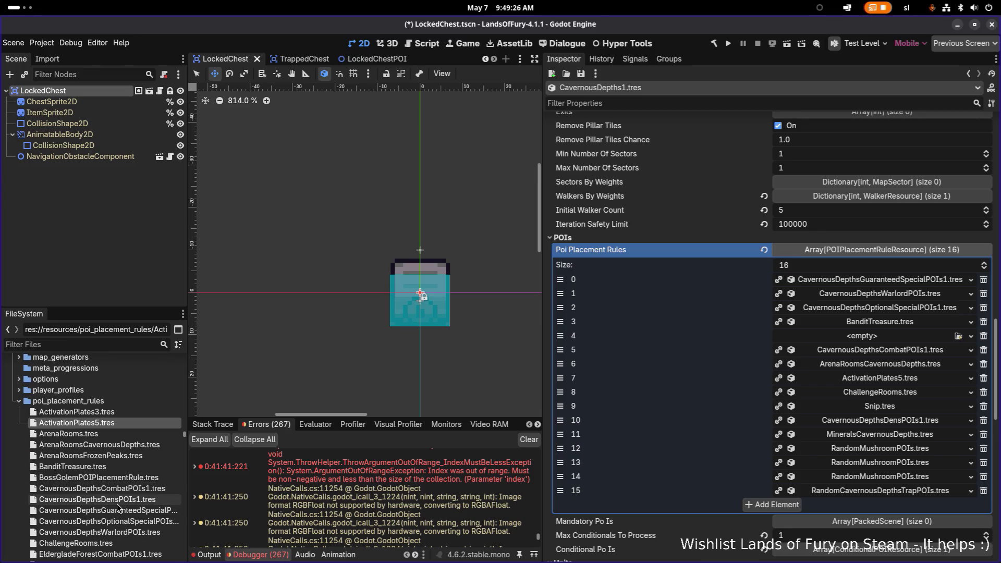
pyautogui.click(114, 467)
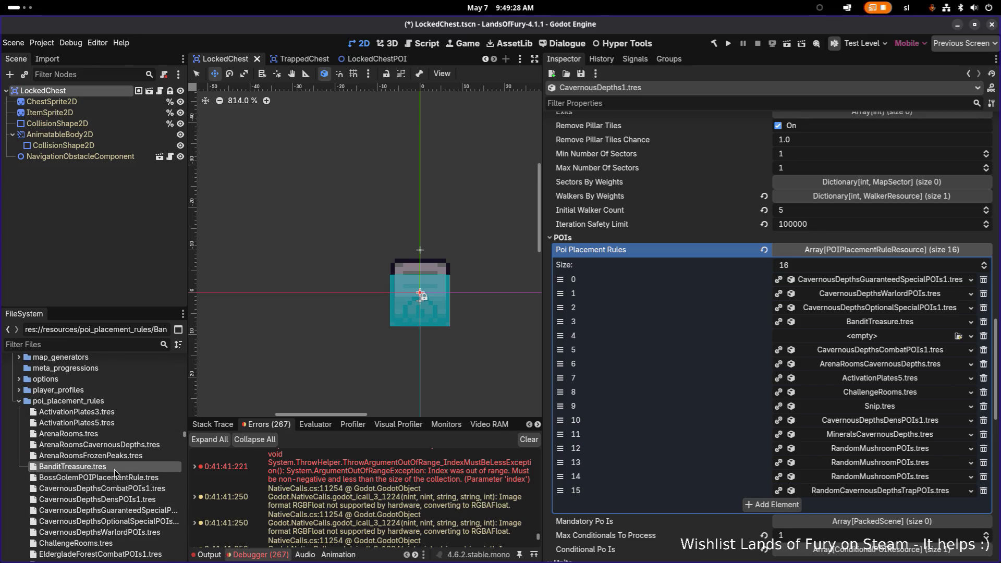
# - Duplicate BanditTreasure.tres as SpecialChestPOI.tres in the poi_placement_rules folder
pyautogui.hotkey('ctrl', 'd')
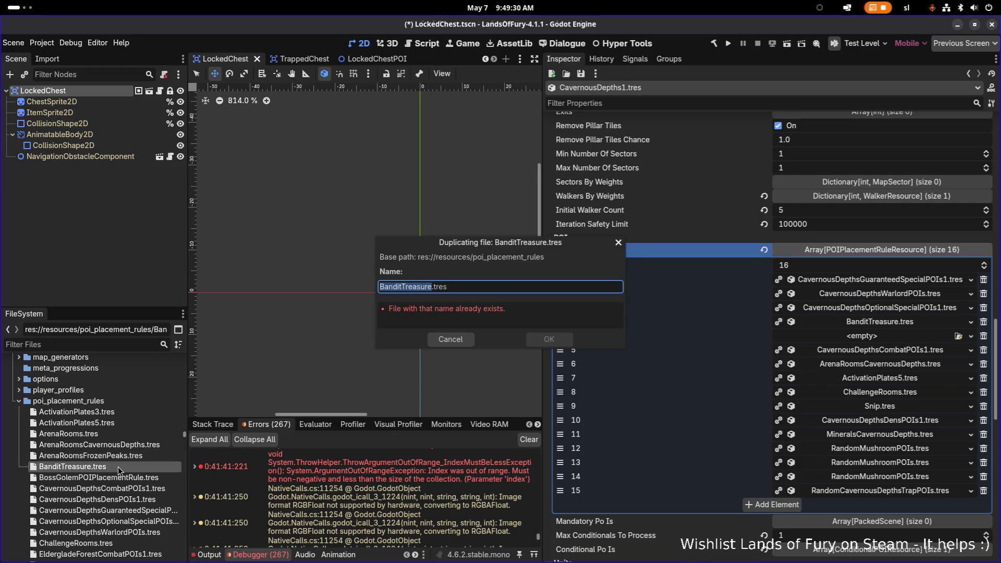
pyautogui.write('Locked')
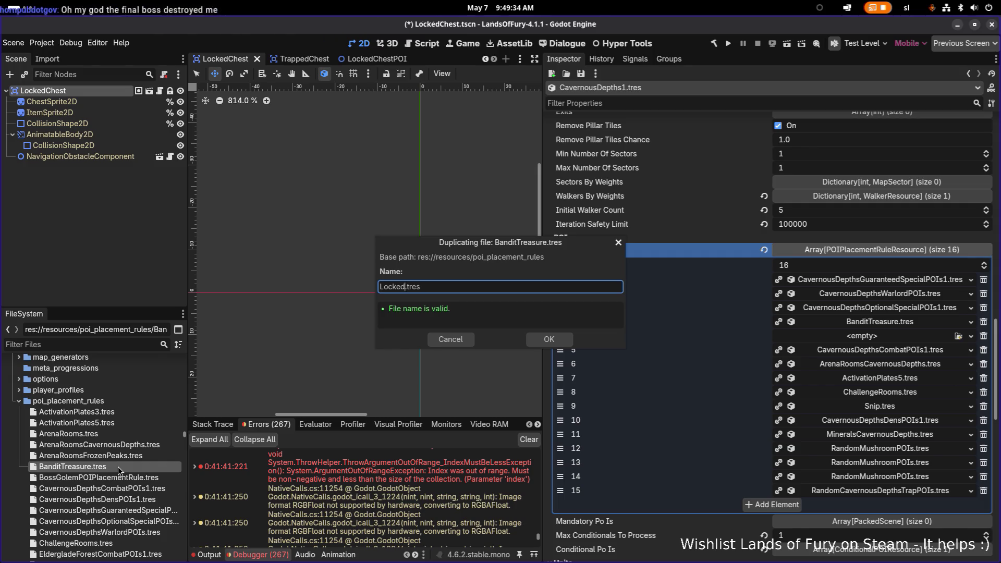
pyautogui.press('BackSpace')
pyautogui.press('BackSpace')
pyautogui.press('BackSpace')
pyautogui.write('Special')
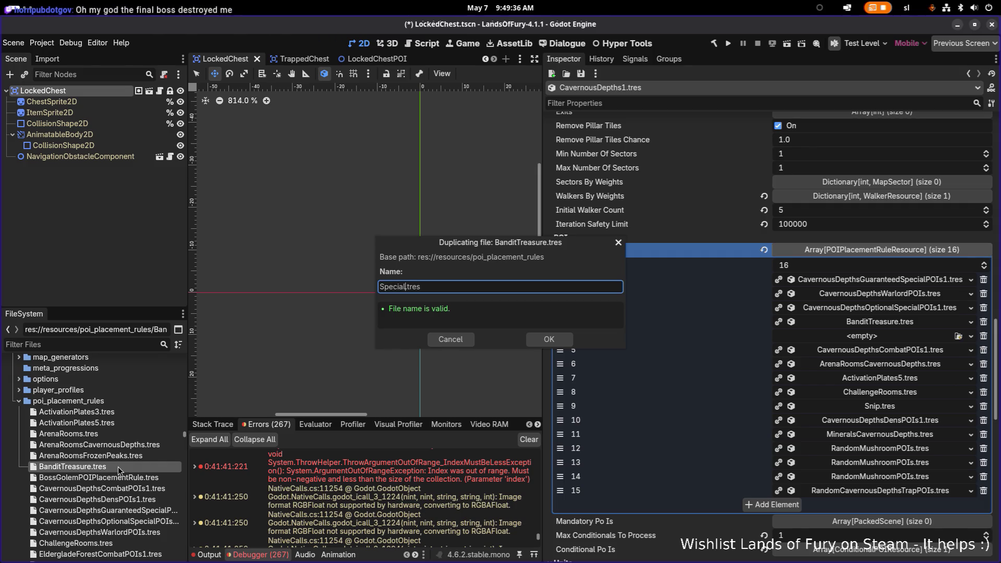
pyautogui.write('ChestPOI')
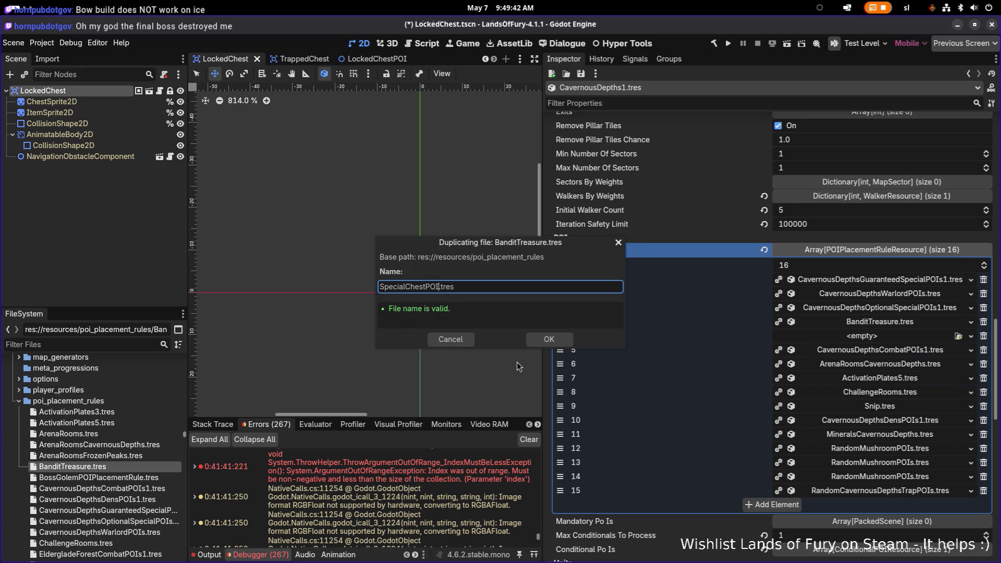
pyautogui.click(550, 340)
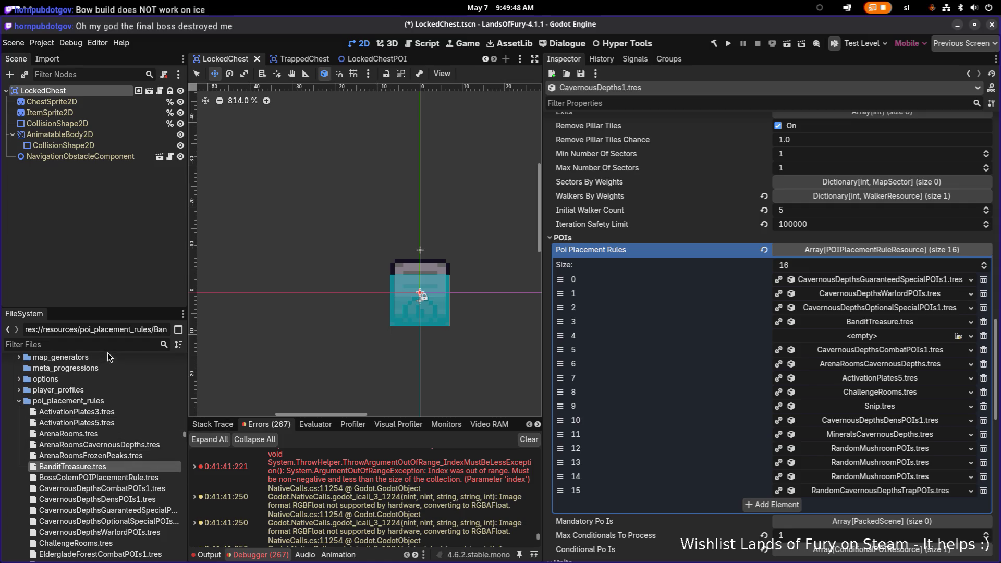
# - Assign SpecialChestPOI.tres to empty slot 4 of CavernousDepths1's POI placement rules and expand it
pyautogui.click(958, 336)
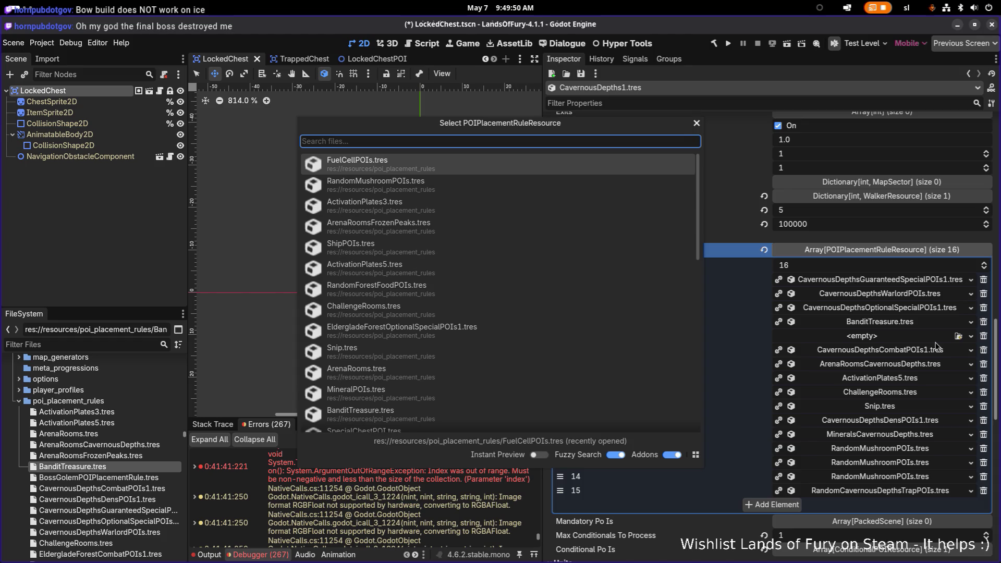
pyautogui.write('spical')
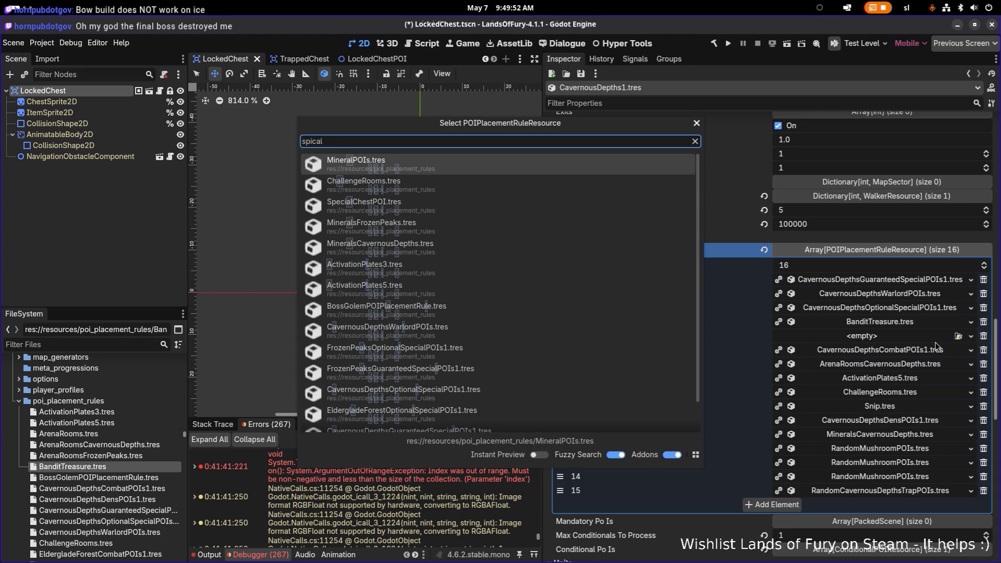
pyautogui.write('ch')
pyautogui.press('Return')
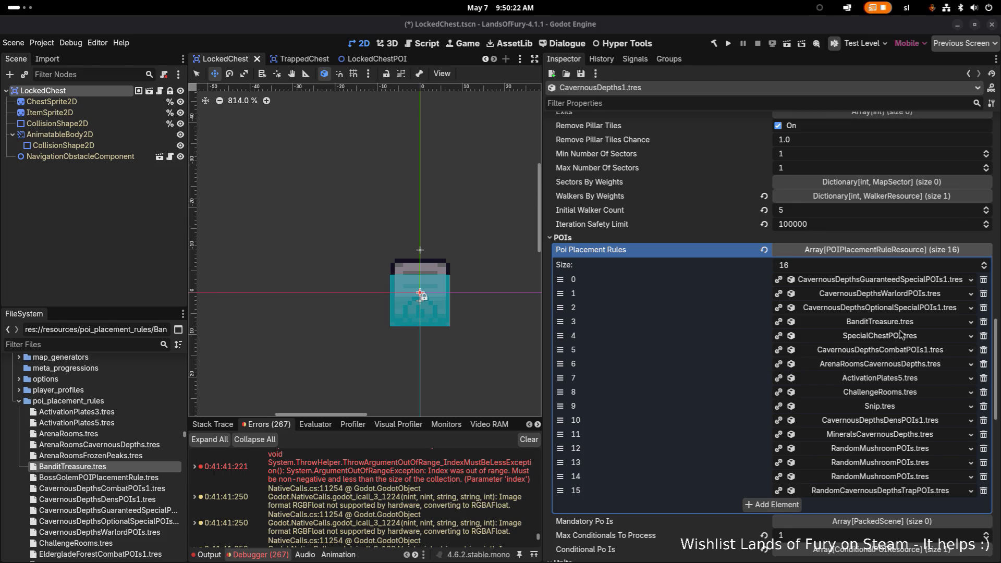
pyautogui.click(881, 338)
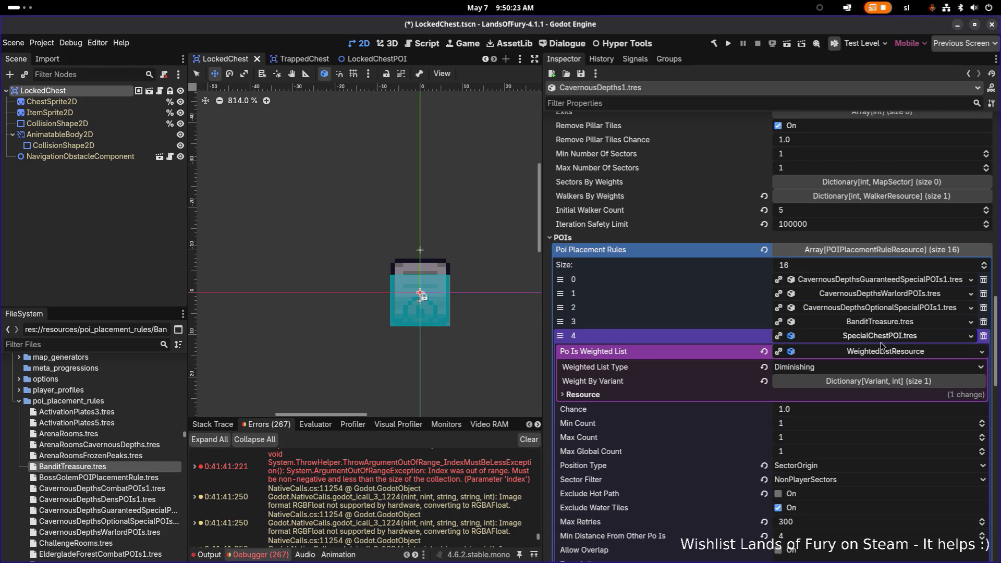
# - Expand the Weight By Variant list and set the new key type to Object
pyautogui.click(879, 389)
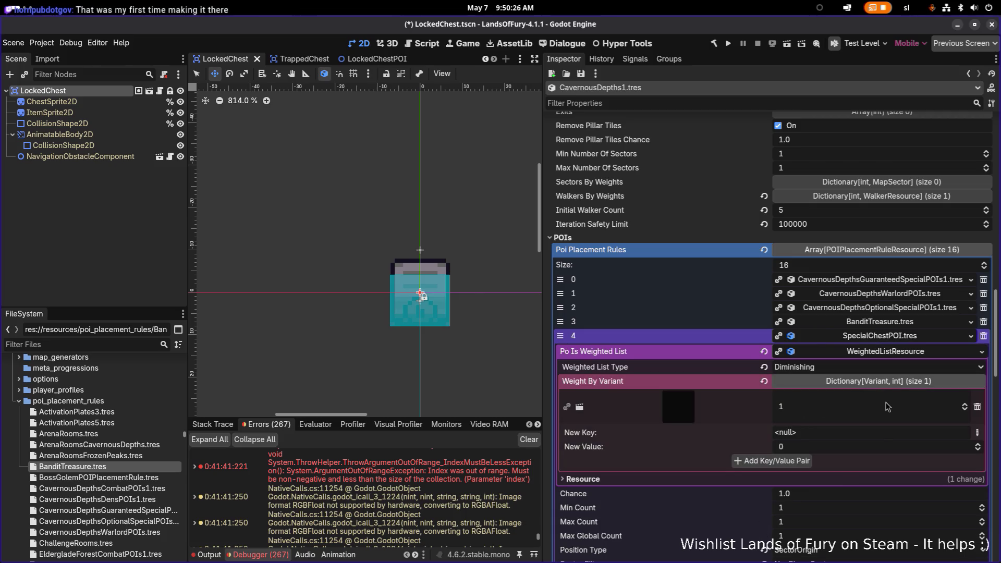
pyautogui.scroll(-4, 869, 407)
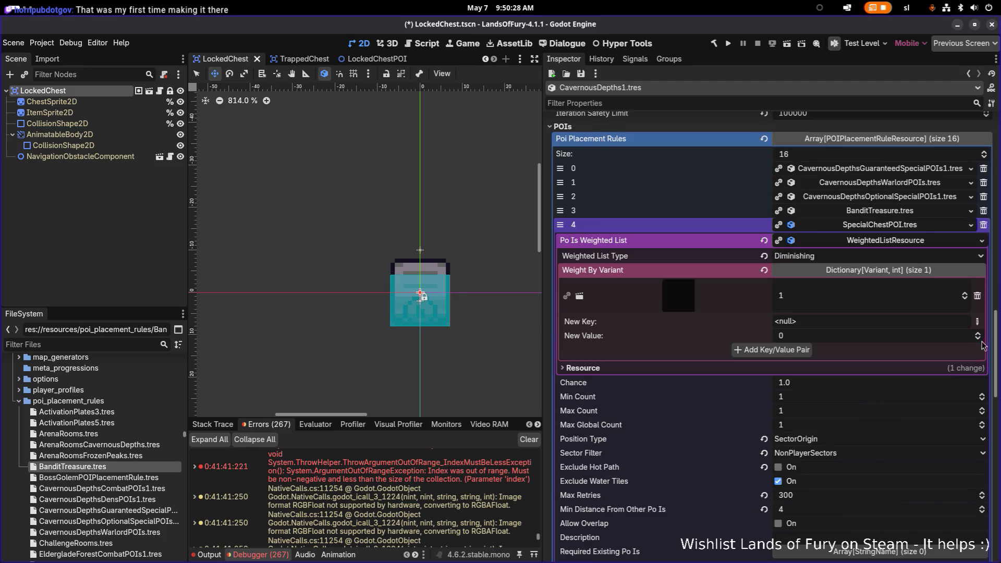
pyautogui.click(978, 321)
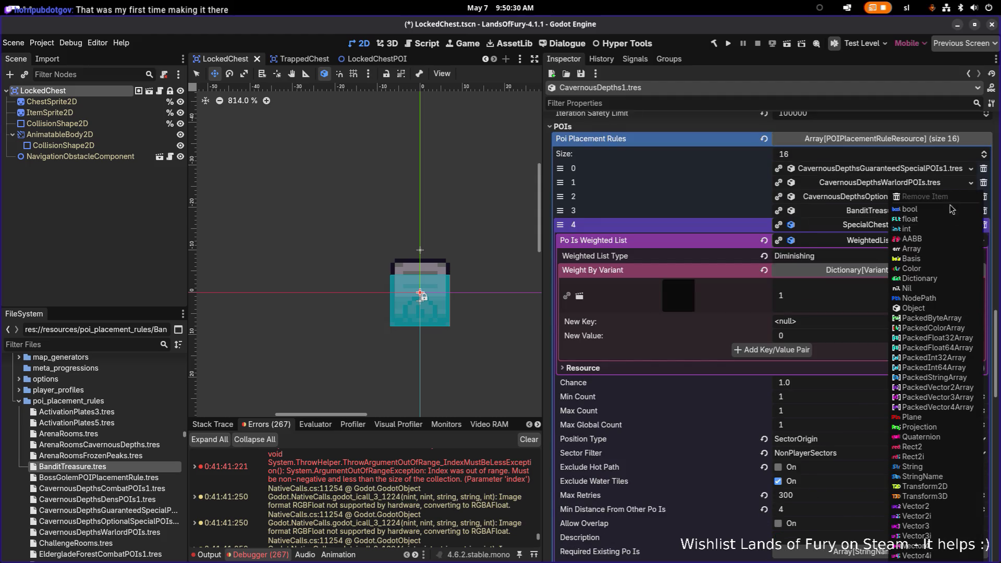
pyautogui.click(931, 308)
# - Add the LockedChestPOI.tscn scene as a weighted spawn entry with weight 1
pyautogui.click(951, 322)
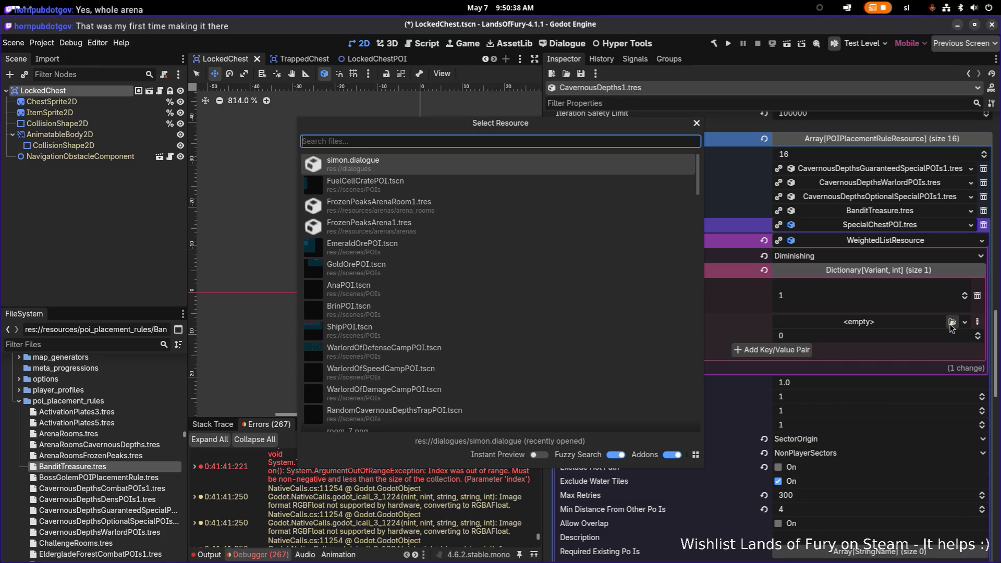
pyautogui.write('chest')
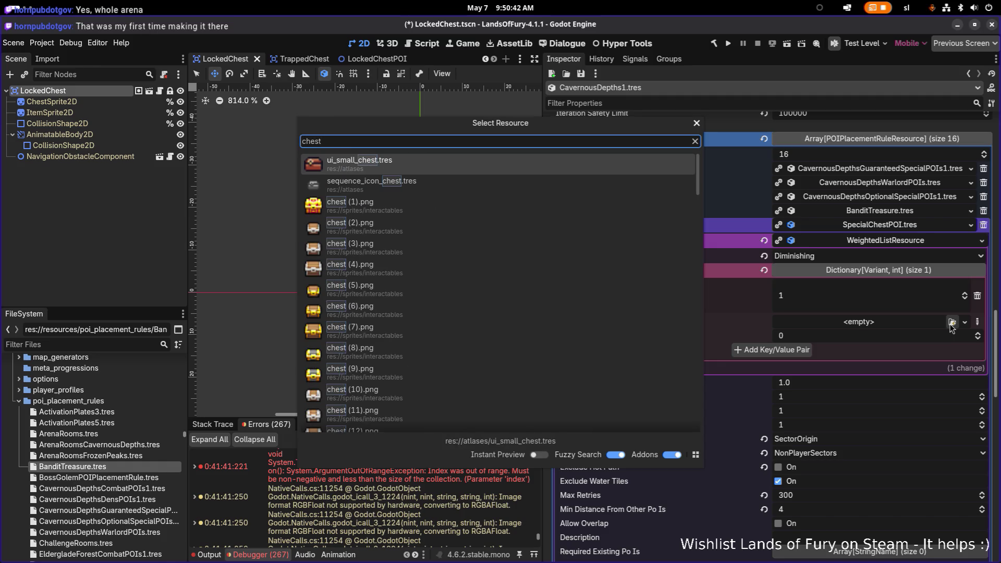
pyautogui.hotkey('ctrl', 'a')
pyautogui.write('spe')
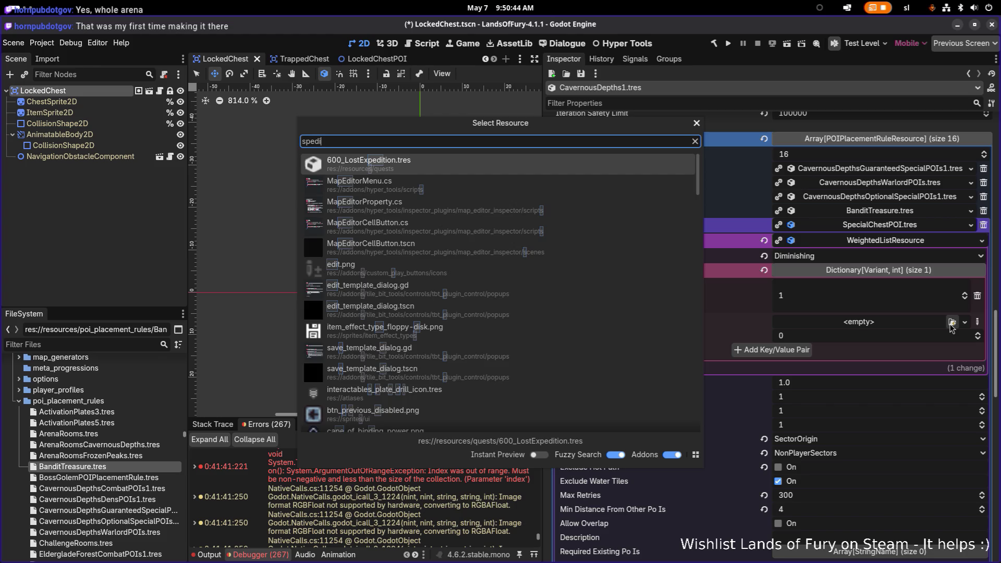
pyautogui.write('c')
pyautogui.hotkey('ctrl', 'a')
pyautogui.write('loc')
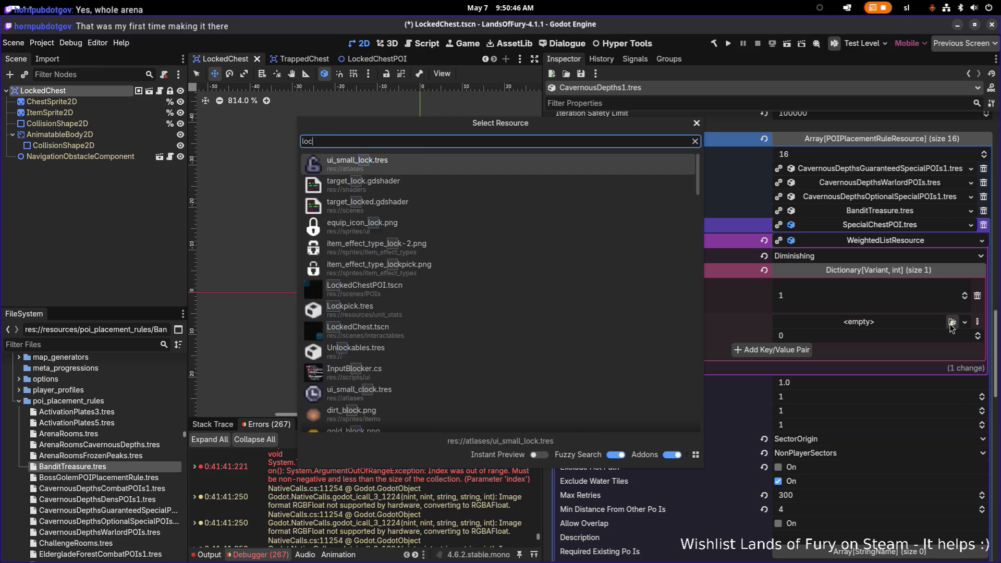
pyautogui.write('kedche')
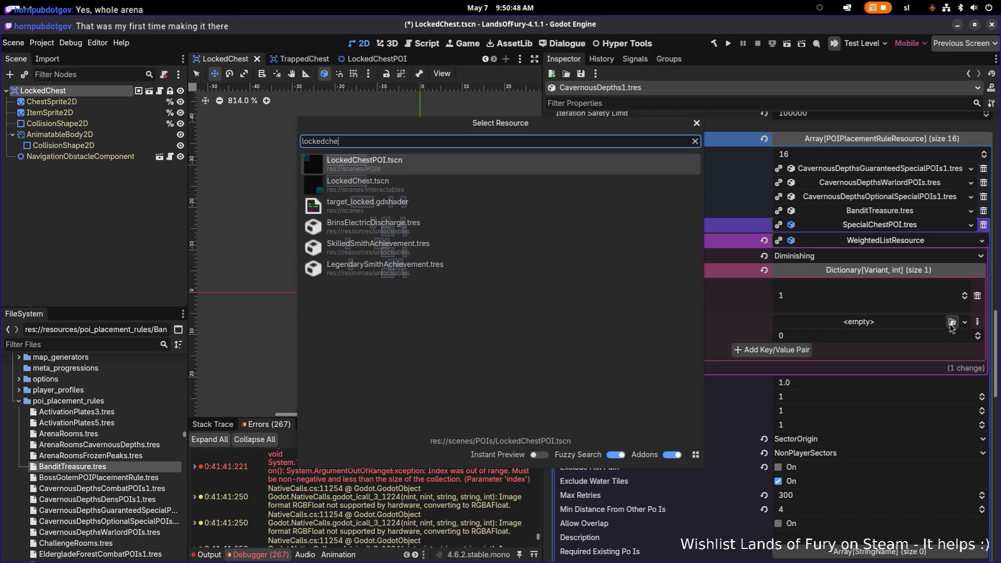
pyautogui.press('Down')
pyautogui.press('Return')
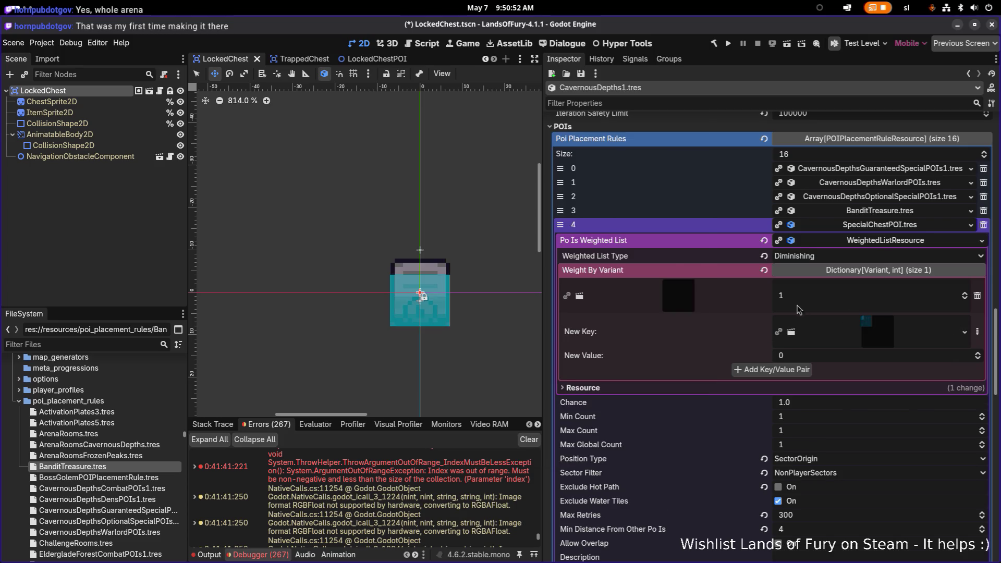
pyautogui.click(777, 369)
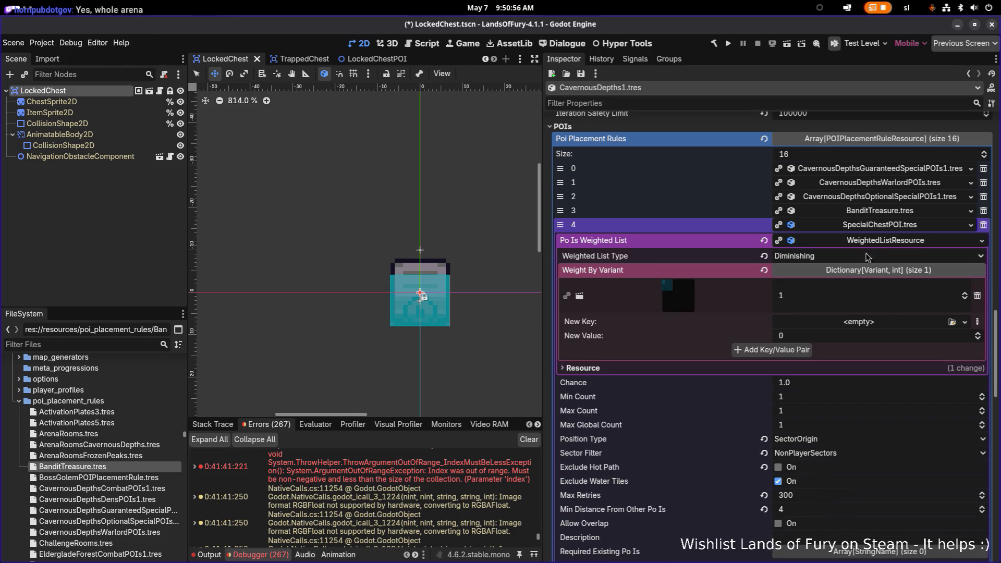
# - Rename the SpecialChestPOI.tres file to SpecialChestPOIs.tres in the FileSystem
pyautogui.rightClick(896, 231)
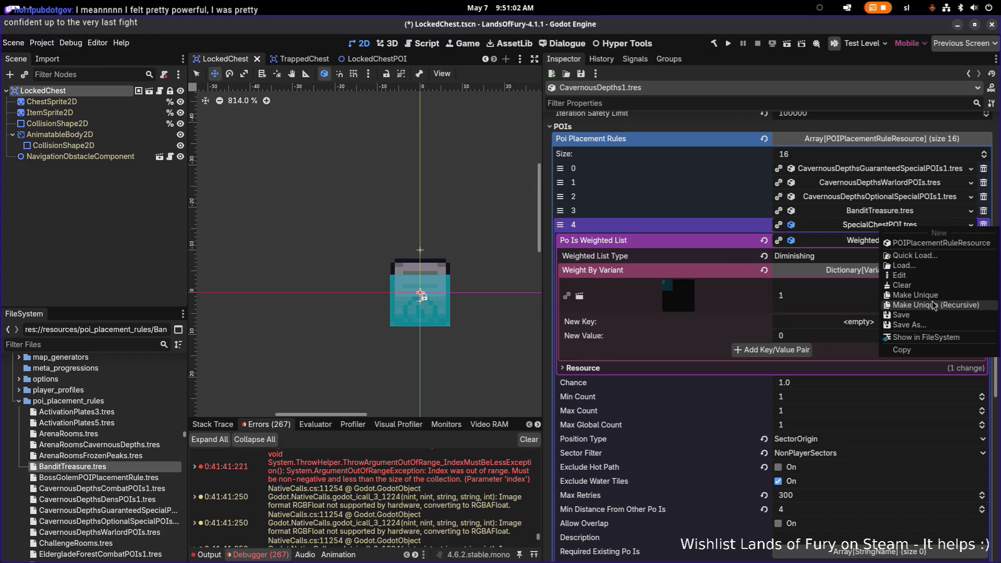
pyautogui.click(923, 338)
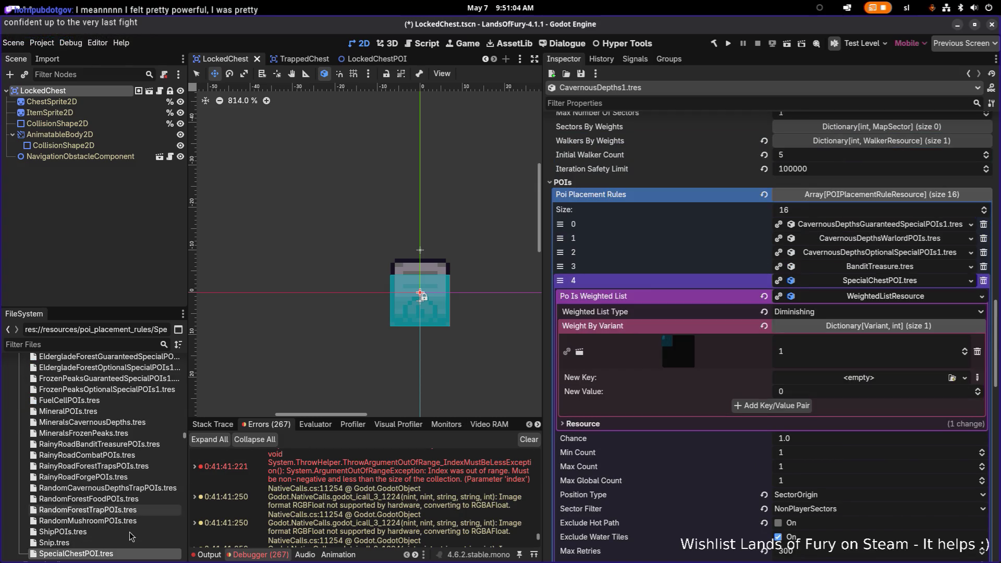
pyautogui.click(131, 551)
pyautogui.press('Right')
pyautogui.write('s')
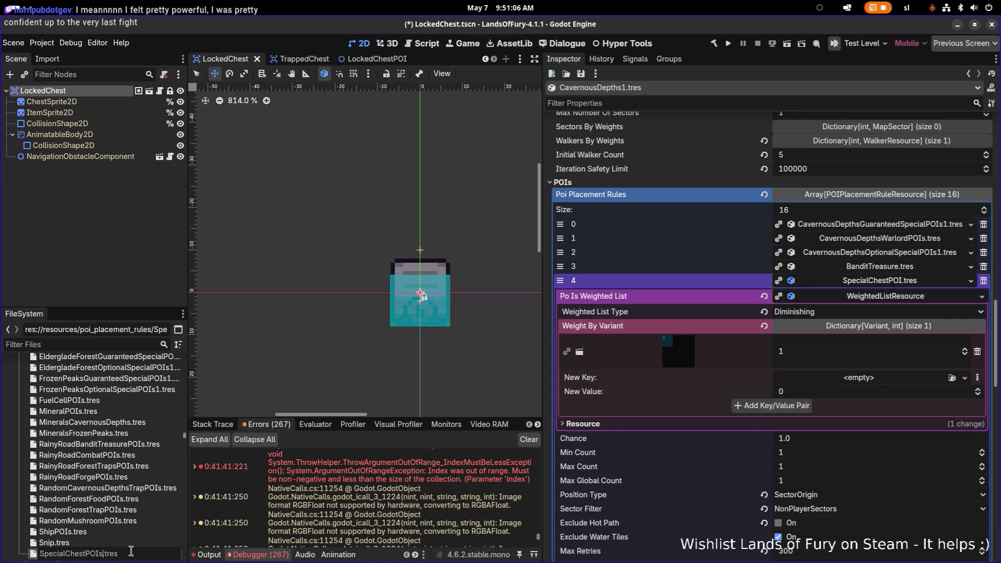
pyautogui.press('Return')
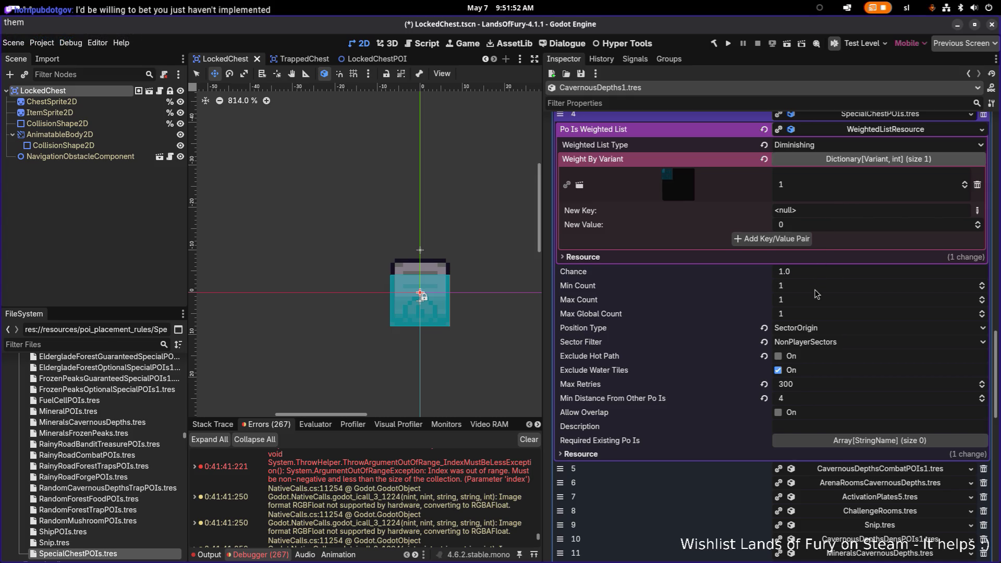
# - Set the special chest rule's Position Type to RandomInSector and save the scene
pyautogui.click(832, 331)
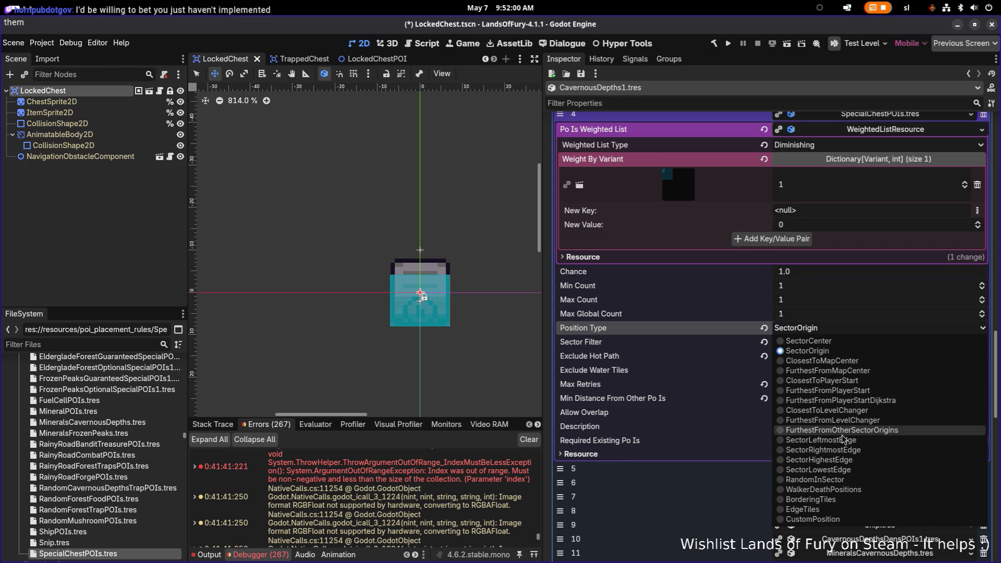
pyautogui.click(848, 479)
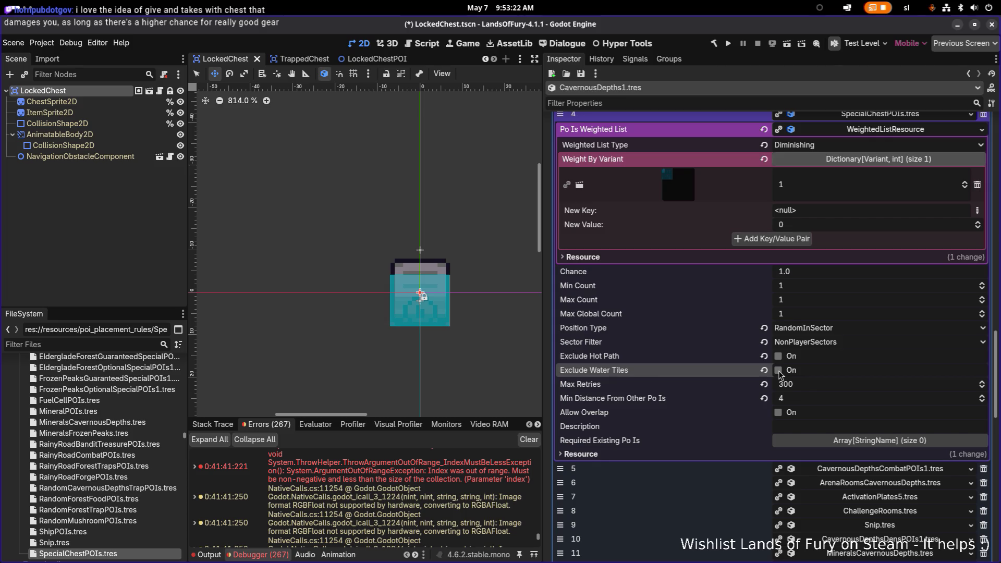
pyautogui.hotkey('ctrl', 's')
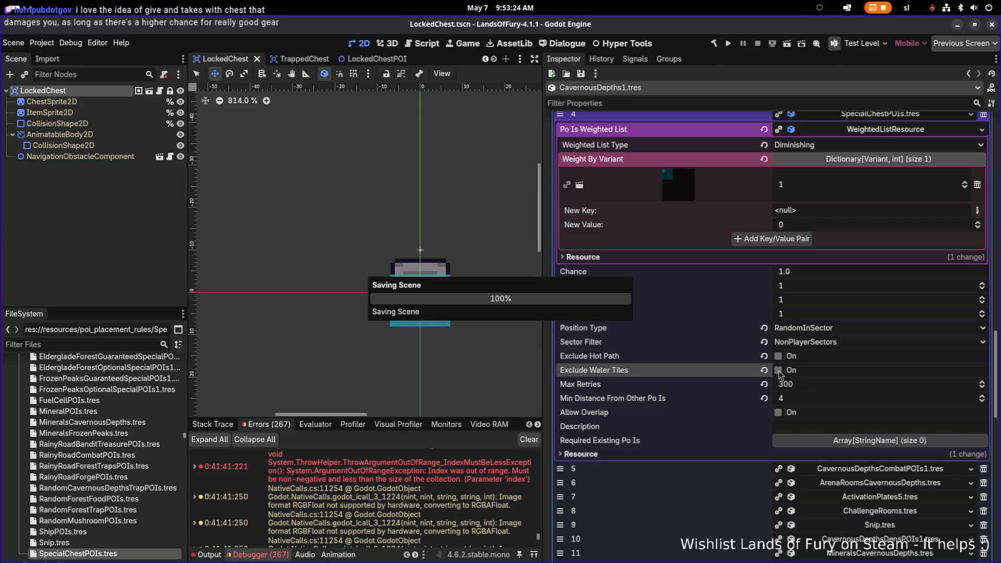
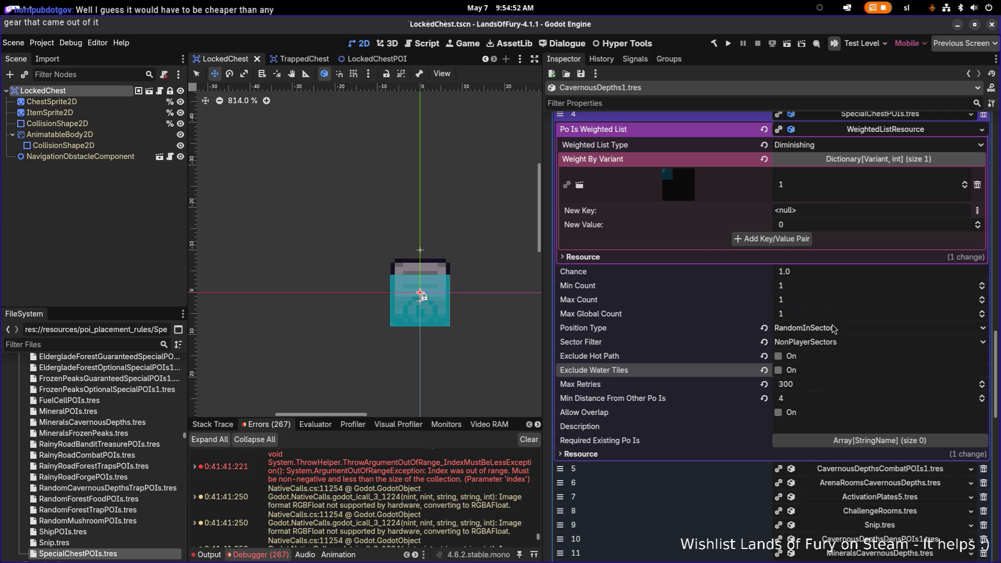
# - Scroll Godot's Inspector, then switch over to Visual Studio Code showing ItemDataResource.cs
pyautogui.scroll(-3, 782, 313)
pyautogui.hotkey('alt', 'Tab')
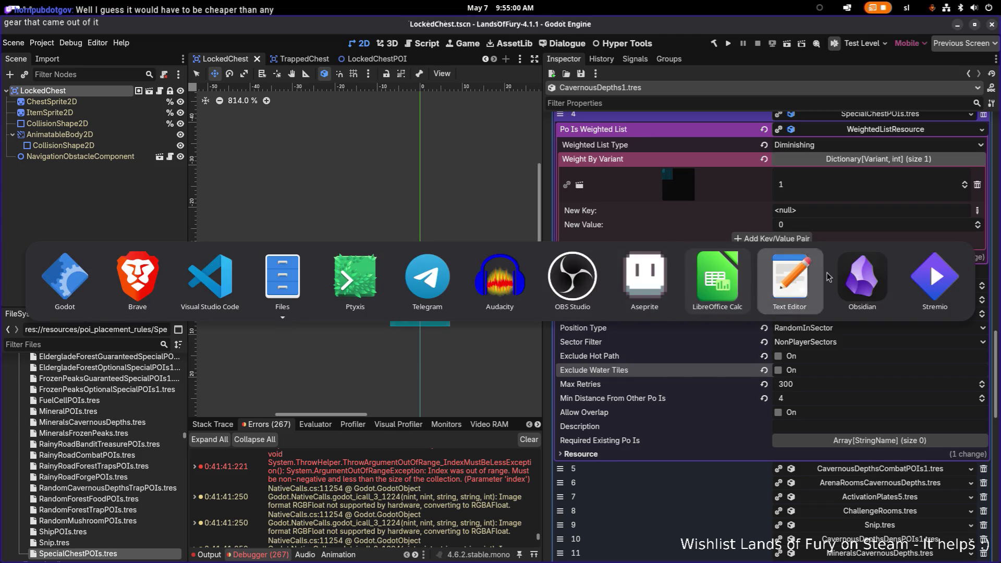
pyautogui.press('Tab')
pyautogui.press('Tab')
pyautogui.press('Tab')
pyautogui.hotkey('shift', 'Tab')
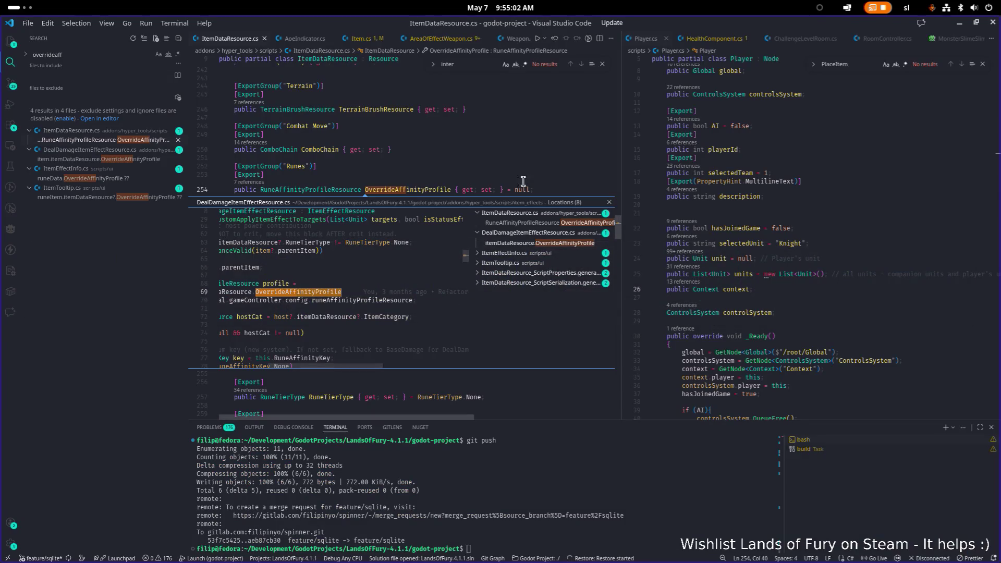
# - Close the references peek and quick-open EnableAllLevelChangersLevelScenarioResource.cs by searching 'levelscenar'
pyautogui.click(509, 157)
pyautogui.hotkey('ctrl', 'p')
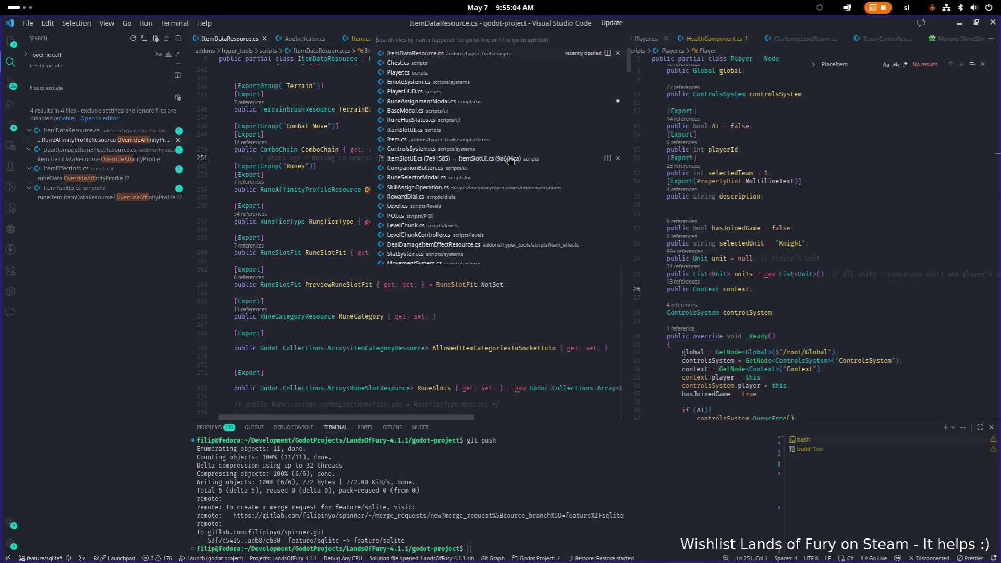
pyautogui.write('levelscenar')
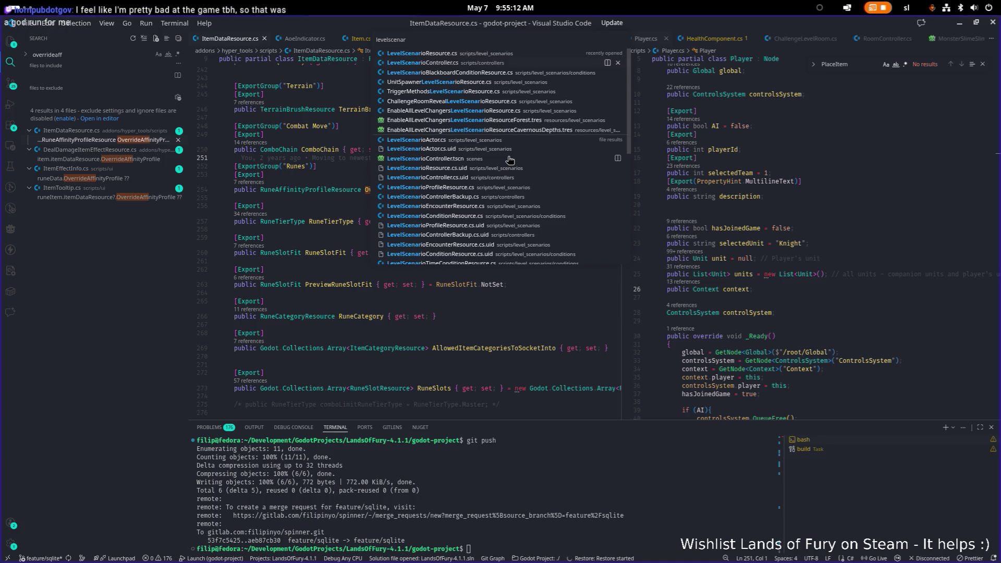
pyautogui.press('Down')
pyautogui.press('Down')
pyautogui.press('Down')
pyautogui.press('Down')
pyautogui.press('Return')
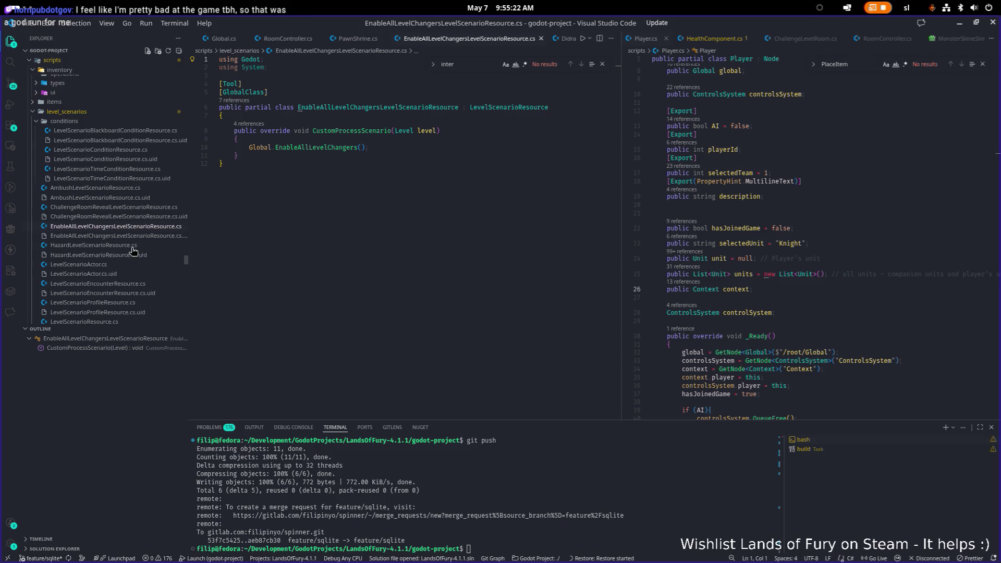
# - Read through the CustomProcessScenario override that calls Global.EnableAllLevelChangers()
pyautogui.scroll(-1, 132, 251)
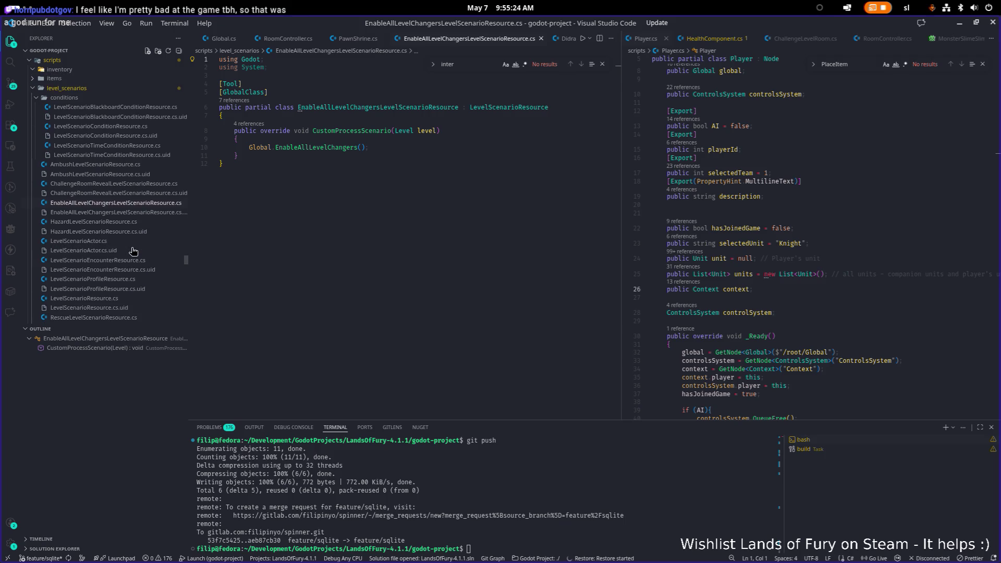
pyautogui.scroll(-1, 128, 263)
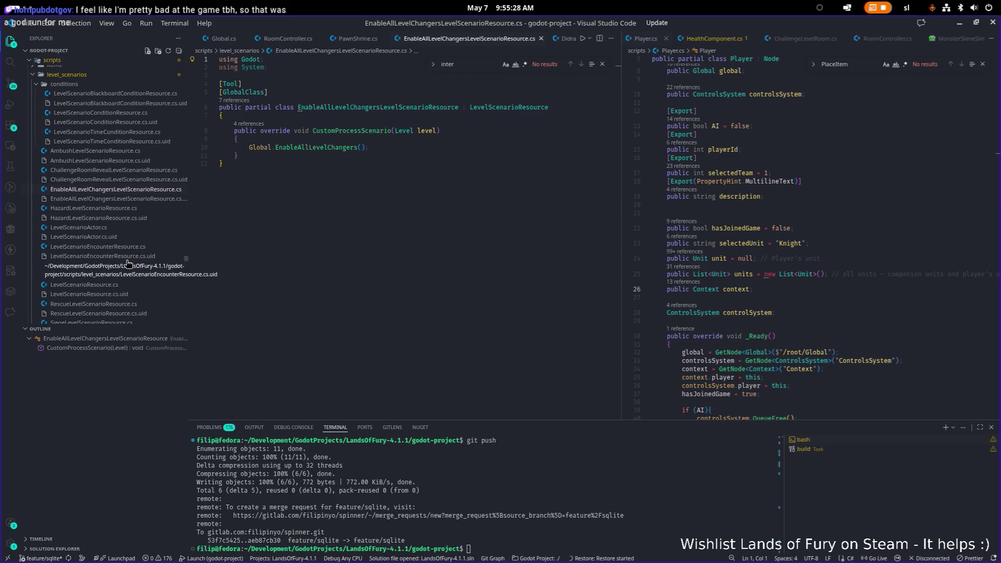
pyautogui.scroll(-5, 127, 263)
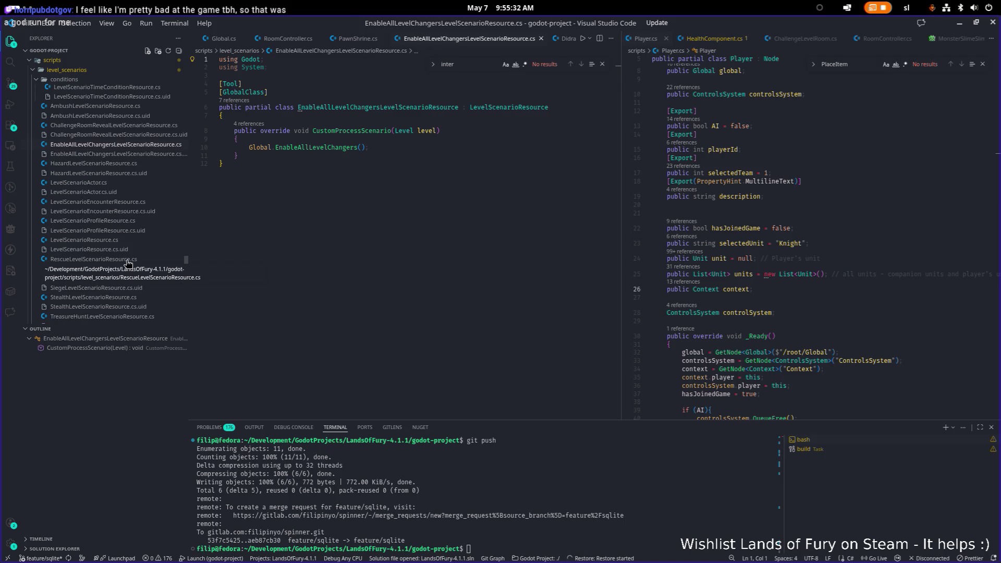
pyautogui.scroll(-5, 127, 263)
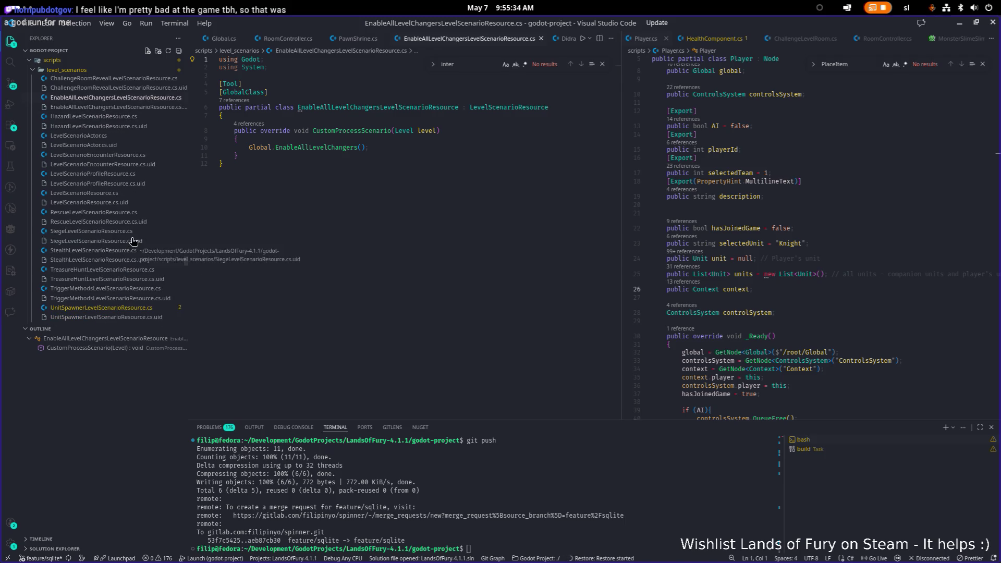
pyautogui.scroll(-5, 133, 241)
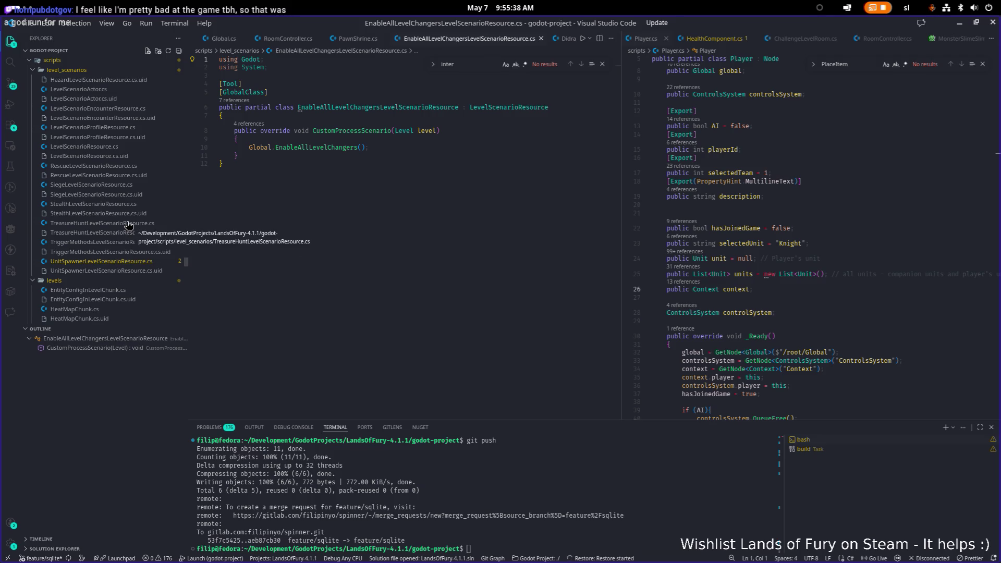
pyautogui.scroll(5, 128, 225)
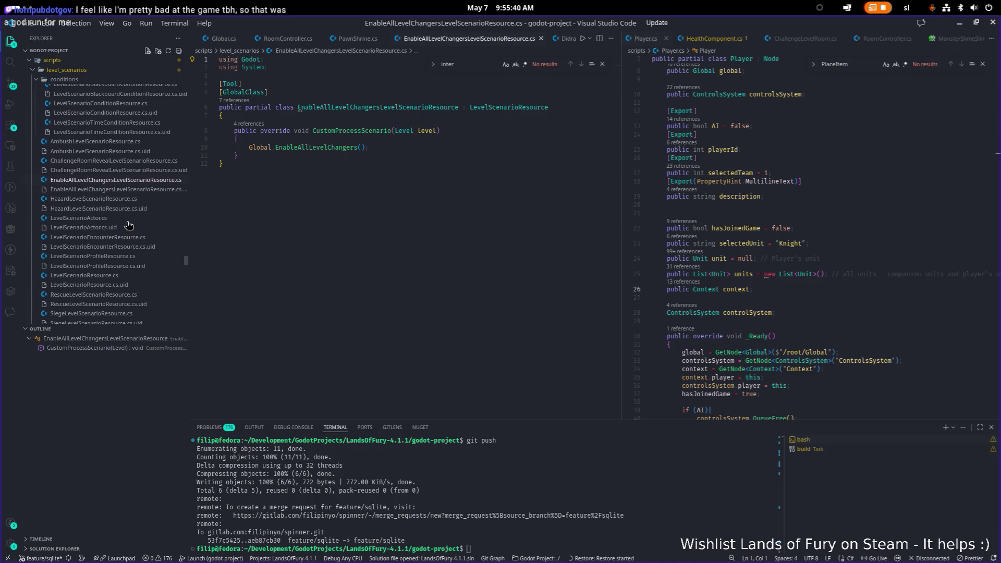
pyautogui.scroll(3, 128, 226)
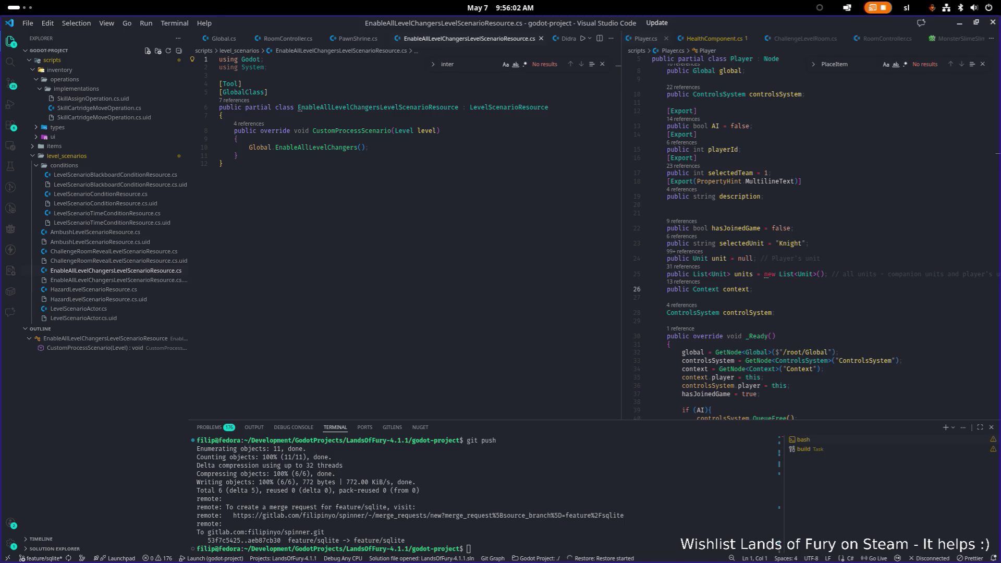
pyautogui.click(353, 194)
pyautogui.scroll(1, 354, 193)
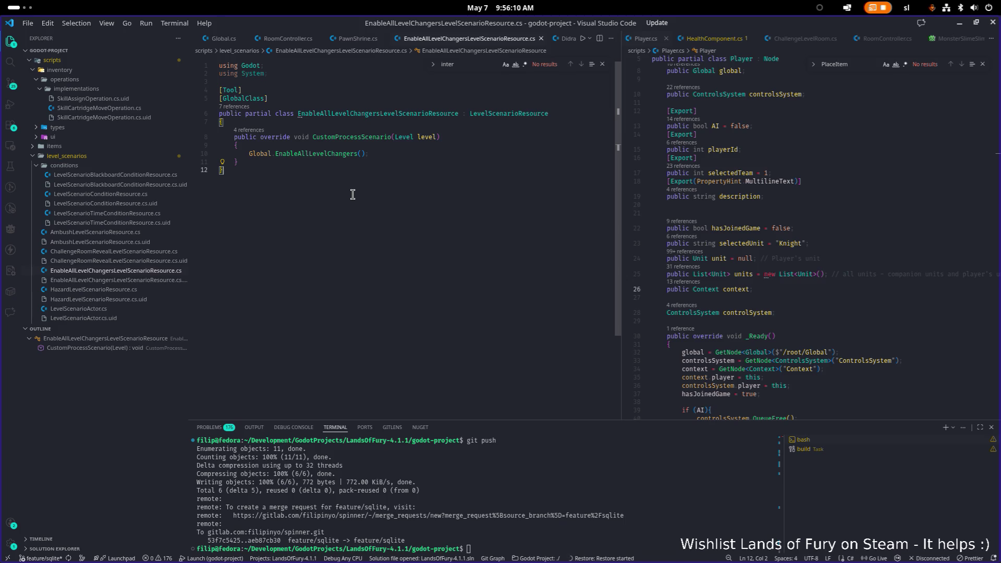
# - View AmbushLevelScenarioResource.cs, an empty partial class extending Node, and scroll the level_scenarios folder
pyautogui.click(141, 236)
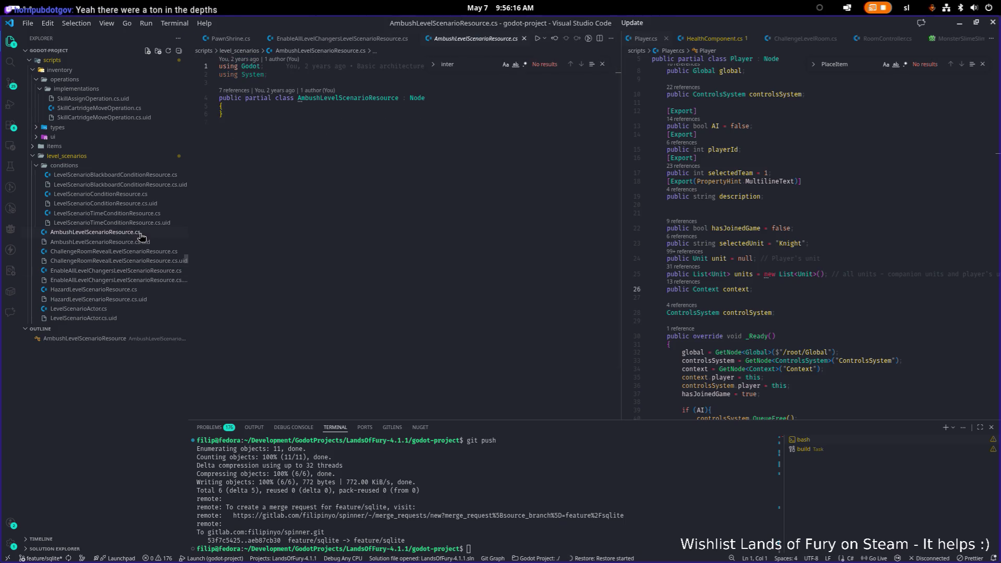
pyautogui.scroll(-3, 141, 236)
pyautogui.scroll(-3, 142, 236)
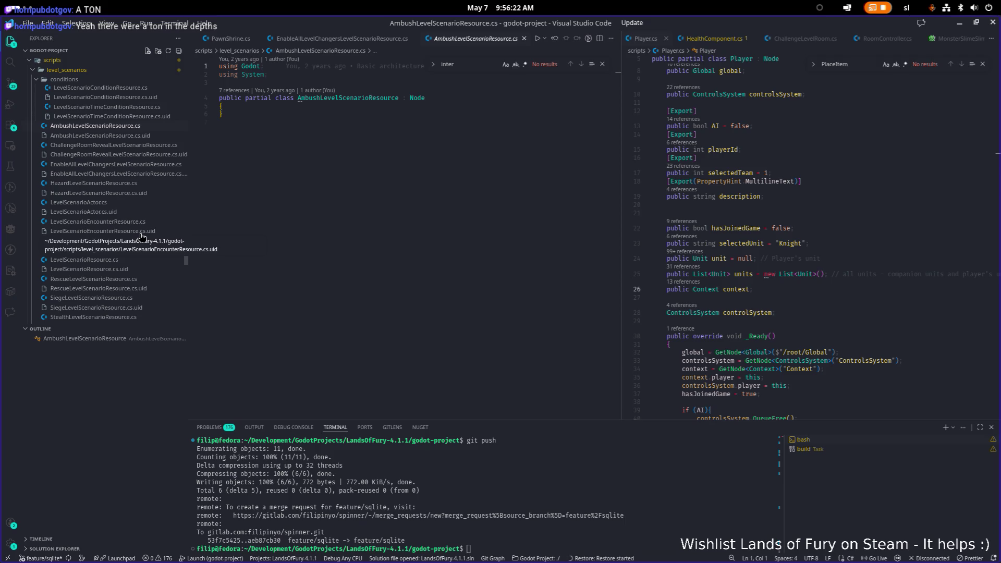
pyautogui.scroll(-5, 141, 236)
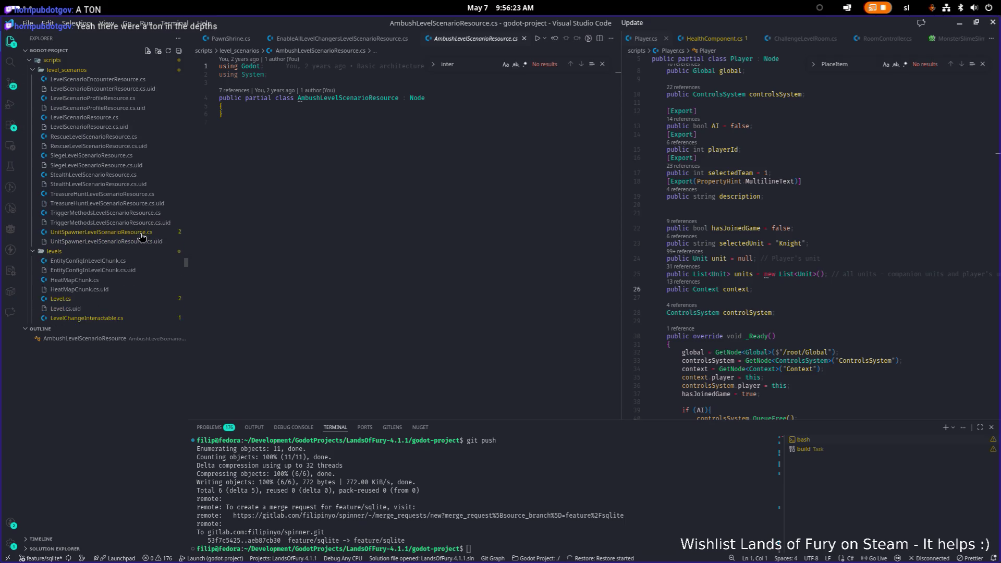
# - Bring up UnitSpawnerLevelScenarioResource.cs and read its exported spawn and reward fields
pyautogui.click(86, 236)
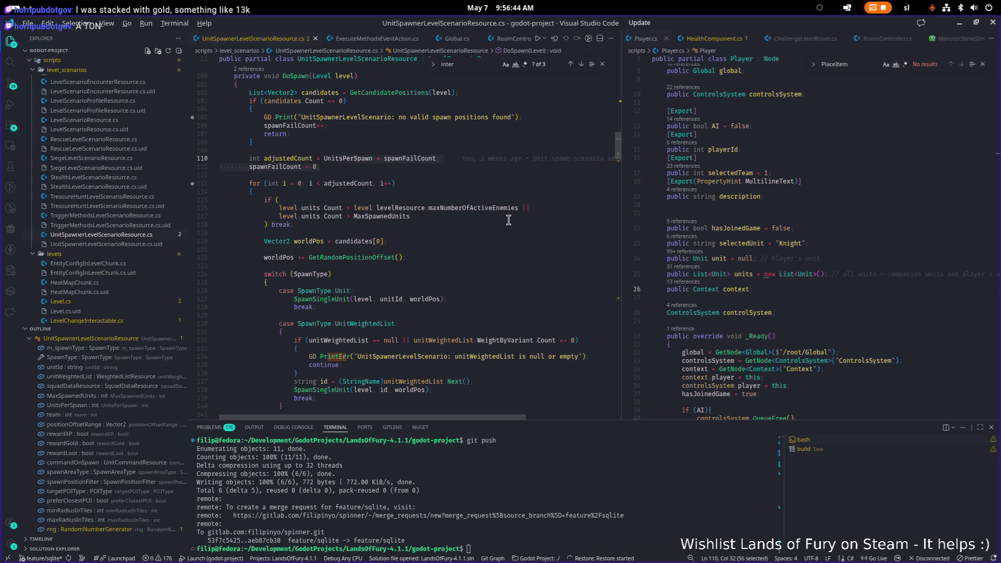
pyautogui.scroll(20, 492, 219)
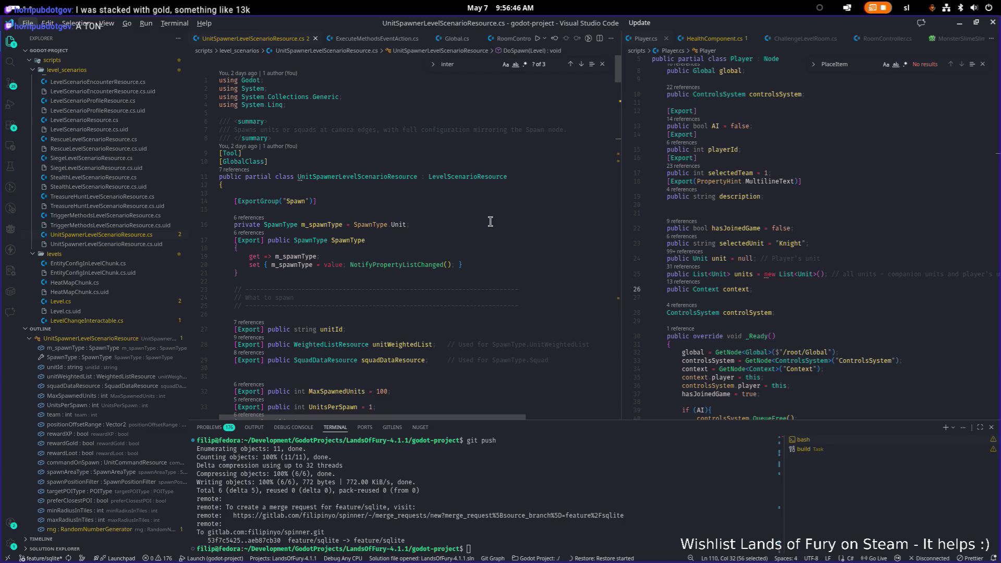
pyautogui.scroll(-3, 490, 221)
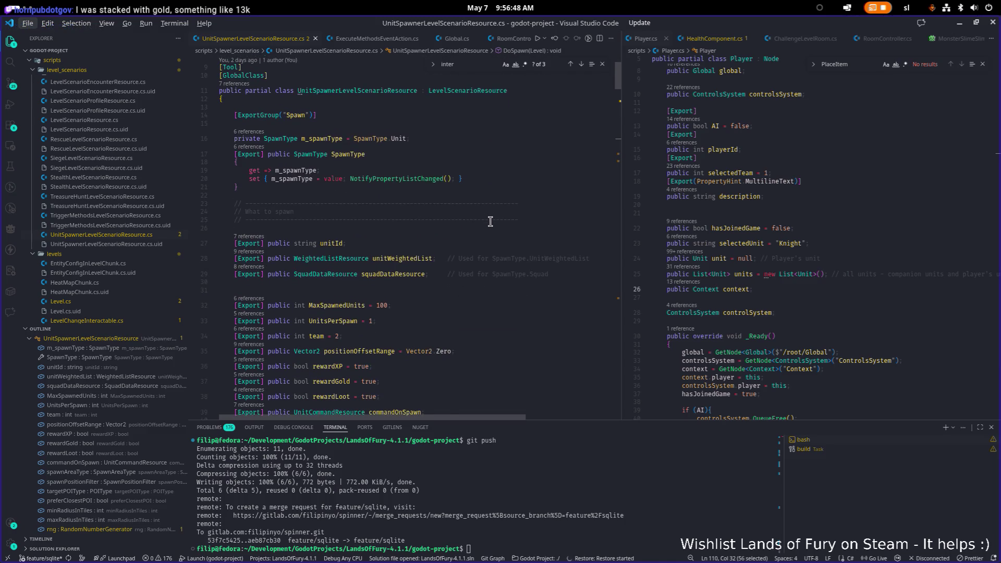
pyautogui.scroll(-3, 490, 221)
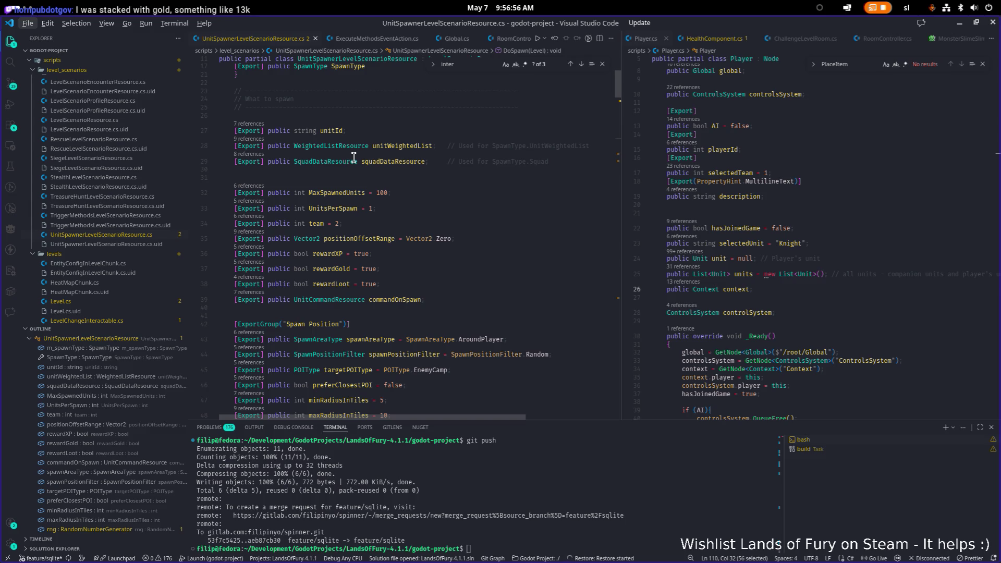
# - Open UnitDataResource.cs in the right-hand editor pane via quick open 'unitdata'
pyautogui.click(829, 218)
pyautogui.hotkey('ctrl', 'p')
pyautogui.write('unitdata')
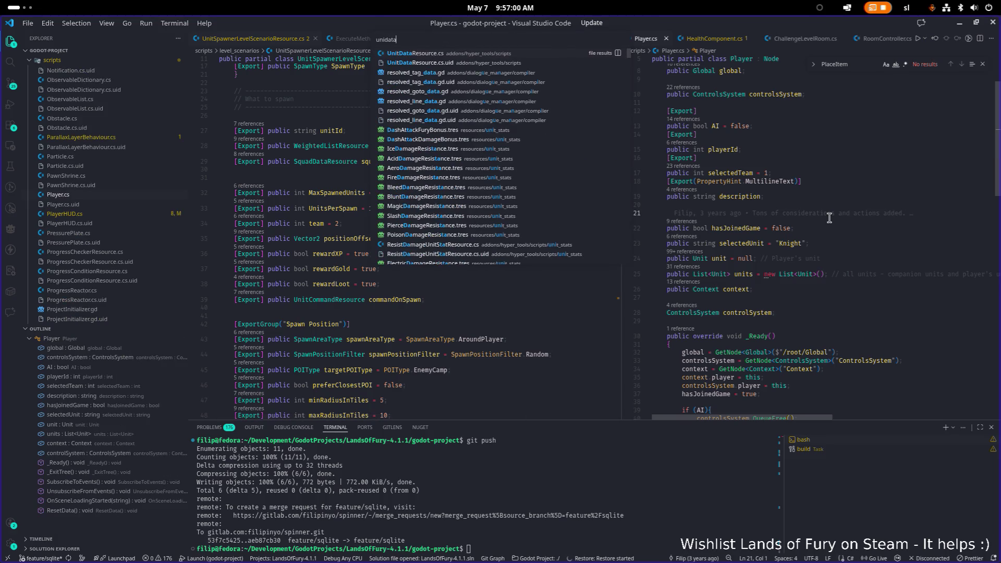
pyautogui.press('Return')
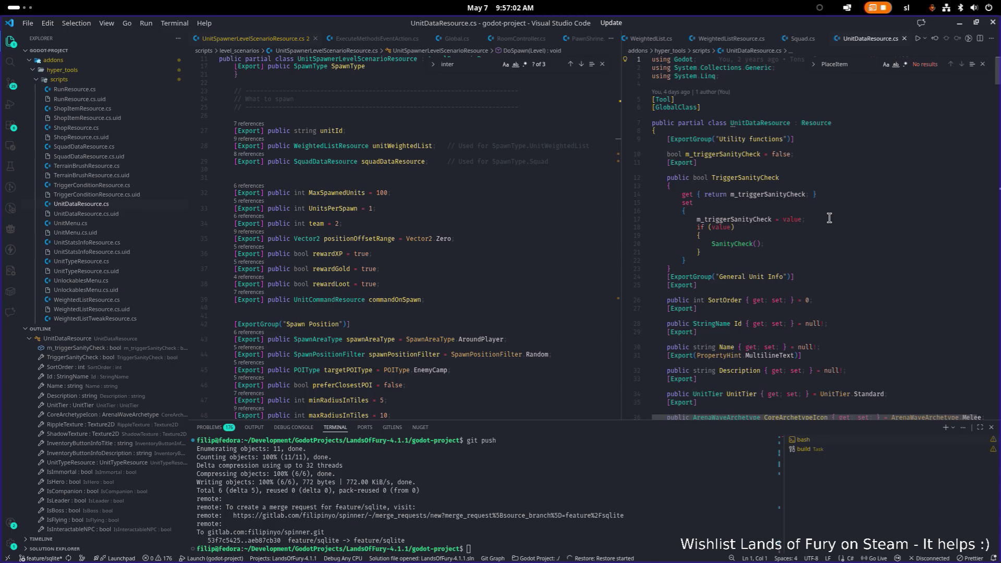
# - Search UnitDataResource.cs for loot matches to find RewardLoot, LootTable and LootContext
pyautogui.hotkey('ctrl', 'f')
pyautogui.press('BackSpace')
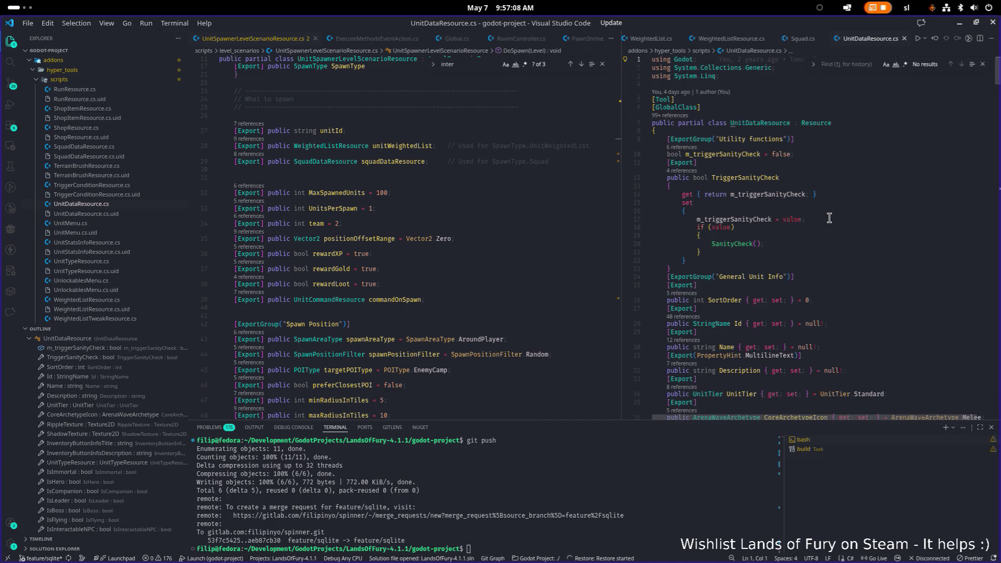
pyautogui.write('lootco')
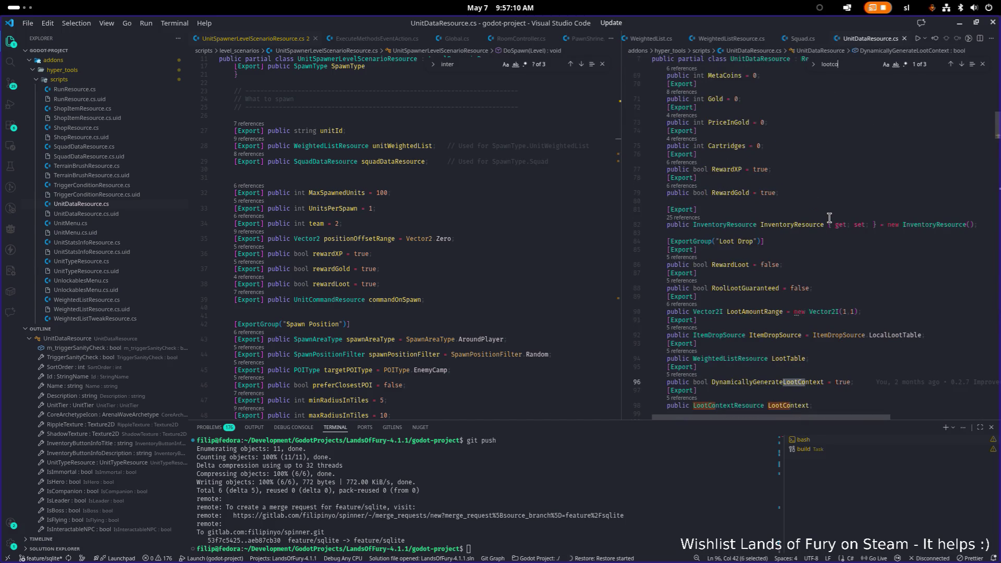
pyautogui.press('BackSpace')
pyautogui.press('BackSpace')
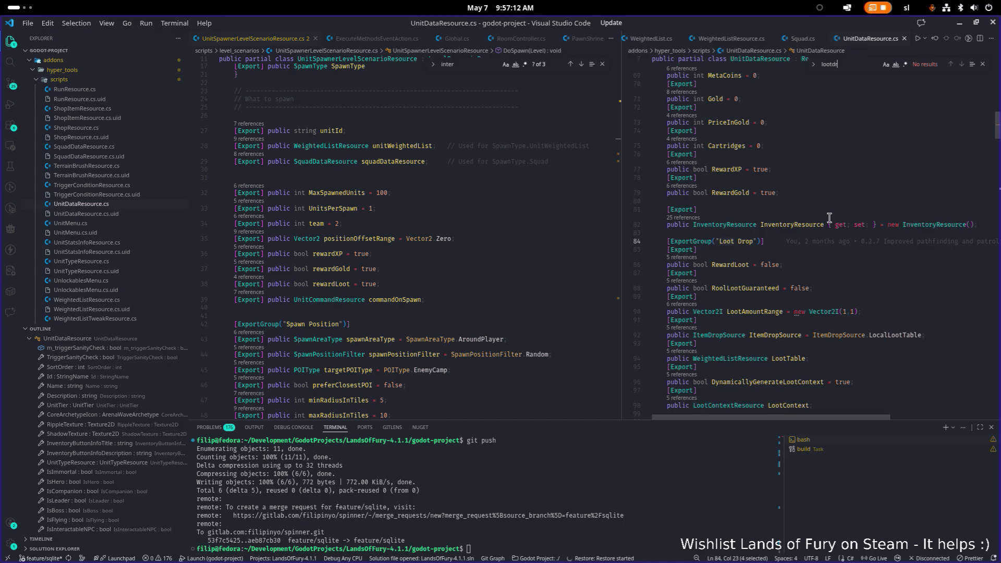
pyautogui.press('BackSpace')
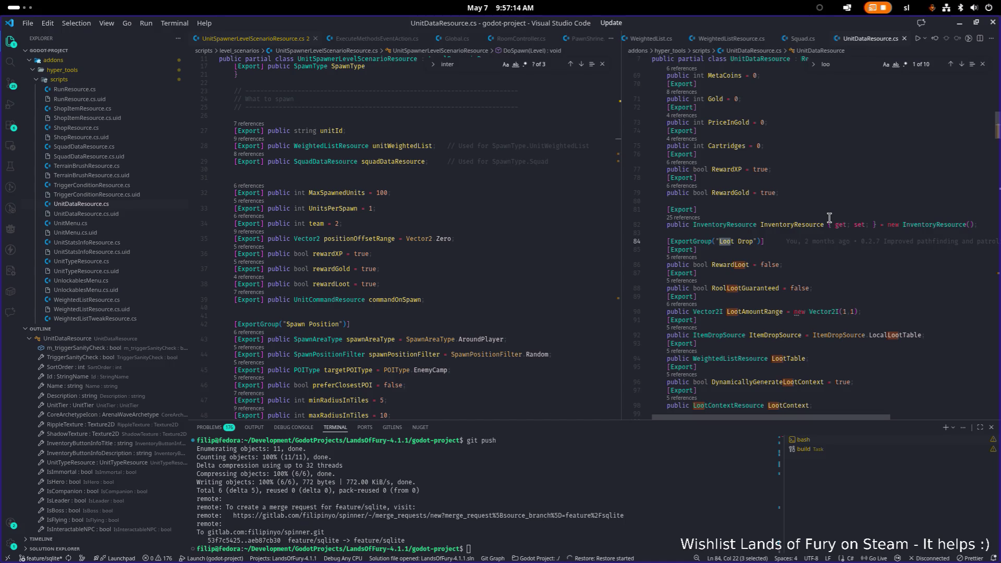
pyautogui.write('t')
pyautogui.press('Return')
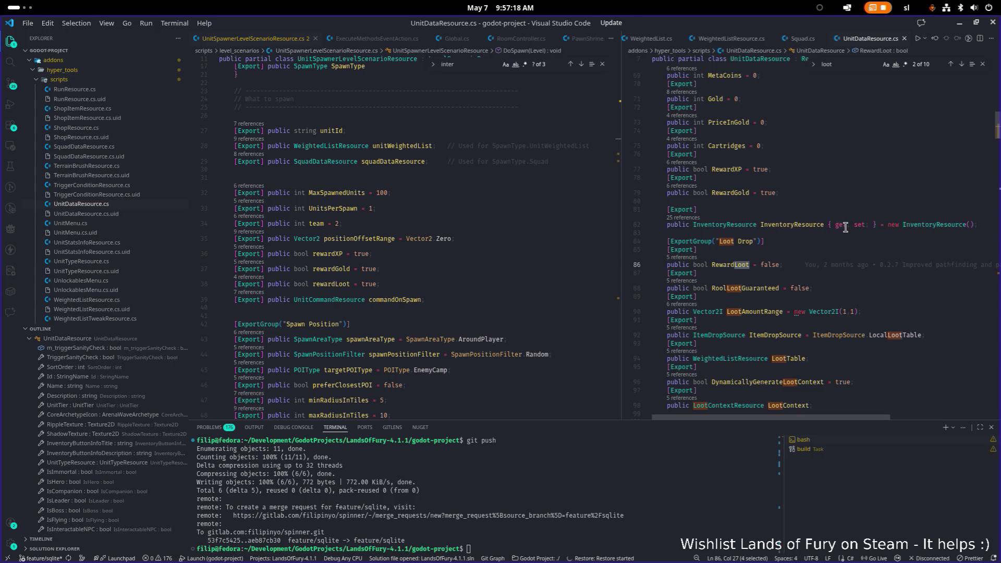
pyautogui.moveTo(845, 228)
# - Compare the spawner's rewardLoot field with UnitDataResource's loot exports, placing the caret on spawnAreaType
pyautogui.scroll(-5, 832, 259)
pyautogui.scroll(-1, 832, 260)
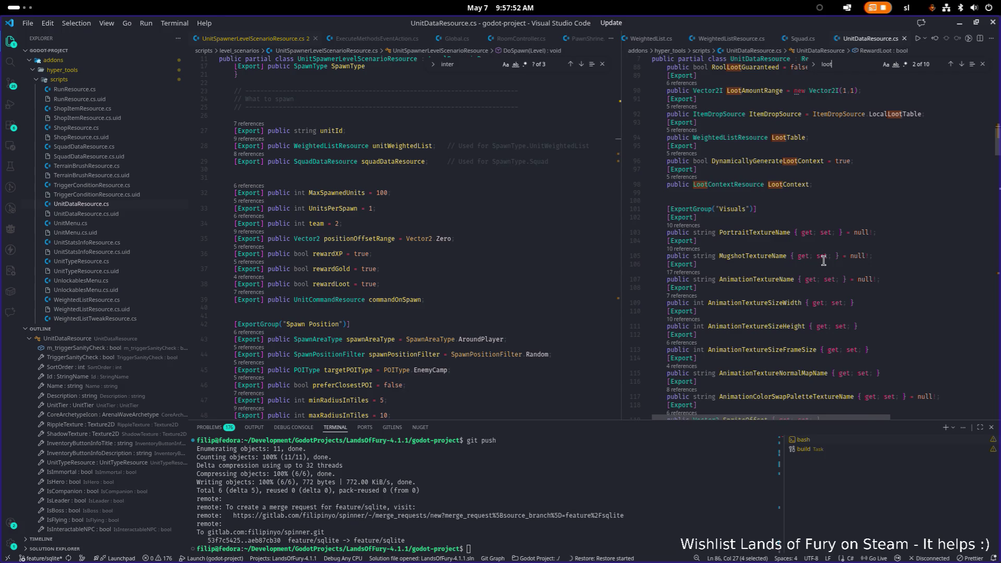
pyautogui.scroll(1, 827, 262)
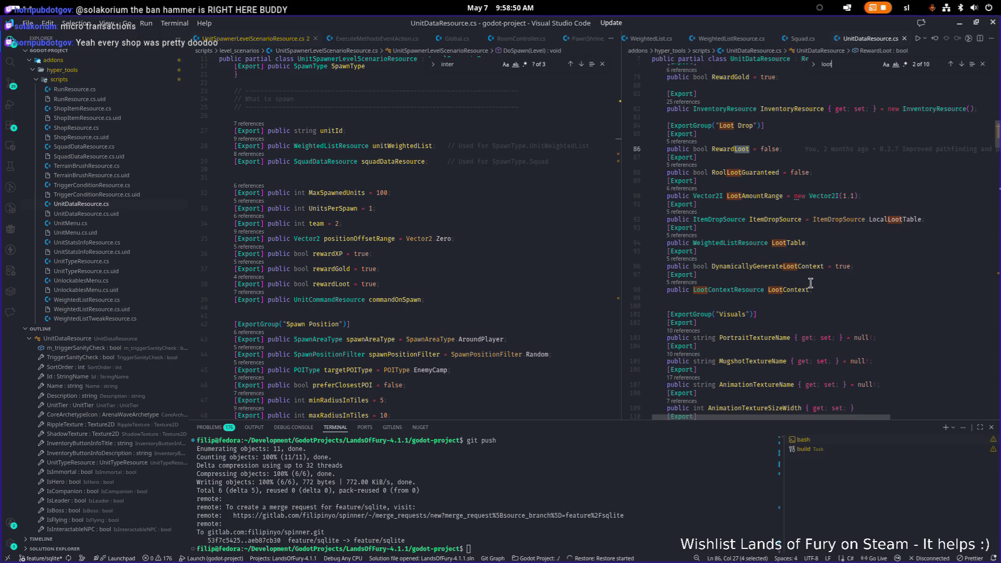
pyautogui.scroll(1, 152, 311)
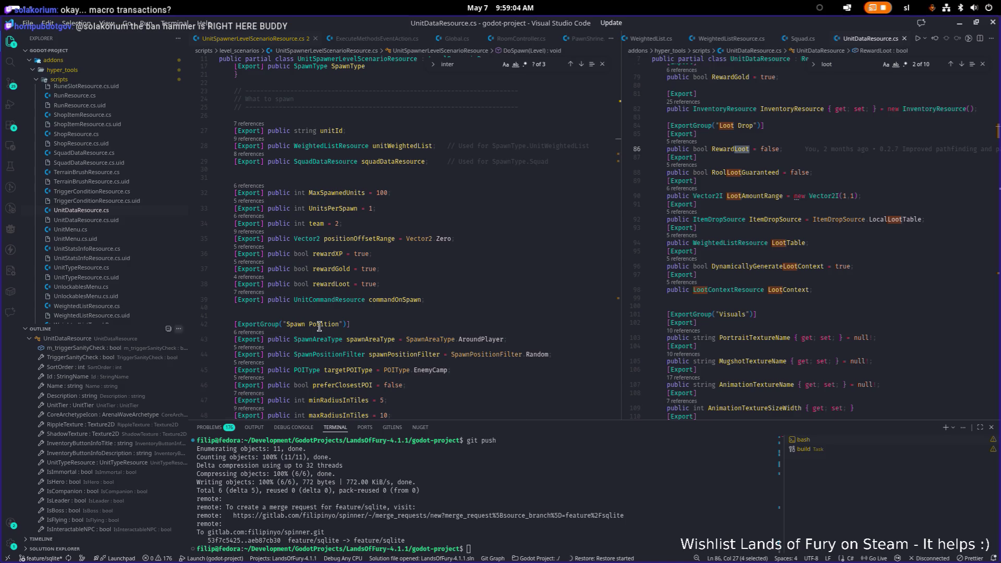
pyautogui.click(358, 338)
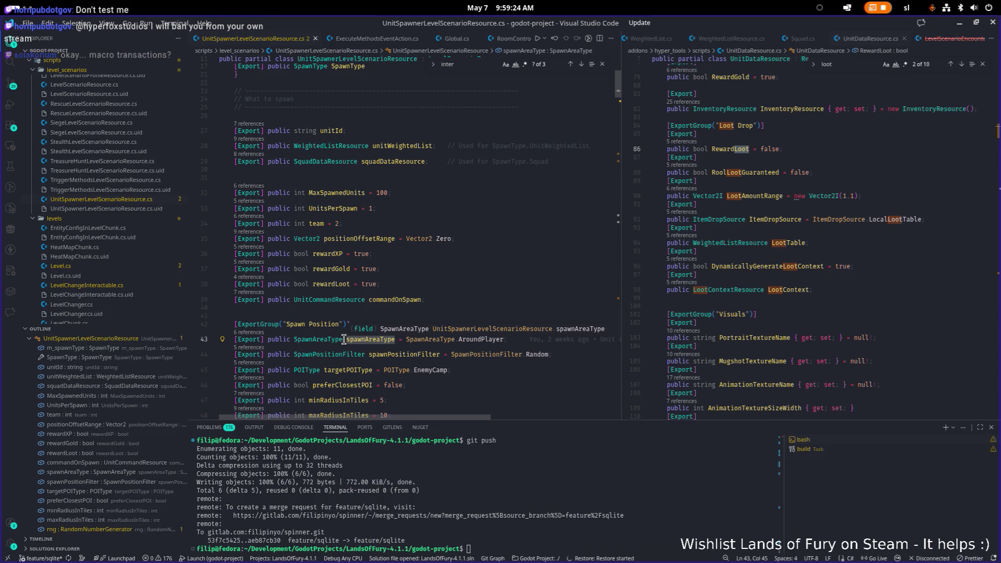
pyautogui.scroll(-1, 350, 344)
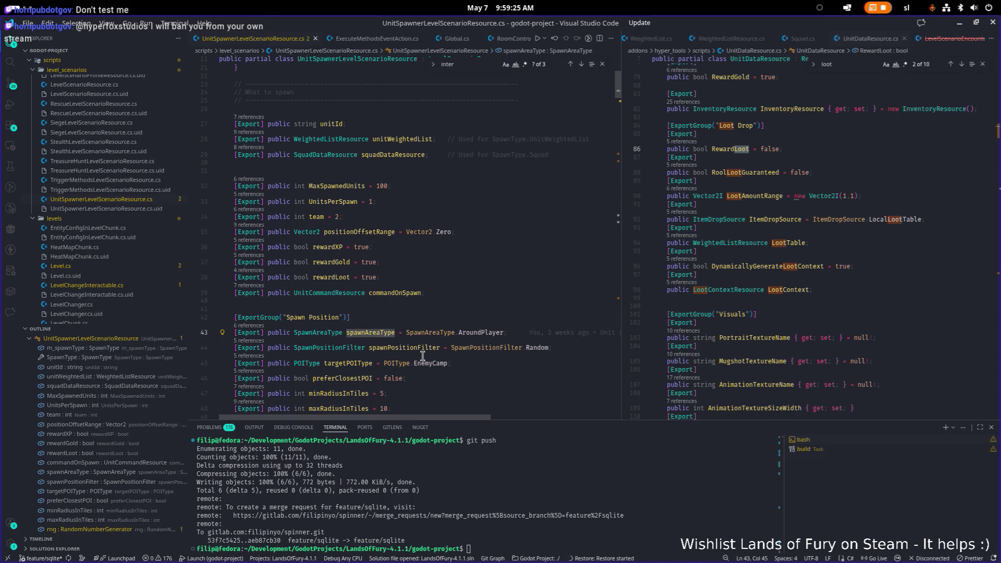
pyautogui.click(470, 364)
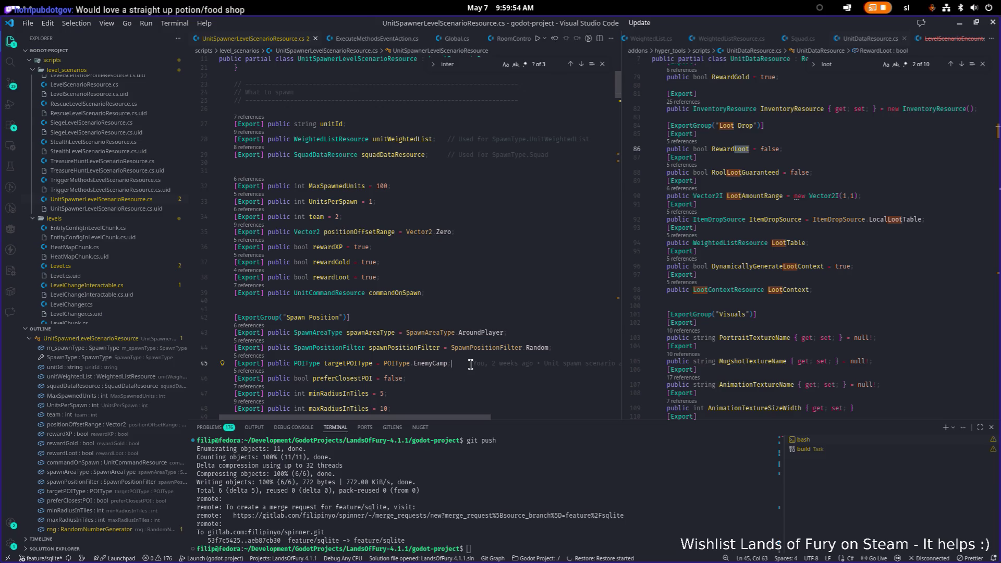
pyautogui.moveTo(469, 365)
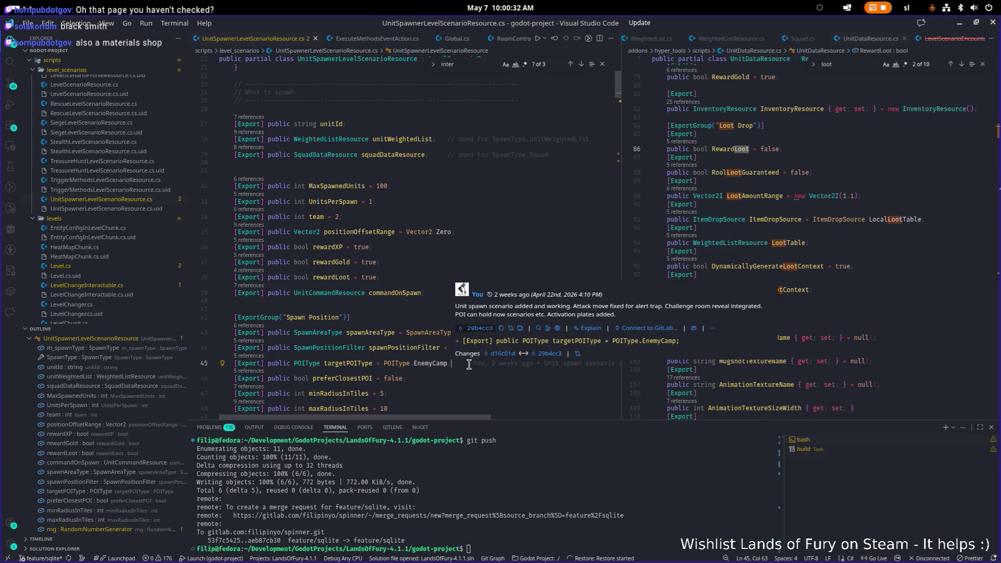
pyautogui.click(474, 232)
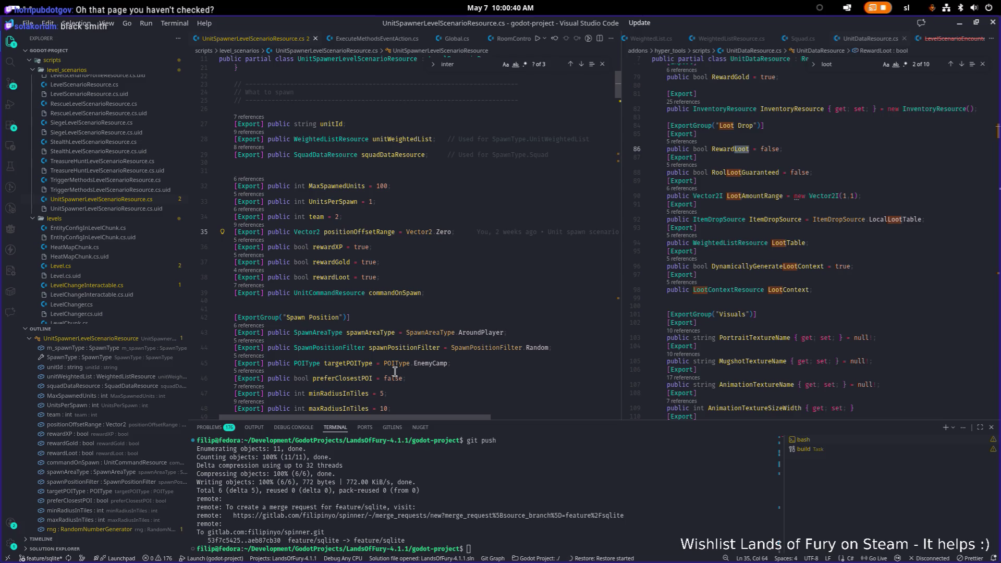
pyautogui.scroll(-3, 388, 299)
pyautogui.scroll(-3, 388, 299)
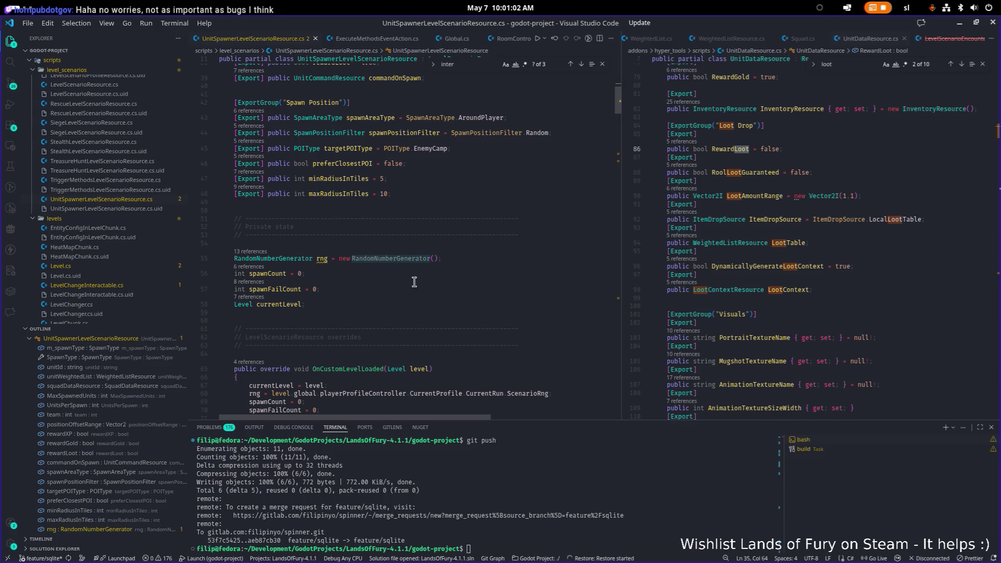
pyautogui.click(544, 234)
pyautogui.scroll(-2, 509, 246)
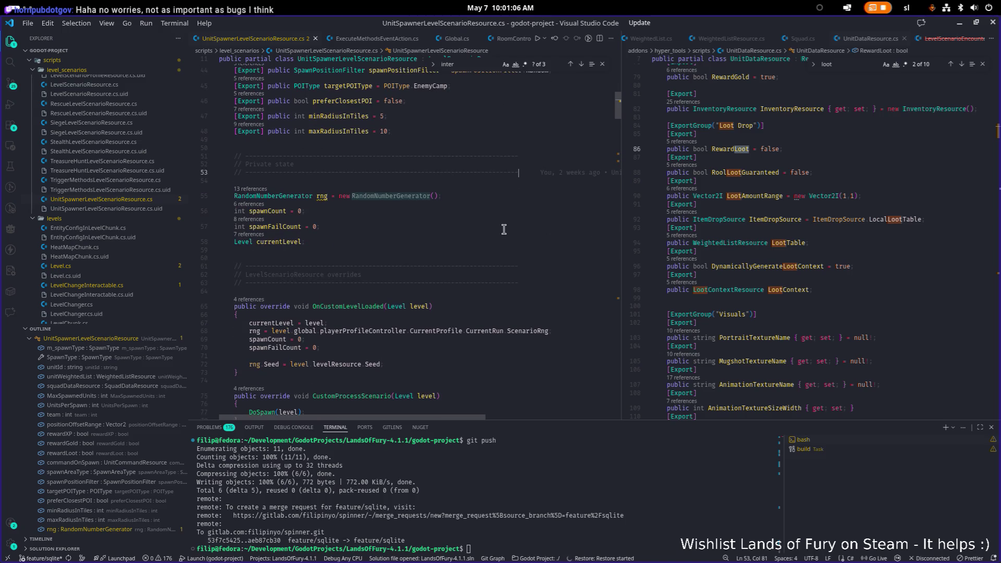
pyautogui.scroll(-1, 503, 228)
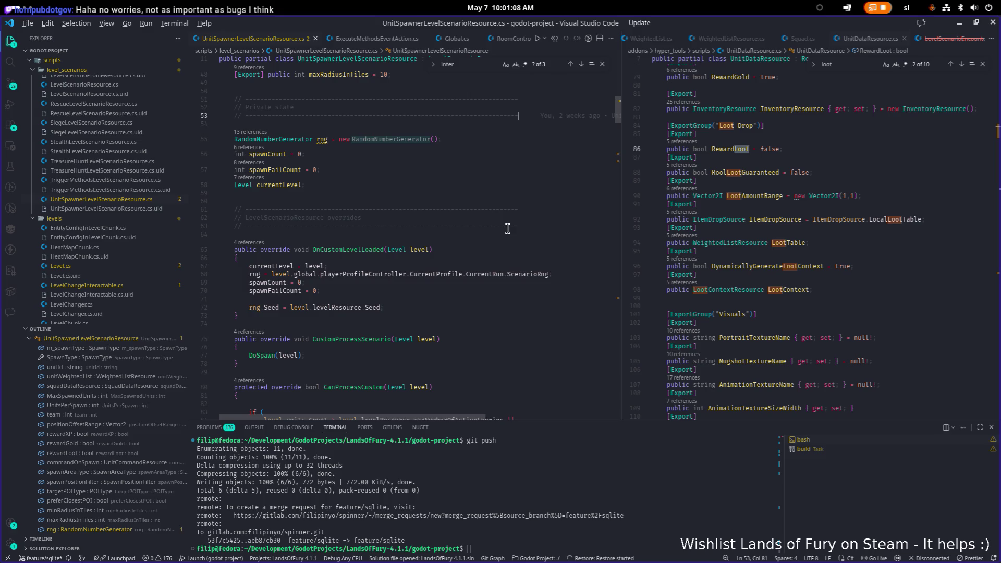
pyautogui.hotkey('alt', 'Tab')
pyautogui.click(165, 277)
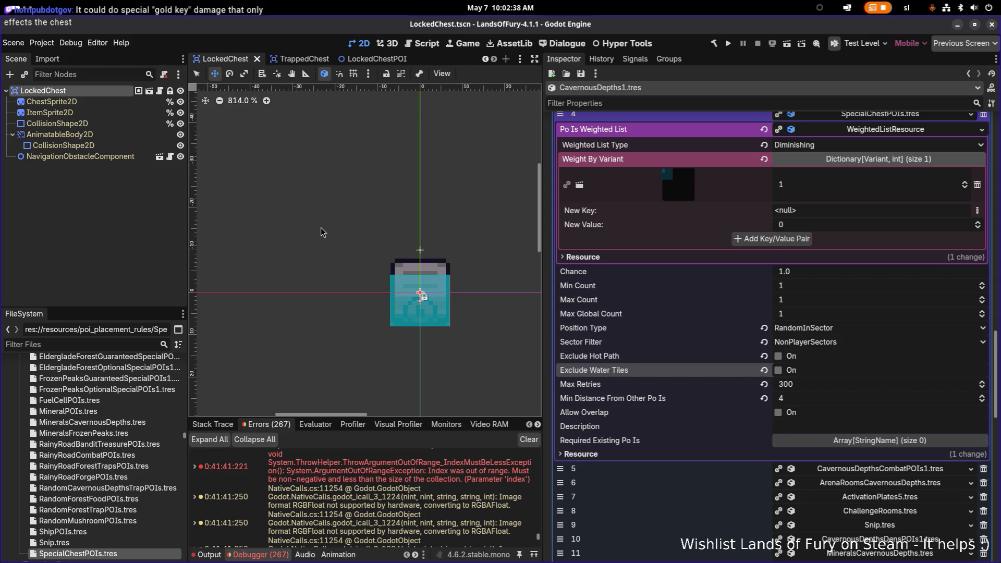
# - Bring up the open-applications overview with the Super key
pyautogui.press('super')
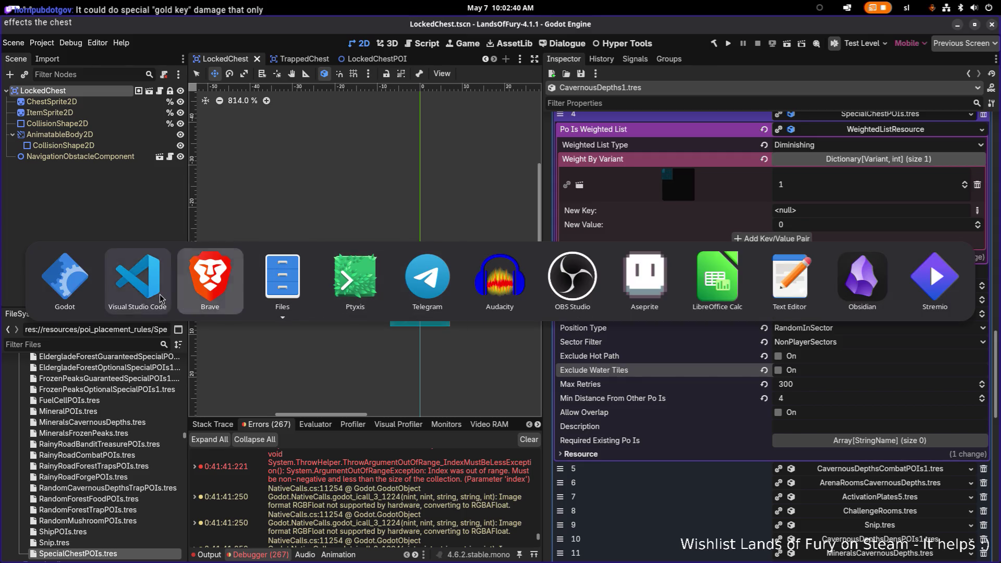
# - Back in Visual Studio Code, read the spawner's DoSpawn, SpawnSquad and IssueCommandToUnit methods
pyautogui.click(160, 299)
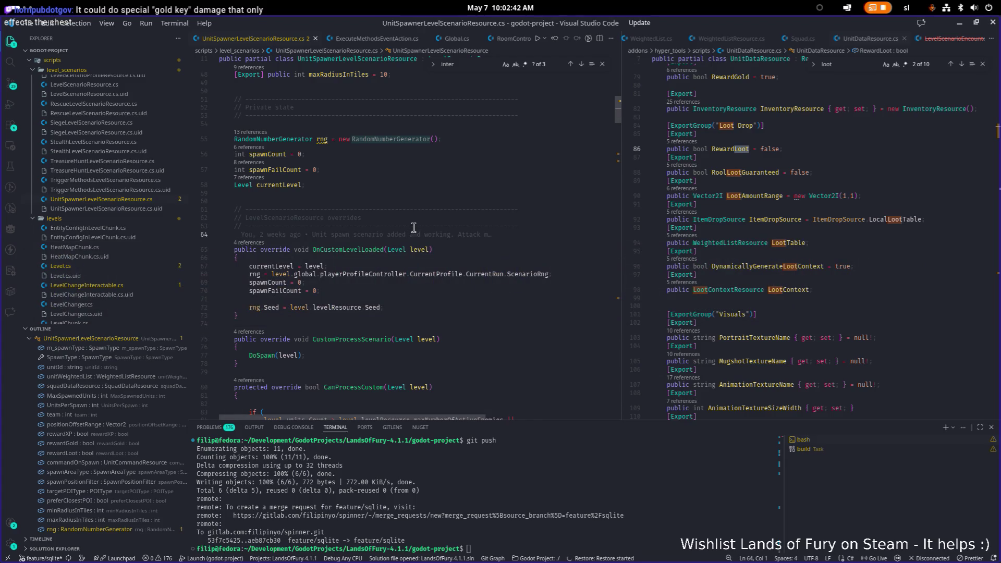
pyautogui.scroll(1, 472, 232)
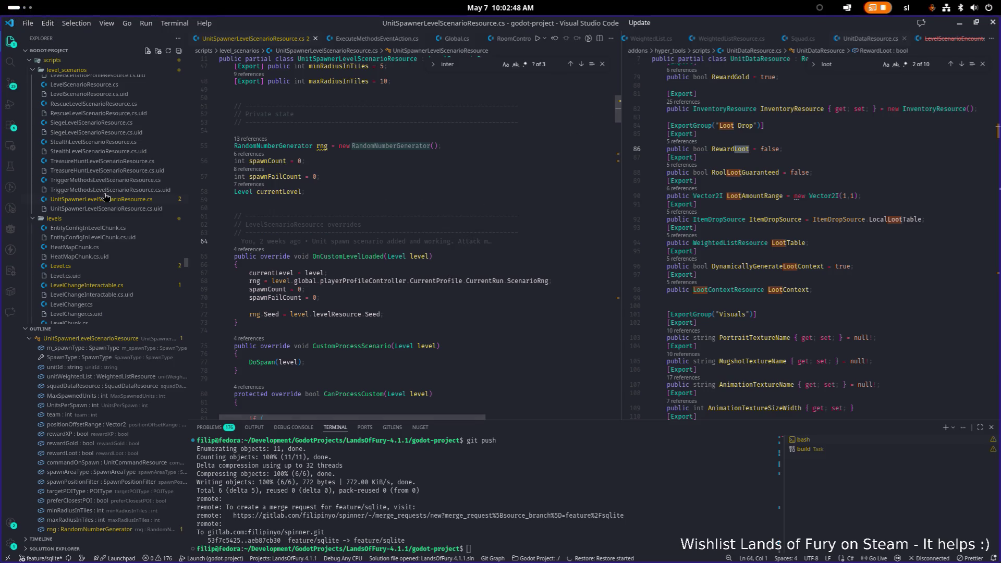
pyautogui.scroll(3, 106, 196)
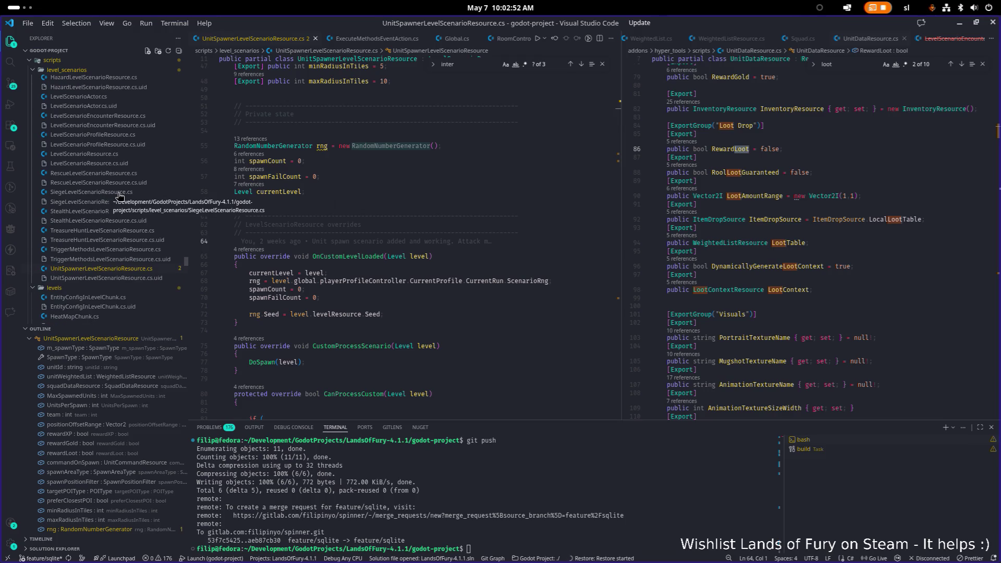
pyautogui.scroll(-10, 349, 214)
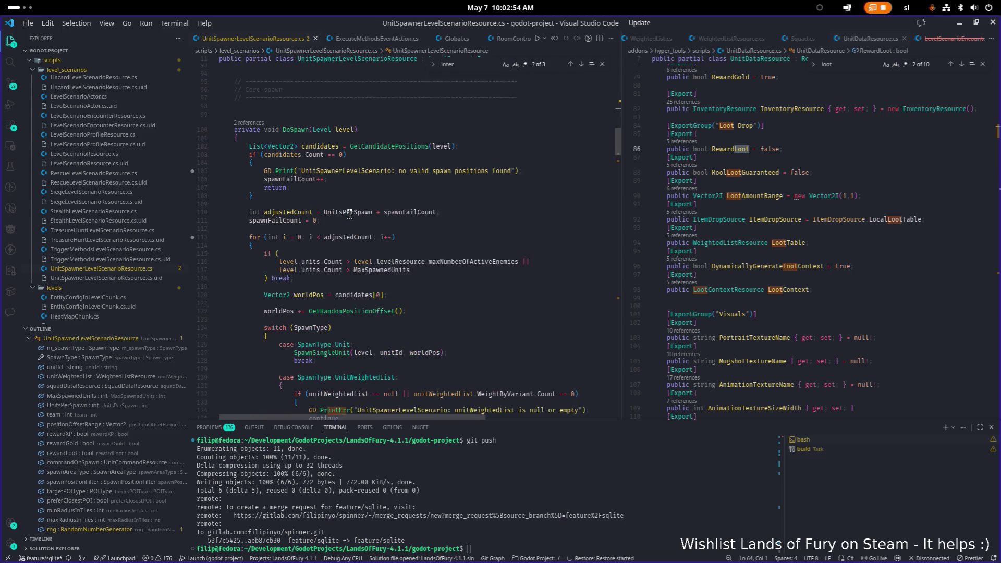
pyautogui.scroll(1, 350, 214)
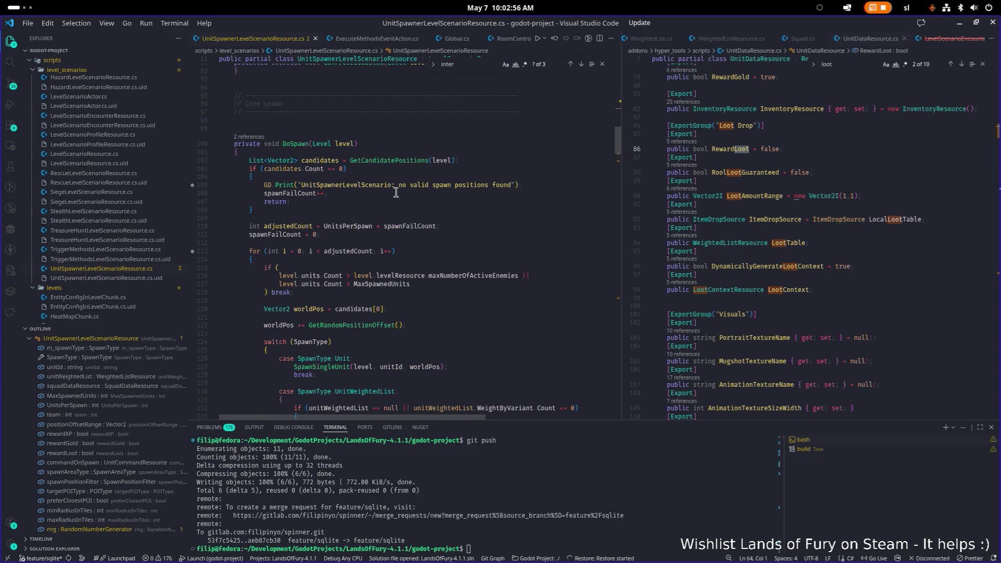
pyautogui.scroll(-5, 396, 193)
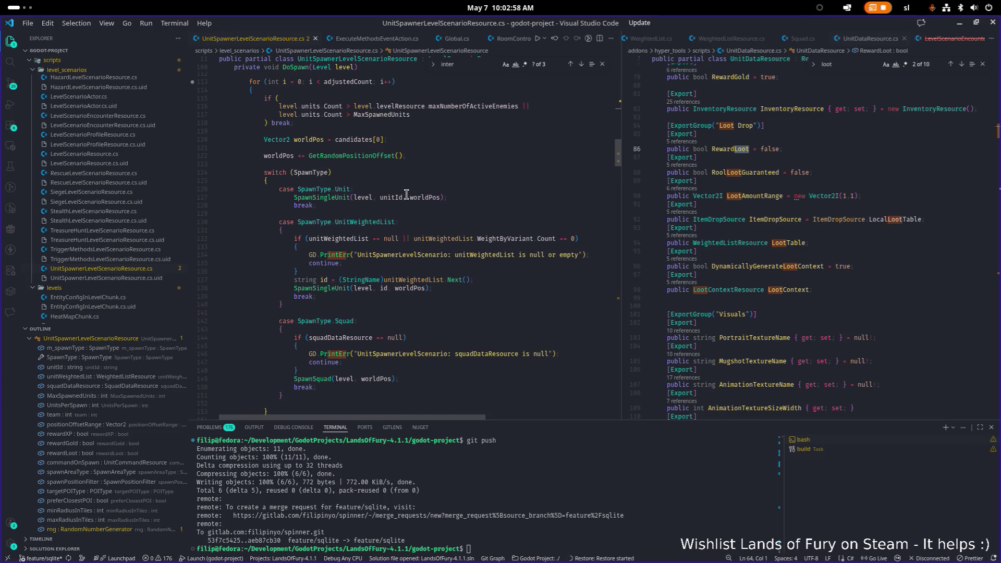
pyautogui.scroll(-6, 407, 194)
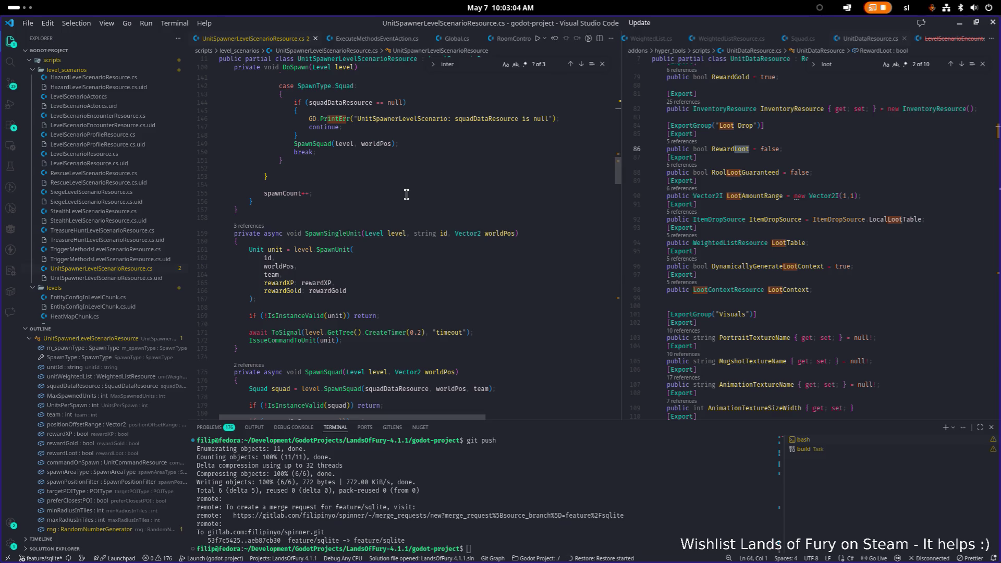
pyautogui.scroll(-7, 406, 194)
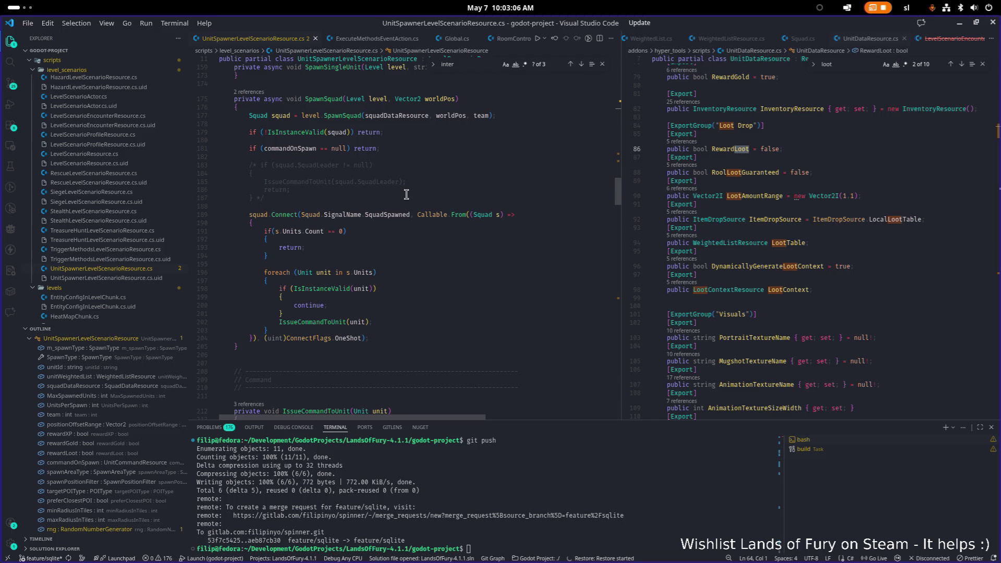
pyautogui.scroll(-6, 406, 195)
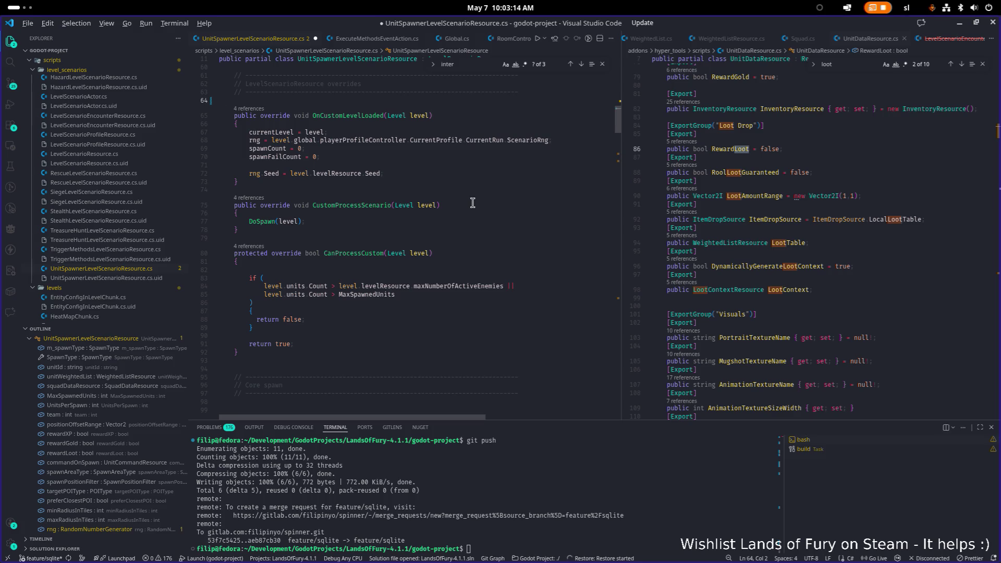
pyautogui.hotkey('alt', 'Tab')
pyautogui.hotkey('alt', 'Tab')
pyautogui.hotkey('alt', 'Tab')
pyautogui.hotkey('alt', 'Tab')
pyautogui.hotkey('alt', 'shift', 'Tab')
pyautogui.hotkey('alt', 'shift', 'Tab')
pyautogui.hotkey('alt', 'shift', 'Tab')
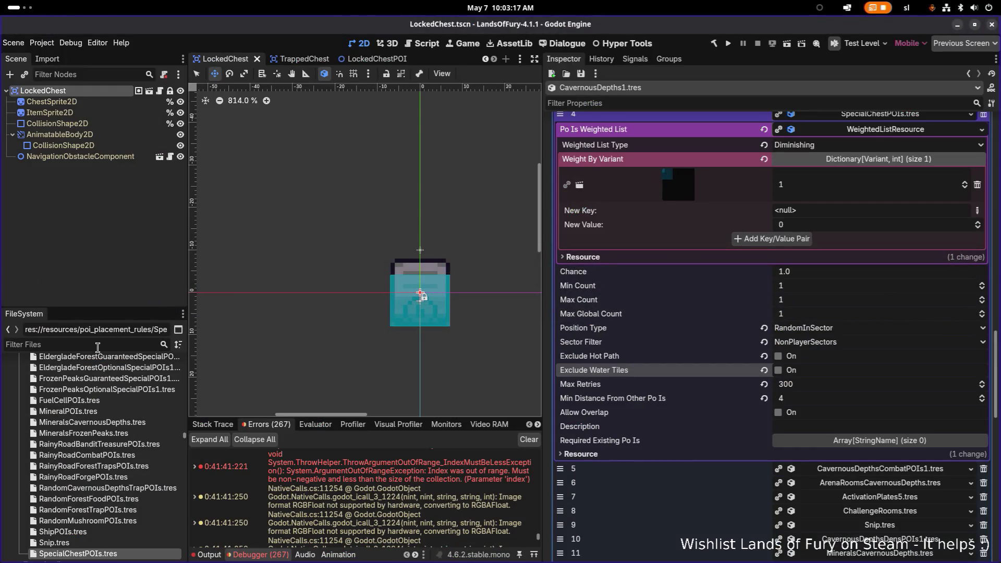
# - Filter the FileSystem dock and open SpawnForestForgeProtectorsOnForgingItemScenario.tres in the Inspector
pyautogui.click(97, 348)
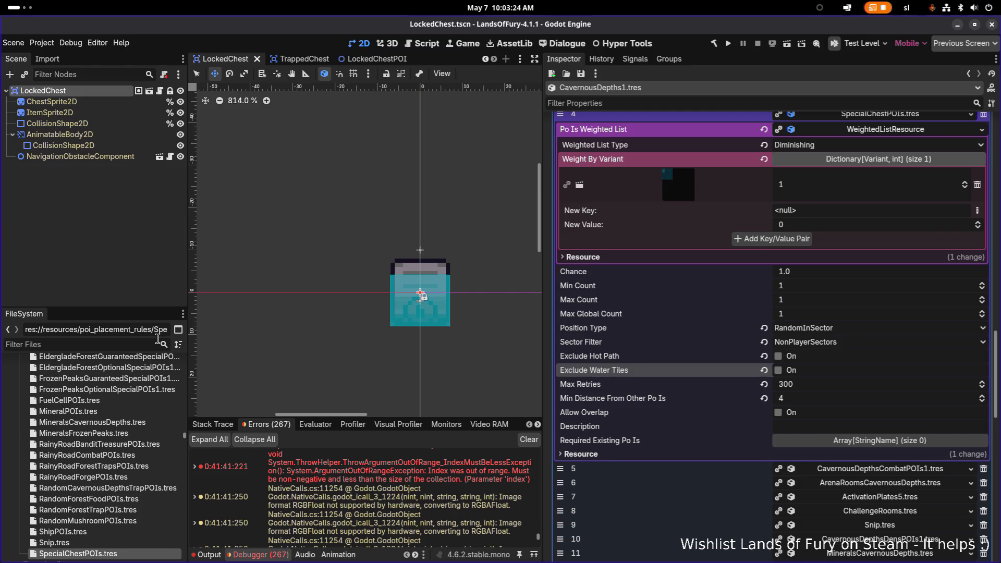
pyautogui.write('forger')
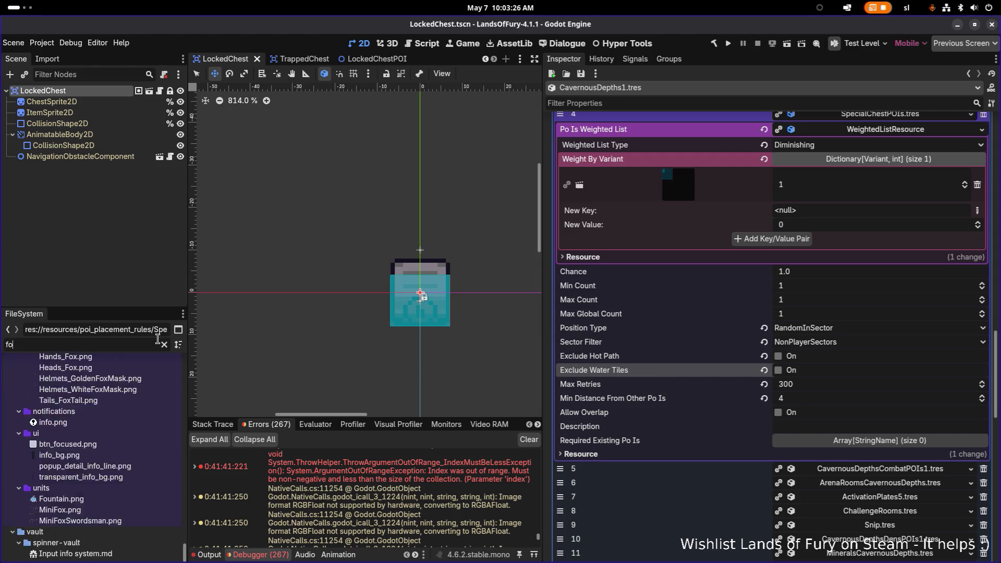
pyautogui.press('BackSpace')
pyautogui.press('BackSpace')
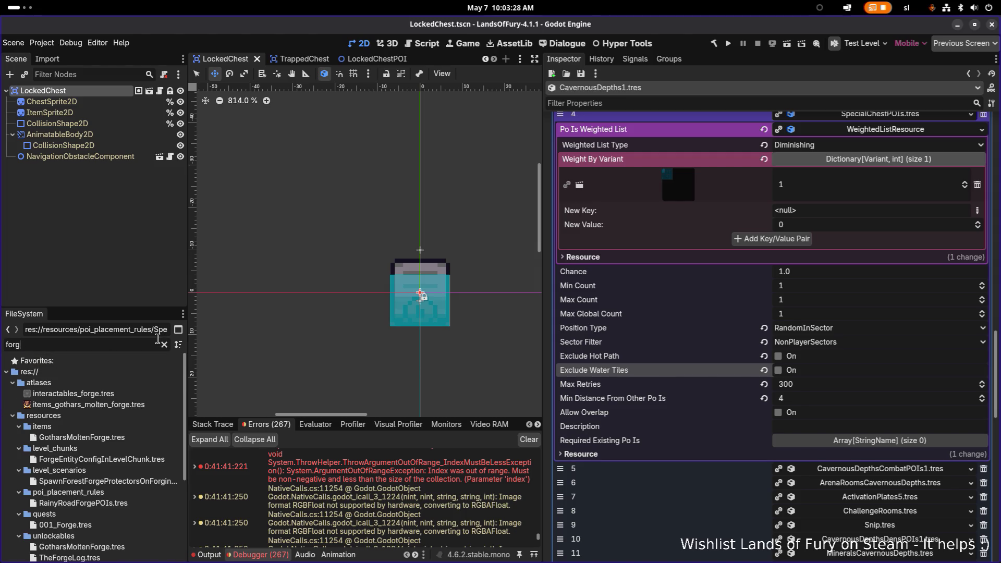
pyautogui.write('ep')
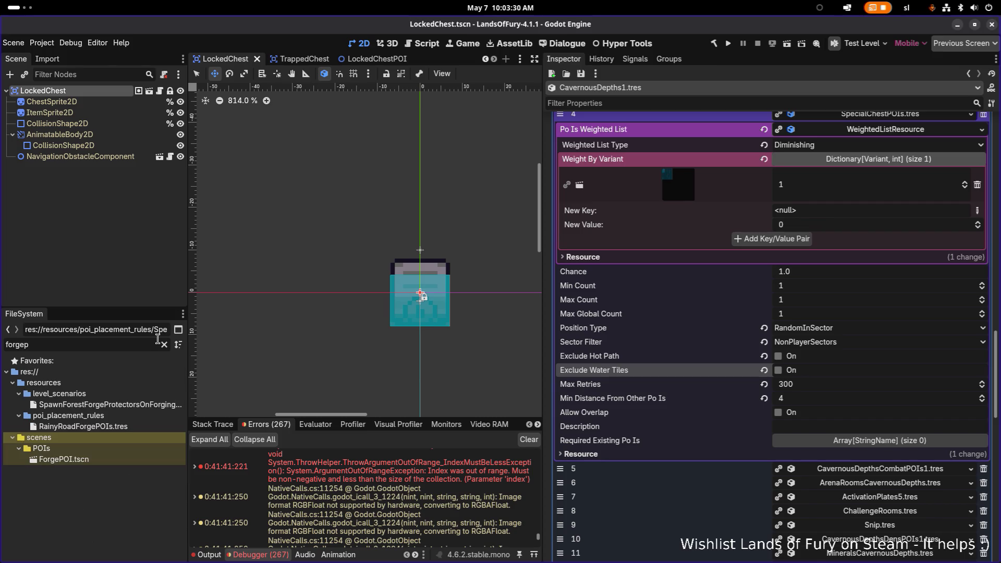
pyautogui.click(109, 404)
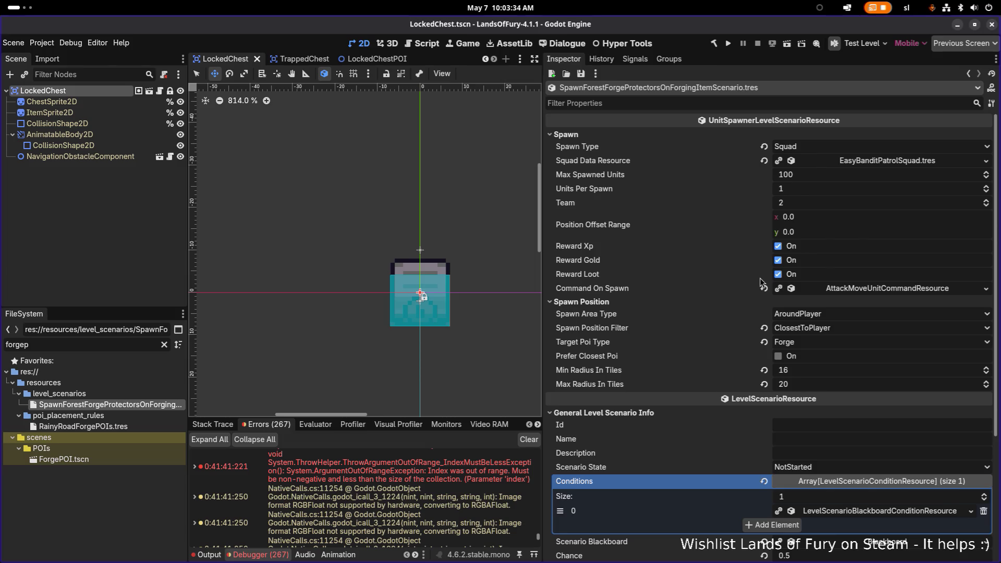
# - Expand the scenario's condition to show num_items_crafted GreaterThanOrEqual 2, Chance 0.5, Max Ticks 5
pyautogui.scroll(-3, 759, 280)
pyautogui.scroll(-2, 750, 299)
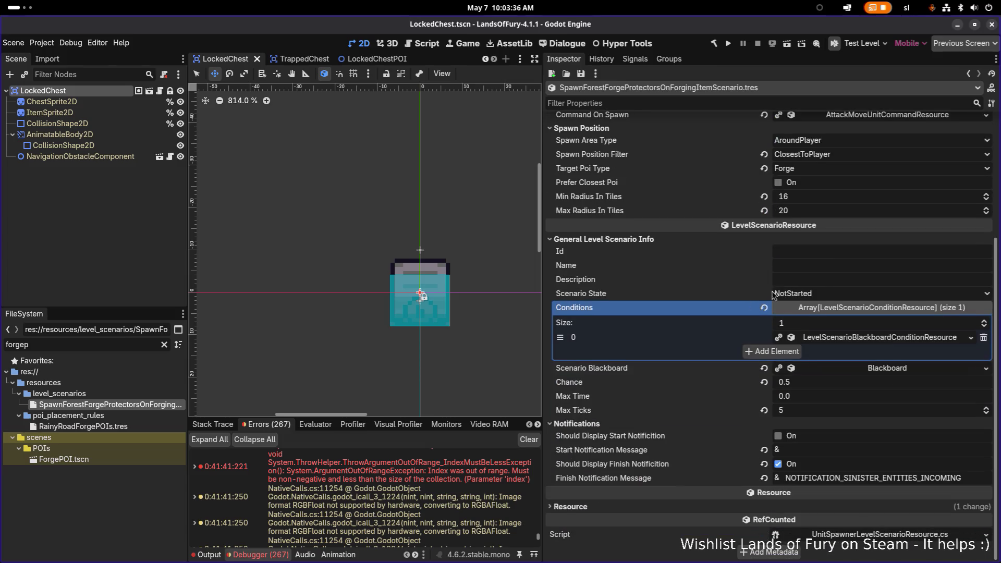
pyautogui.click(859, 337)
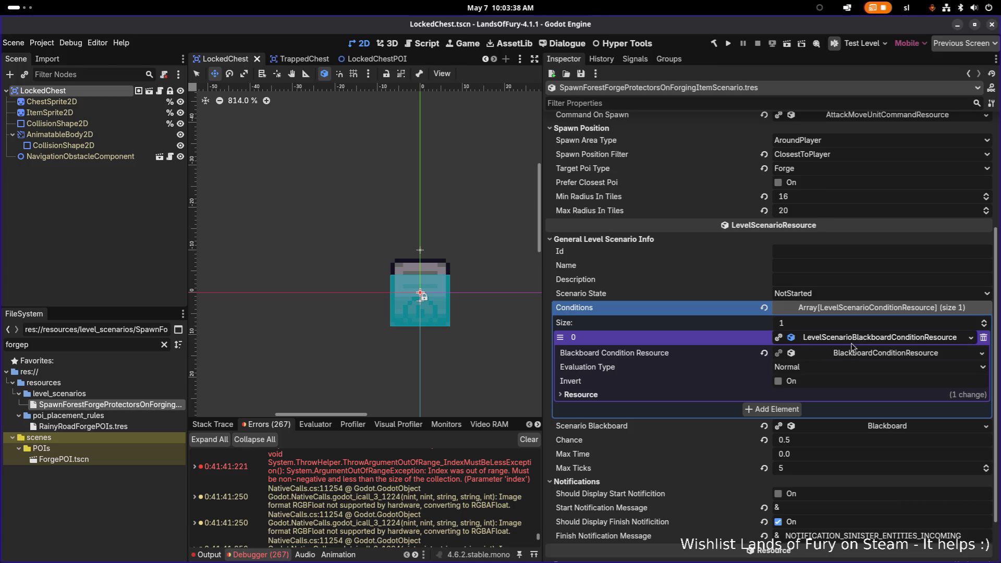
pyautogui.click(849, 354)
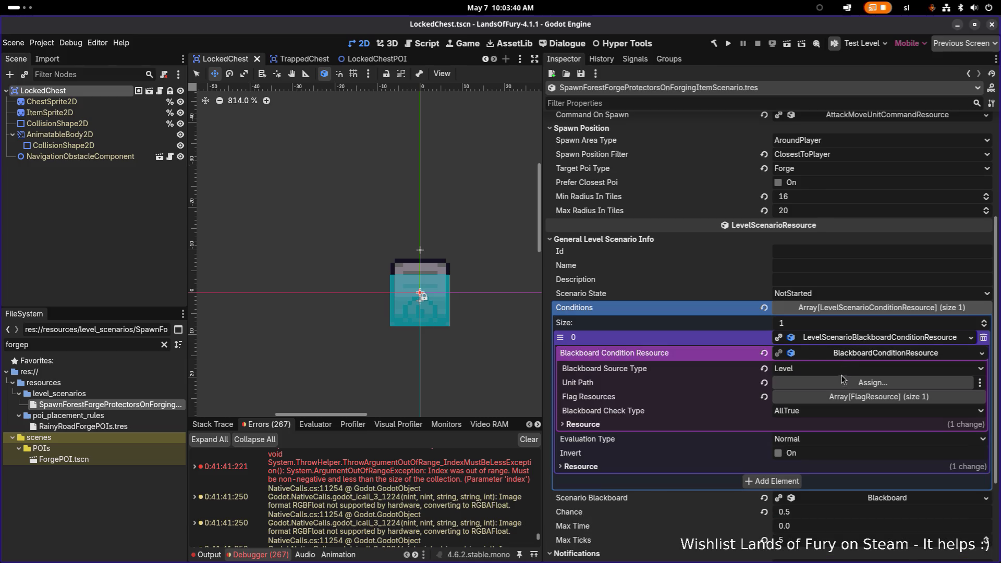
pyautogui.click(851, 397)
pyautogui.click(864, 427)
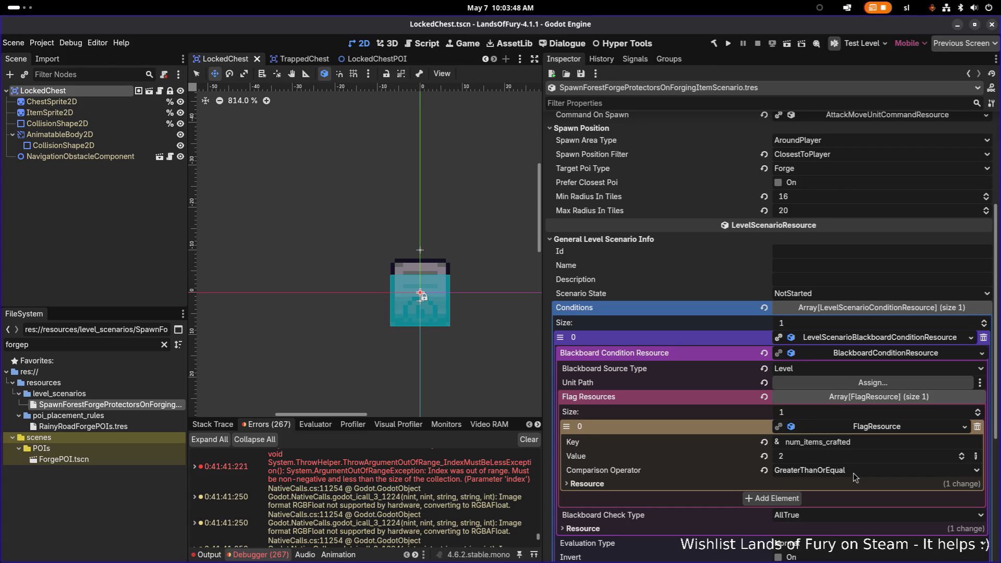
pyautogui.scroll(-3, 854, 476)
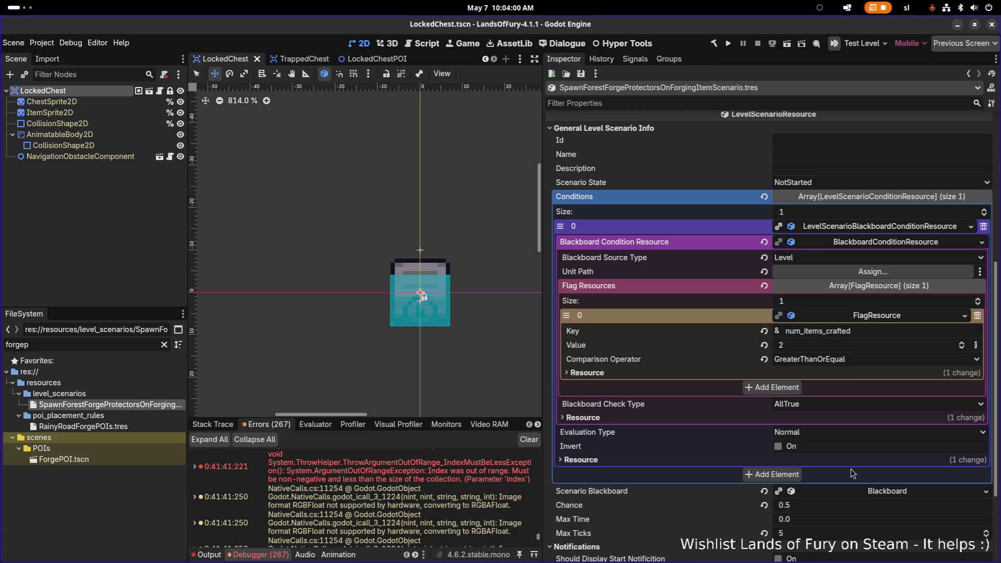
pyautogui.scroll(-3, 853, 474)
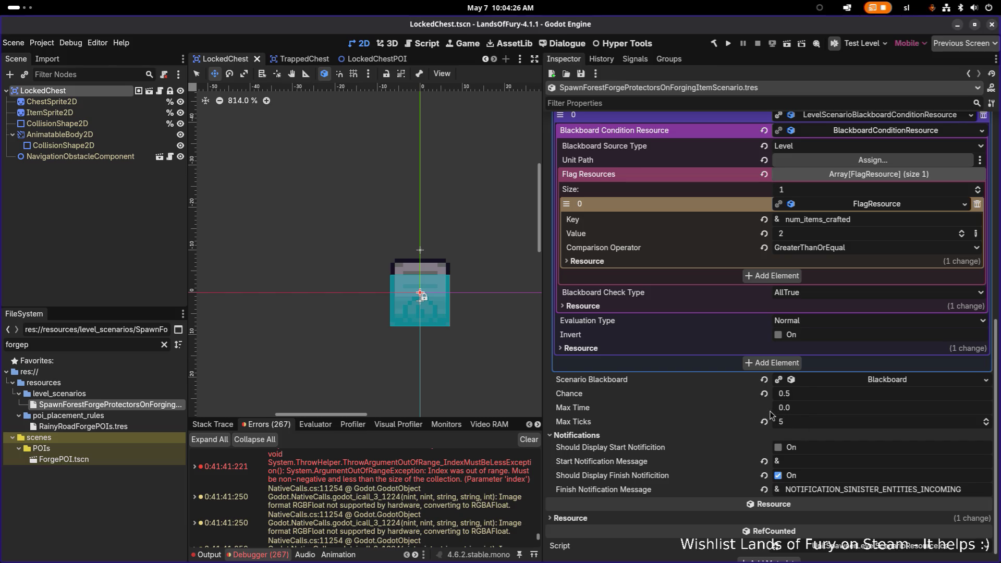
pyautogui.press('super')
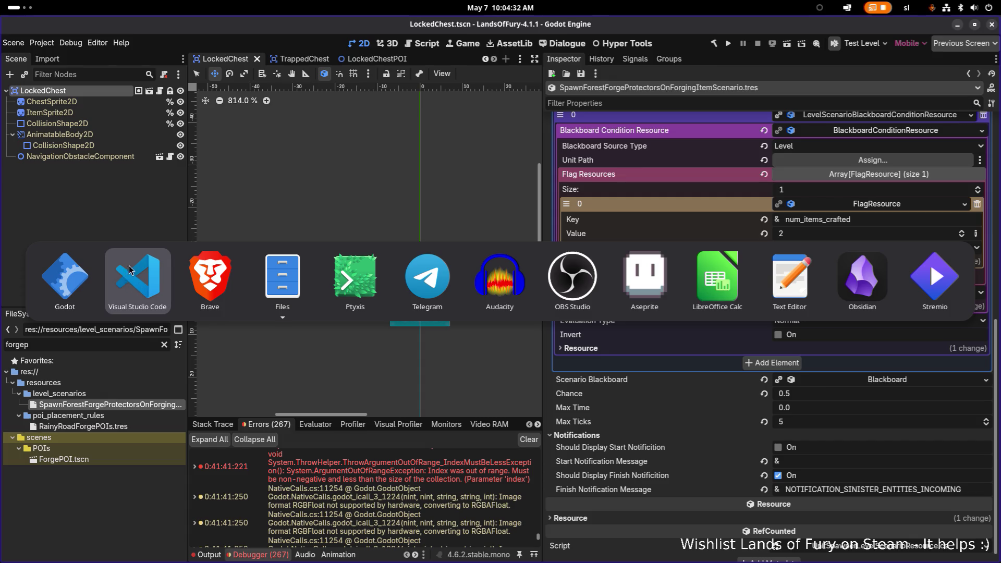
# - Fold the LevelScenarioBlackboardConditionResource entry in the Inspector so only the condition entry shows
pyautogui.press('Escape')
pyautogui.scroll(2, 785, 357)
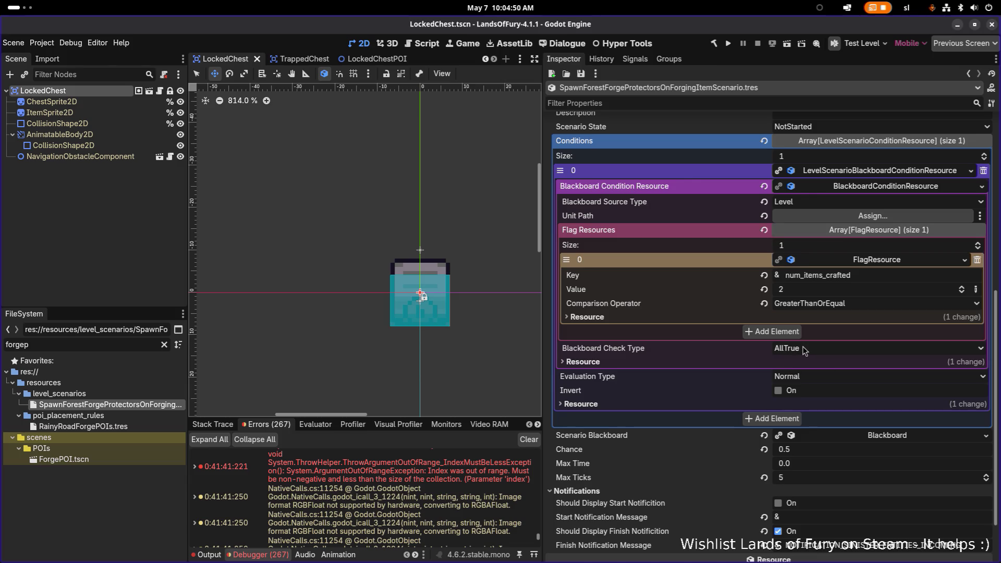
pyautogui.click(852, 173)
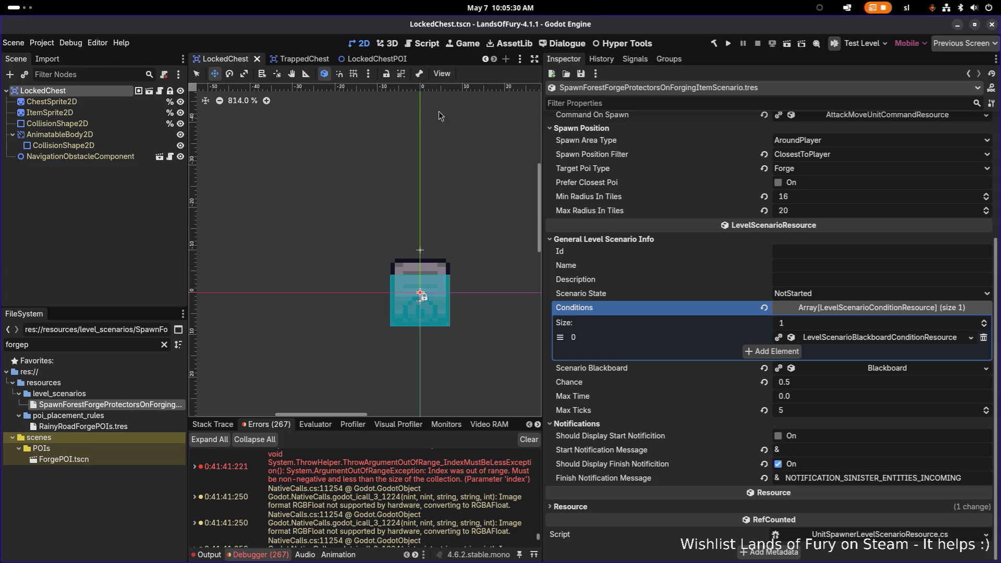
pyautogui.hotkey('ctrl', 'shift', 'o')
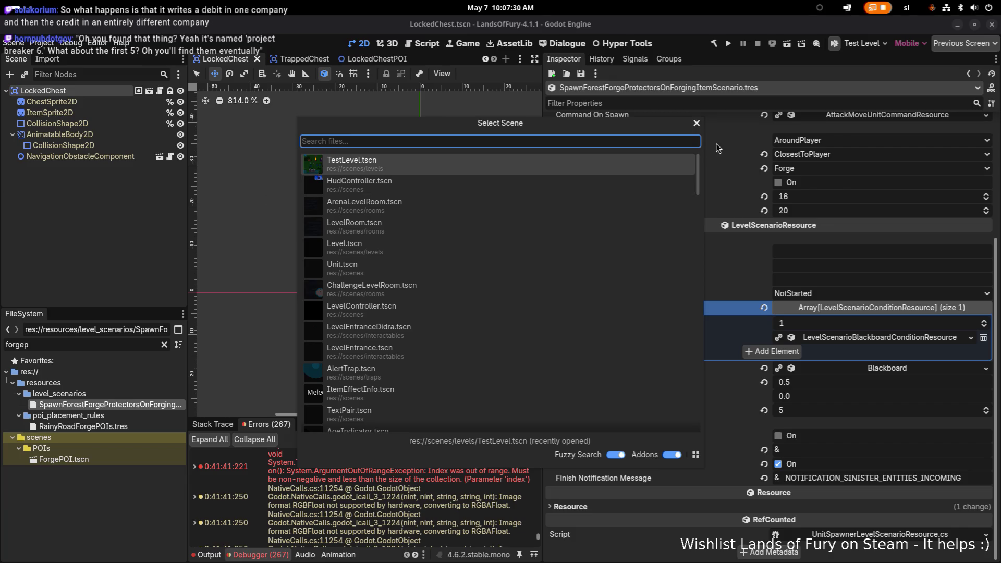
pyautogui.click(697, 124)
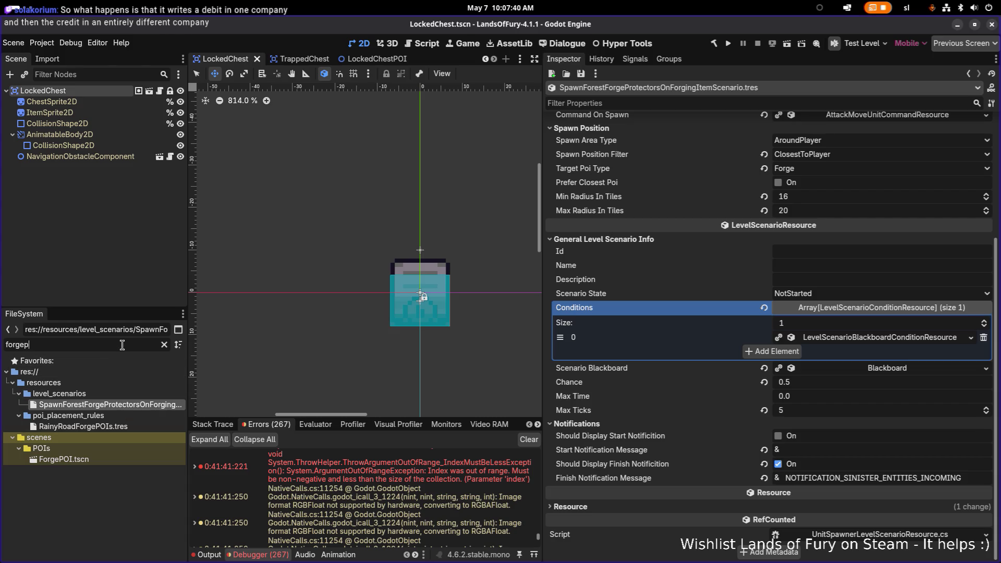
pyautogui.hotkey('ctrl', 'a')
# - Filter the FileSystem dock by 'levelscen' and widen it to read long file names
pyautogui.write('levelscen')
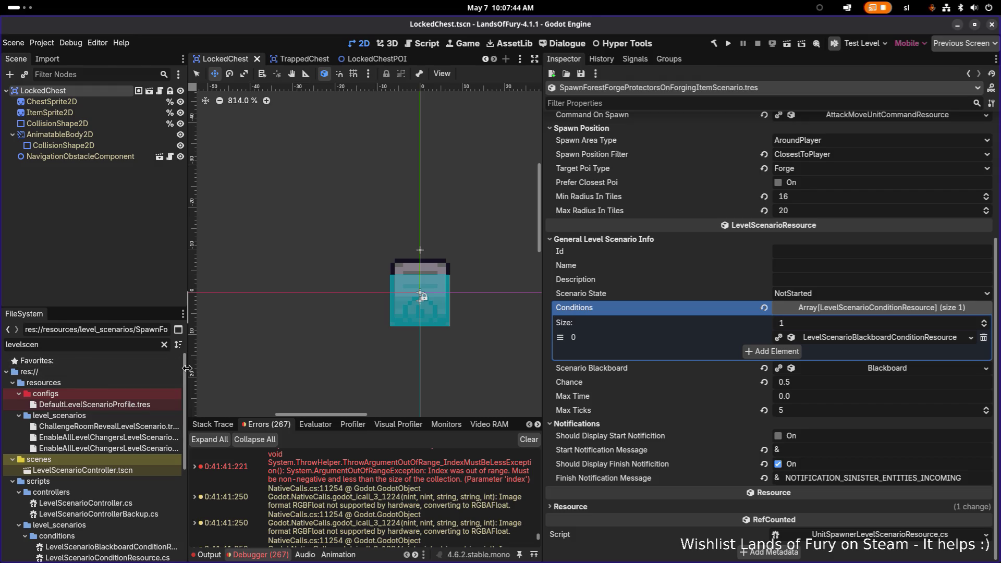
pyautogui.moveTo(186, 369); pyautogui.dragTo(282, 369)
pyautogui.scroll(-1, 179, 448)
pyautogui.scroll(1, 179, 448)
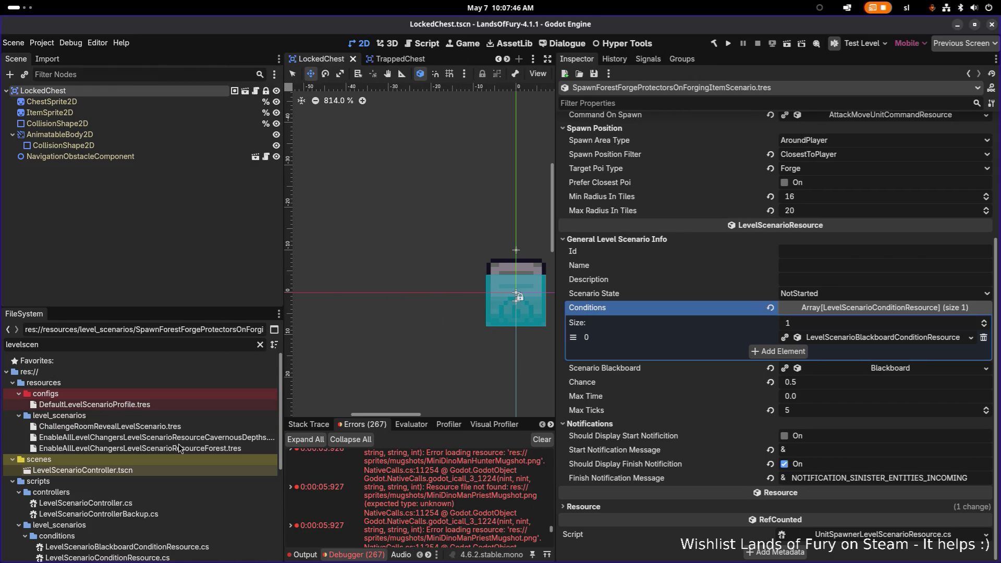
# - Browse the level_scenarios scripts, from LevelScenarioActor to UnitSpawner and TriggerMethods resources
pyautogui.click(174, 437)
pyautogui.scroll(-1, 174, 446)
pyautogui.scroll(-3, 174, 446)
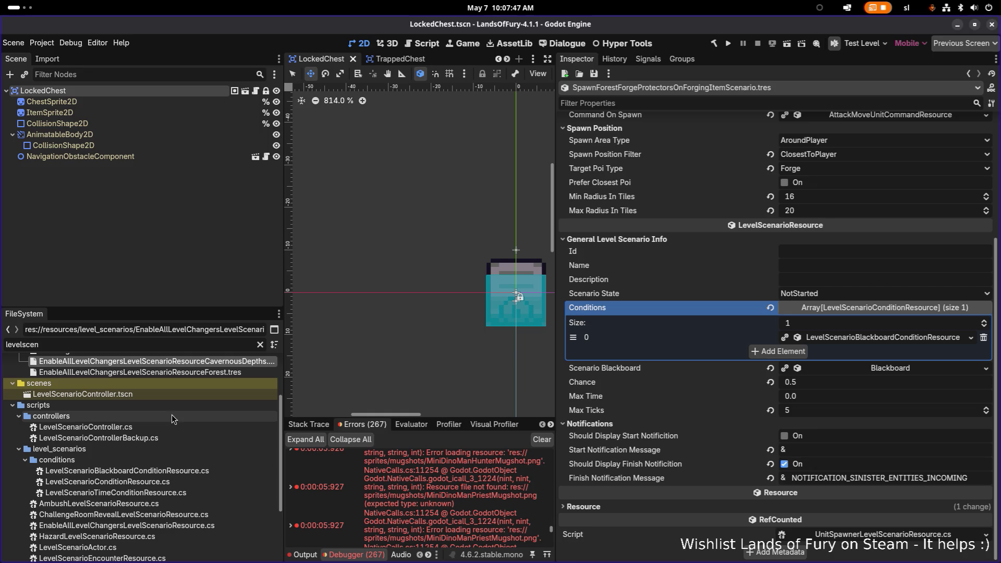
pyautogui.scroll(-2, 151, 472)
pyautogui.click(140, 471)
pyautogui.scroll(-1, 155, 468)
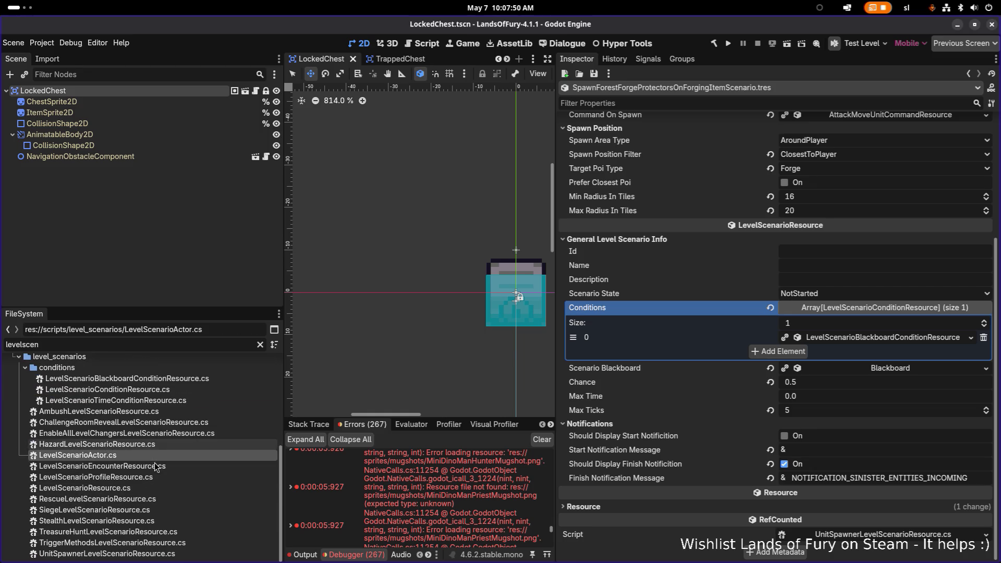
pyautogui.click(154, 556)
pyautogui.click(156, 542)
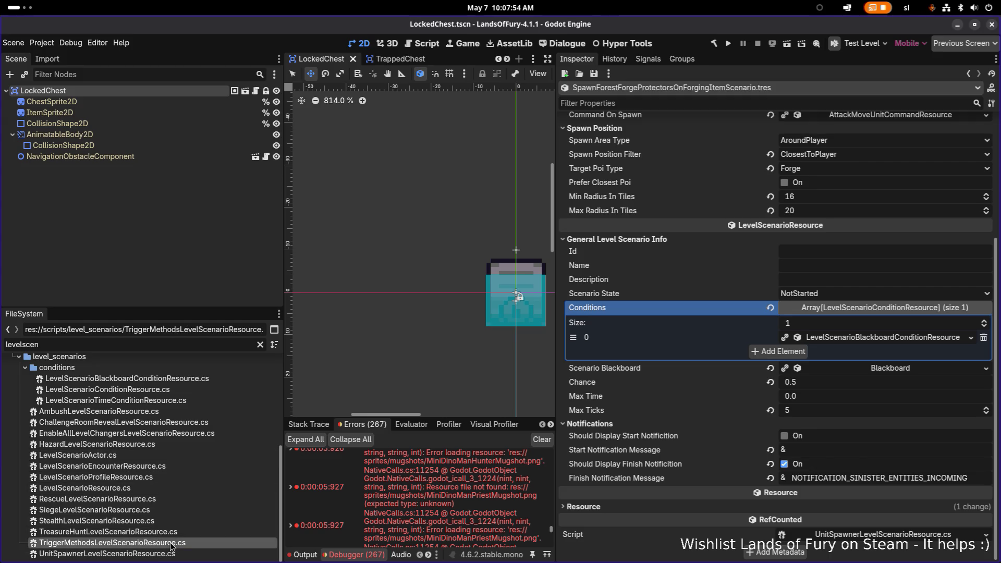
# - Create the C# script ItemSpawnerLevelScenarioResource.cs, inheriting Node, in scripts/level_scenarios
pyautogui.rightClick(171, 542)
pyautogui.moveTo(270, 438)
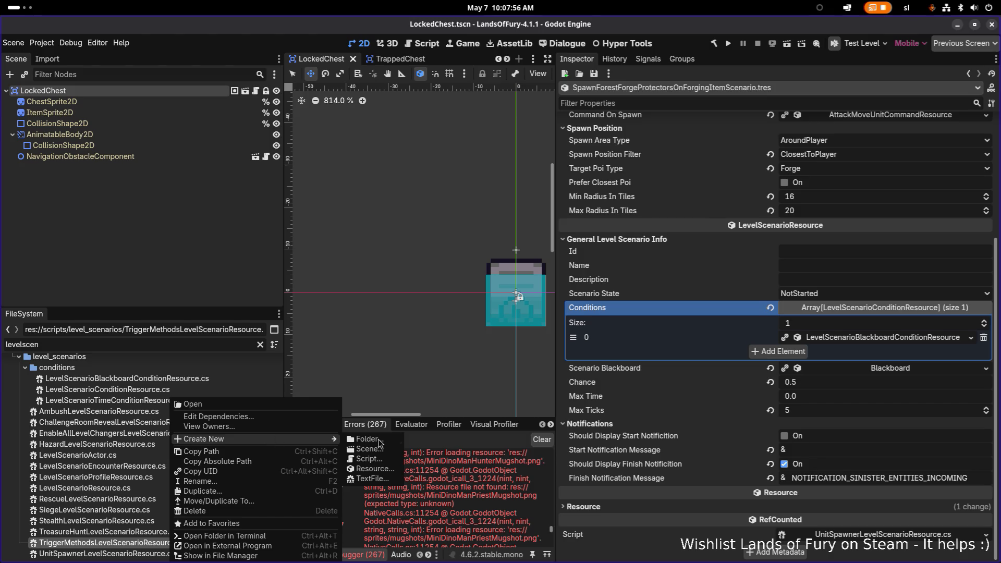
pyautogui.click(380, 461)
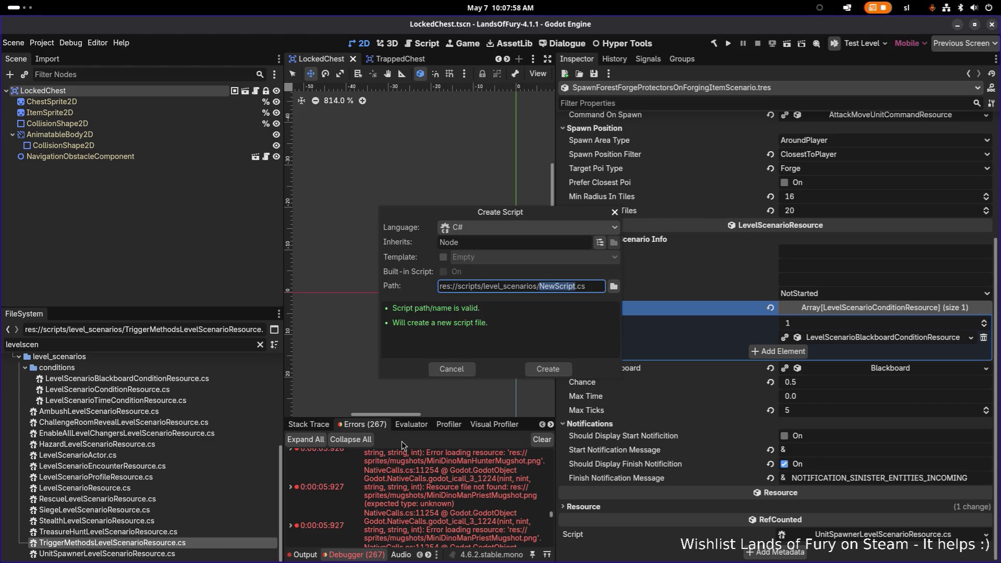
pyautogui.write('ItemSpawne')
pyautogui.write('rLevel')
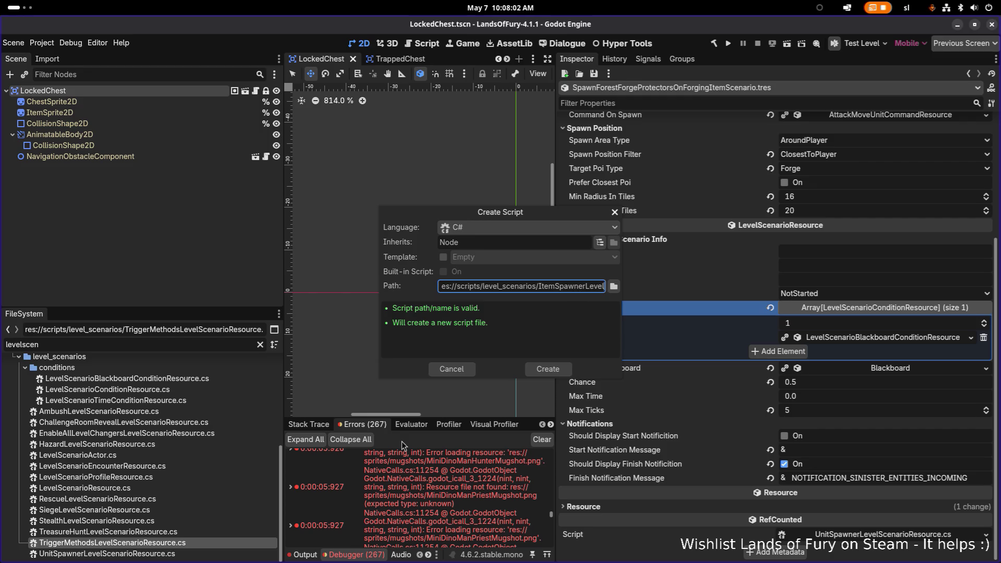
pyautogui.write('ScenarioResource')
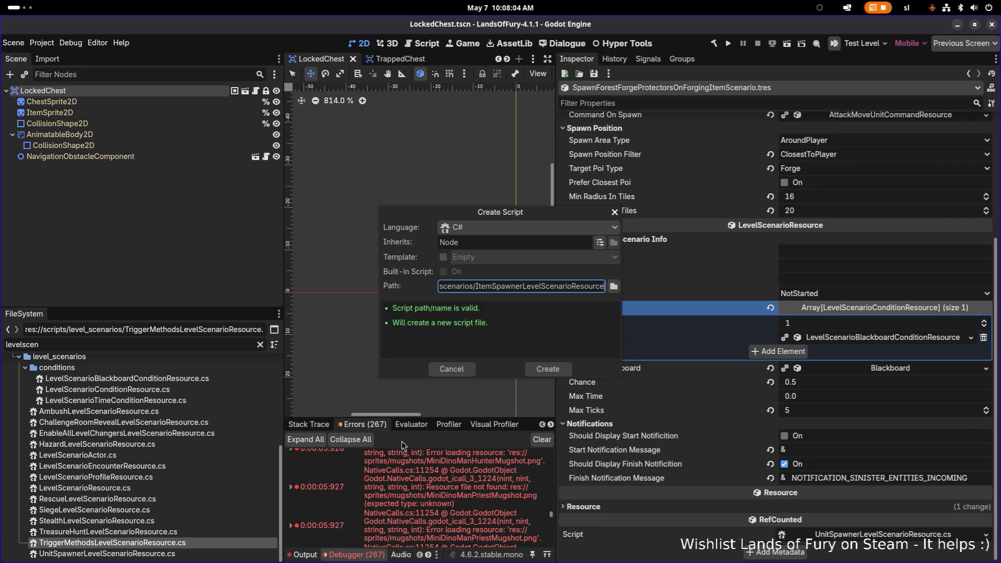
pyautogui.doubleClick(487, 242)
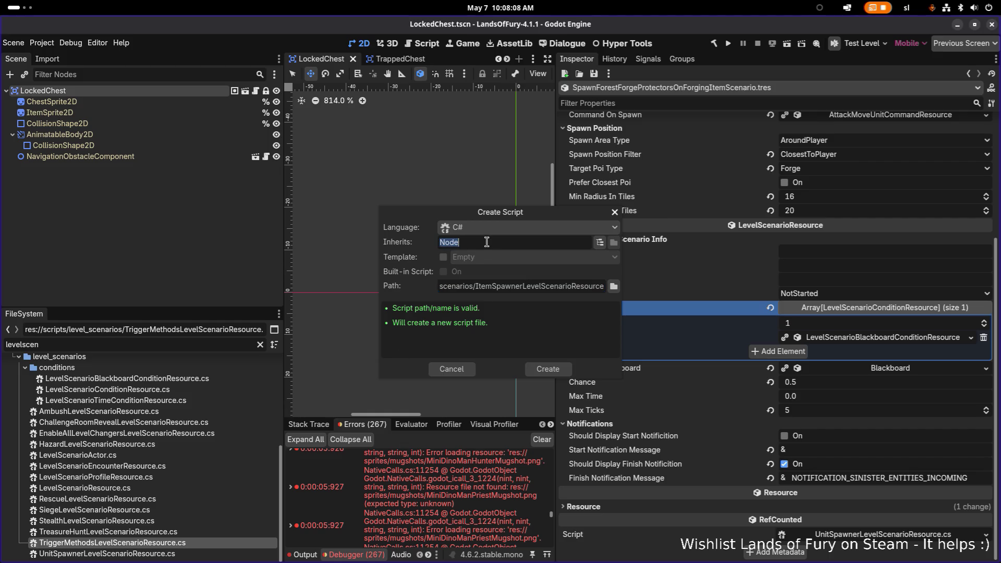
pyautogui.click(549, 369)
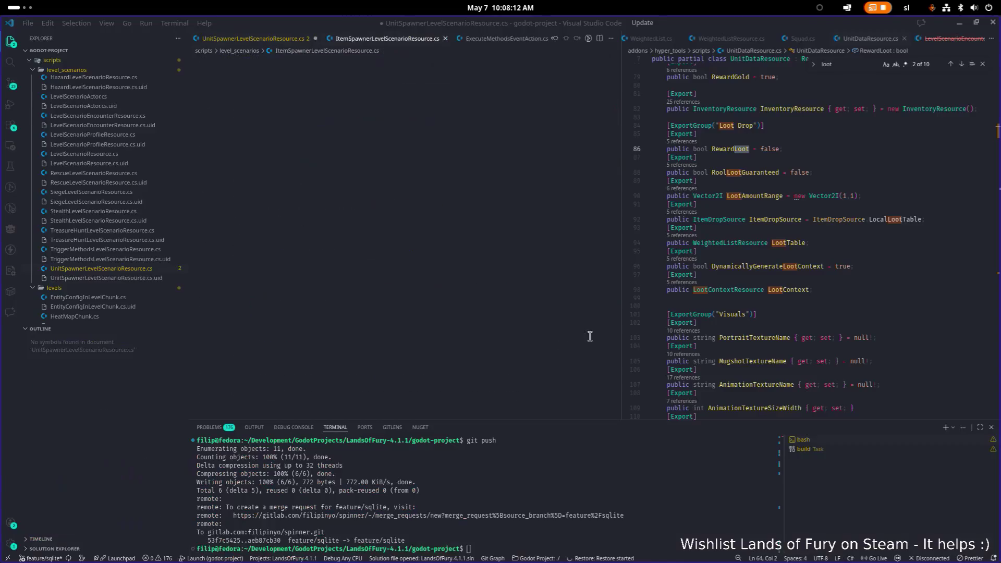
# - Open UnitSpawnerLevelScenarioResource.cs beside the new script by searching 'unitspawn'
pyautogui.hotkey('alt', 'Tab')
pyautogui.press('Escape')
pyautogui.click(848, 136)
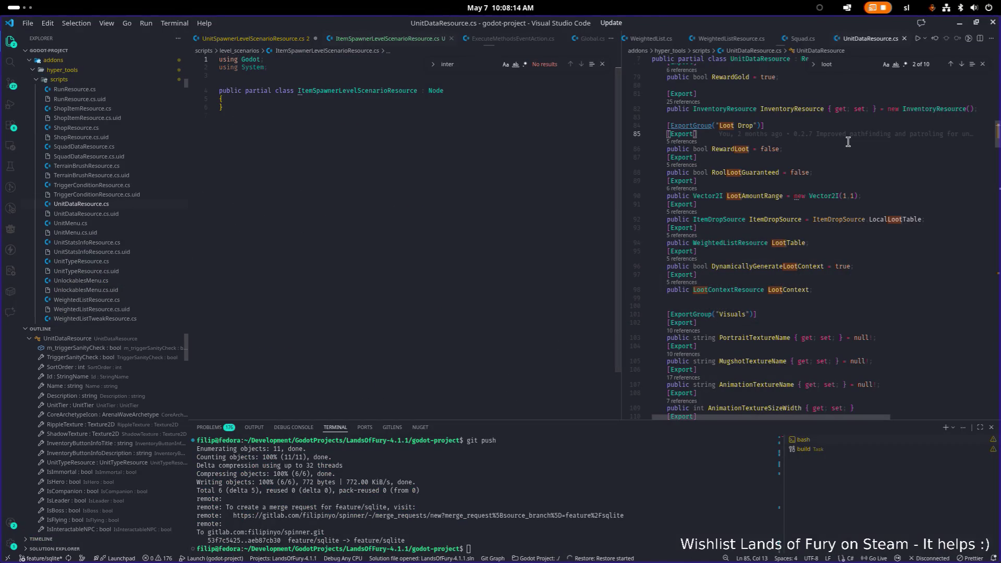
pyautogui.hotkey('ctrl', 'p')
pyautogui.write('unitspawn')
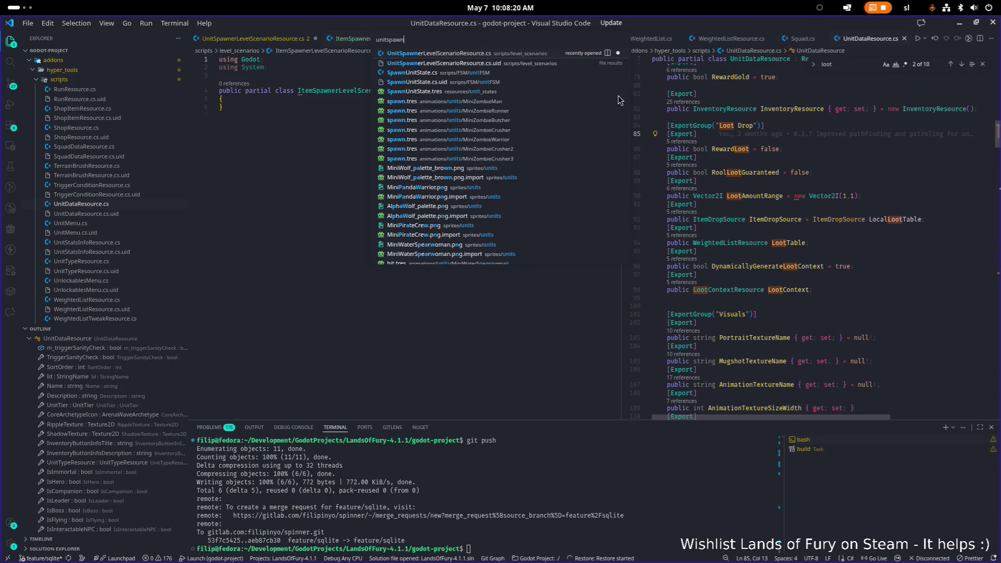
pyautogui.click(493, 54)
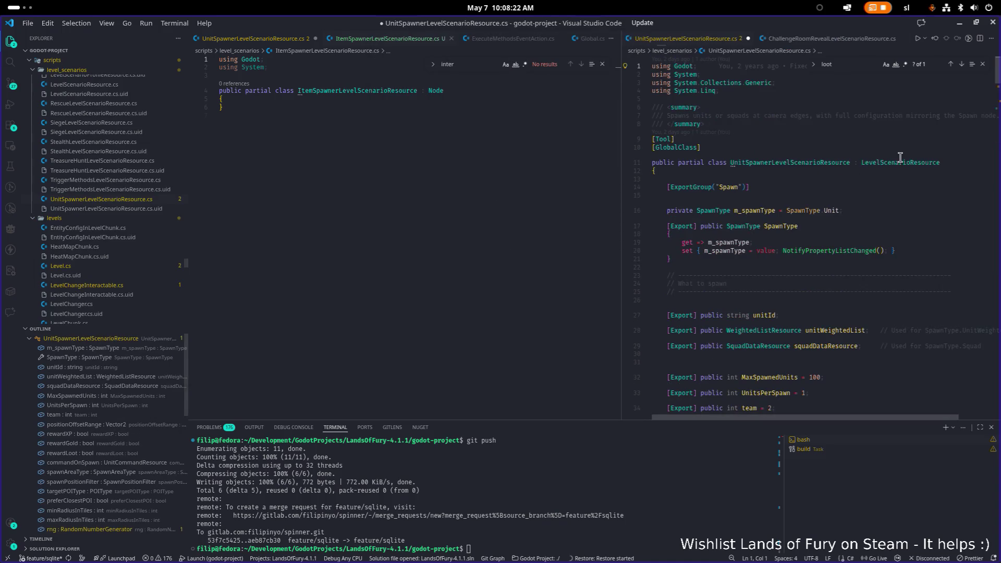
# - Copy the [Tool] and [GlobalClass] attributes above the ItemSpawner class declaration
pyautogui.click(724, 147)
pyautogui.press('Up')
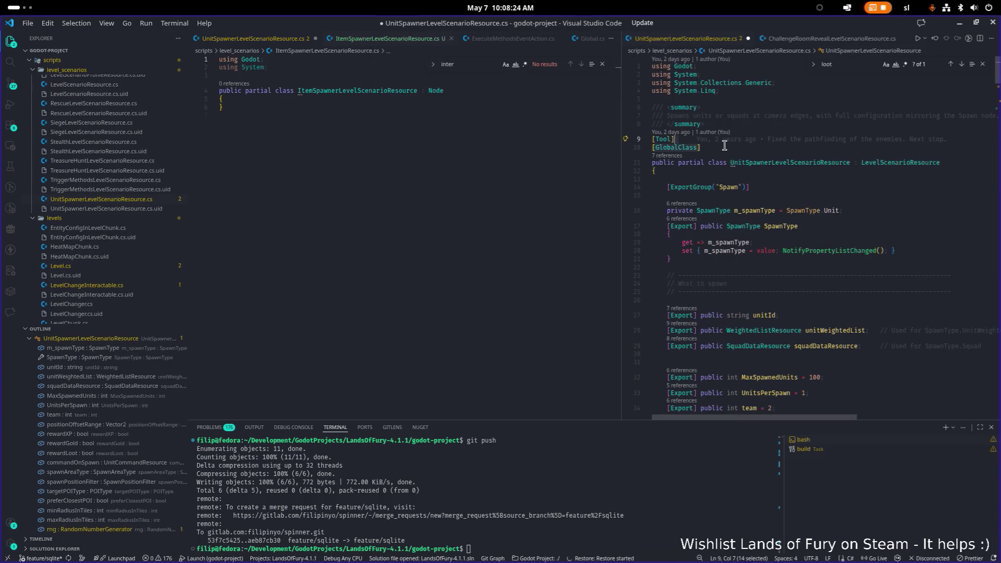
pyautogui.click(376, 77)
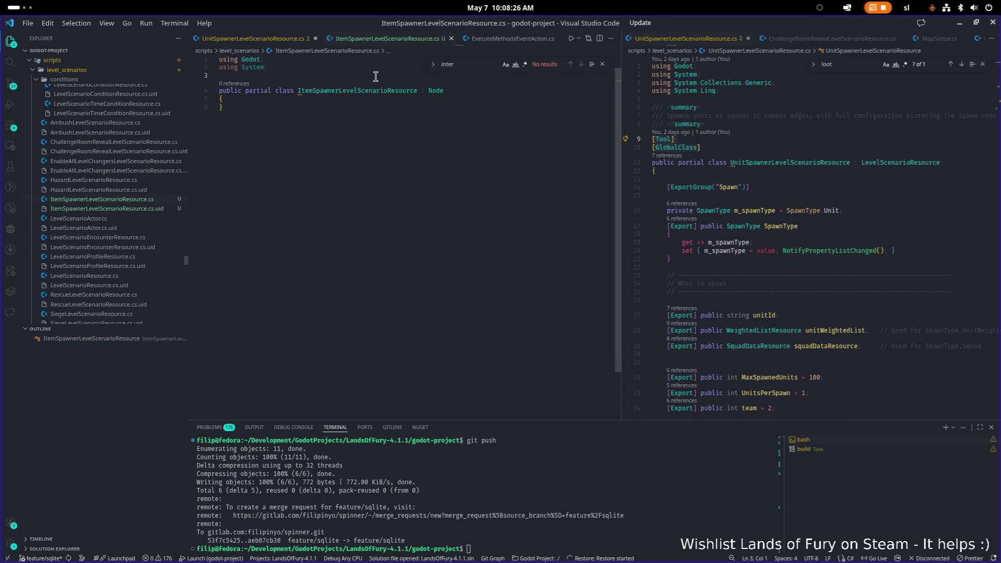
pyautogui.press('Return')
pyautogui.write('[Tool] [GlobalClass]')
pyautogui.click(858, 162)
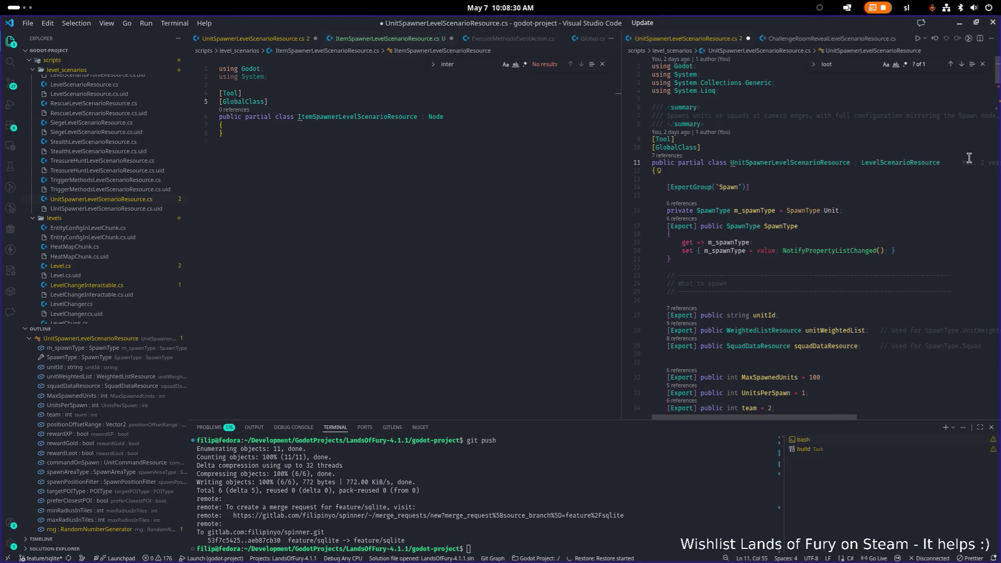
# - Make ItemSpawnerLevelScenarioResource inherit LevelScenarioResource instead of Node
pyautogui.hotkey('shift', 'End')
pyautogui.hotkey('ctrl', 'c')
pyautogui.click(432, 116)
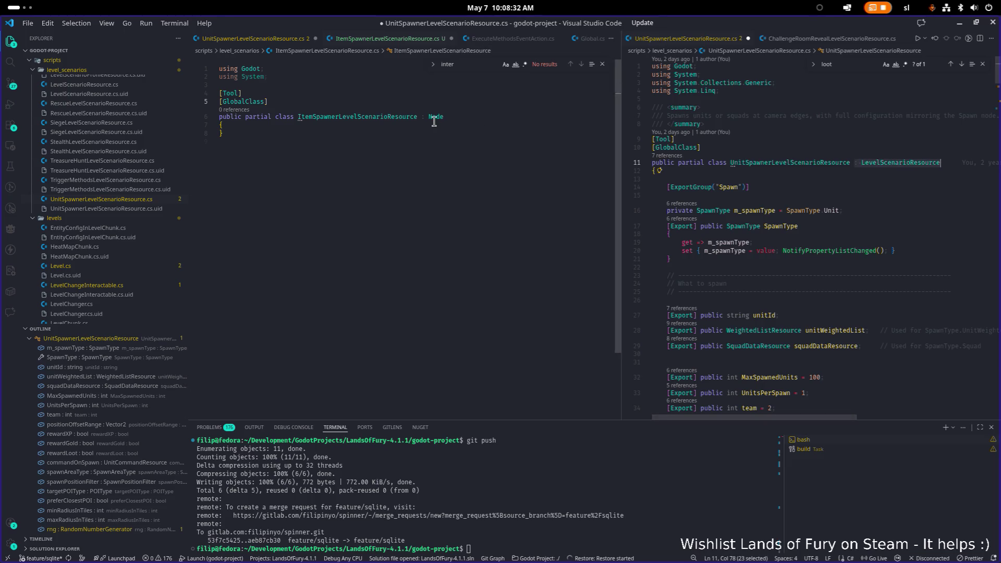
pyautogui.press('Left')
pyautogui.press('Left')
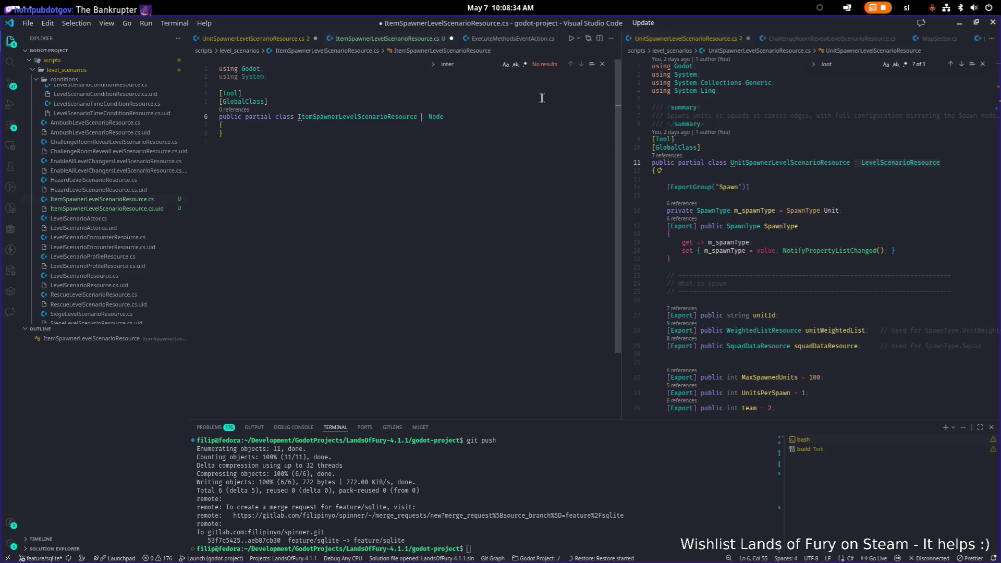
pyautogui.hotkey('shift', 'End')
pyautogui.hotkey('ctrl', 'v')
# - Open empty lines in the ItemSpawner class body and save the script
pyautogui.press('Down')
pyautogui.press('Return')
pyautogui.press('Return')
pyautogui.press('Return')
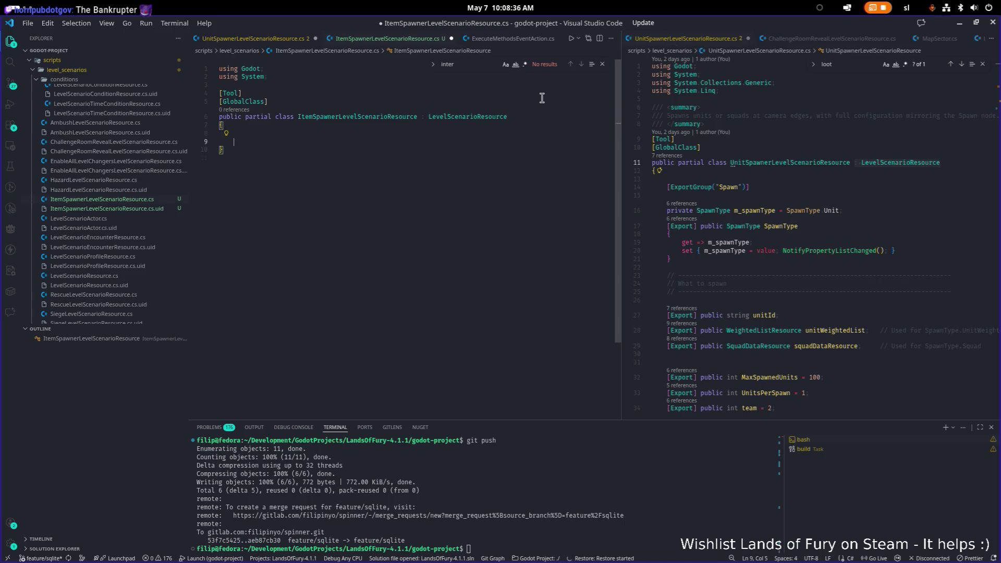
pyautogui.press('Up')
pyautogui.hotkey('ctrl', 's')
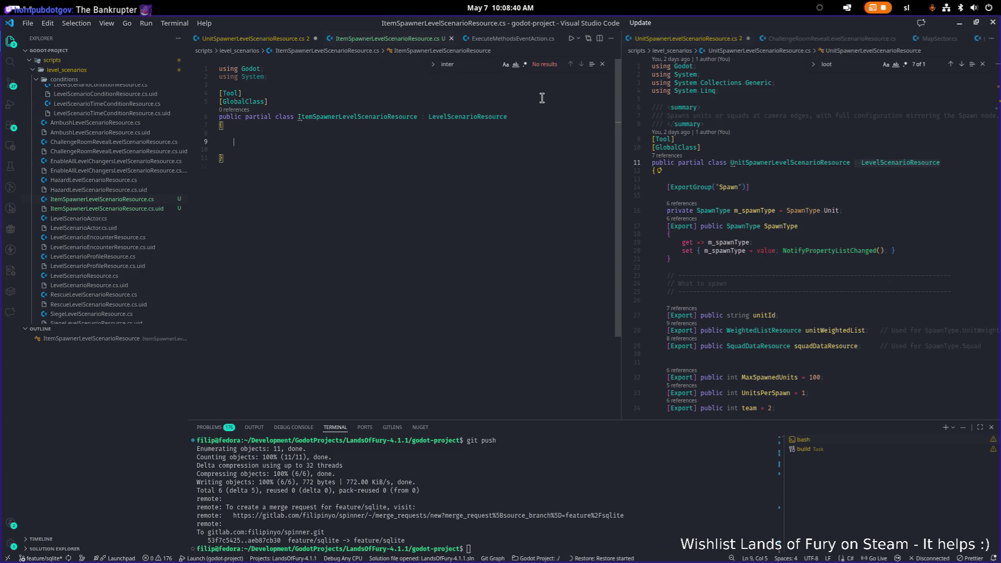
pyautogui.click(740, 198)
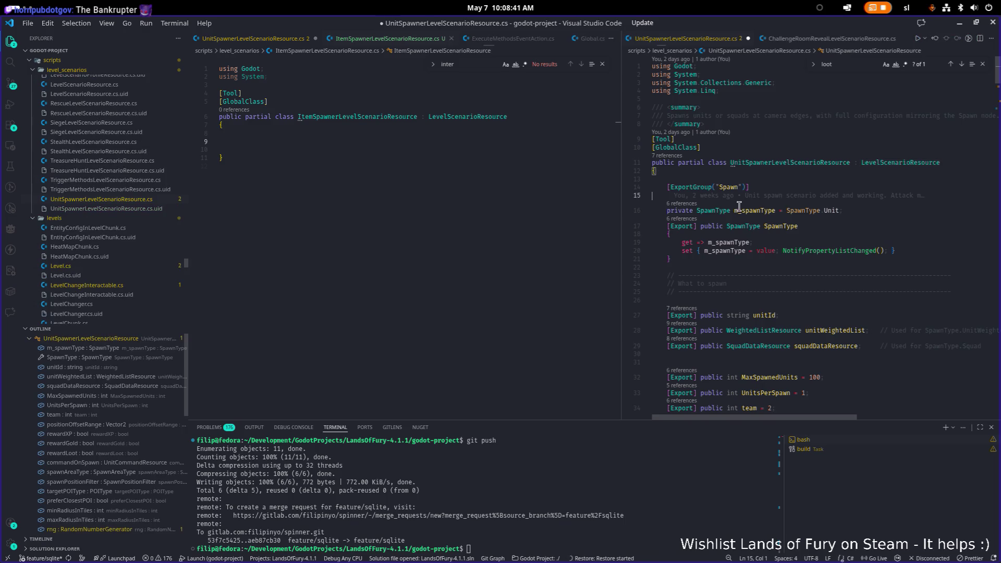
# - Look up the SpawnType enum definition in Spawn.cs, then close that tab
pyautogui.doubleClick(709, 211)
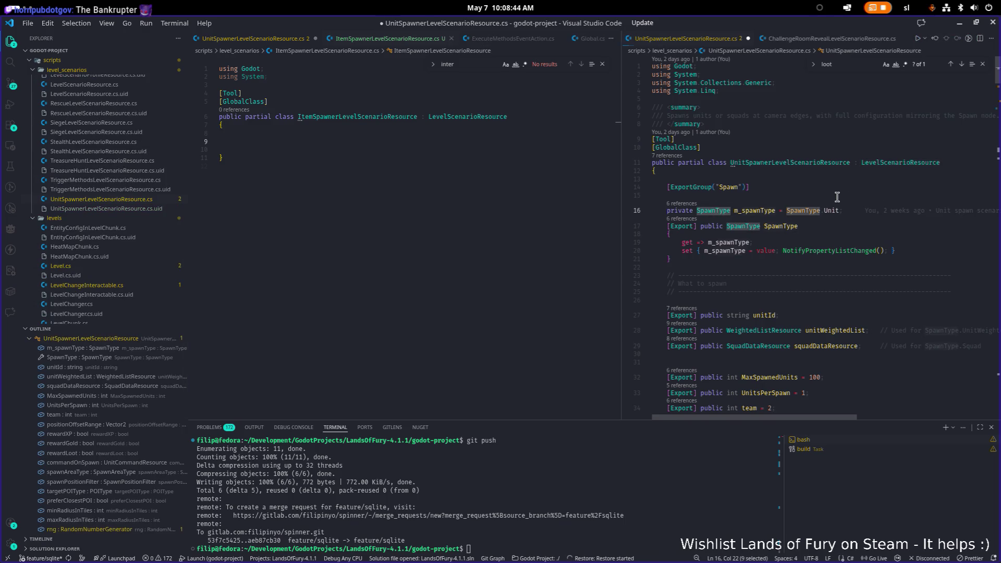
pyautogui.press('F12')
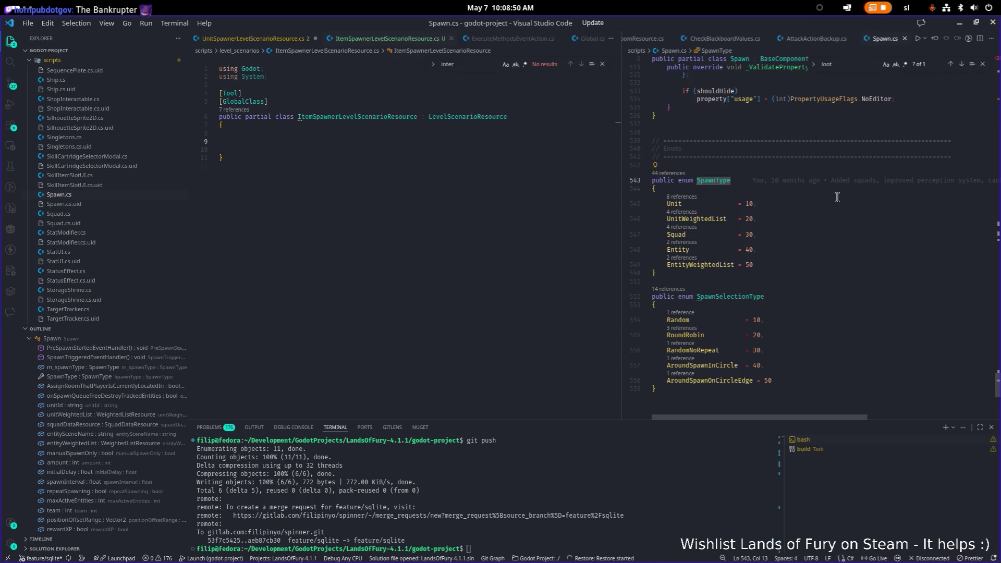
pyautogui.middleClick(887, 38)
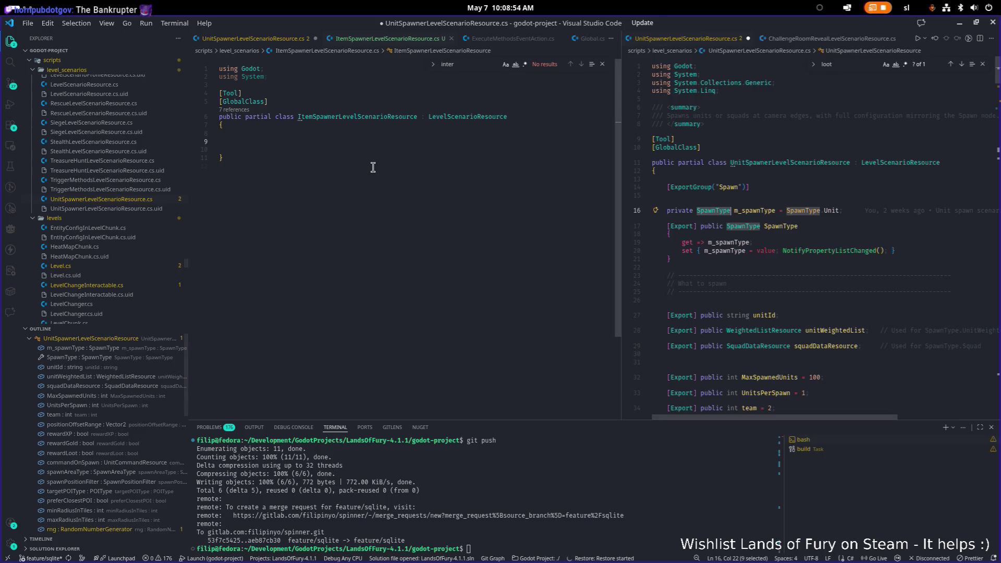
# - Place the caret inside the empty ItemSpawnerLevelScenarioResource class body
pyautogui.click(882, 211)
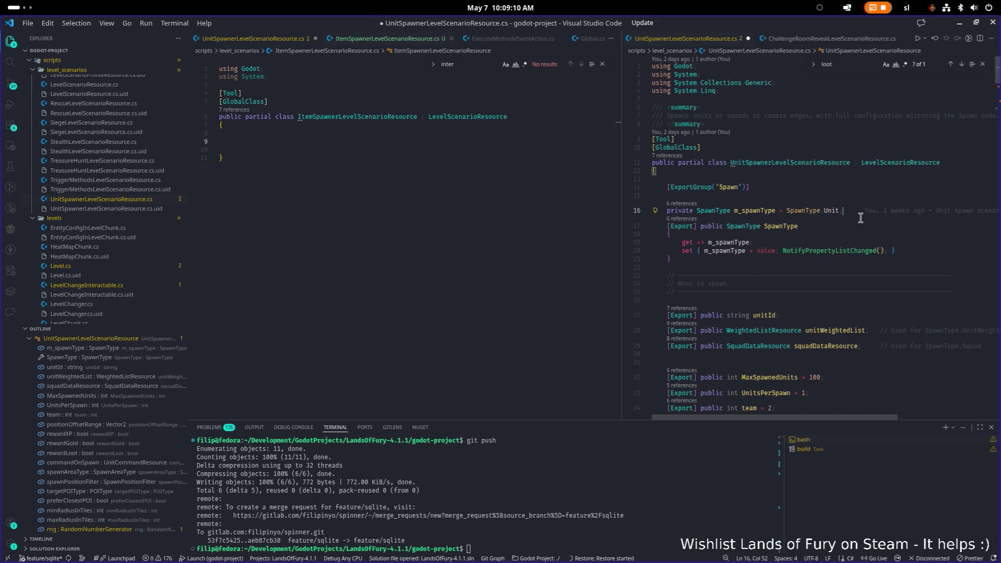
pyautogui.press('Right')
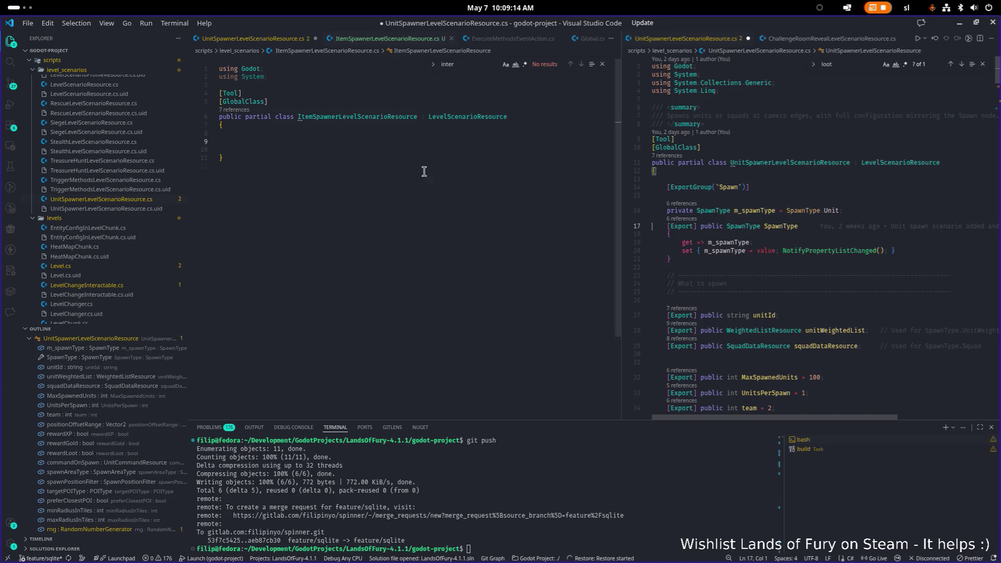
pyautogui.click(413, 142)
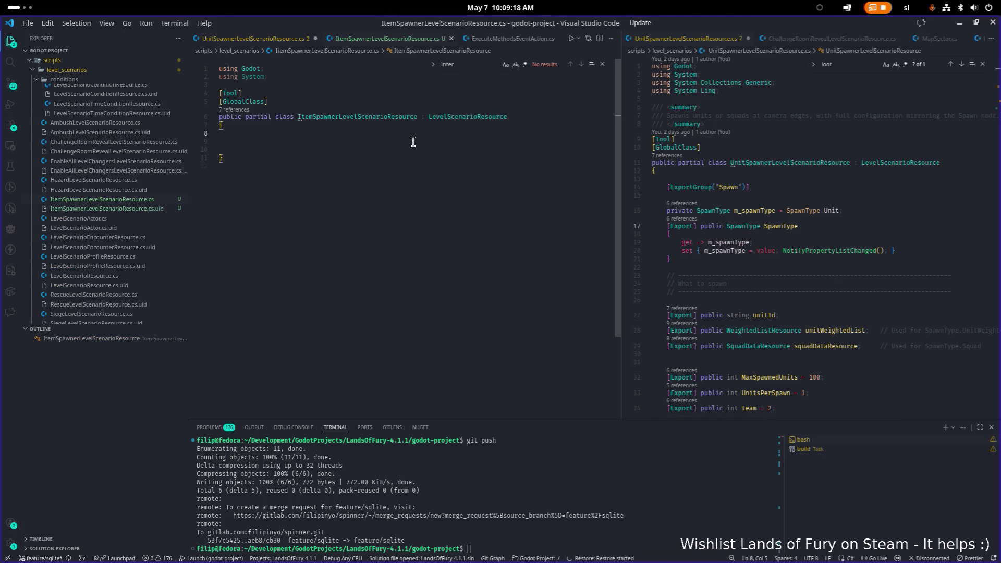
# - Start a '[' in the ItemSpawner body and open Chest.cs in the right editor
pyautogui.write('[')
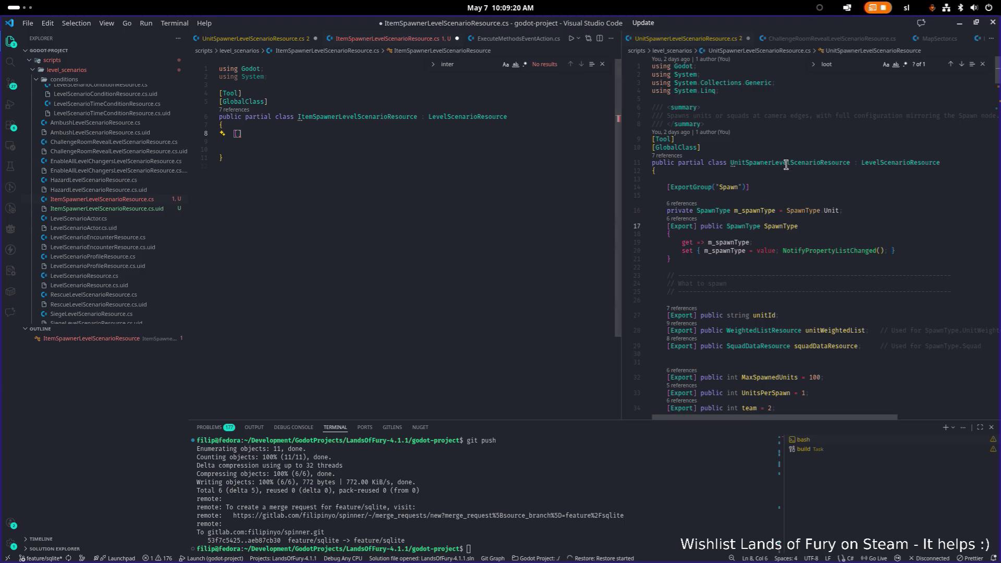
pyautogui.click(799, 168)
pyautogui.hotkey('ctrl', 'p')
pyautogui.press('Down')
pyautogui.press('Down')
pyautogui.press('Down')
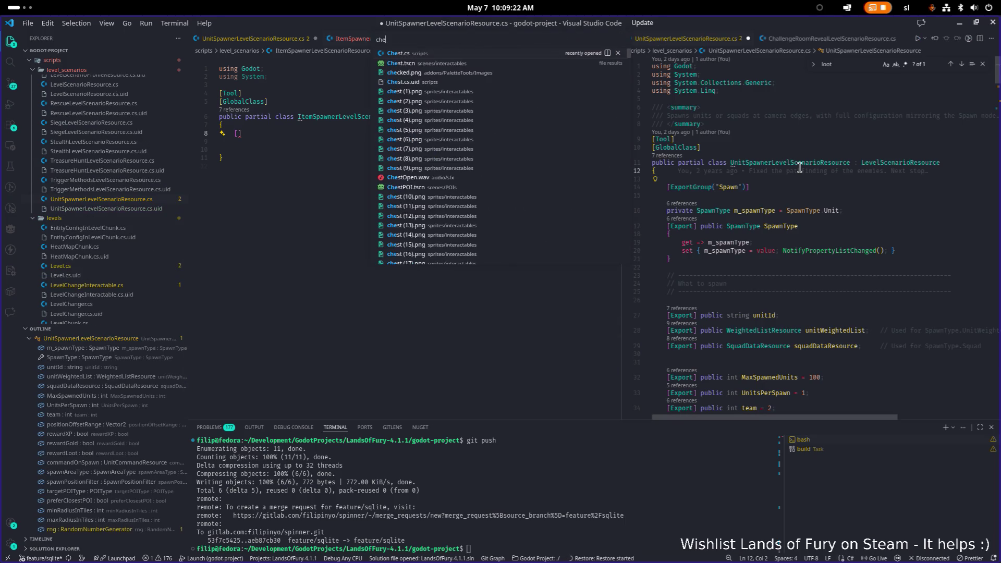
pyautogui.press('Return')
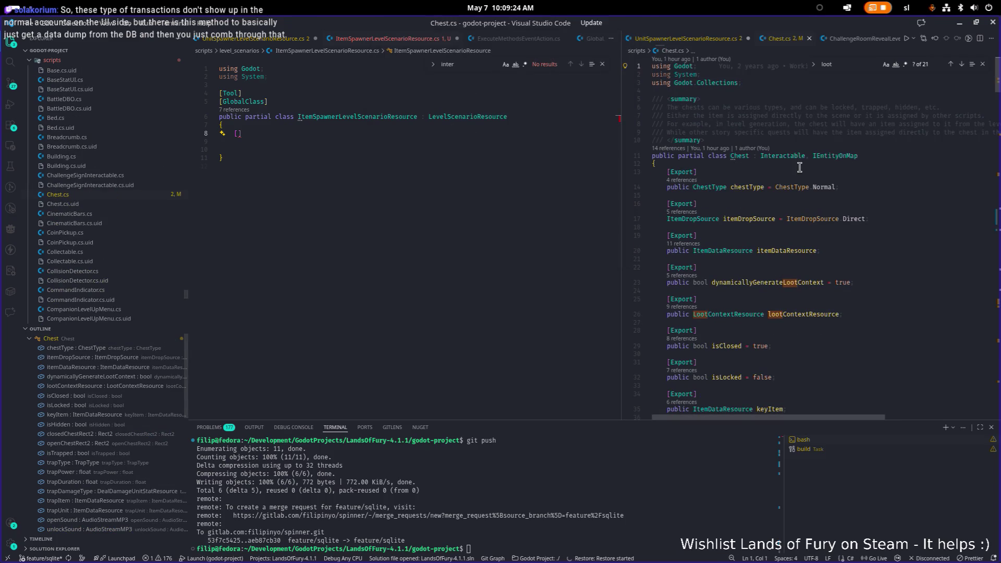
# - Paste Chest's exported fields itemDropSource, itemDataResource, dynamicallyGenerateLootContext and lootContextResource into ItemSpawner
pyautogui.click(846, 181)
pyautogui.scroll(-2, 826, 183)
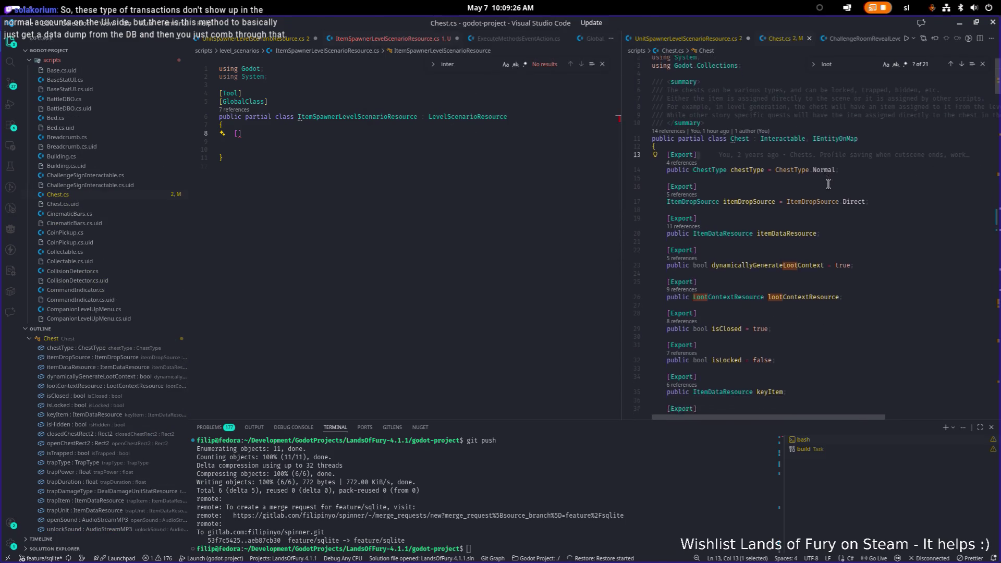
pyautogui.click(794, 256)
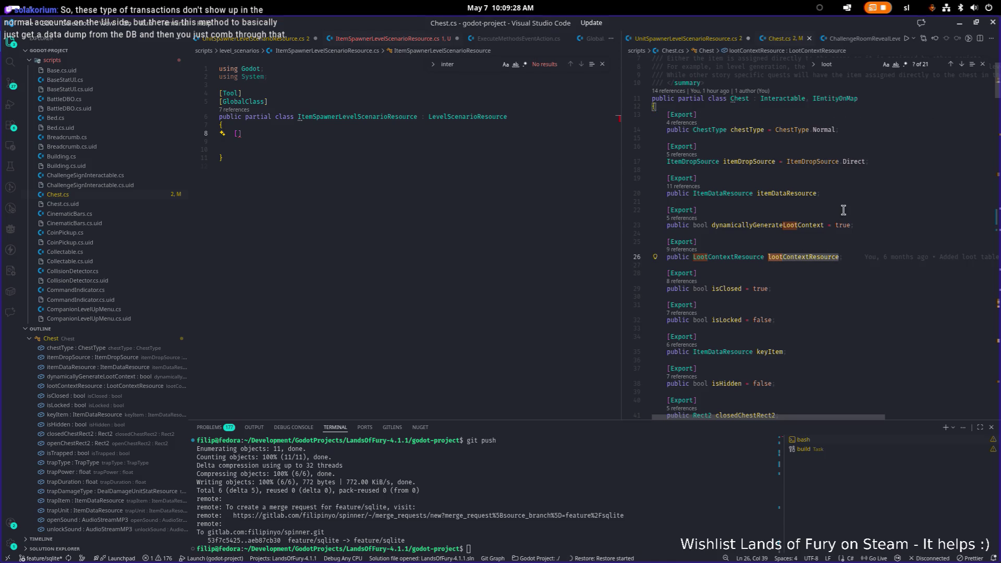
pyautogui.scroll(1, 876, 259)
pyautogui.click(876, 259)
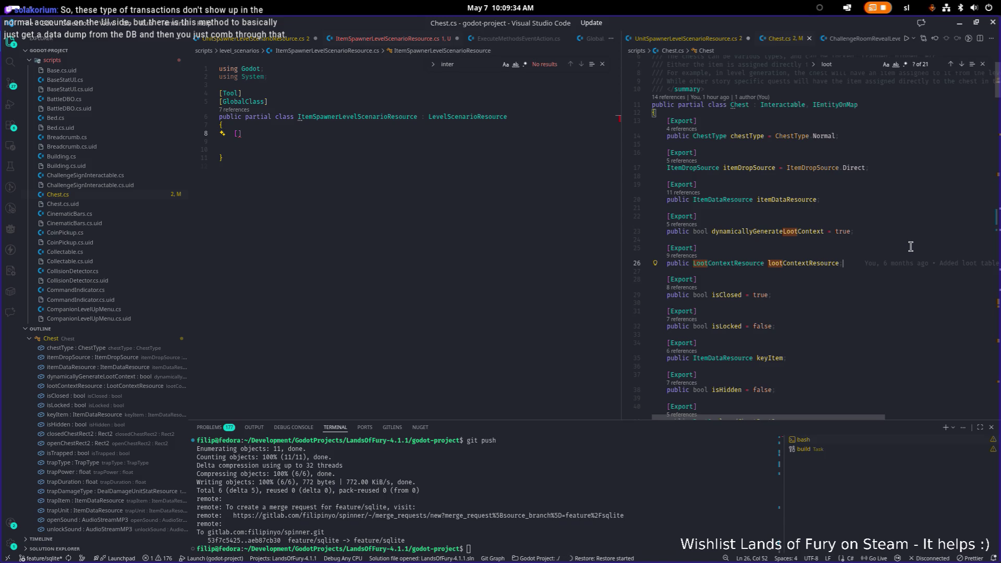
pyautogui.hotkey('shift', 'Up')
pyautogui.hotkey('shift', 'Up')
pyautogui.hotkey('shift', 'Up')
pyautogui.click(322, 137)
pyautogui.hotkey('shift', 'Home')
pyautogui.write('[Export]     ItemDropSource itemDropSource = ItemDropSource.Direct;      [Export]     public ItemDataResource itemDataResource;      [Export]     public bool dynamicallyGenerateLootContext = true;      [Export]     public LootContextResource lootContextResource;')
pyautogui.scroll(-3, 810, 211)
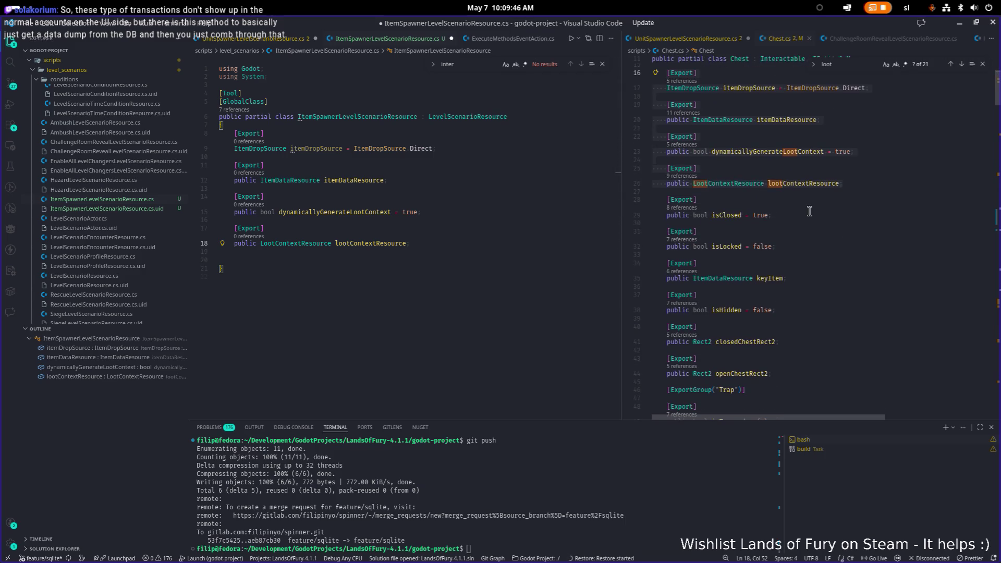
# - Read through Chest.cs down to the PositionOnTilemap getter, then bring back UnitSpawnerLevelScenarioResource.cs
pyautogui.scroll(-3, 759, 210)
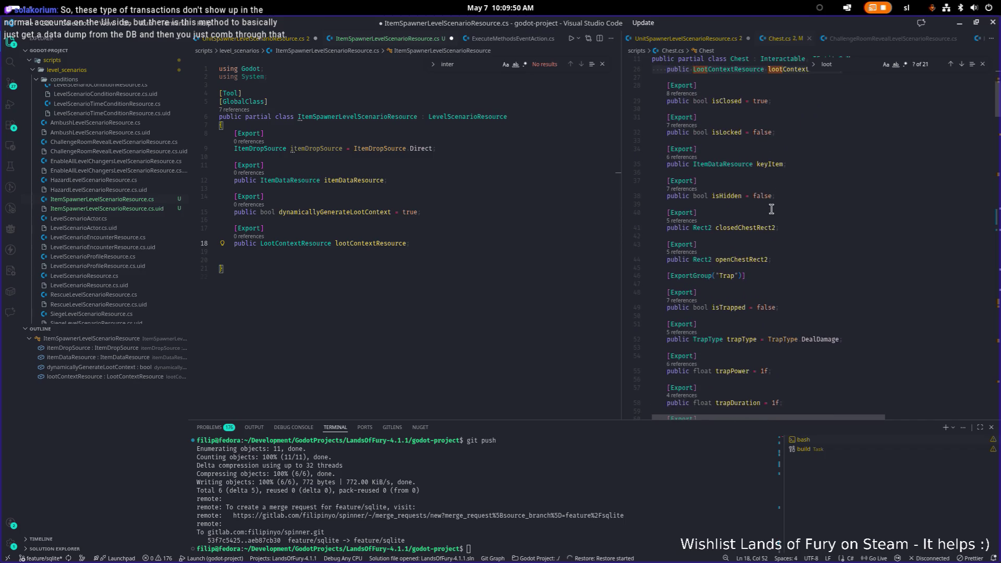
pyautogui.scroll(-3, 800, 216)
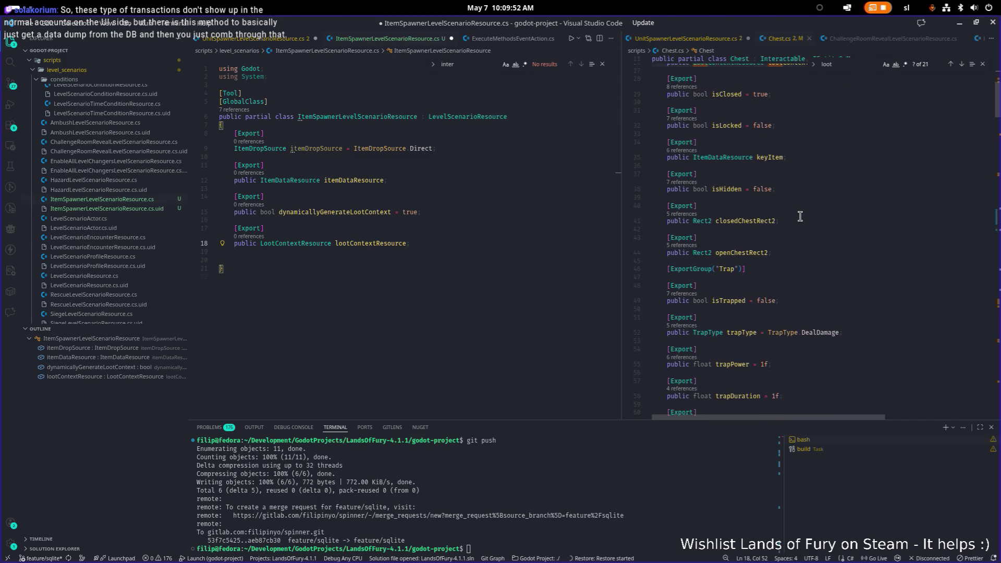
pyautogui.scroll(-3, 800, 216)
pyautogui.scroll(-3, 800, 216)
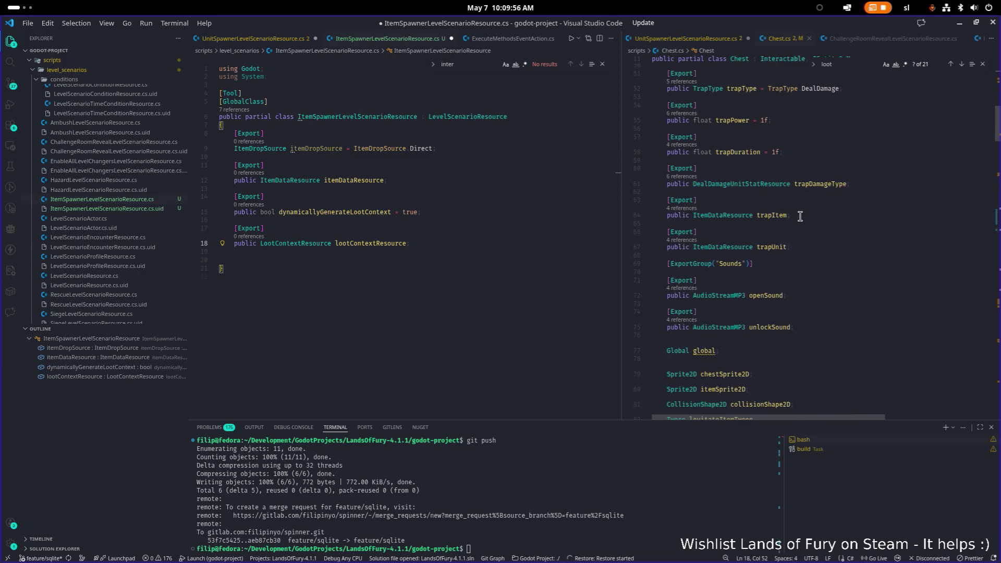
pyautogui.scroll(-1, 800, 216)
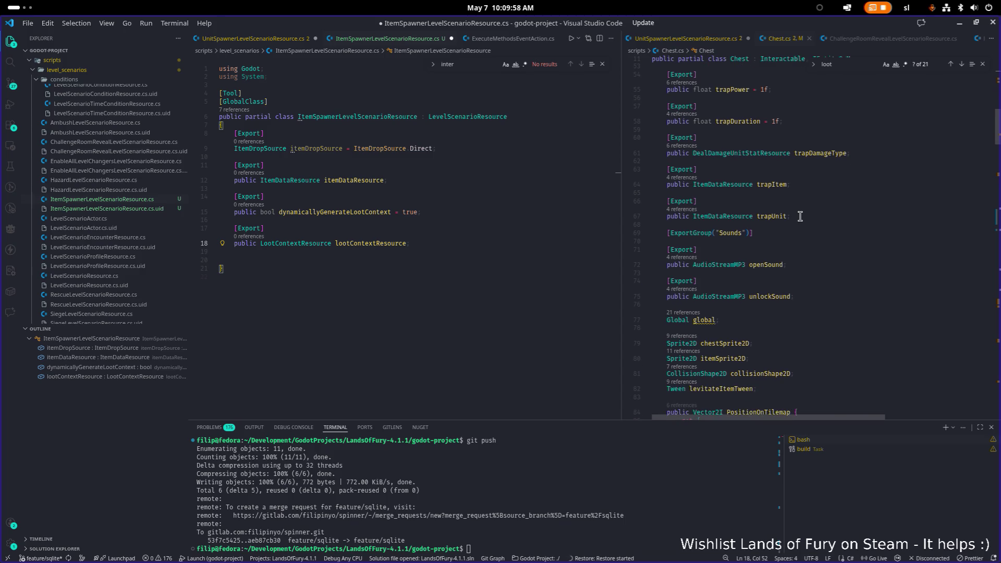
pyautogui.scroll(-1, 800, 216)
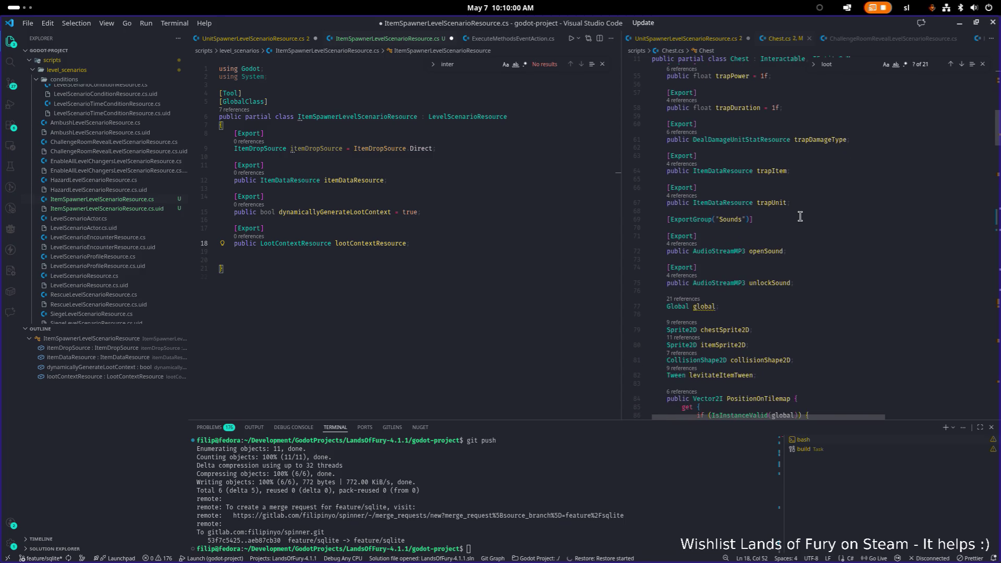
pyautogui.scroll(-4, 800, 216)
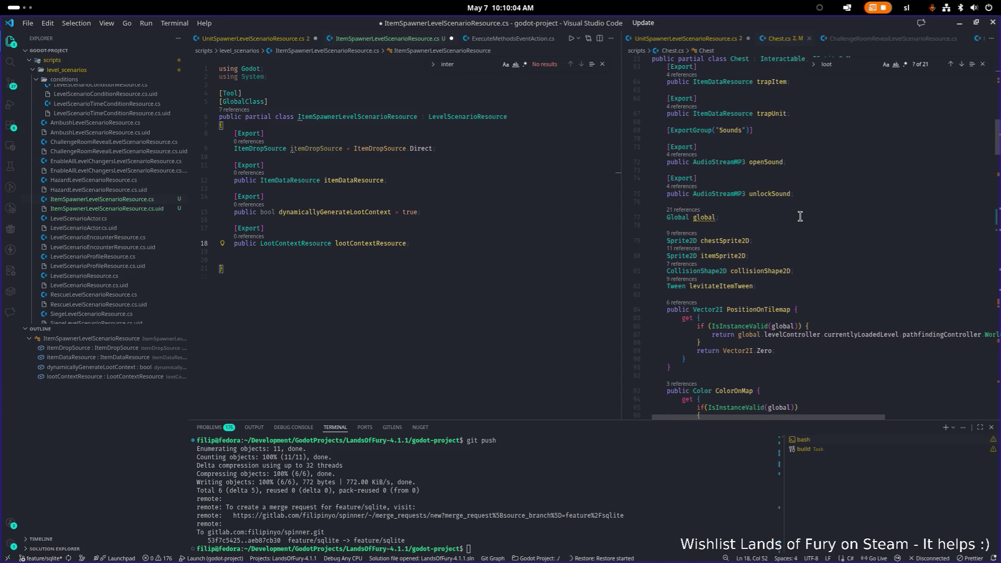
pyautogui.scroll(-5, 800, 216)
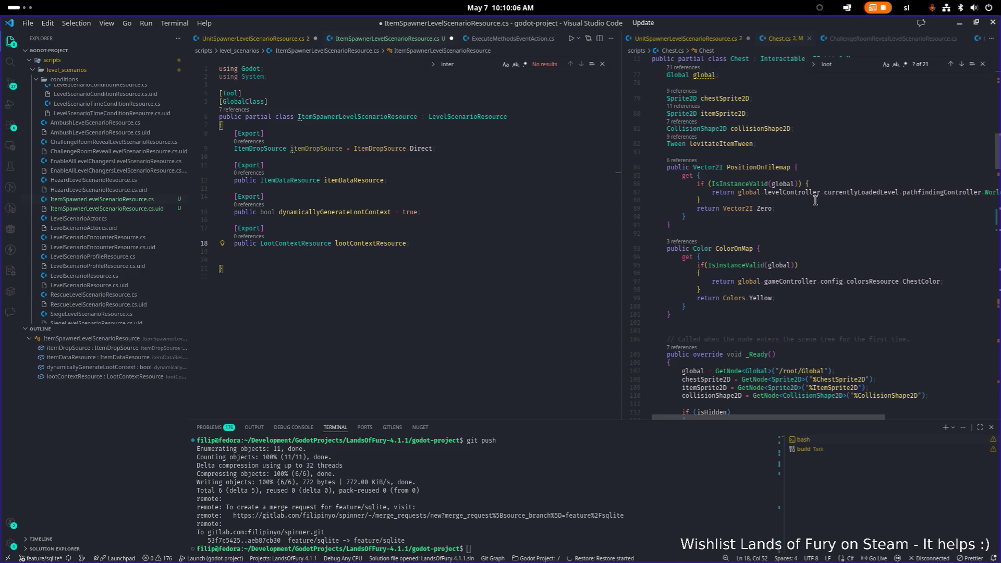
pyautogui.click(815, 200)
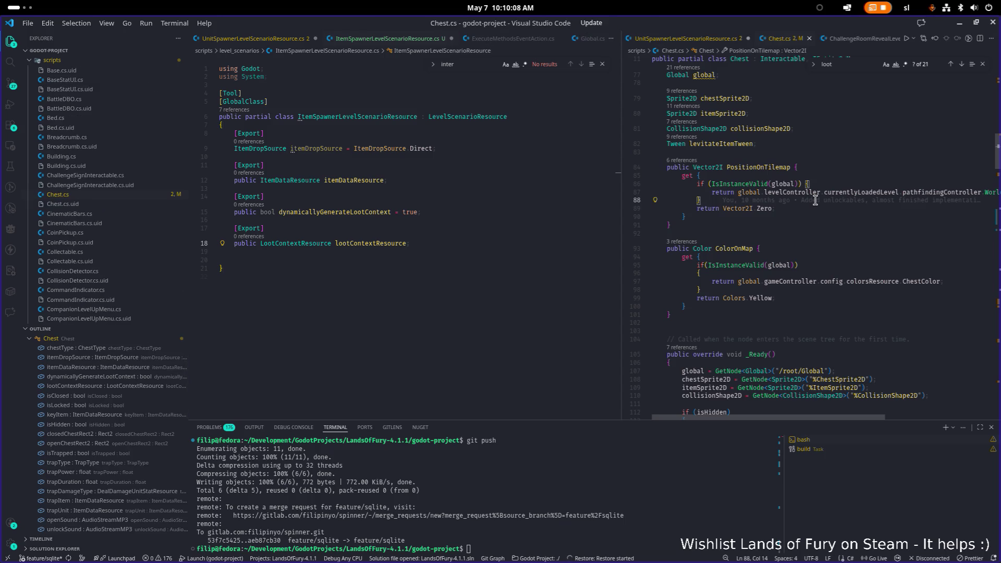
pyautogui.click(720, 40)
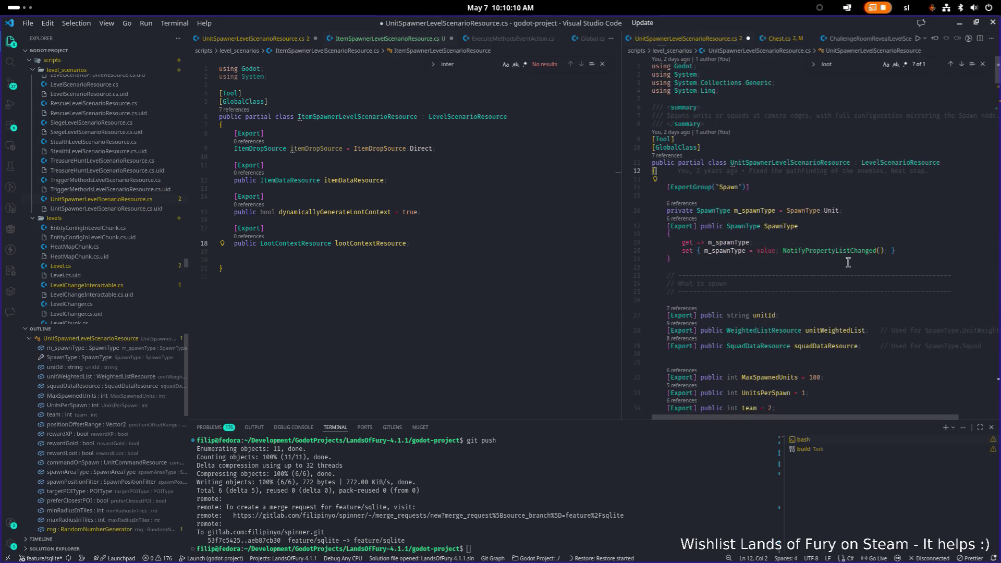
# - Examine where rng and CustomProcessScenario are used in UnitSpawnerLevelScenarioResource.cs
pyautogui.hotkey('ctrl', 'z')
pyautogui.scroll(-3, 817, 291)
pyautogui.doubleClick(754, 168)
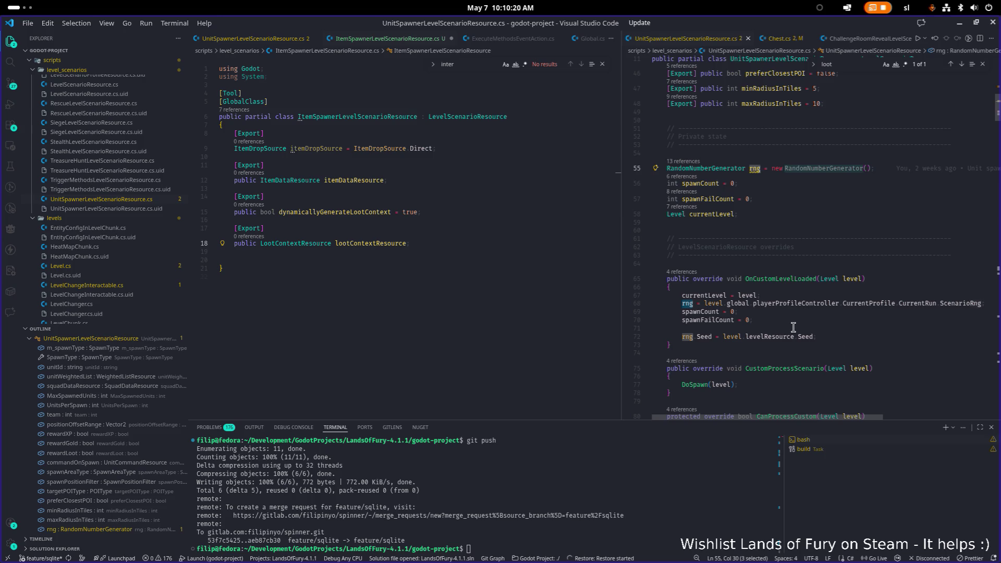
pyautogui.click(786, 272)
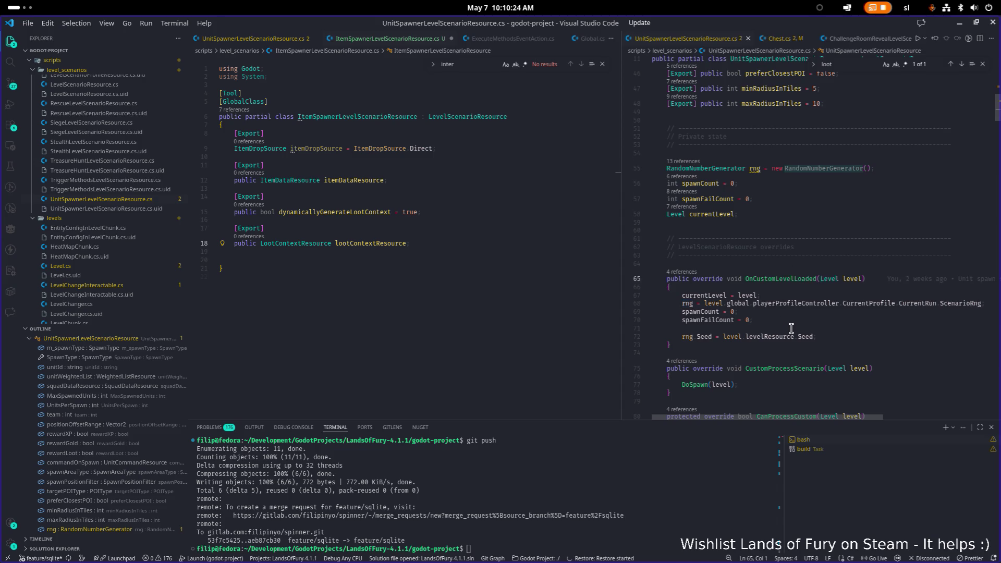
pyautogui.click(696, 360)
pyautogui.press('Escape')
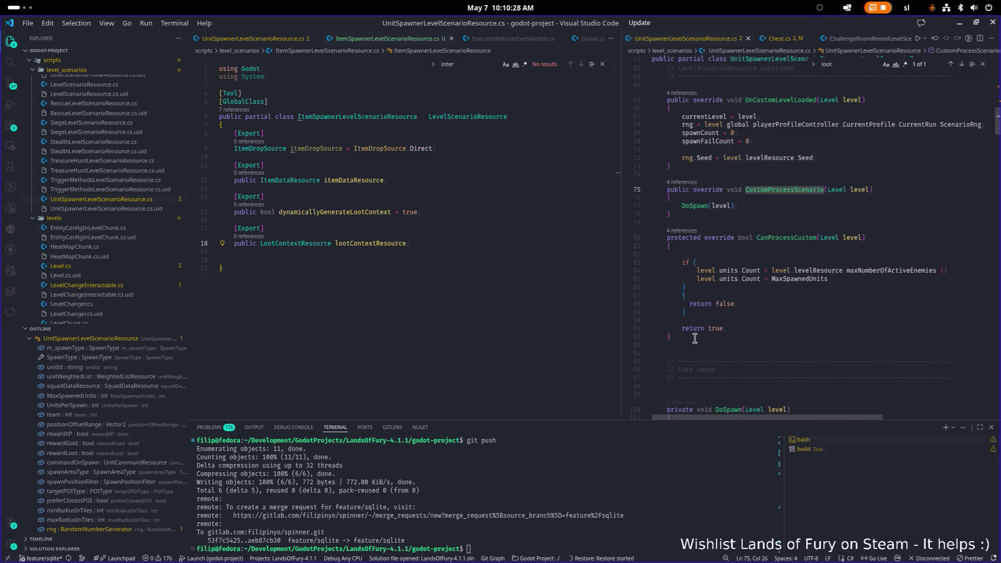
# - Copy the OnCustomLevelLoaded method (lines 65–73) and put the caret at ItemSpawner's line 20
pyautogui.moveTo(695, 347); pyautogui.dragTo(658, 319)
pyautogui.moveTo(664, 233); pyautogui.dragTo(653, 238)
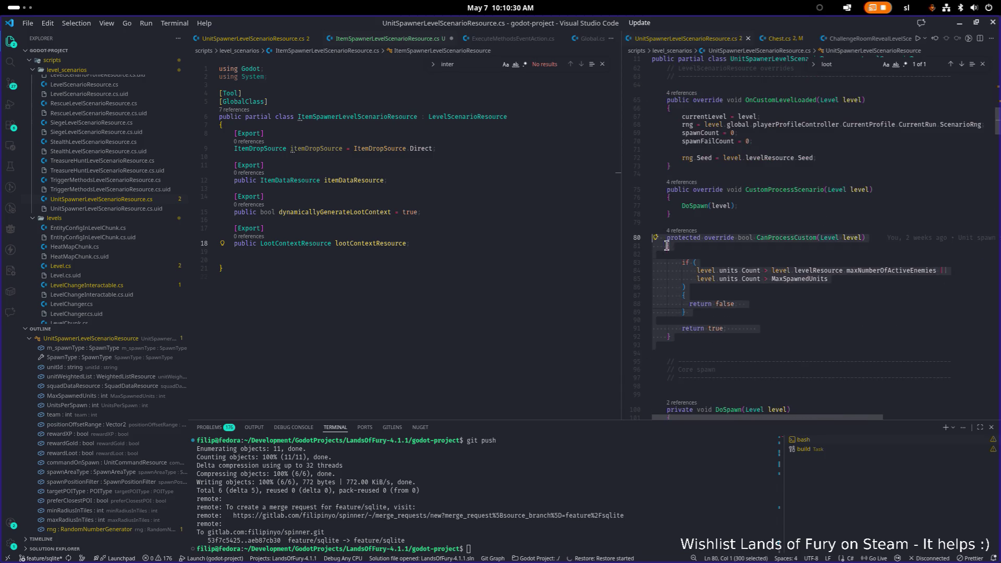
pyautogui.scroll(2, 688, 282)
pyautogui.click(689, 282)
pyautogui.scroll(3, 689, 282)
pyautogui.click(692, 266)
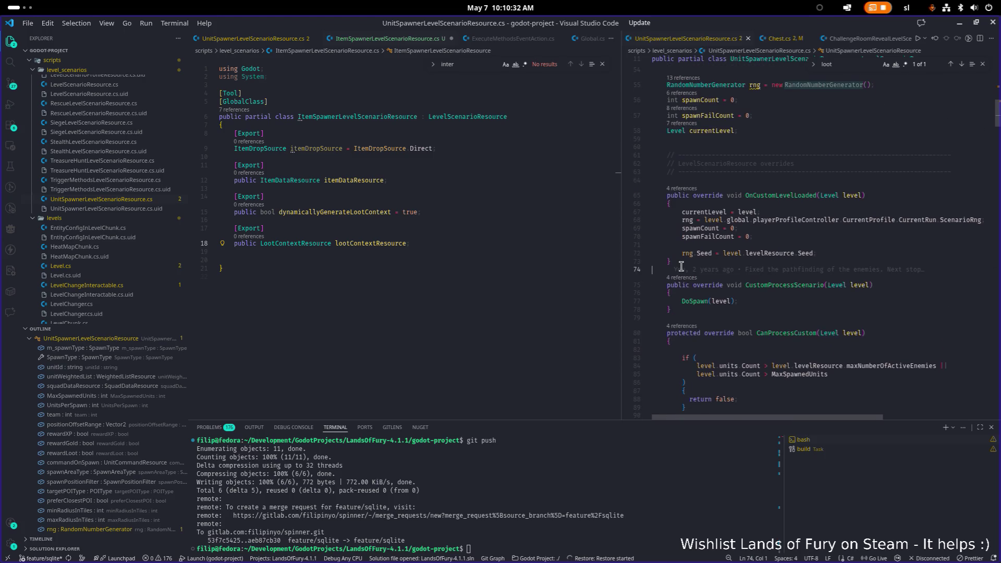
pyautogui.moveTo(692, 266); pyautogui.dragTo(652, 195)
pyautogui.hotkey('ctrl', 'c')
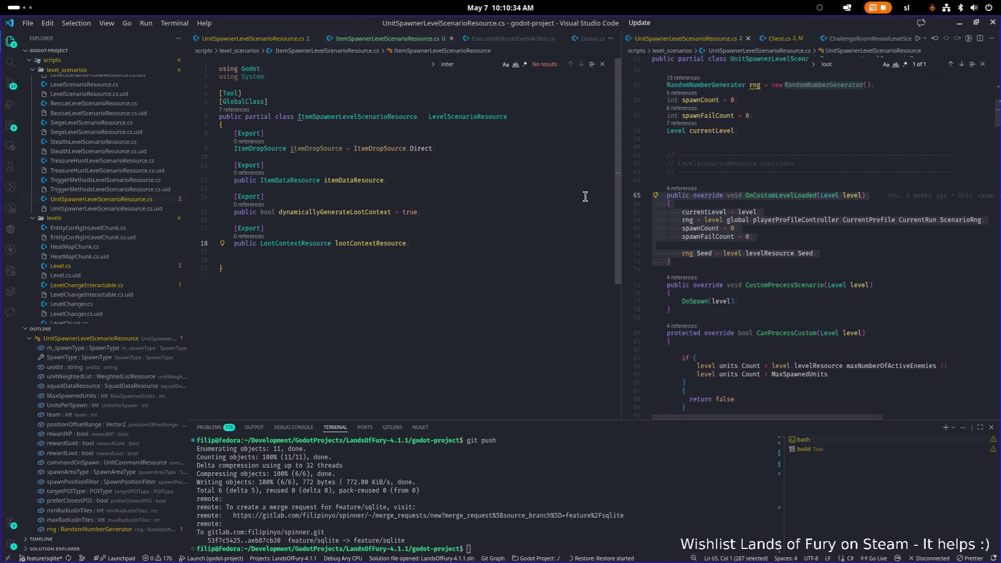
pyautogui.click(298, 257)
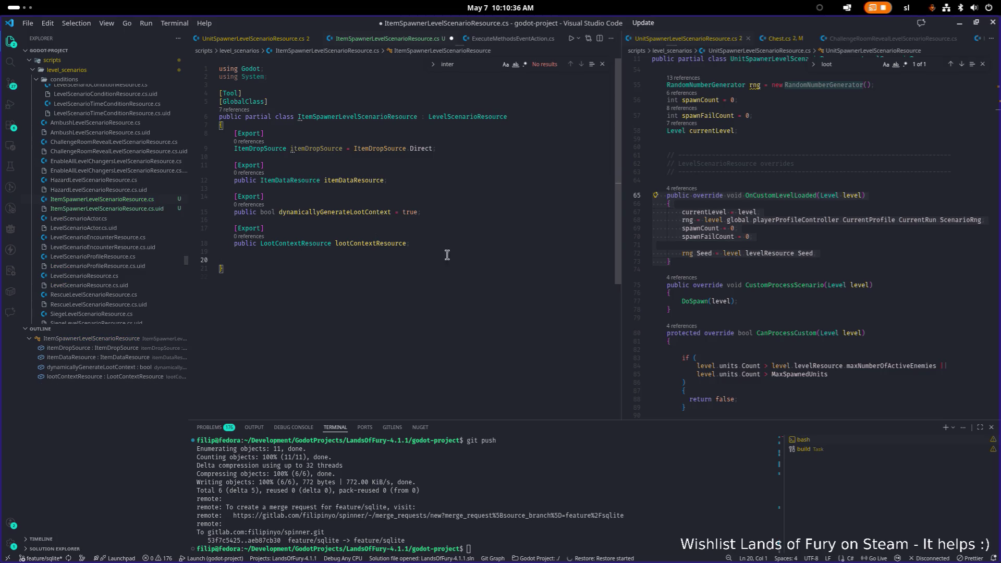
# - Paste OnCustomLevelLoaded after the exported fields and correct its header indentation
pyautogui.press('Return')
pyautogui.hotkey('ctrl', 'v')
pyautogui.press('Up')
pyautogui.press('Up')
pyautogui.press('Home')
pyautogui.hotkey('shift', 'Tab')
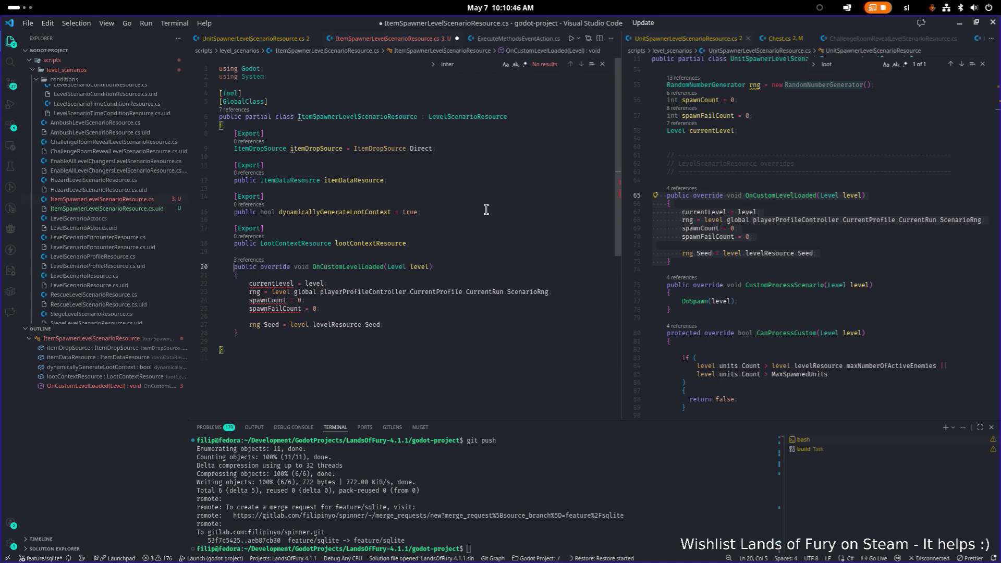
# - Inspect the warning on the rng field in the UnitSpawner editor
pyautogui.scroll(3, 756, 209)
pyautogui.click(897, 156)
pyautogui.moveTo(751, 156)
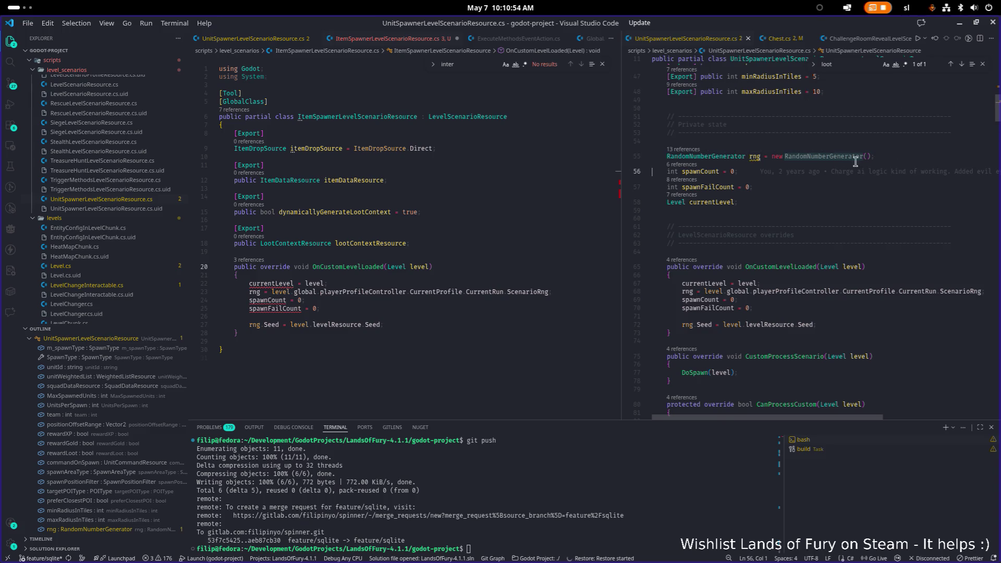
# - Delete the unit spawner's own rng RandomNumberGenerator field declaration and save the file
pyautogui.click(755, 157)
pyautogui.press('End')
pyautogui.hotkey('shift', 'Home')
pyautogui.hotkey('shift', 'Home')
pyautogui.press('BackSpace')
pyautogui.press('BackSpace')
pyautogui.hotkey('ctrl', 's')
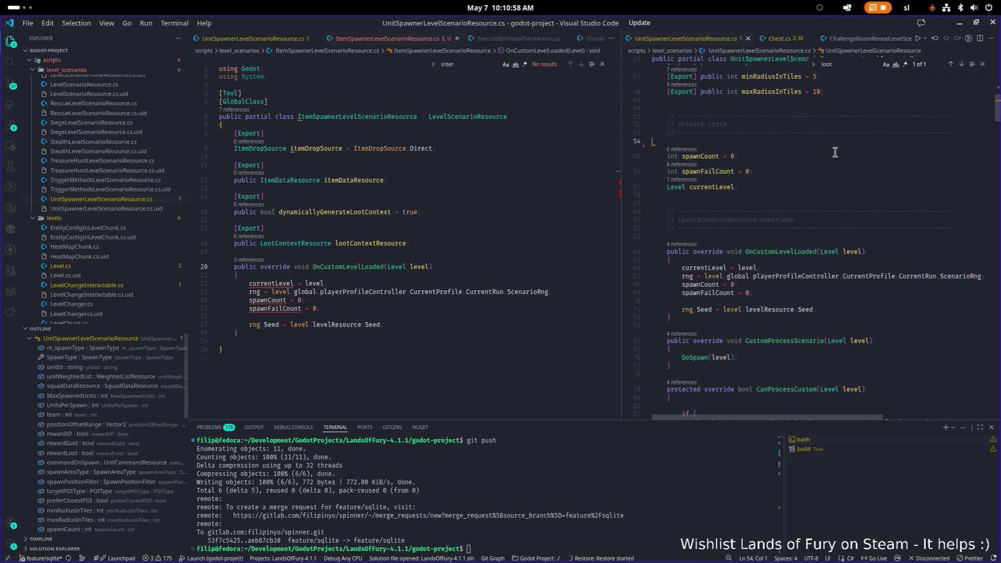
# - Review the OnCustomLevelLoaded override and its playerProfileController call, then return to the file's top
pyautogui.scroll(-2, 834, 161)
pyautogui.click(831, 227)
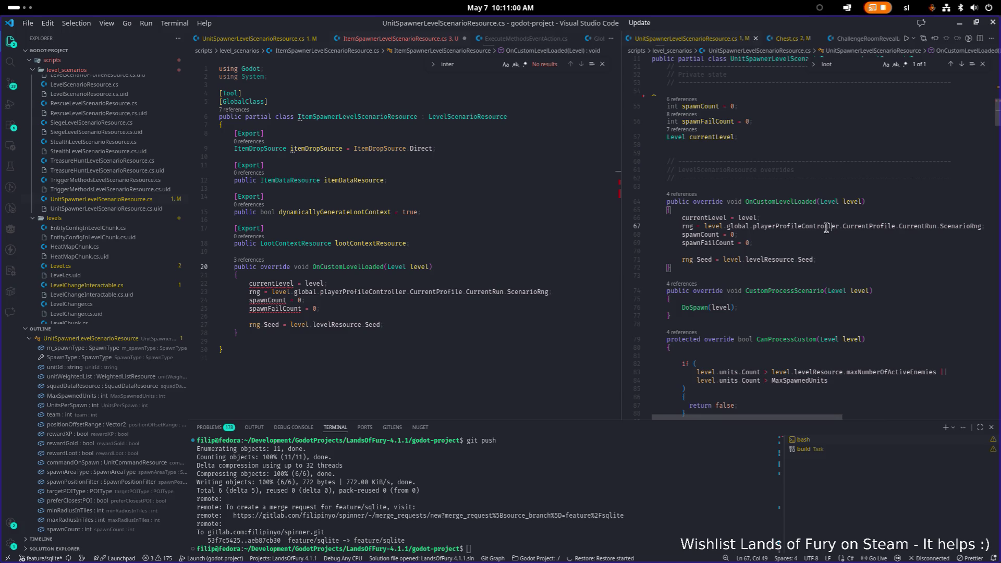
pyautogui.click(813, 202)
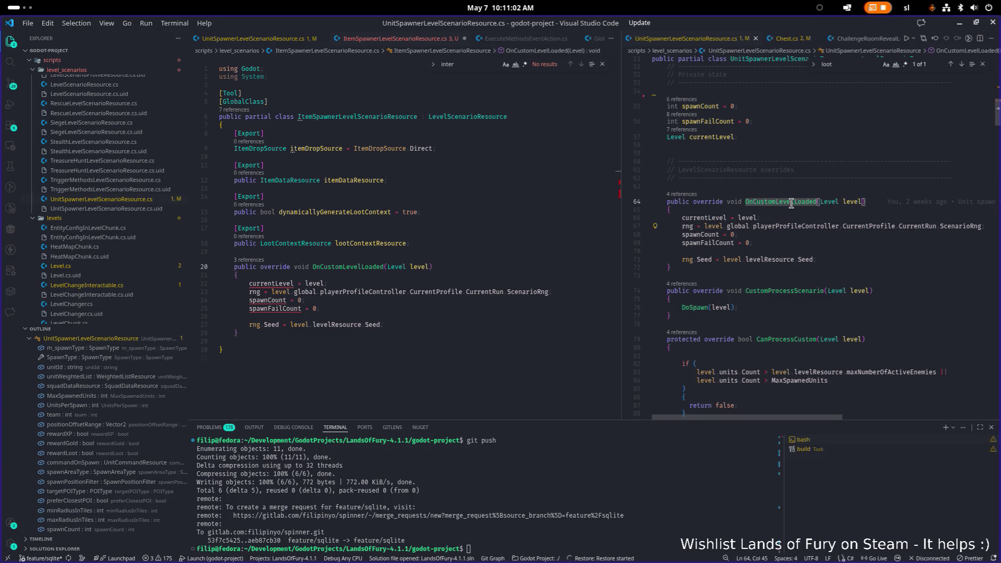
pyautogui.click(803, 227)
pyautogui.scroll(1, 808, 203)
pyautogui.hotkey('ctrl', 'alt', '-')
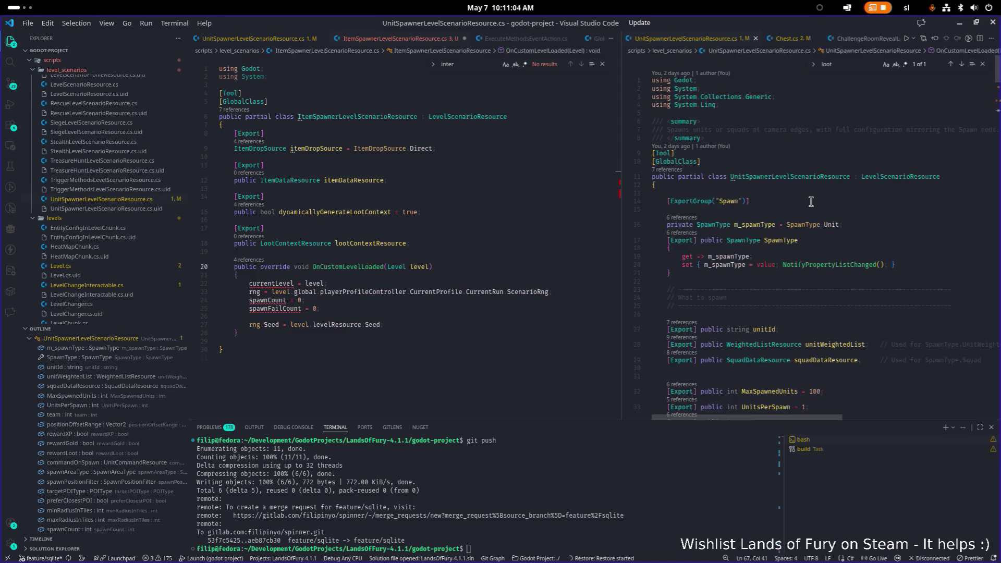
# - Open the LevelScenarioResource base class definition and search it for 'rng'
pyautogui.doubleClick(913, 181)
pyautogui.press('F12')
pyautogui.hotkey('ctrl', 'f')
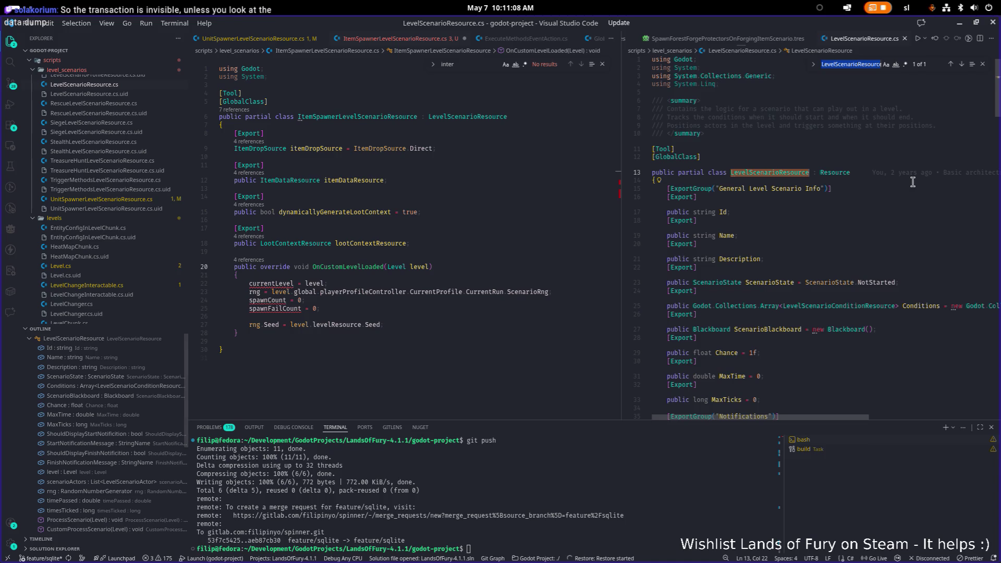
pyautogui.write('rng')
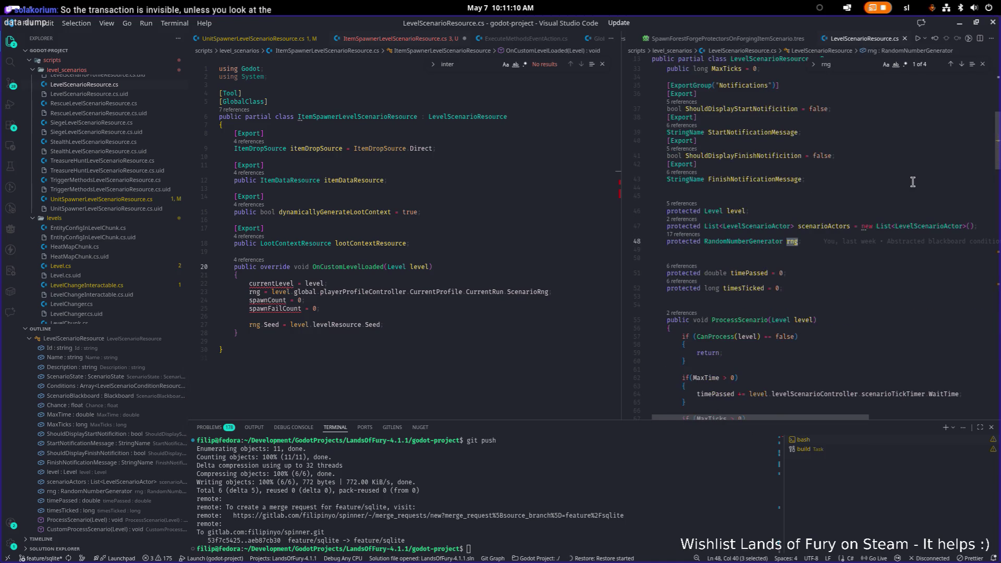
pyautogui.scroll(-5, 913, 181)
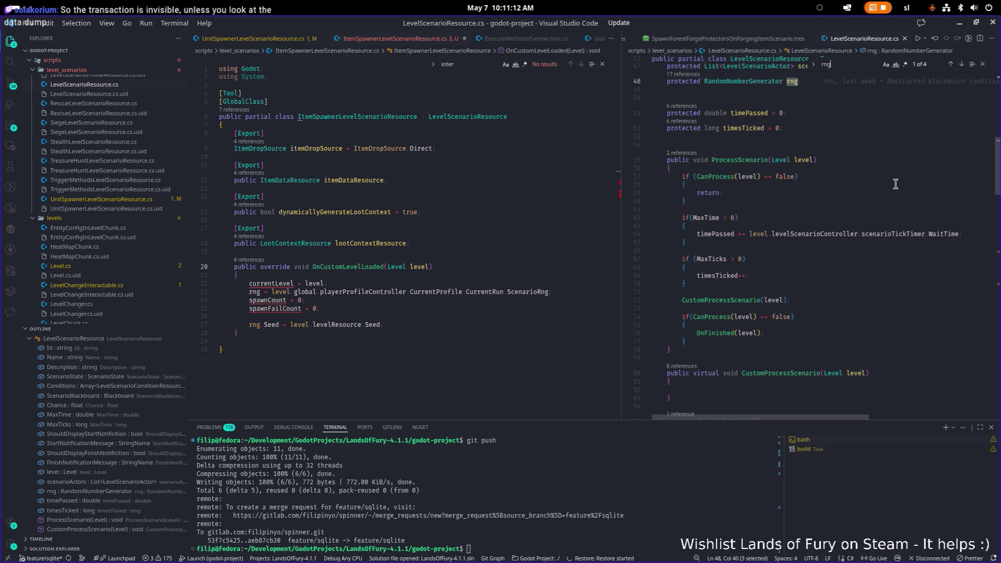
pyautogui.scroll(-5, 889, 187)
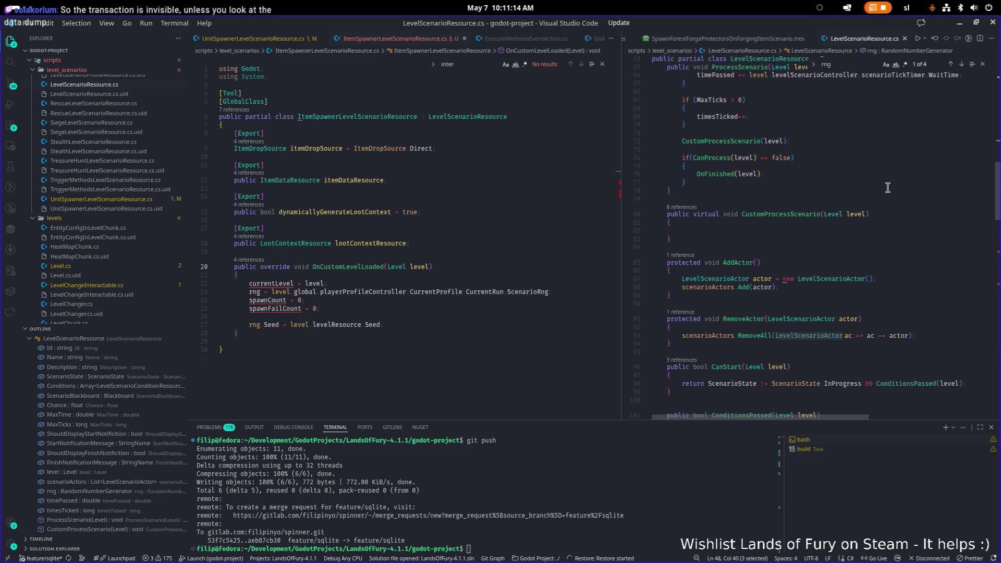
pyautogui.scroll(-7, 888, 188)
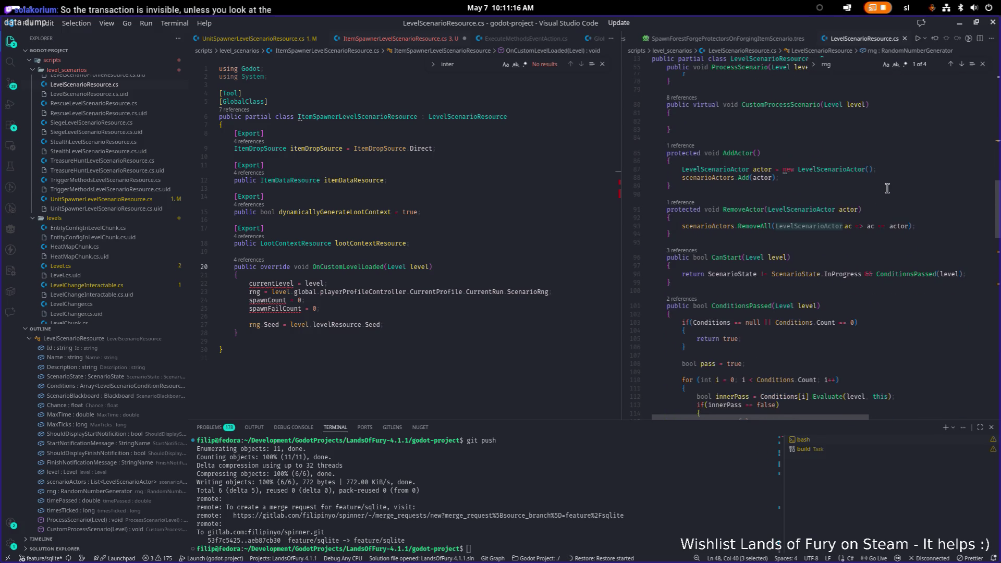
pyautogui.scroll(-10, 887, 188)
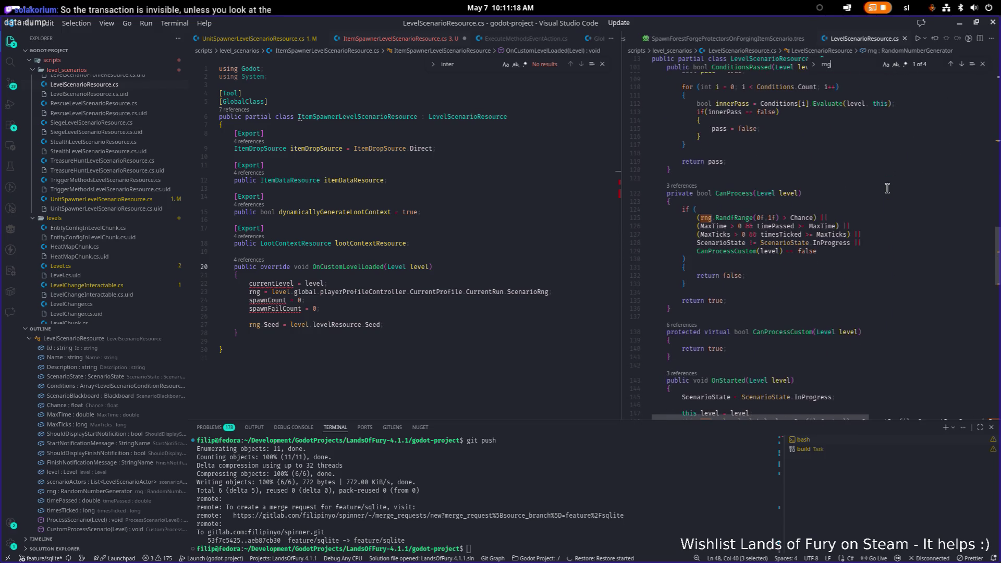
pyautogui.scroll(-1, 887, 187)
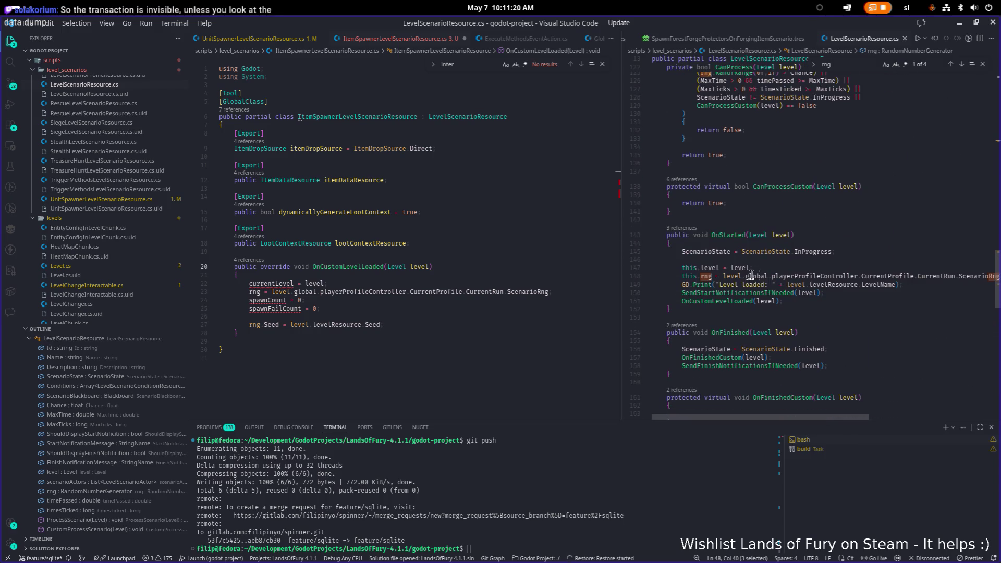
# - Inspect where OnStarted assigns rng and what CanProcessCustom returns, then return to ItemSpawner
pyautogui.click(831, 277)
pyautogui.scroll(1, 831, 280)
pyautogui.hscroll(2, 850, 417)
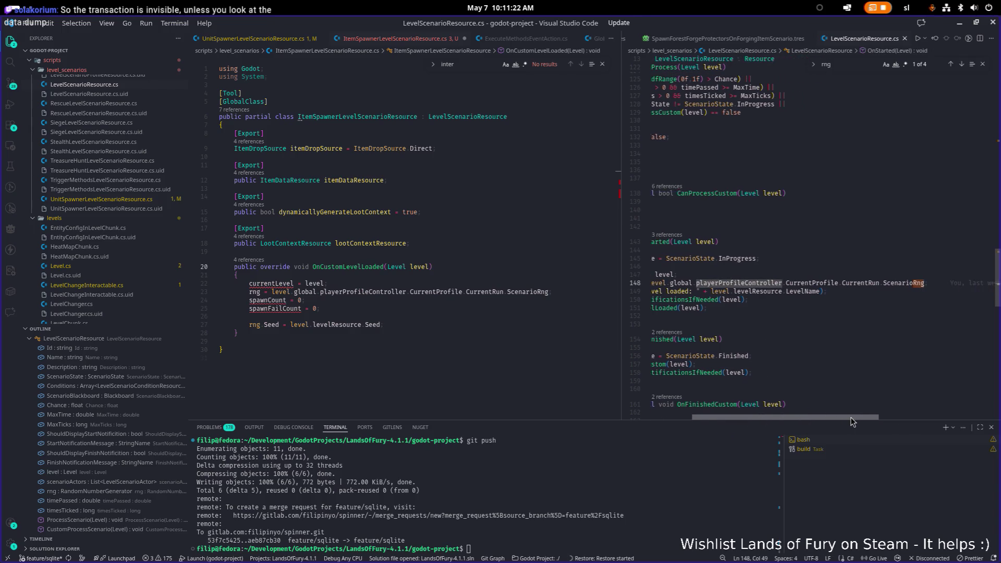
pyautogui.moveTo(829, 417); pyautogui.dragTo(814, 418)
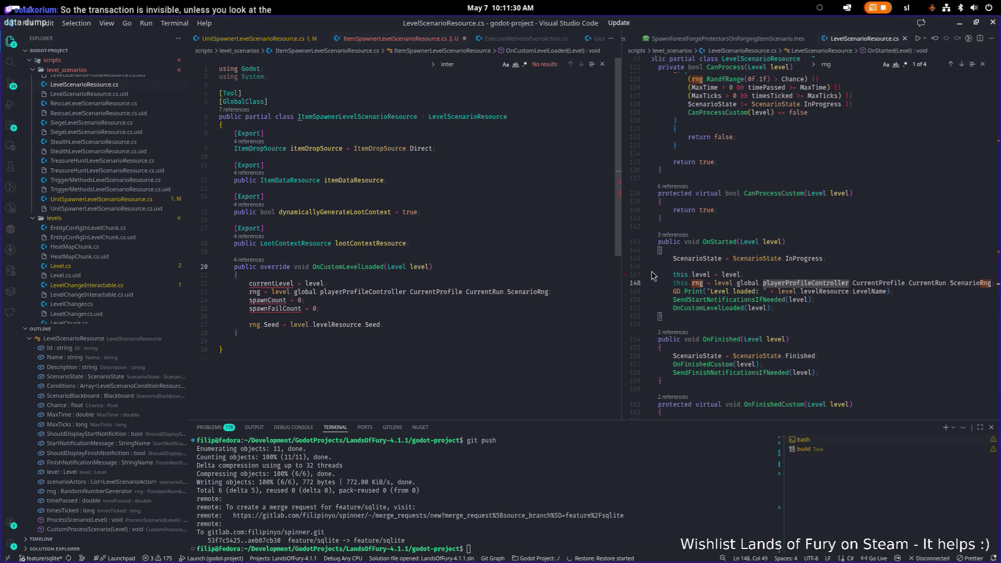
pyautogui.click(777, 207)
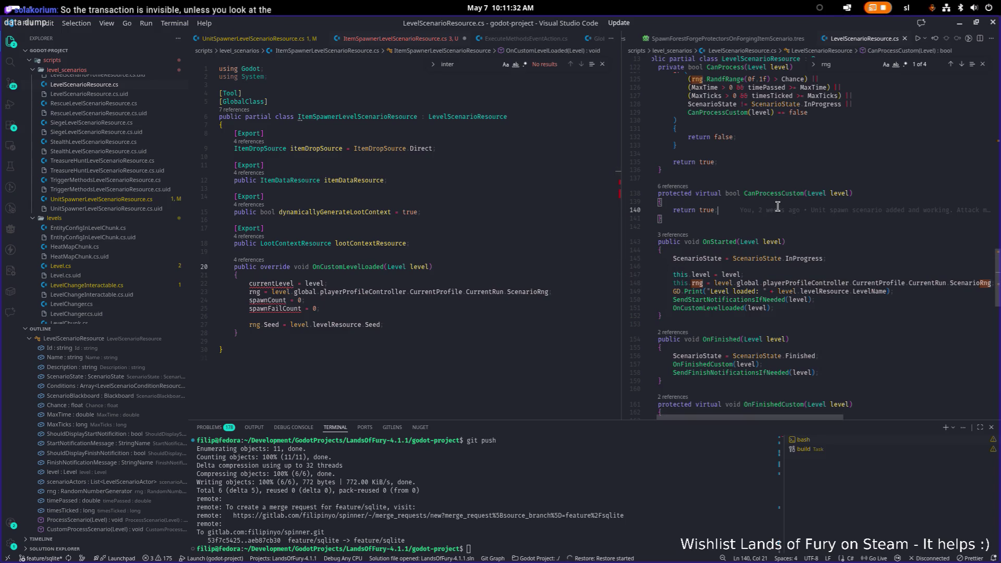
pyautogui.click(426, 307)
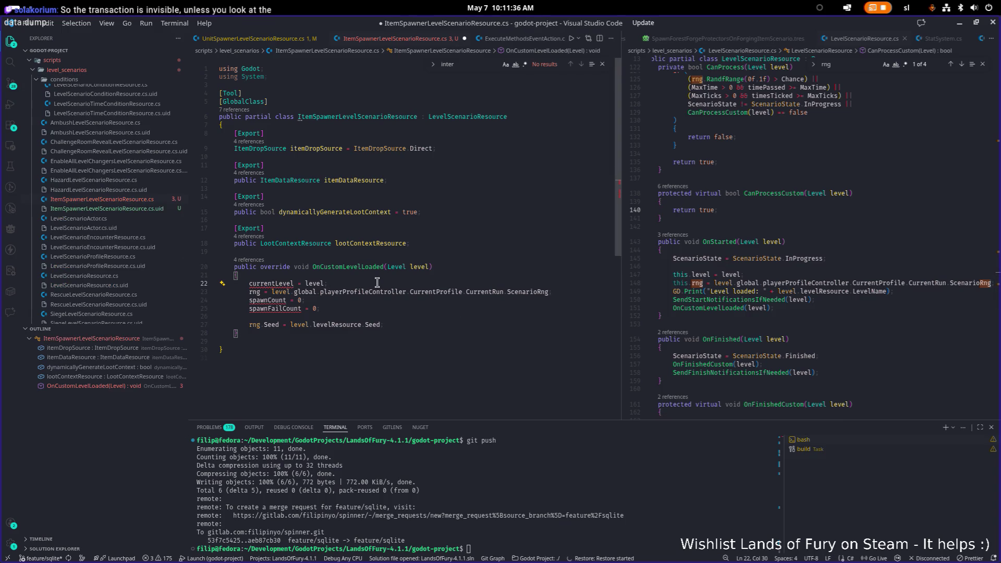
# - Delete the currentLevel, rng and spawnFailCount lines from ItemSpawner's OnCustomLevelLoaded
pyautogui.hotkey('shift', 'Home')
pyautogui.hotkey('shift', 'Home')
pyautogui.press('BackSpace')
pyautogui.press('Down')
pyautogui.press('End')
pyautogui.hotkey('shift', 'Home')
pyautogui.hotkey('shift', 'Home')
pyautogui.press('BackSpace')
pyautogui.press('BackSpace')
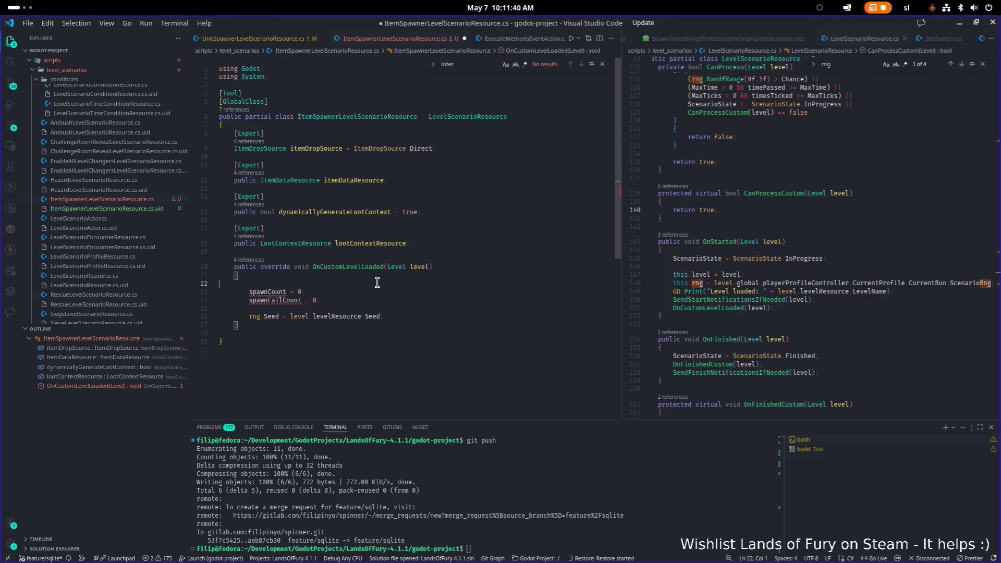
pyautogui.click(280, 292)
pyautogui.press('Down')
pyautogui.press('End')
pyautogui.press('End')
pyautogui.hotkey('shift', 'Home')
pyautogui.hotkey('shift', 'Home')
pyautogui.press('BackSpace')
pyautogui.press('BackSpace')
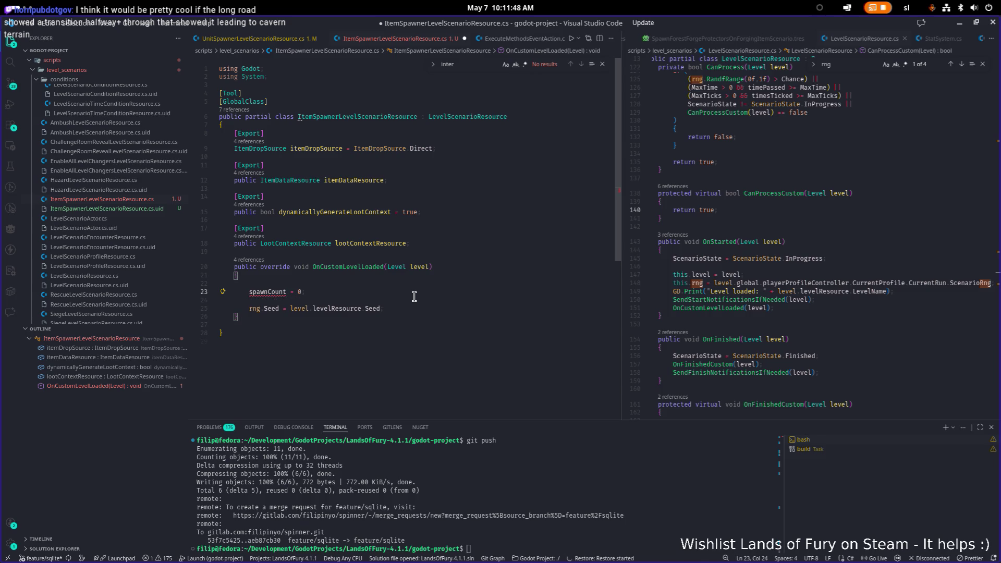
# - Declare an 'int spawnCount = 0;' field below lootContextResource and save the script
pyautogui.click(493, 243)
pyautogui.press('Return')
pyautogui.press('Return')
pyautogui.write('itn')
pyautogui.press('BackSpace')
pyautogui.press('BackSpace')
pyautogui.press('BackSpace')
pyautogui.write('int ')
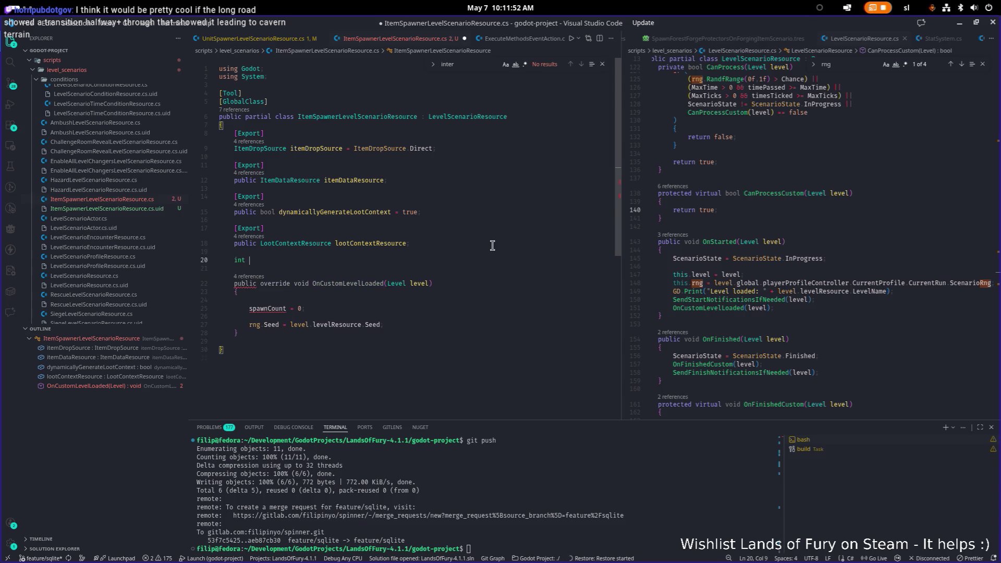
pyautogui.write('spawnCou')
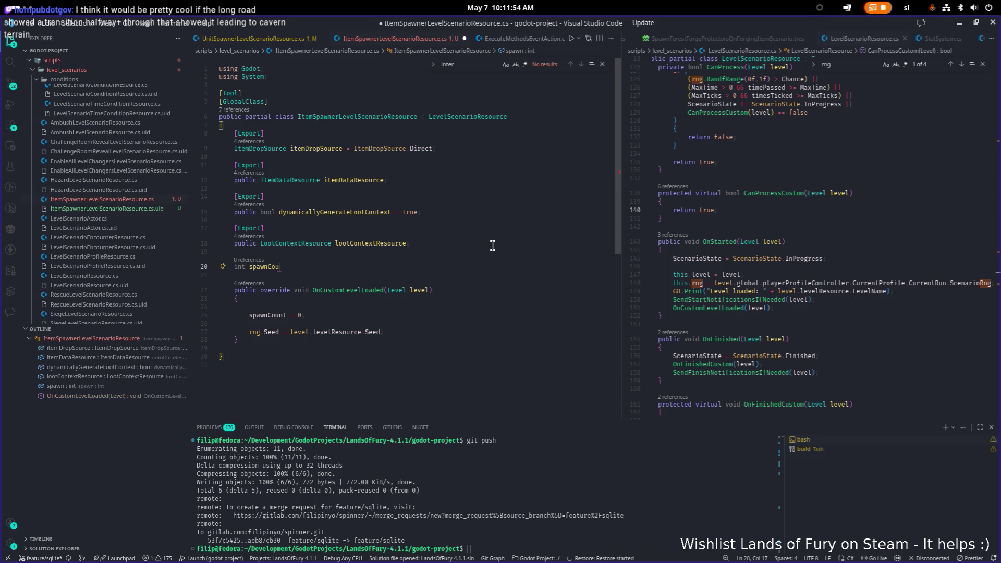
pyautogui.write('nt = 0;')
pyautogui.hotkey('ctrl', 's')
# - Select the rng.Seed statement and compare it with the rng setup in base OnStarted
pyautogui.press('Down')
pyautogui.press('Down')
pyautogui.press('Down')
pyautogui.press('Down')
pyautogui.press('Down')
pyautogui.press('End')
pyautogui.hotkey('shift', 'Home')
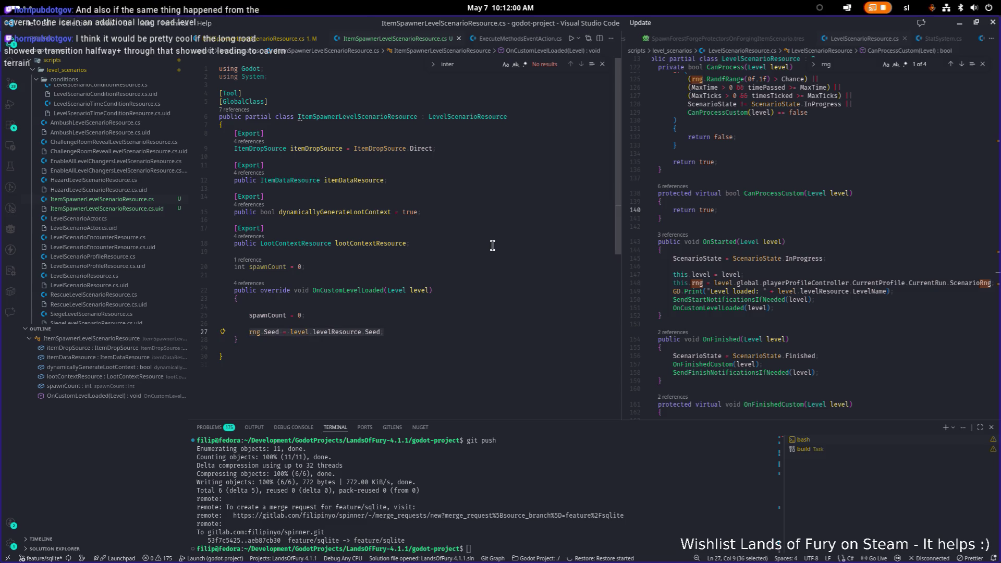
pyautogui.click(759, 282)
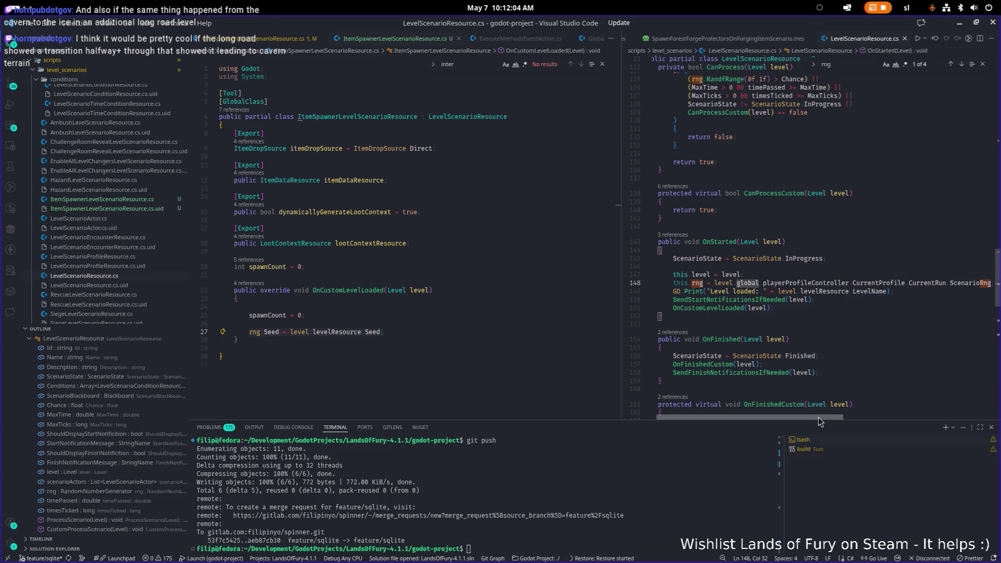
pyautogui.moveTo(818, 417); pyautogui.dragTo(823, 417)
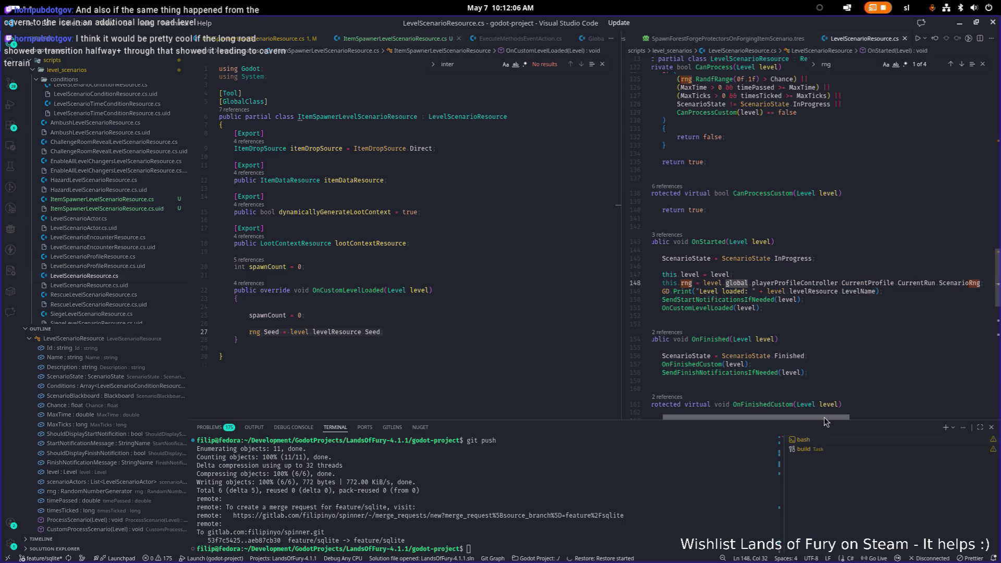
pyautogui.click(940, 307)
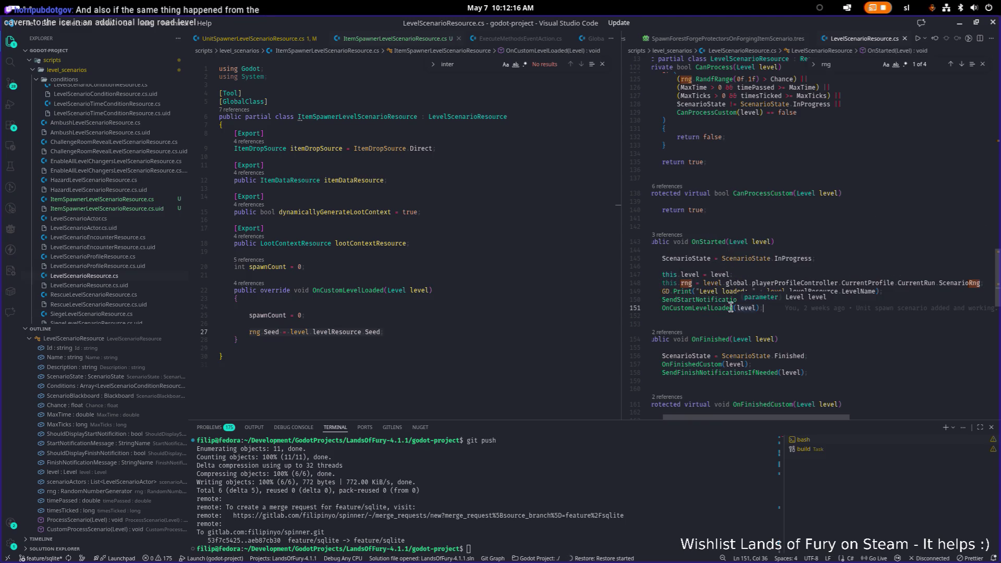
pyautogui.write(';')
pyautogui.click(345, 324)
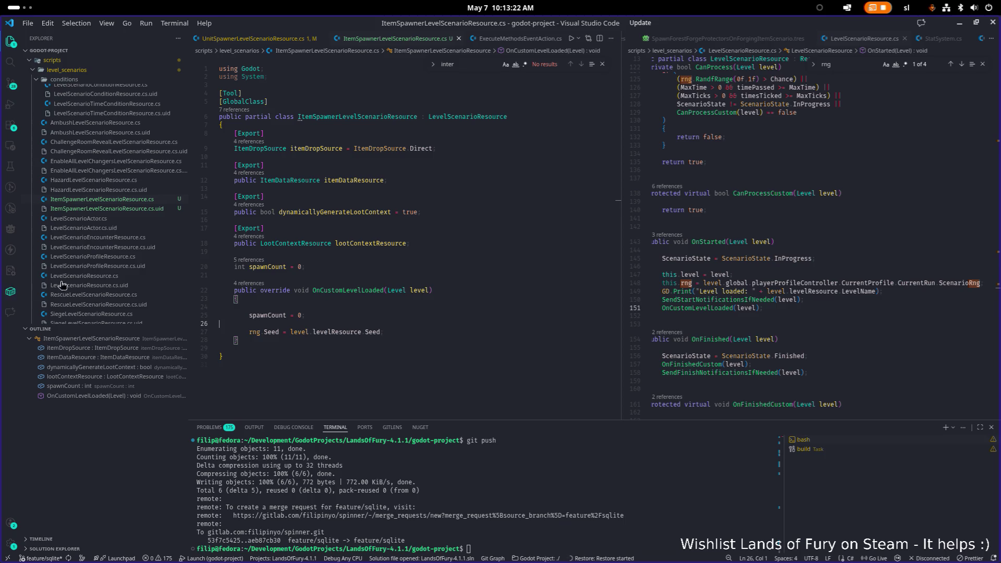
# - Undo the stray blank lines in OnCustomLevelLoaded and save the ItemSpawner script
pyautogui.click(438, 318)
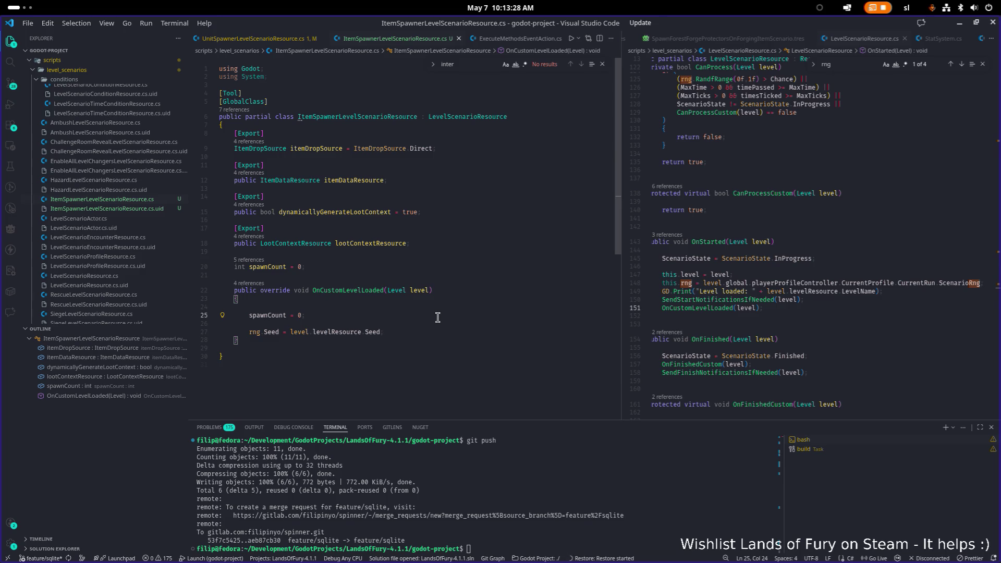
pyautogui.click(463, 332)
pyautogui.hotkey('ctrl', 'Home')
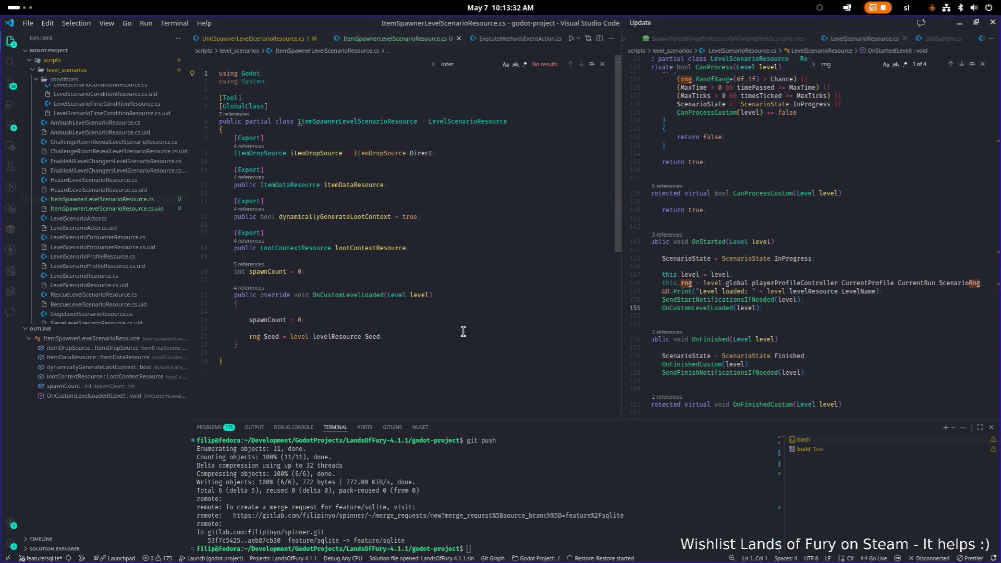
pyautogui.hotkey('ctrl', 'z')
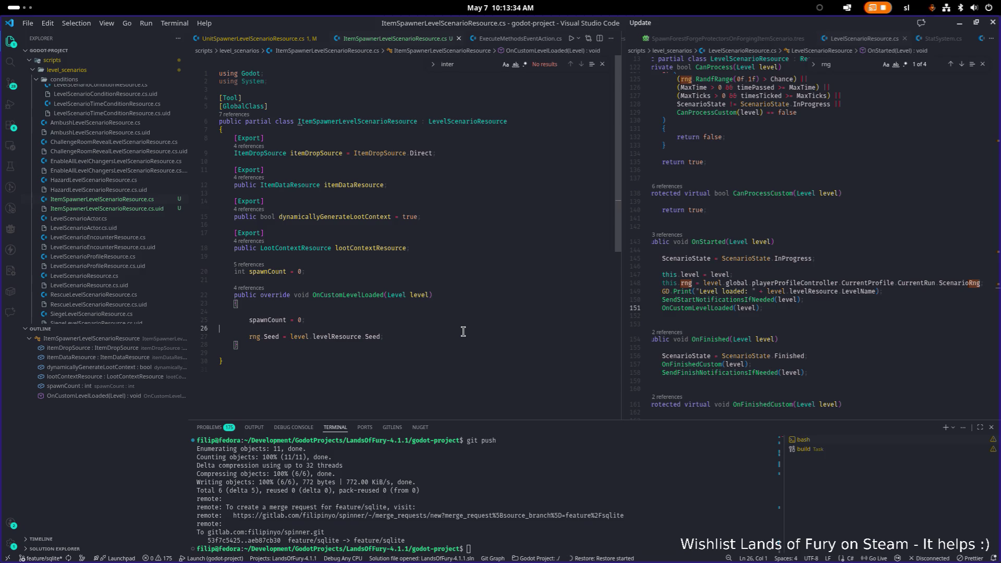
pyautogui.hotkey('ctrl', 'z')
pyautogui.press('Down')
pyautogui.press('Down')
pyautogui.press('Down')
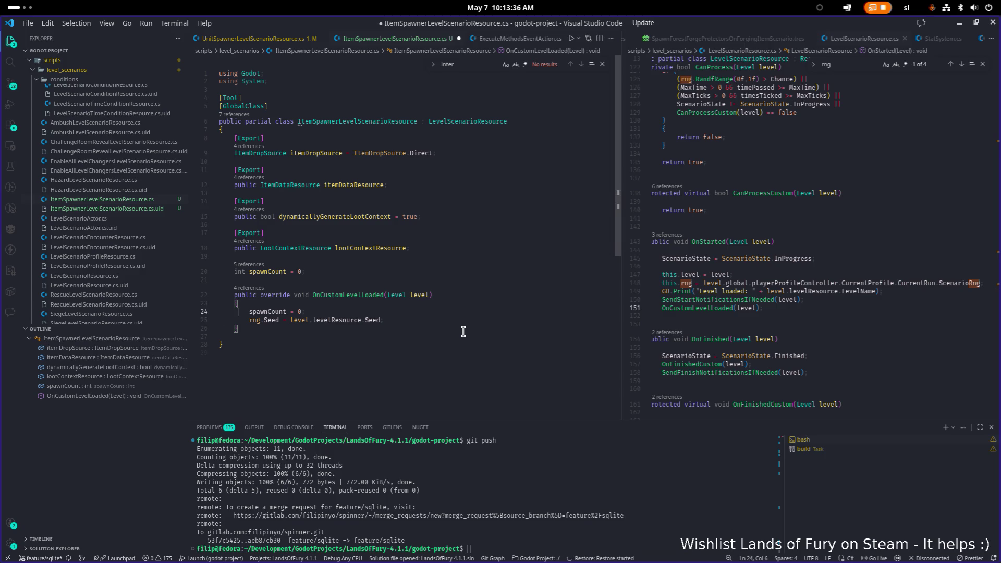
pyautogui.press('Return')
pyautogui.press('Return')
pyautogui.hotkey('ctrl', 's')
# - Delete the rng.Seed line so OnCustomLevelLoaded only resets spawnCount, and save
pyautogui.click(429, 322)
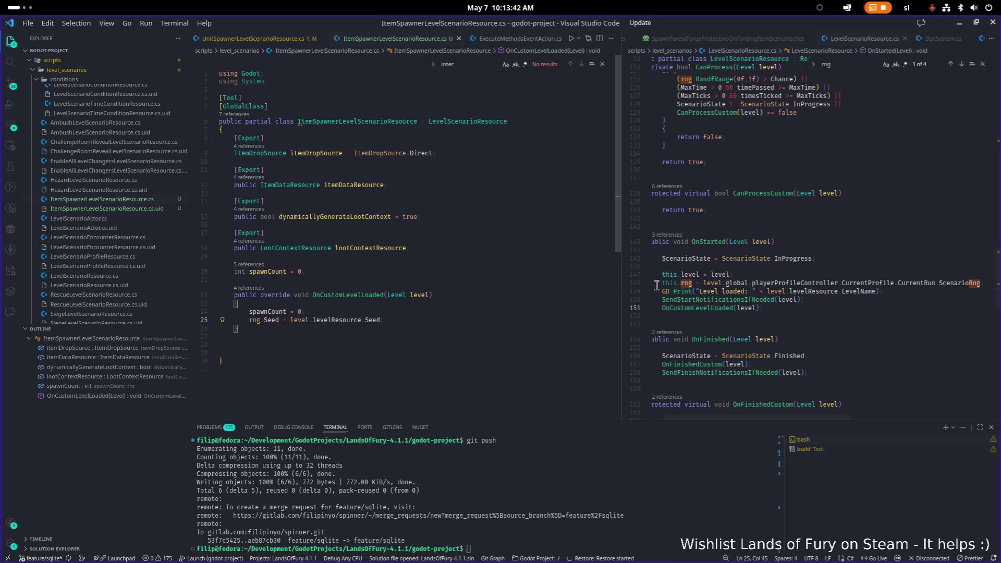
pyautogui.click(429, 315)
pyautogui.press('Down')
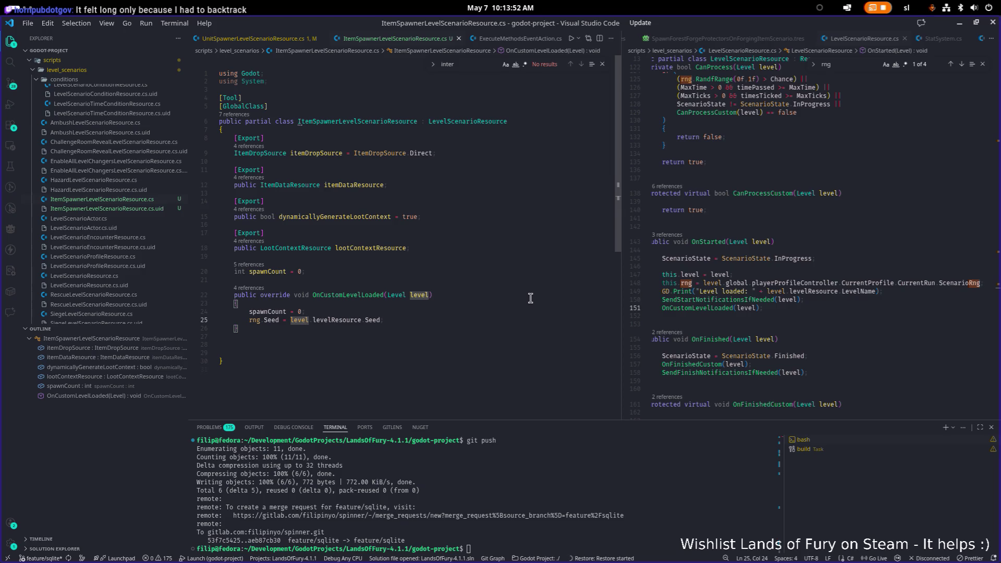
pyautogui.press('End')
pyautogui.hotkey('shift', 'Home')
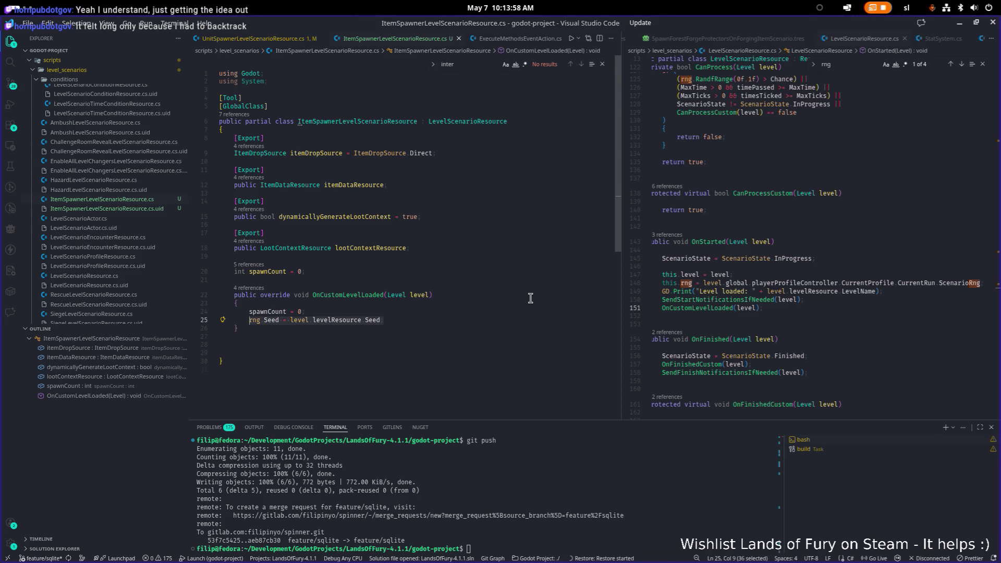
pyautogui.press('End')
pyautogui.hotkey('shift', 'Home')
pyautogui.hotkey('shift', 'Home')
pyautogui.press('BackSpace')
pyautogui.press('BackSpace')
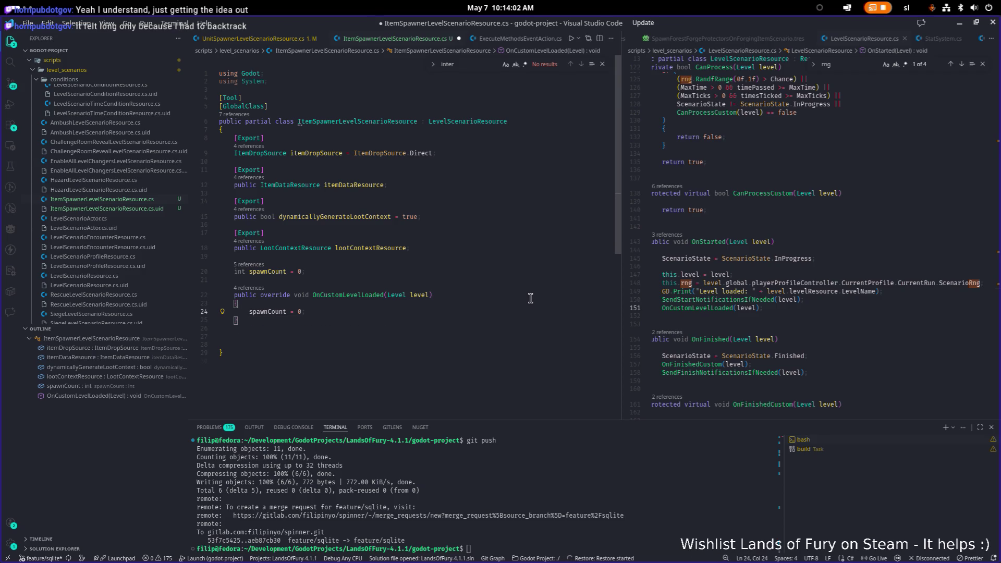
pyautogui.hotkey('ctrl', 's')
pyautogui.press('Down')
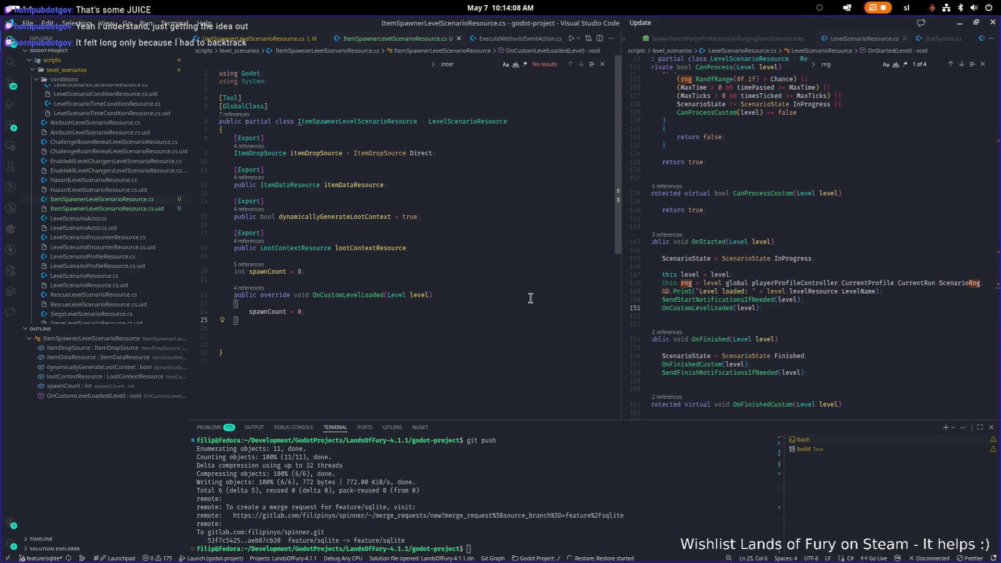
# - Inspect rng, ScenarioRng and playerProfileController on line 148 of base OnStarted
pyautogui.doubleClick(686, 283)
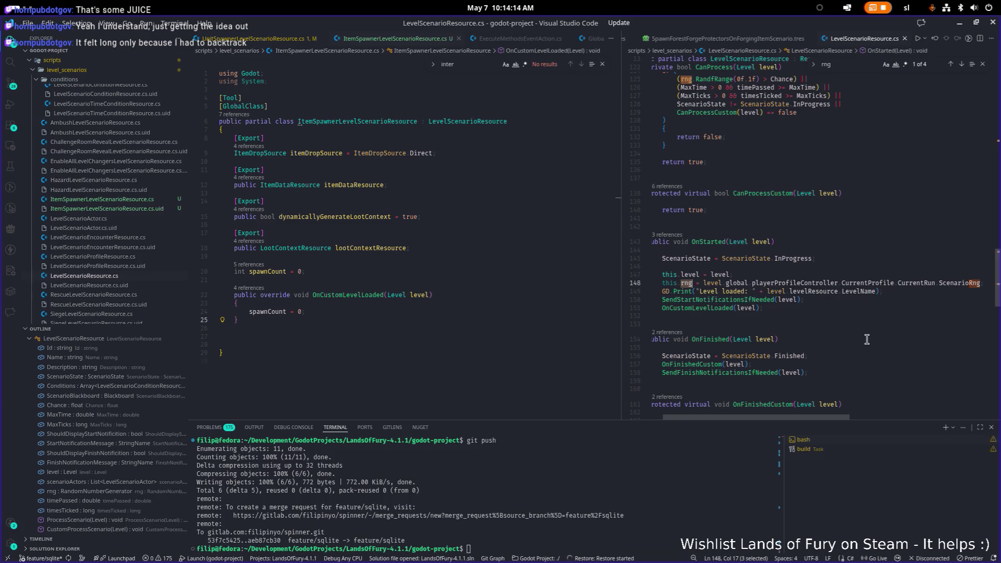
pyautogui.doubleClick(955, 283)
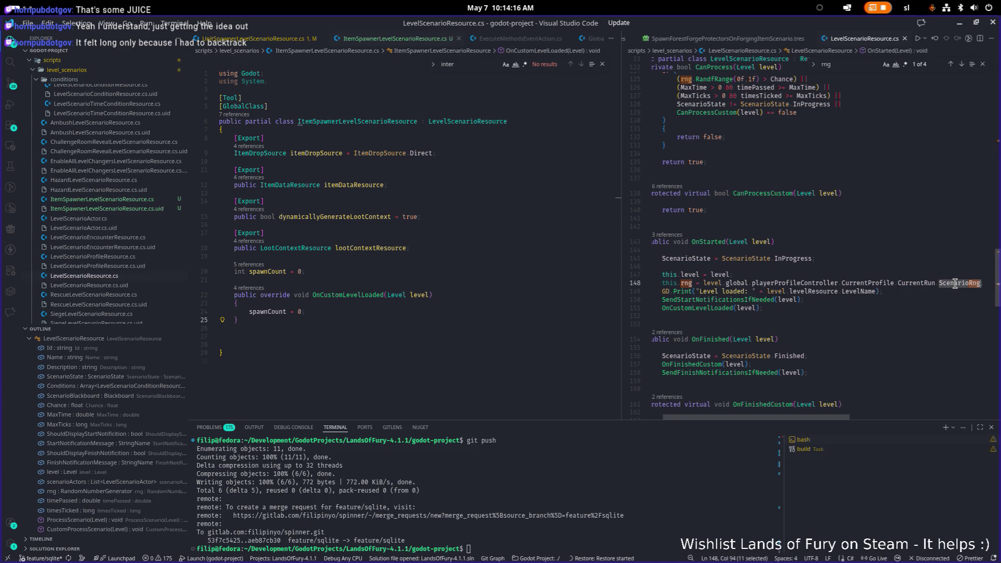
pyautogui.click(799, 284)
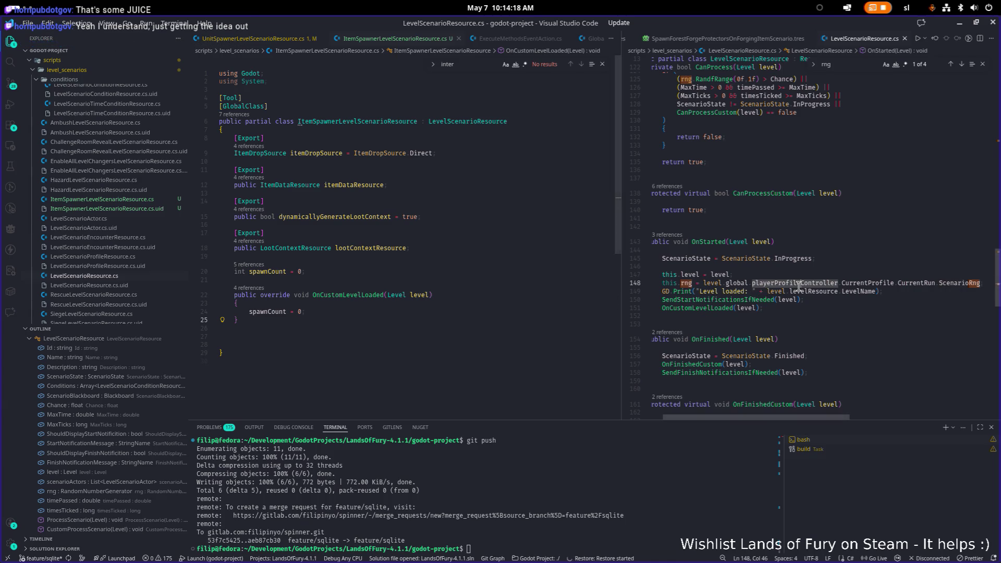
pyautogui.hotkey('ctrl', 'p')
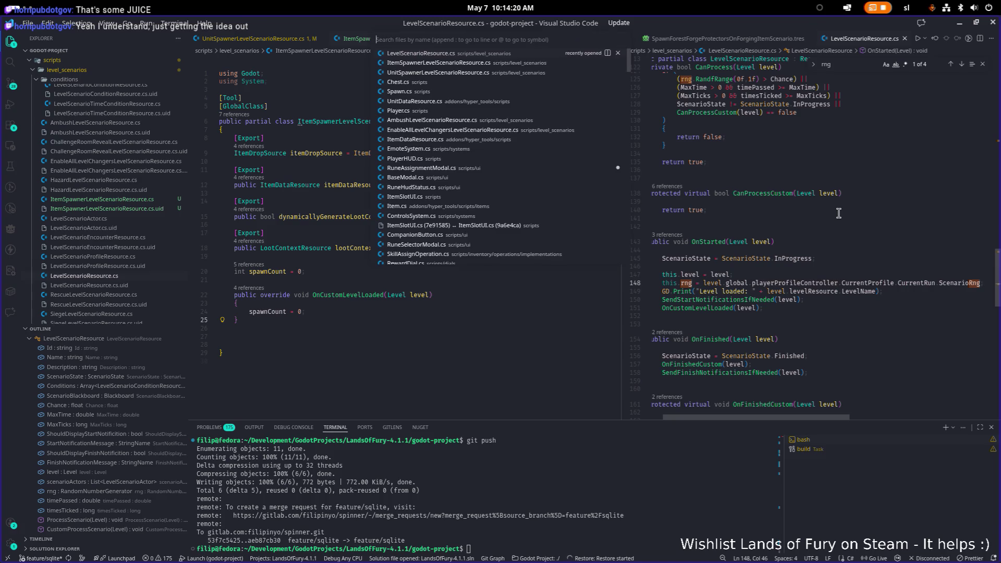
# - Open UnitSpawnerLevelScenarioResource.cs through the quick file search
pyautogui.write('un')
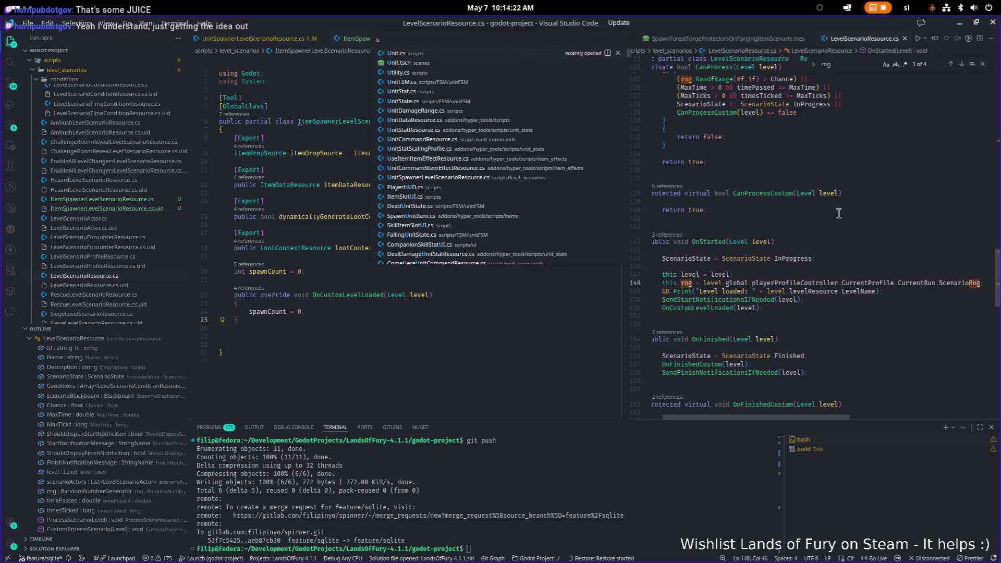
pyautogui.press('Escape')
pyautogui.click(552, 217)
pyautogui.hotkey('ctrl', 'p')
pyautogui.write('unitsopa')
pyautogui.press('BackSpace')
pyautogui.press('BackSpace')
pyautogui.press('BackSpace')
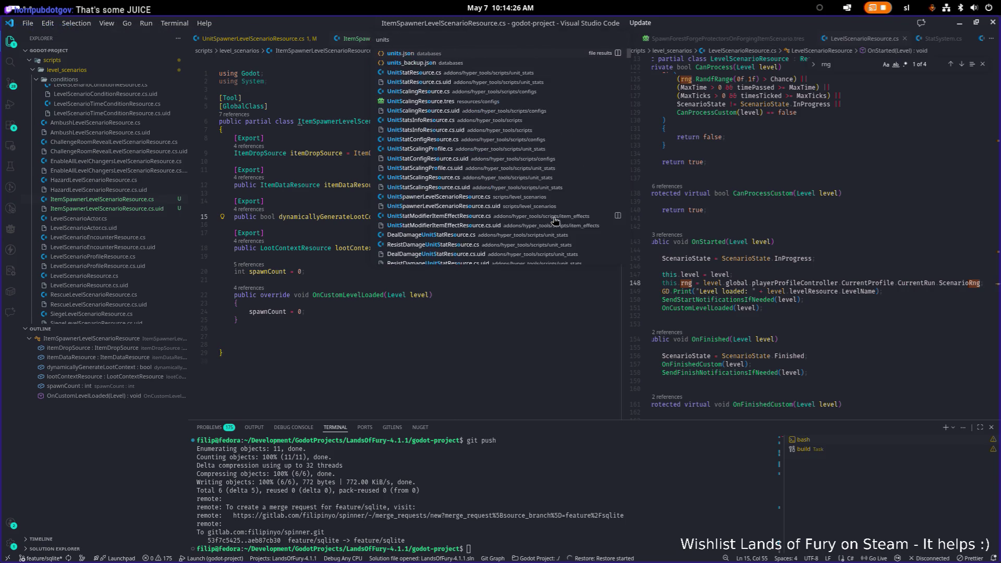
pyautogui.write('pa')
pyautogui.press('Return')
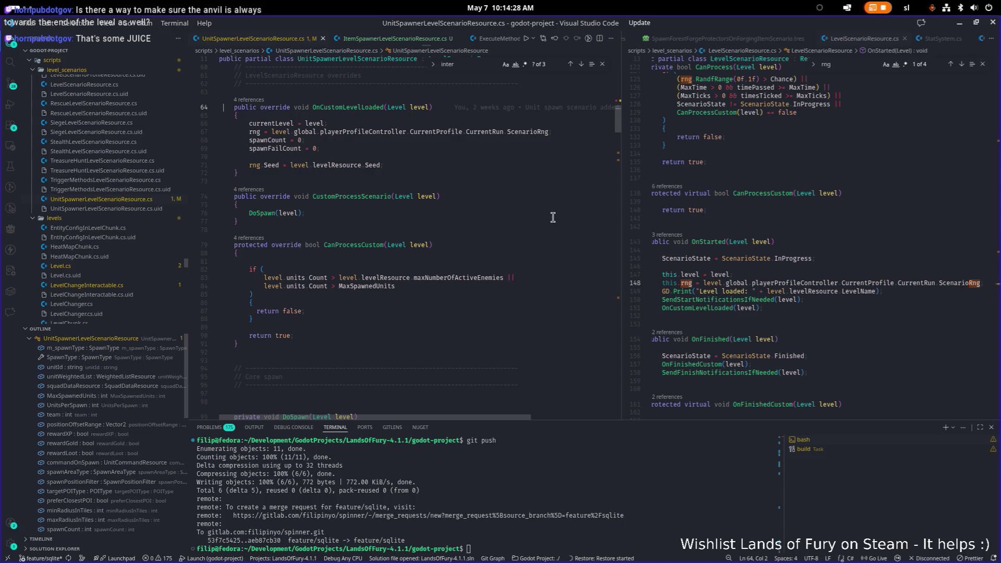
# - Locate the currentLevel field declaration and search the file for every use of currentLevel
pyautogui.scroll(3, 510, 230)
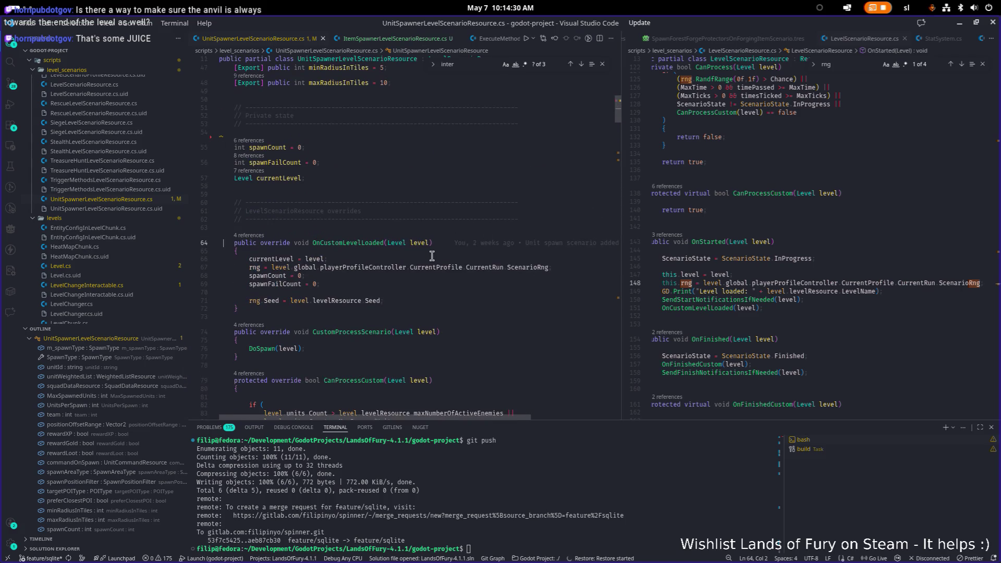
pyautogui.click(413, 265)
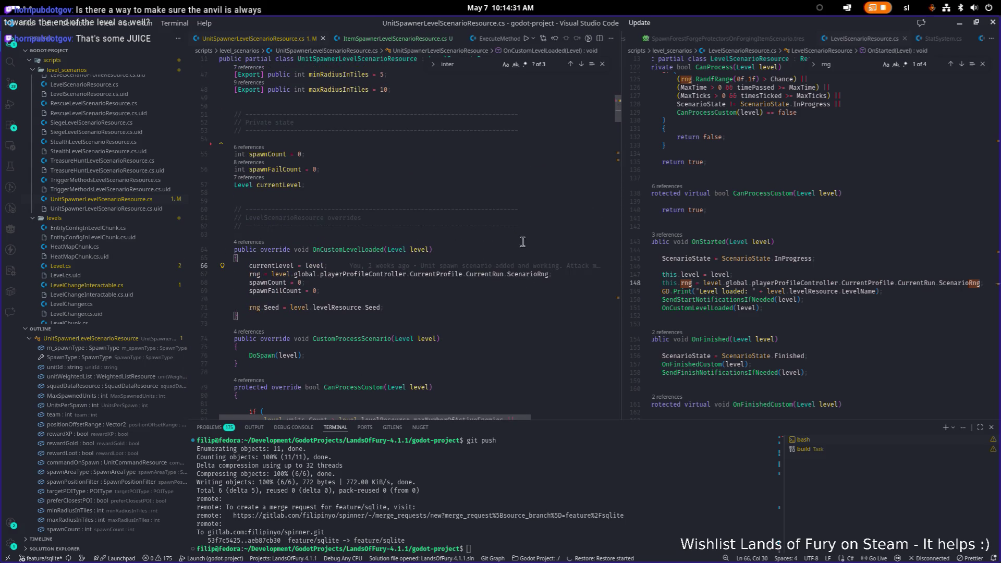
pyautogui.doubleClick(282, 265)
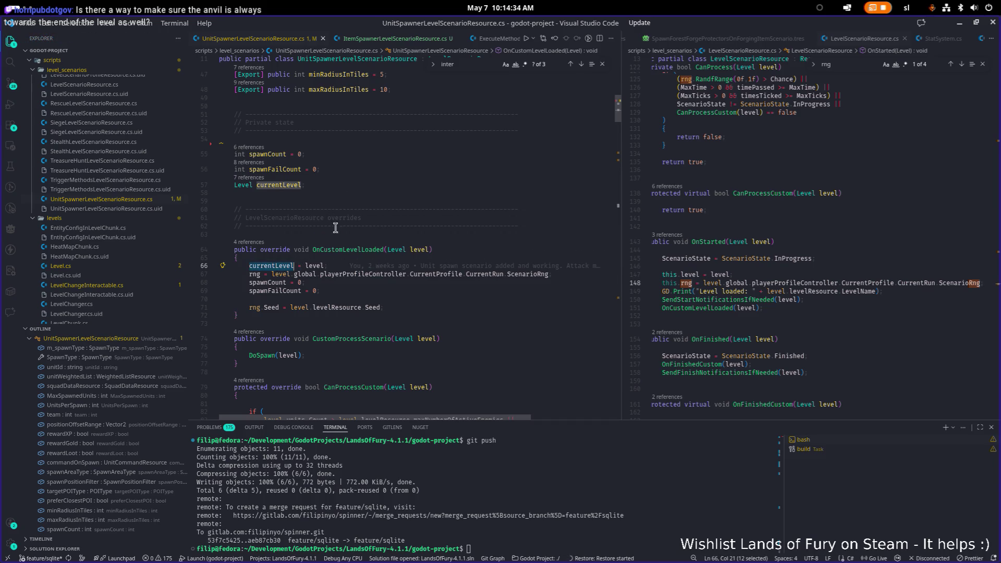
pyautogui.click(336, 299)
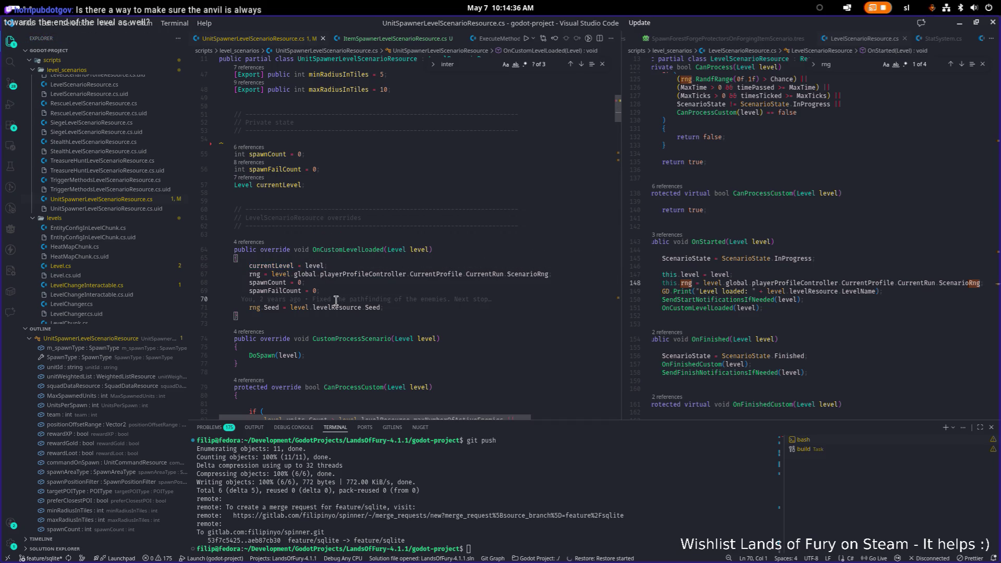
pyautogui.click(362, 184)
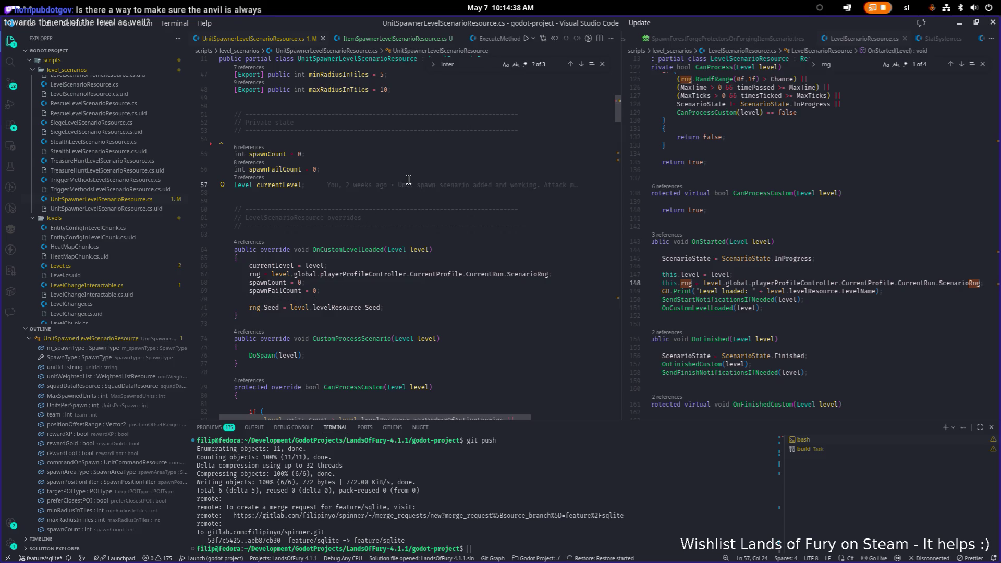
pyautogui.hotkey('shift', 'Home')
pyautogui.hotkey('shift', 'Home')
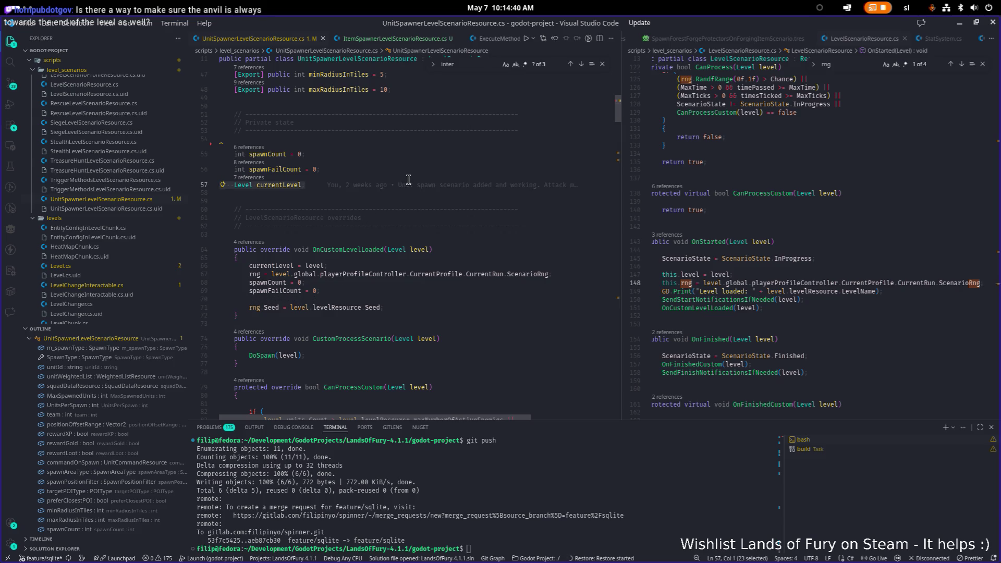
pyautogui.press('Right')
pyautogui.press('Left')
pyautogui.hotkey('ctrl', 'f')
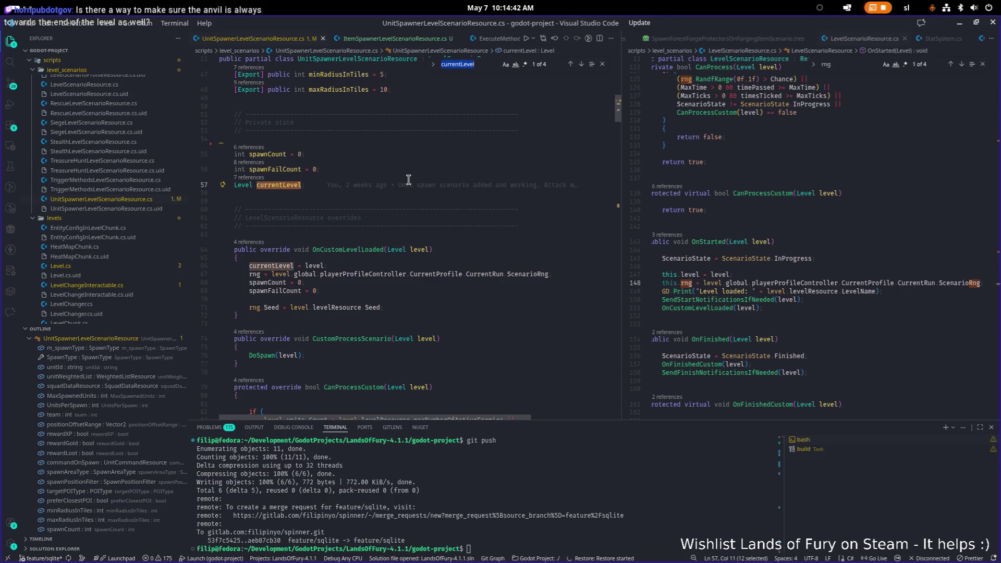
pyautogui.press('Return')
pyautogui.press('Return')
# - Replace both currentLevel uses in IssueCommandToUnit (lines 215 and 217) with level
pyautogui.click(376, 242)
pyautogui.hotkey('ctrl', 'd')
pyautogui.hotkey('ctrl', 'd')
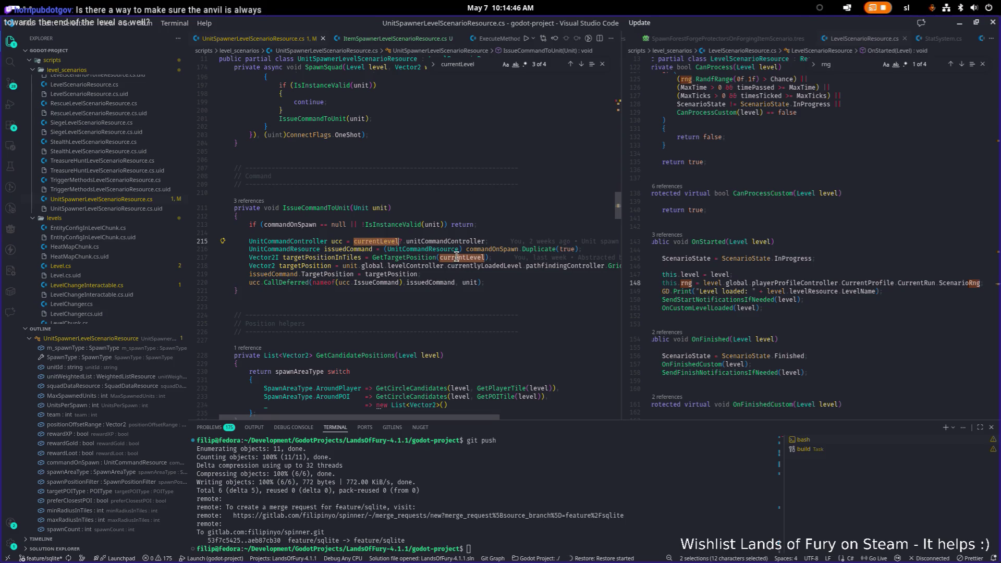
pyautogui.write('level')
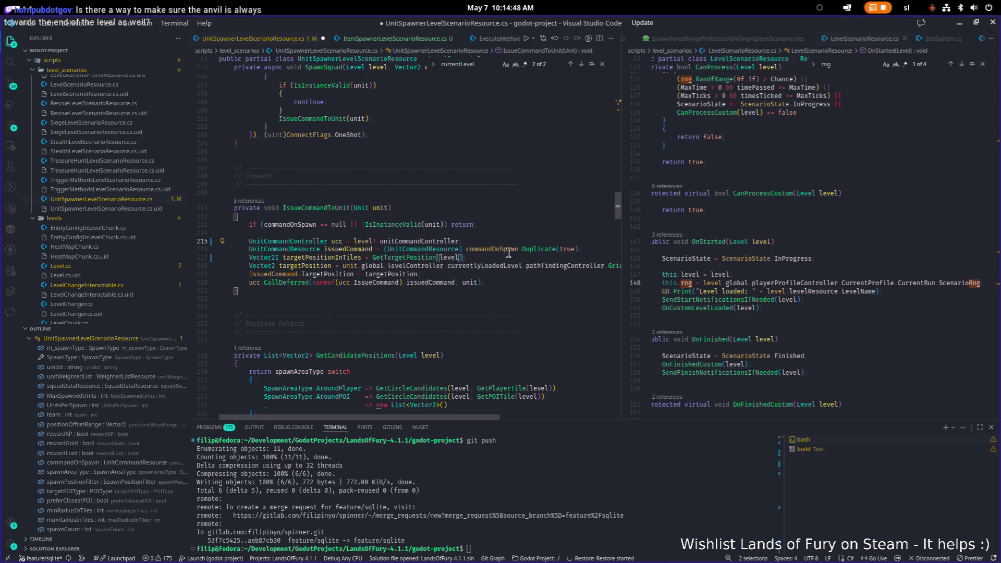
pyautogui.click(483, 64)
pyautogui.press('Return')
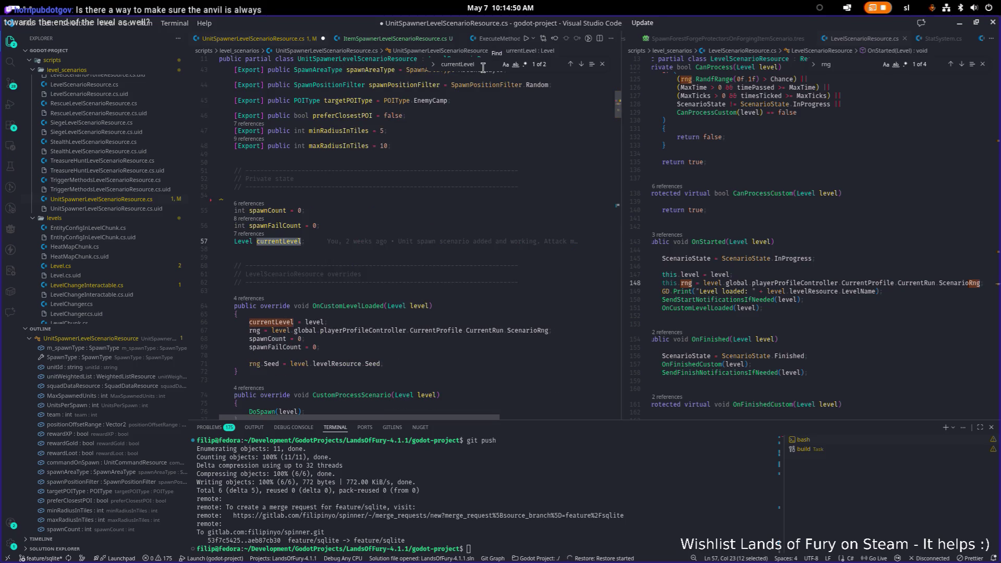
pyautogui.click(378, 322)
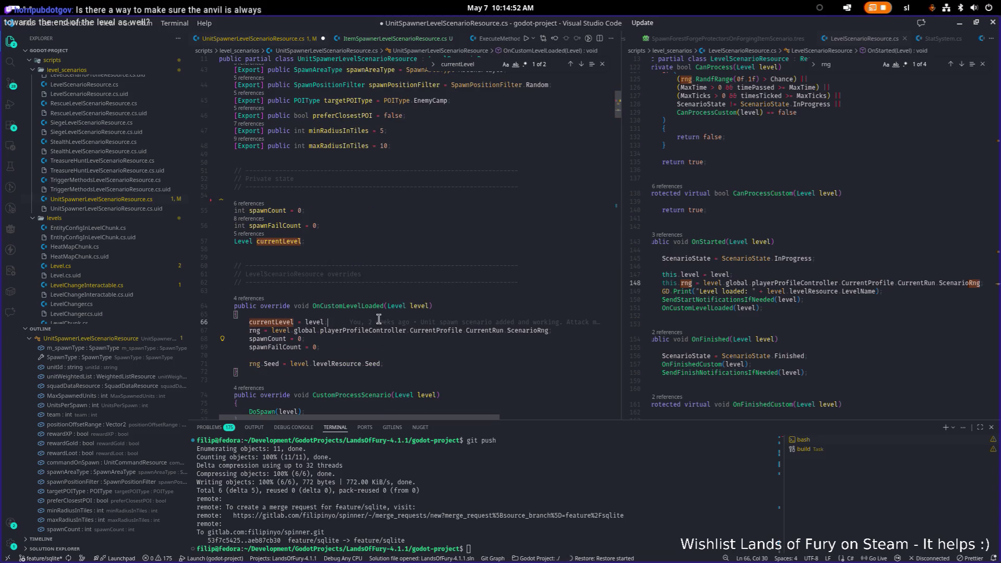
pyautogui.press('Escape')
pyautogui.press('Up')
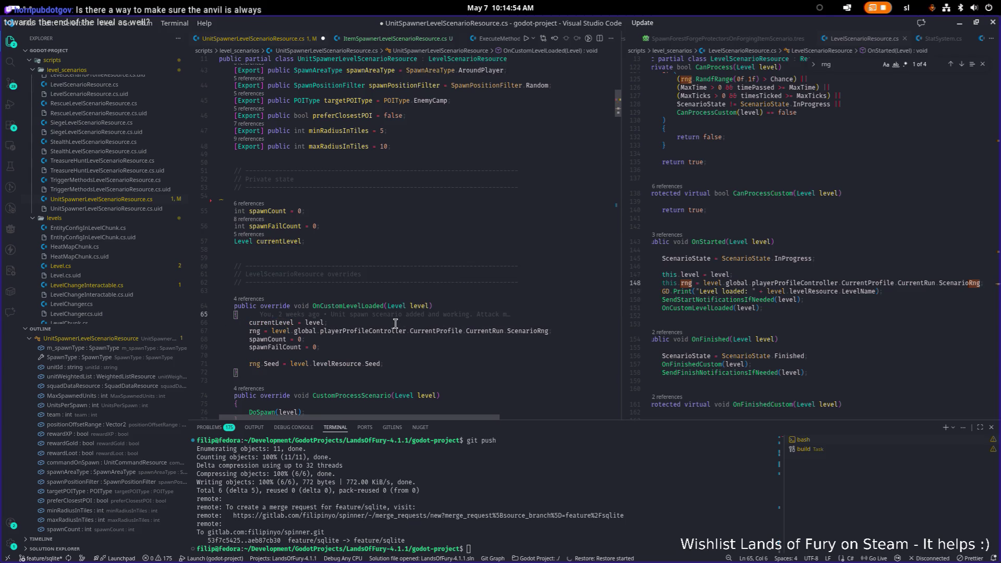
pyautogui.click(771, 323)
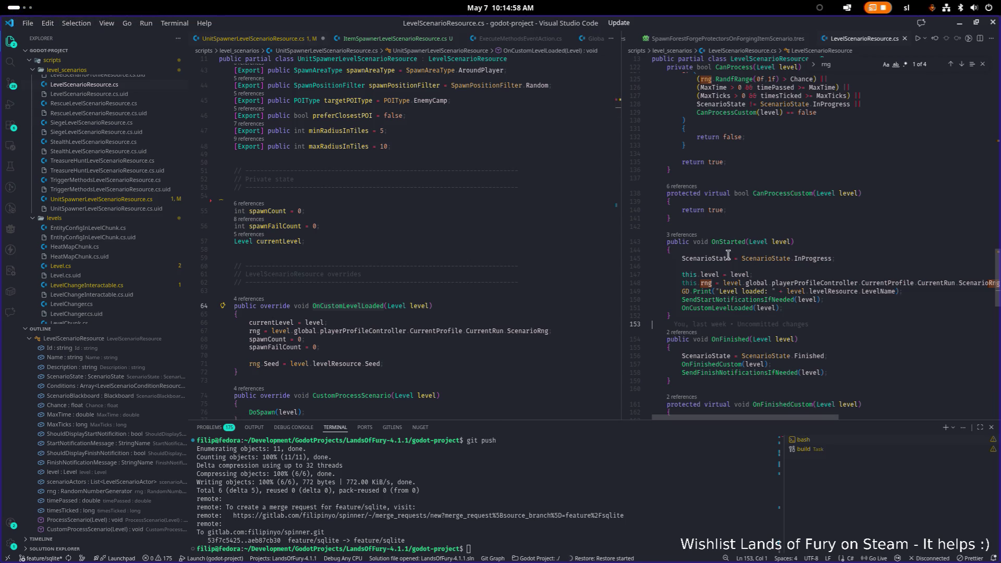
# - Delete the currentLevel and rng assignment lines from the unit spawner's OnCustomLevelLoaded
pyautogui.click(435, 324)
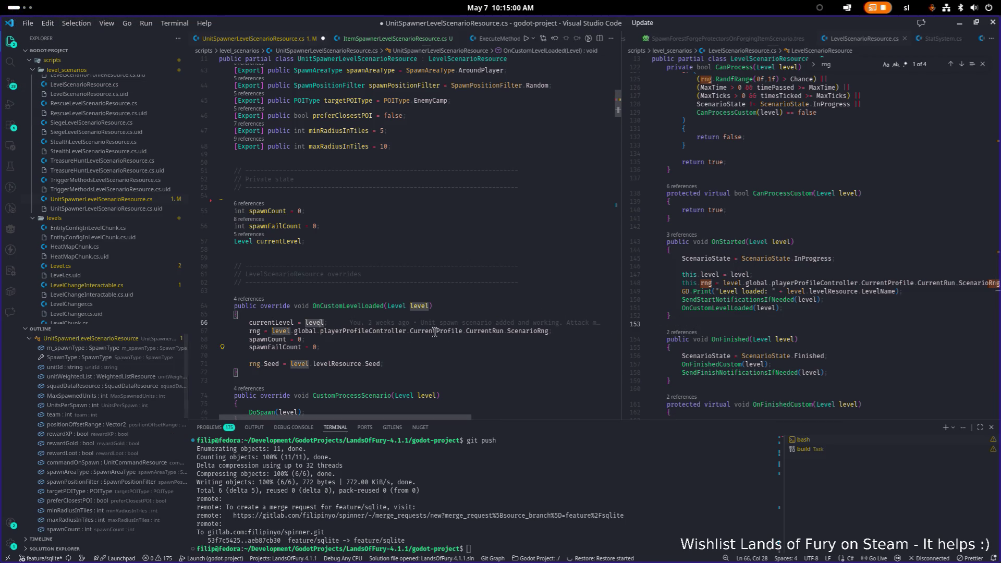
pyautogui.hotkey('ctrl', 'BackSpace')
pyautogui.hotkey('ctrl', 'BackSpace')
pyautogui.hotkey('ctrl', 'BackSpace')
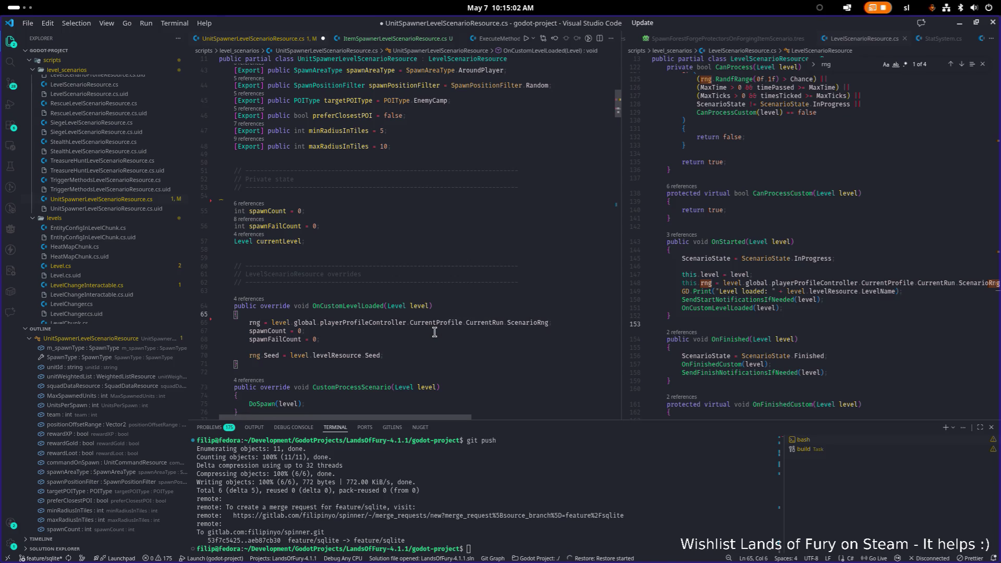
pyautogui.hotkey('shift', 'Down')
pyautogui.hotkey('shift', 'End')
pyautogui.press('BackSpace')
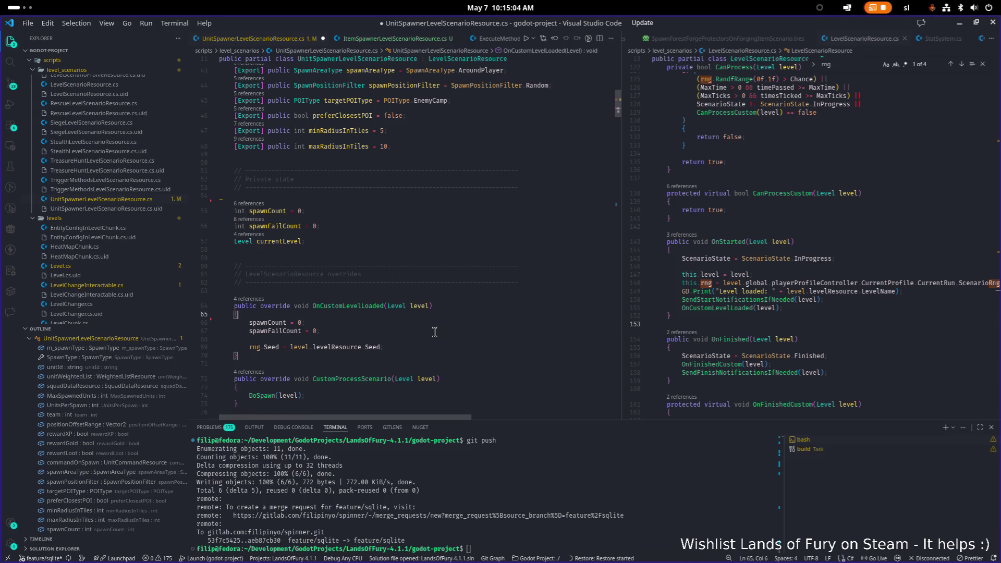
# - Select the rng.Seed line, then undo an accidental blank-line removal
pyautogui.press('Down')
pyautogui.press('Down')
pyautogui.press('Down')
pyautogui.press('End')
pyautogui.hotkey('shift', 'Home')
pyautogui.hotkey('shift', 'Home')
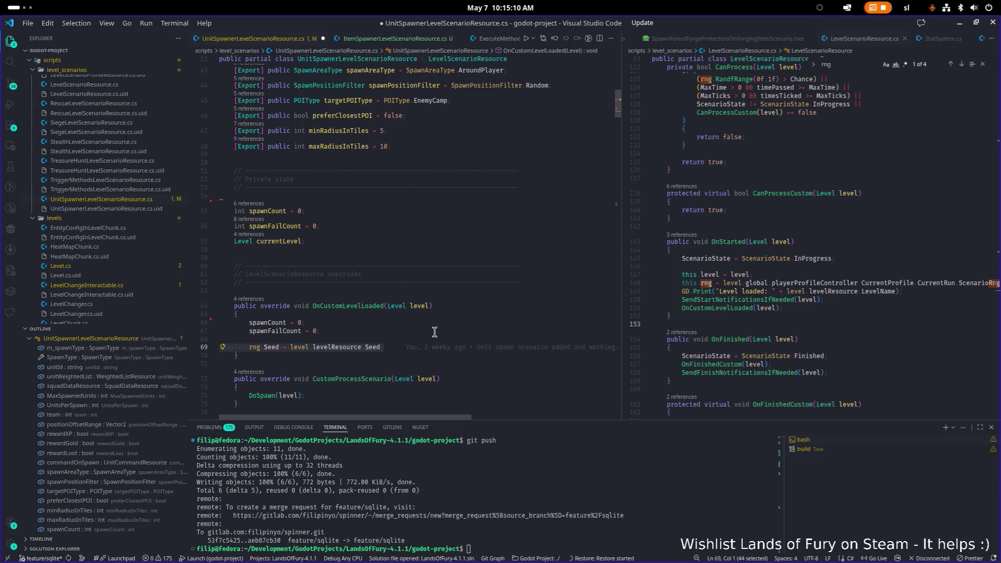
pyautogui.doubleClick(375, 347)
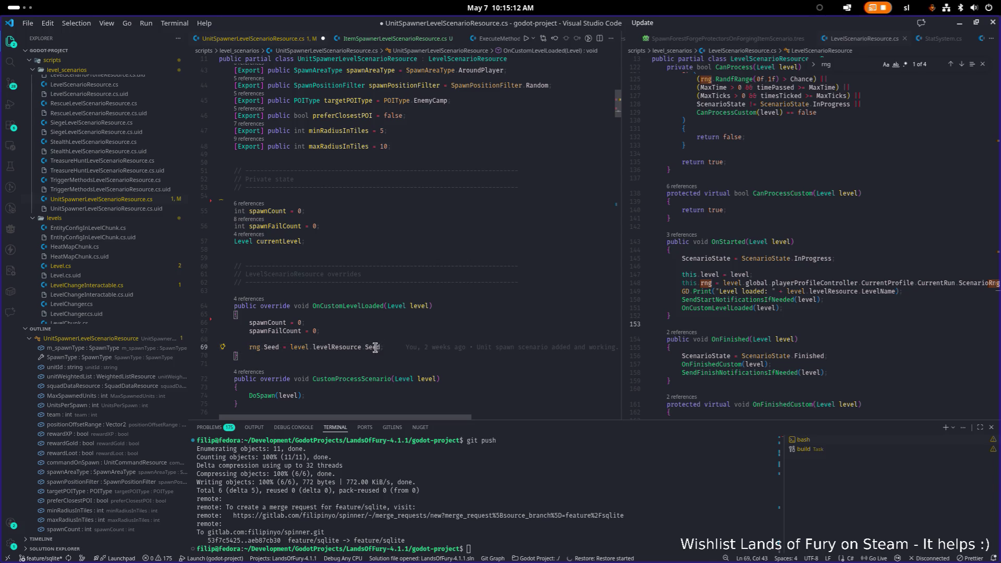
pyautogui.click(400, 348)
pyautogui.moveTo(400, 347)
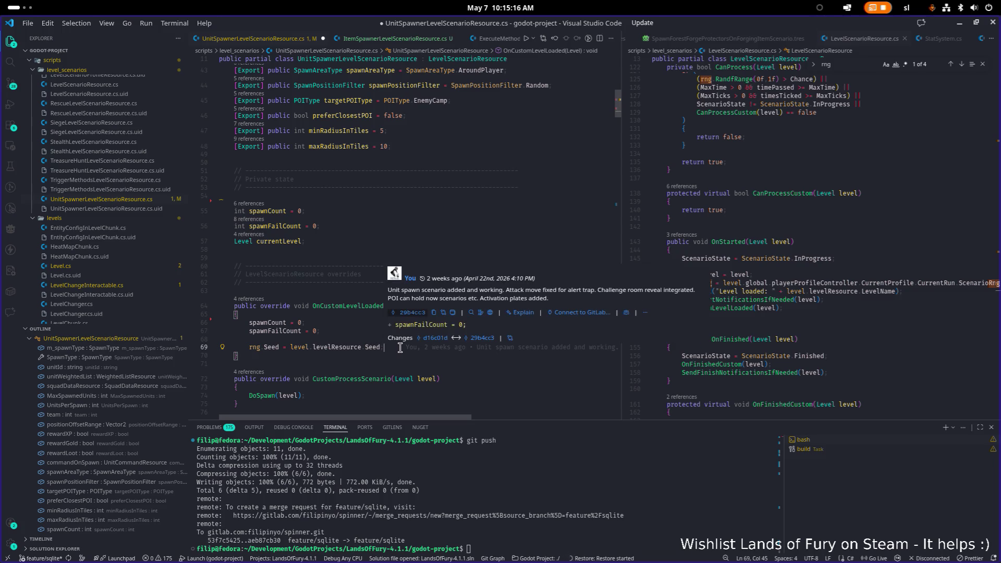
pyautogui.press('Home')
pyautogui.press('Home')
pyautogui.press('BackSpace')
pyautogui.press('BackSpace')
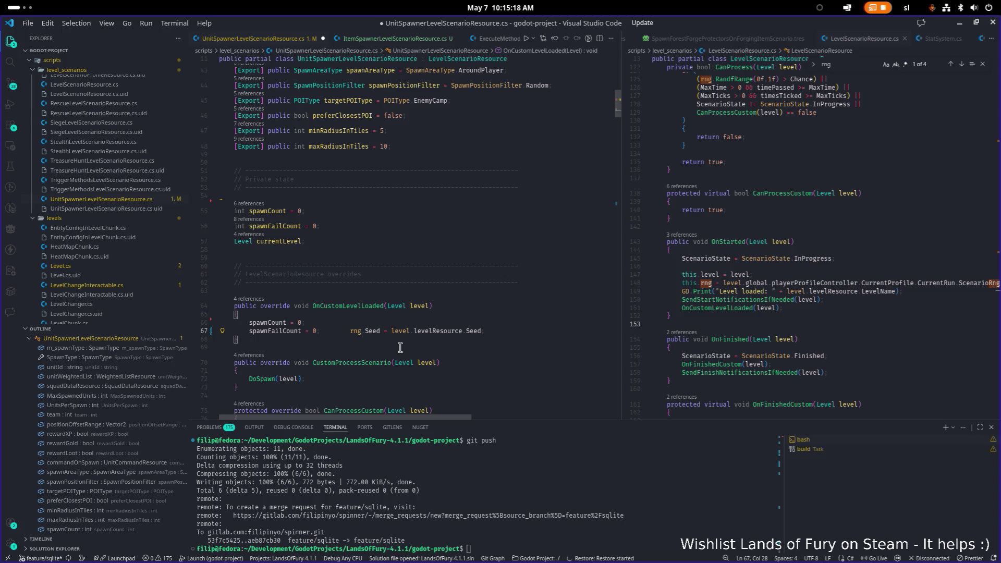
pyautogui.hotkey('ctrl', 'z')
pyautogui.hotkey('ctrl', 'z')
pyautogui.hotkey('ctrl', 'z')
pyautogui.scroll(-20, 400, 345)
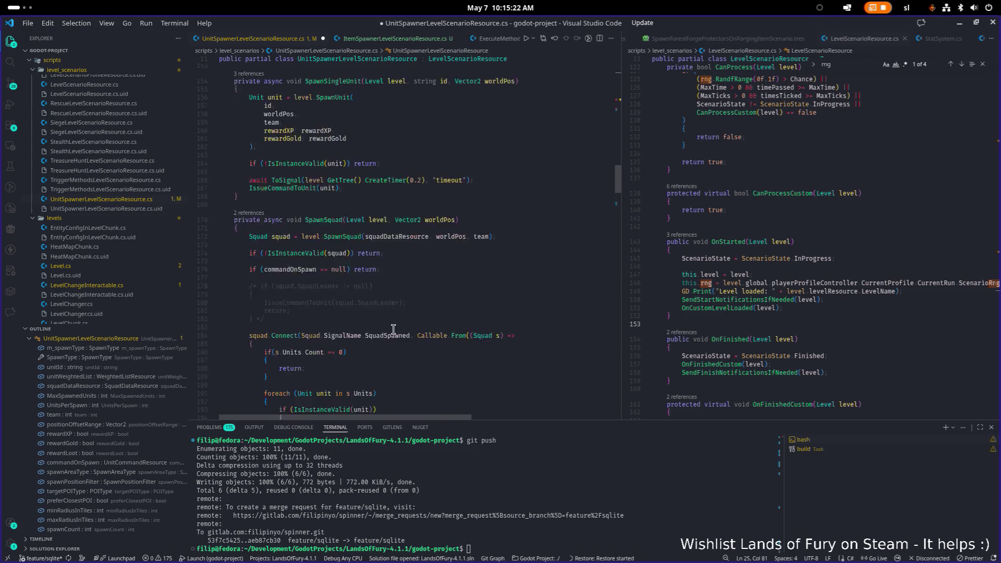
pyautogui.scroll(-3, 394, 329)
pyautogui.hotkey('ctrl', 'z')
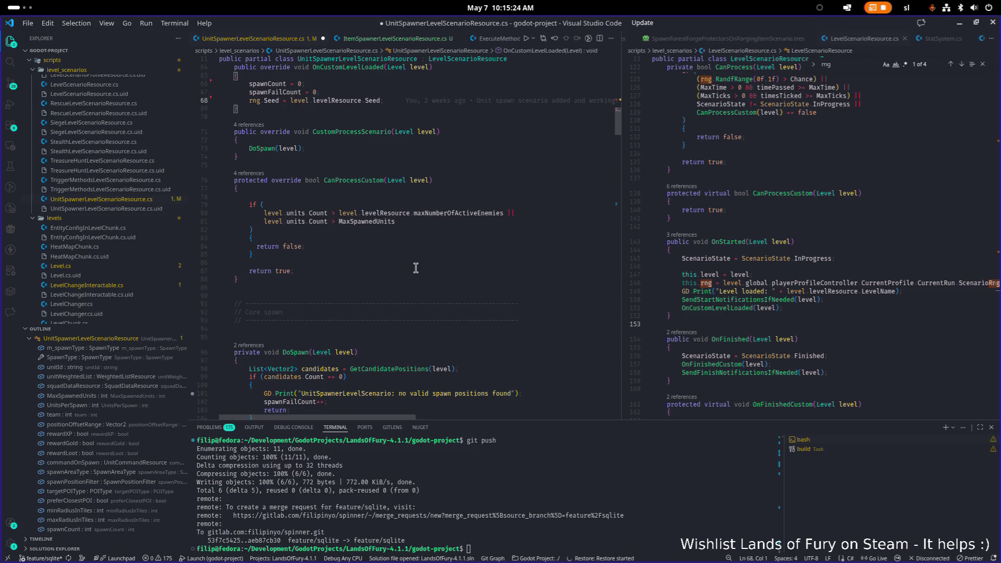
pyautogui.scroll(3, 407, 250)
# - Delete the rng.Seed assignment line and save the unit spawner script
pyautogui.click(383, 201)
pyautogui.press('Up')
pyautogui.press('End')
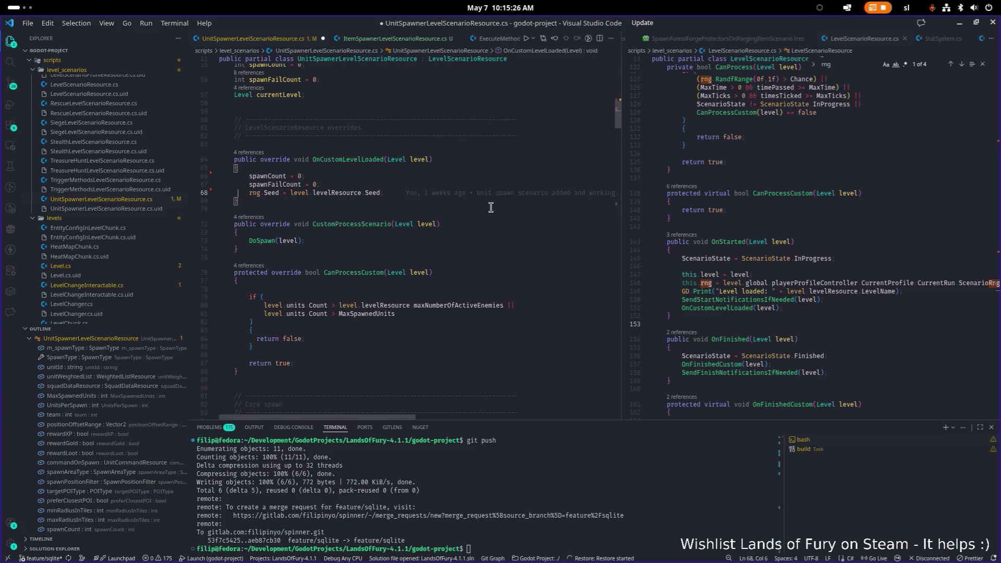
pyautogui.hotkey('shift', 'Up')
pyautogui.press('BackSpace')
pyautogui.hotkey('ctrl', 's')
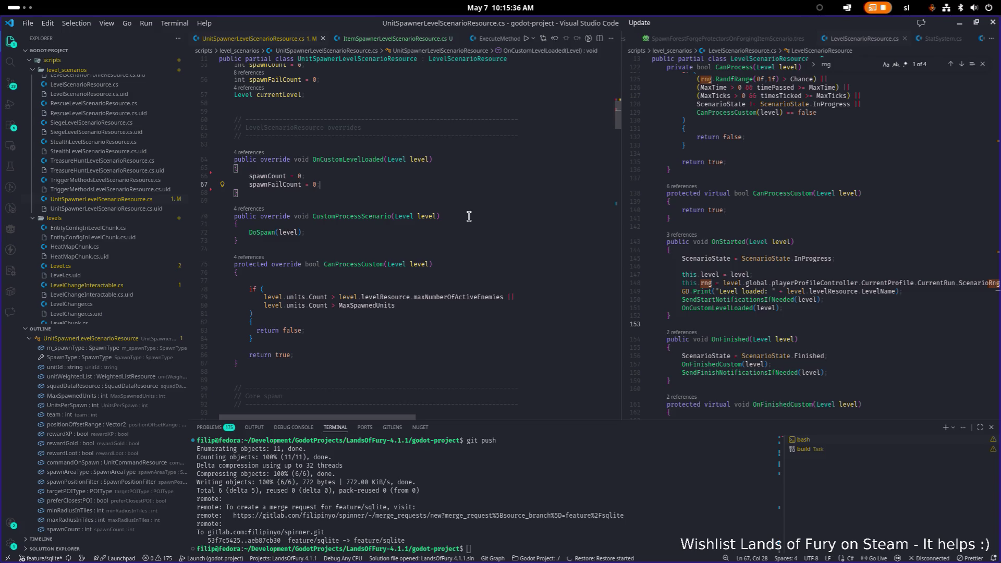
pyautogui.hotkey('alt', 'Tab')
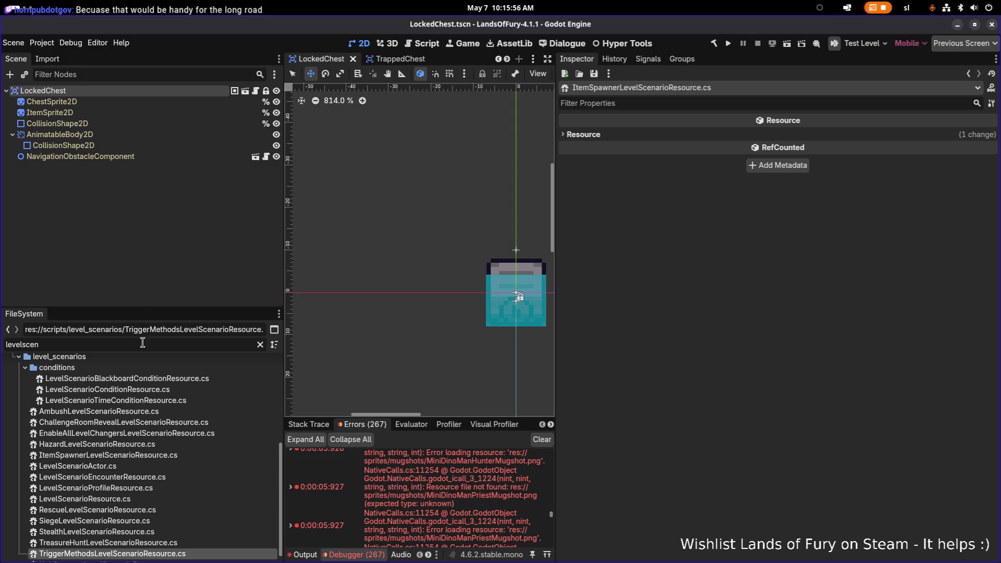
# - Minimize the Godot window to bring Visual Studio Code back
pyautogui.click(958, 25)
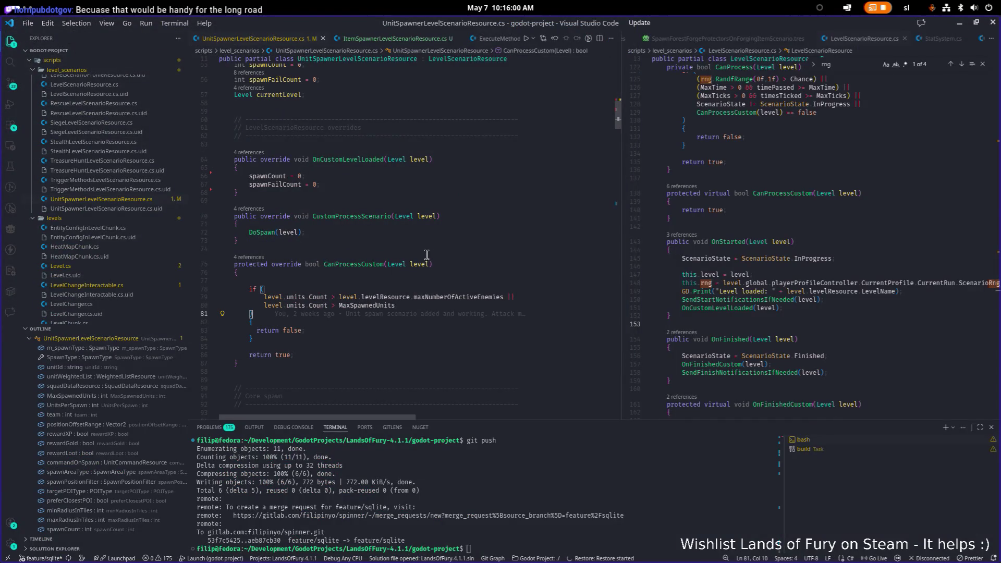
pyautogui.hotkey('alt', 'Tab')
pyautogui.press('Tab')
pyautogui.press('Tab')
pyautogui.press('Tab')
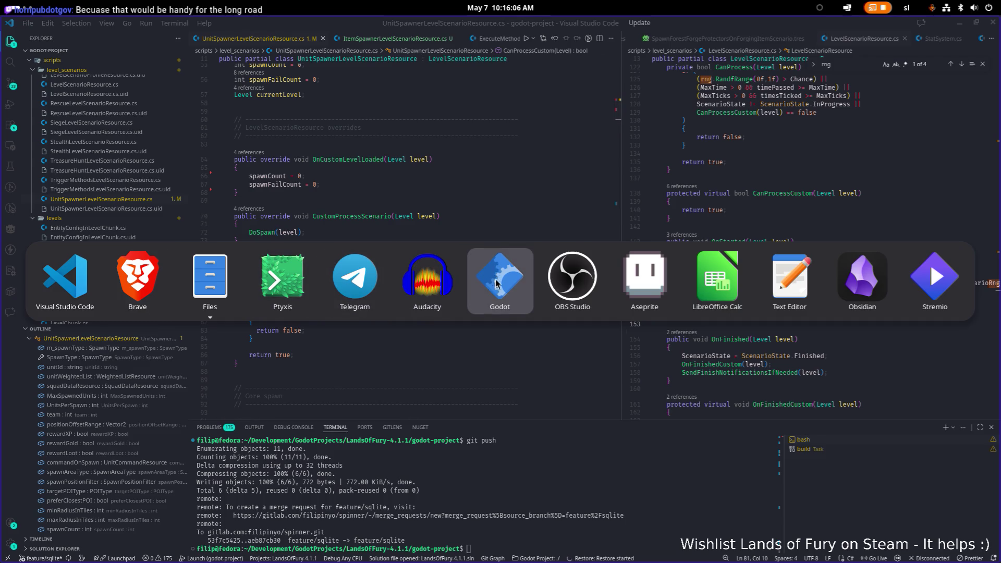
pyautogui.press('Tab')
pyautogui.press('Escape')
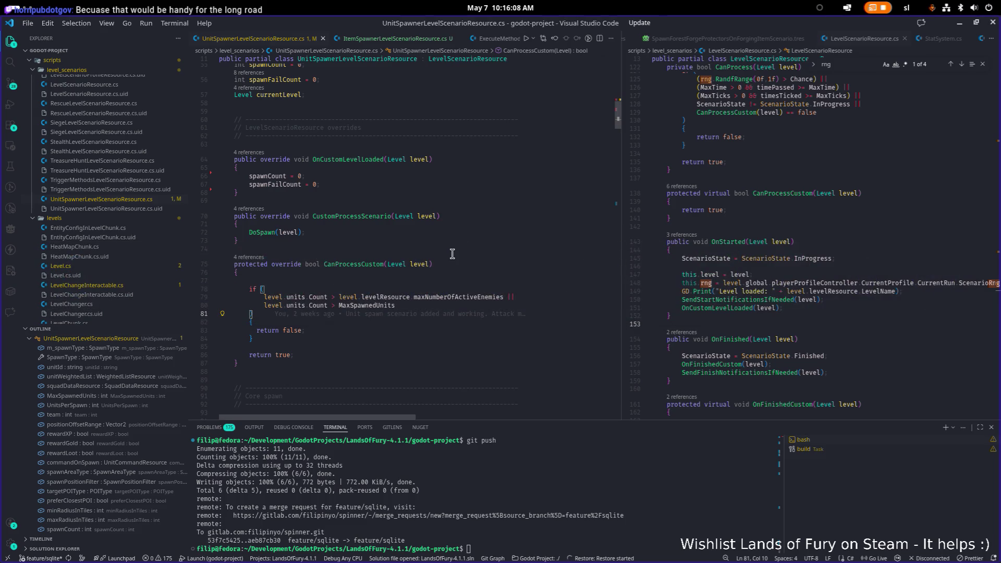
pyautogui.scroll(-5, 454, 253)
pyautogui.scroll(-4, 451, 256)
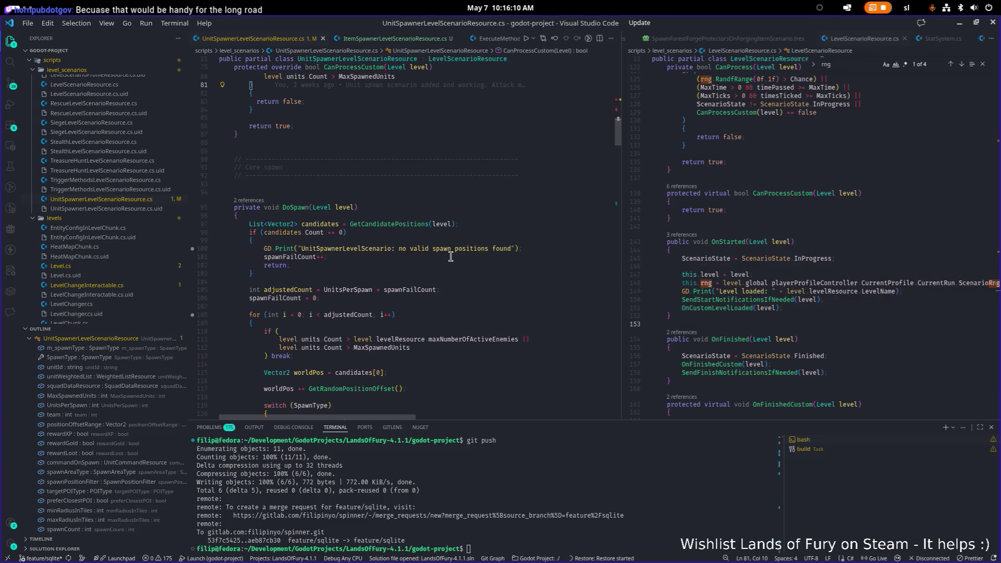
pyautogui.scroll(10, 451, 256)
pyautogui.hotkey('ctrl', 'alt', '-')
pyautogui.hotkey('ctrl', 'alt', '-')
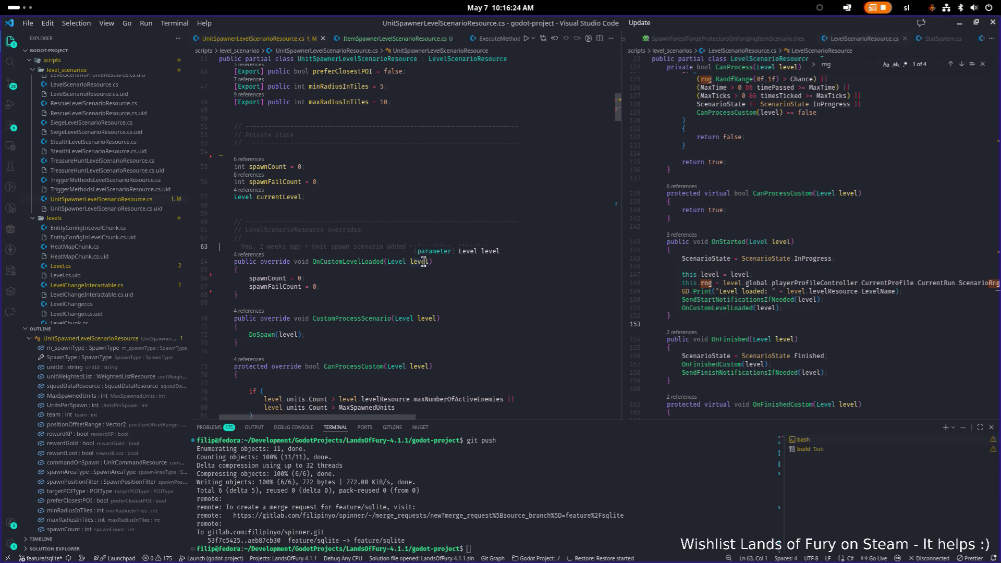
pyautogui.scroll(-5, 412, 271)
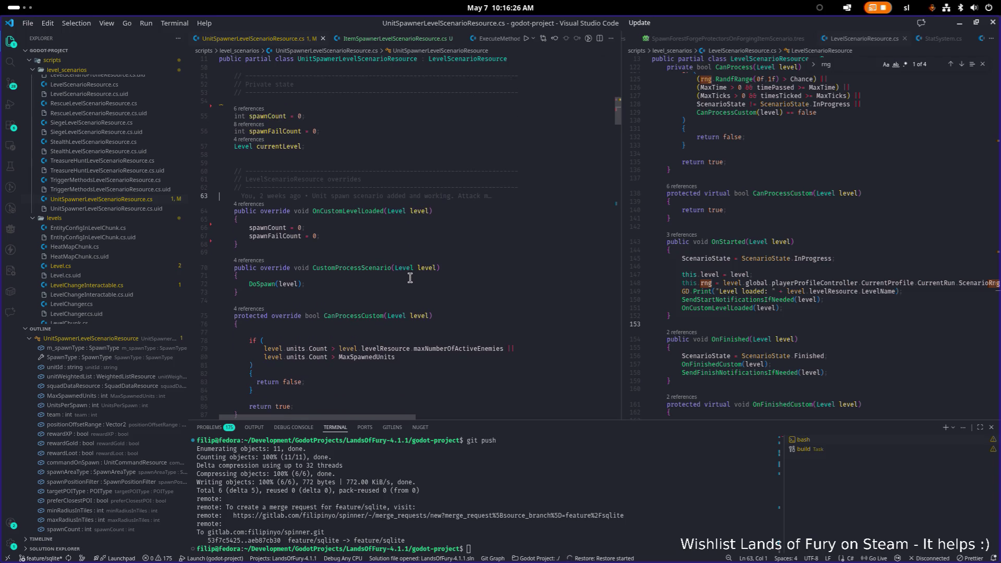
pyautogui.scroll(-8, 411, 277)
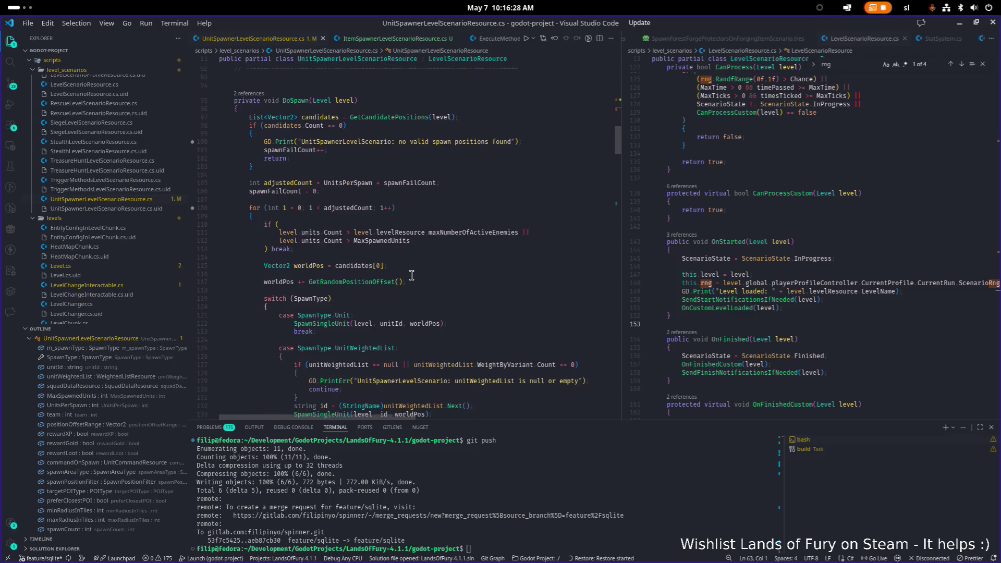
pyautogui.scroll(10, 412, 275)
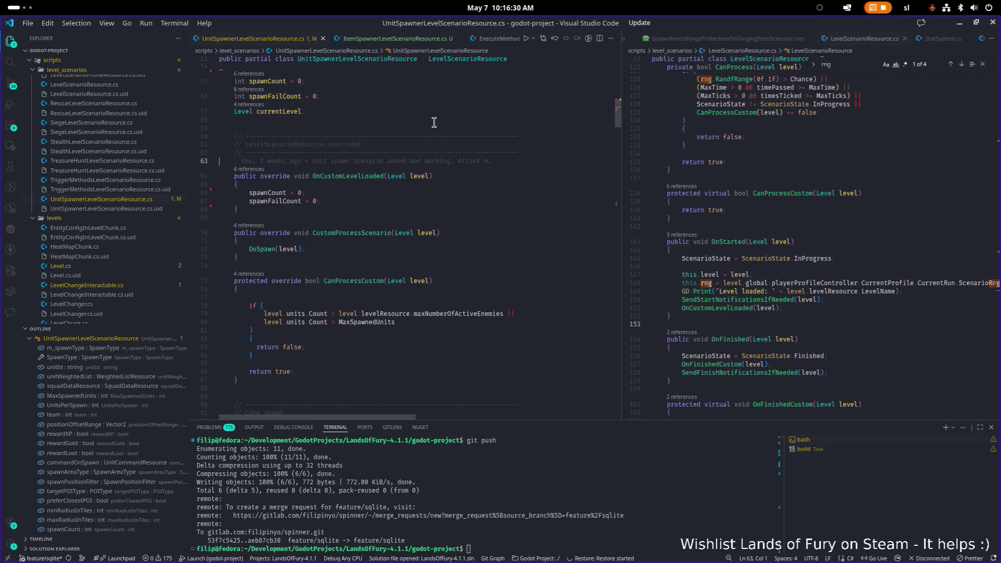
pyautogui.middleClick(299, 41)
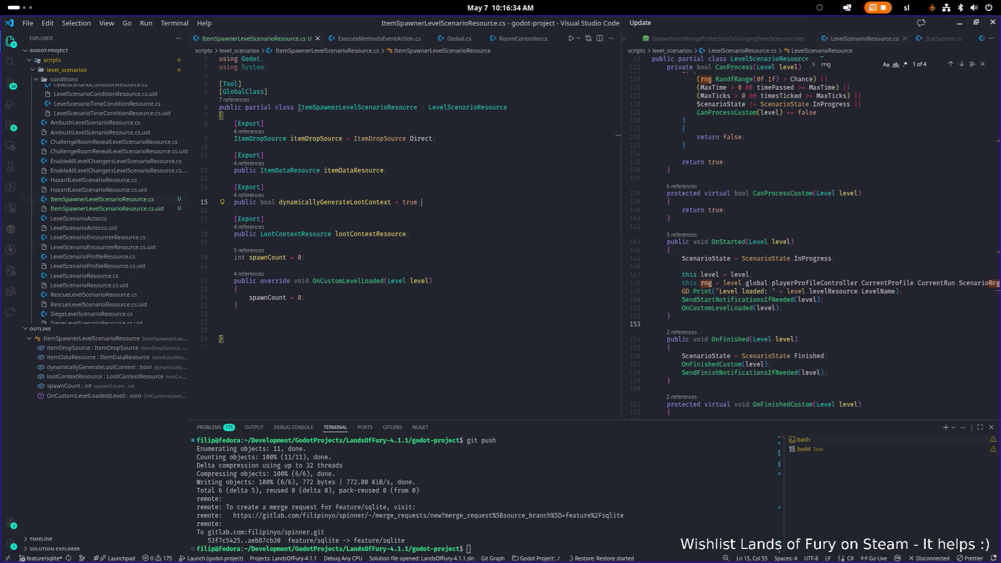
# - Review ItemSpawner's OnCustomLevelLoaded around spawnCount = 0, then focus the right LevelScenarioResource.cs pane
pyautogui.click(365, 305)
pyautogui.click(307, 298)
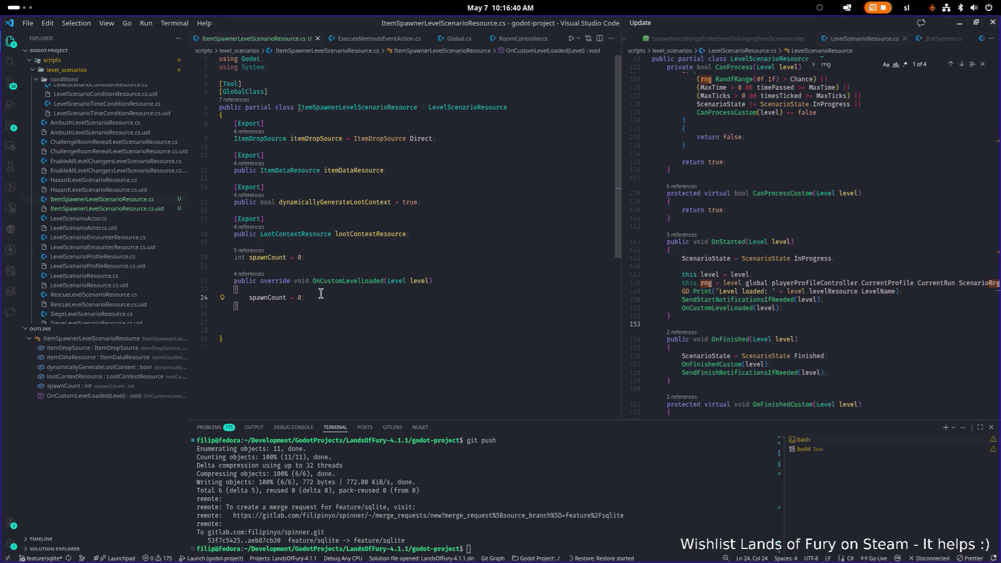
pyautogui.click(401, 211)
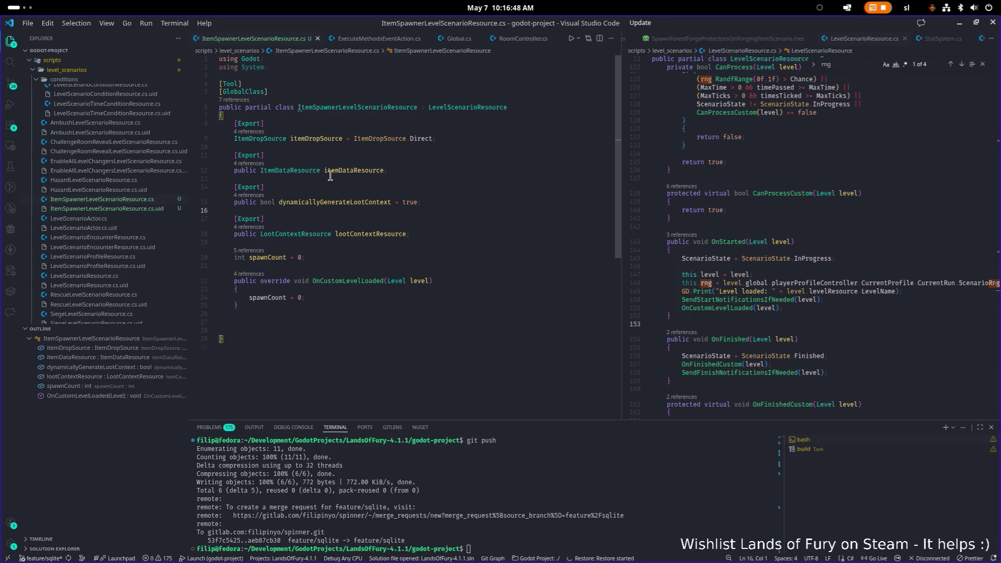
pyautogui.click(360, 299)
pyautogui.click(817, 224)
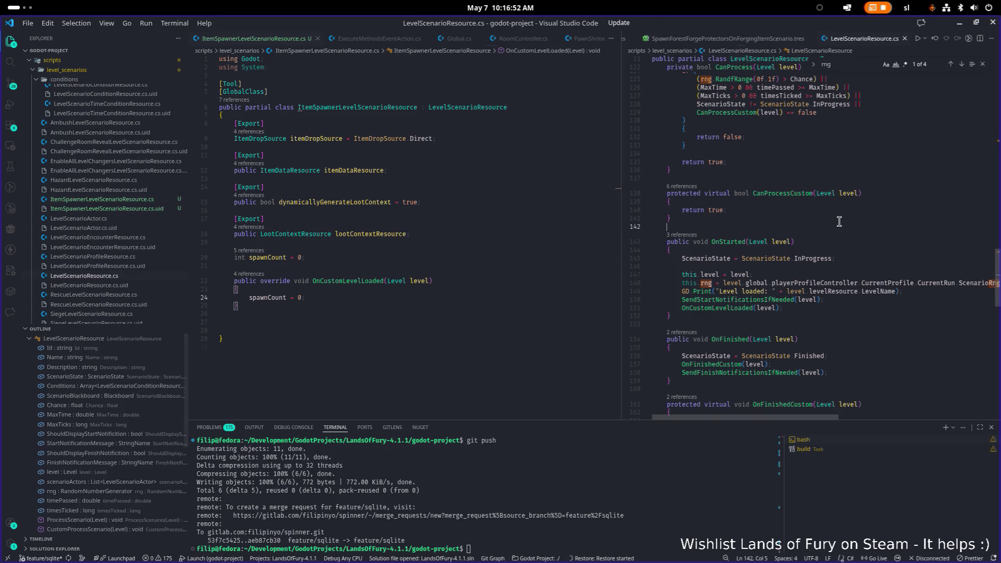
# - Open UnitSpawnerLevelScenarioResource.cs in the right pane by searching 'unitspawn'
pyautogui.hotkey('ctrl', 'p')
pyautogui.write('unitspawn')
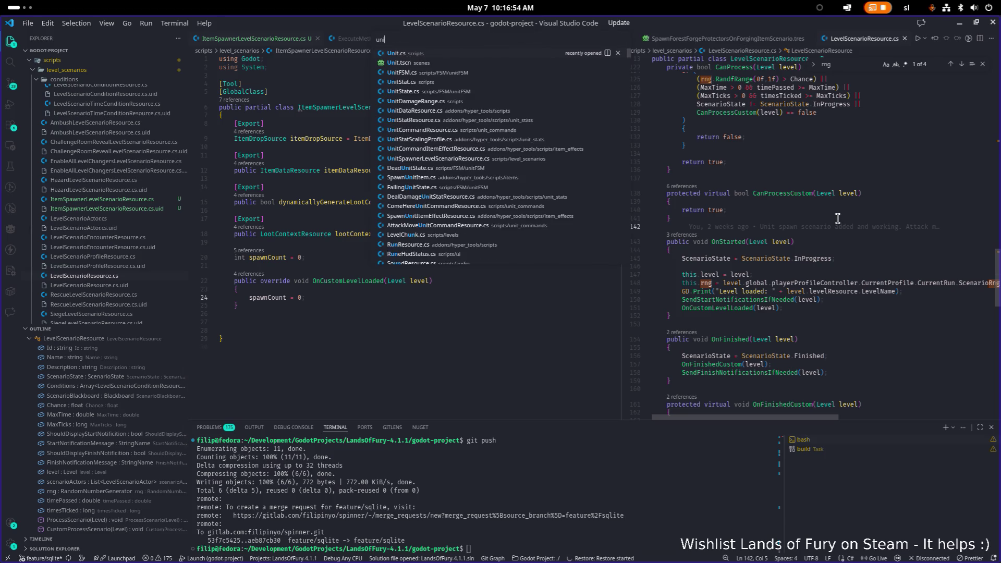
pyautogui.press('Return')
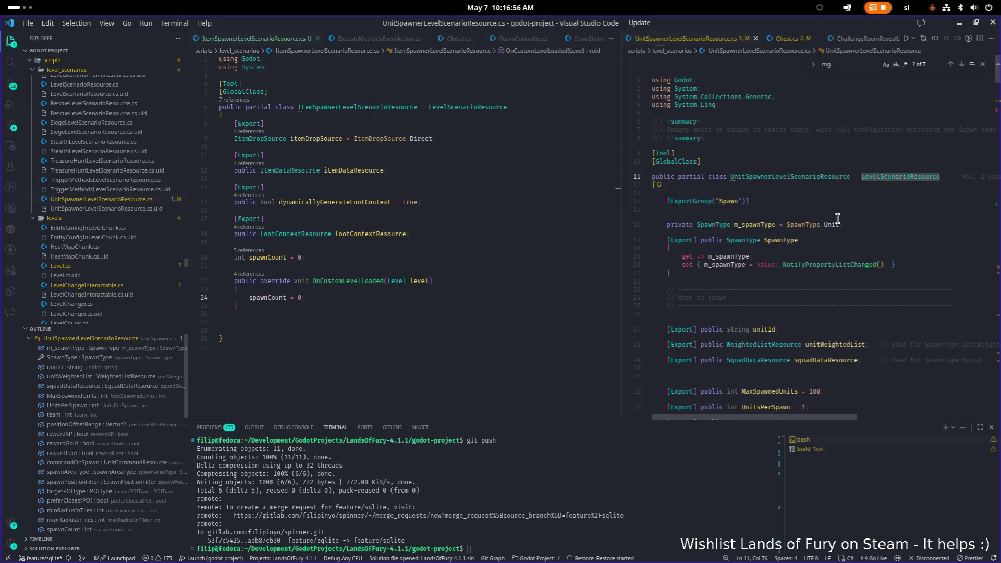
pyautogui.scroll(-10, 836, 219)
pyautogui.scroll(-8, 834, 220)
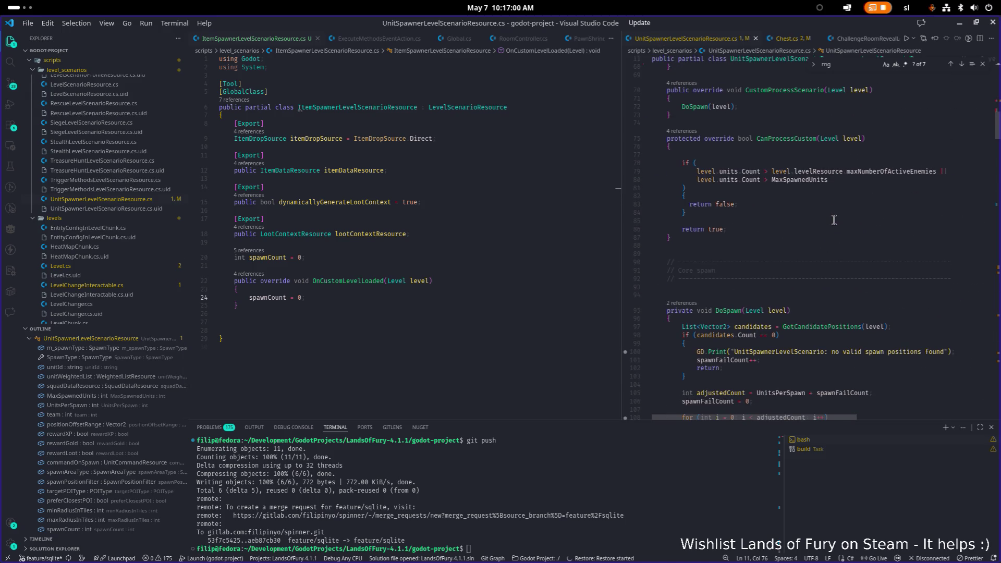
pyautogui.scroll(4, 833, 219)
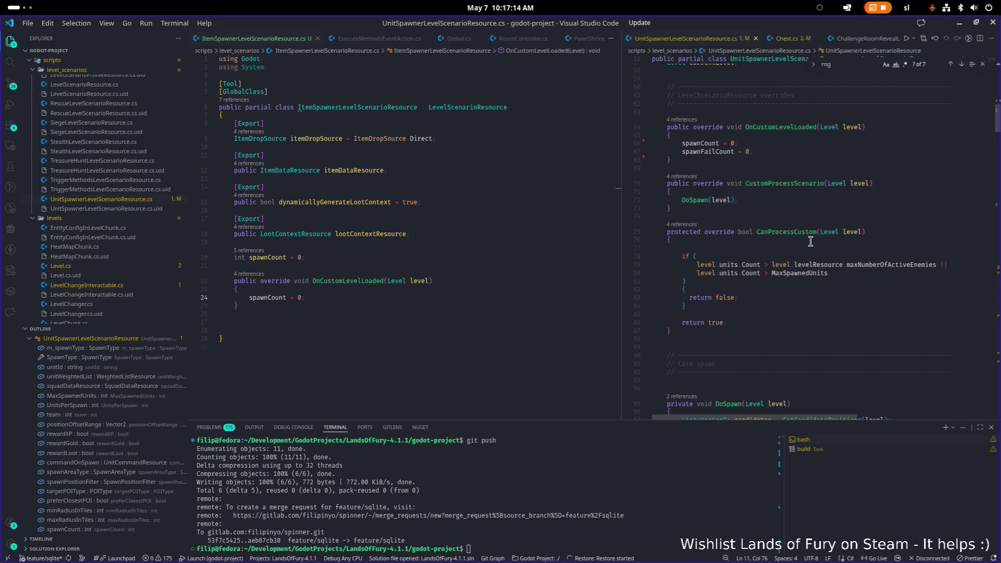
# - Close the rng find results and review CanProcessCustom's unit-limit check
pyautogui.click(982, 63)
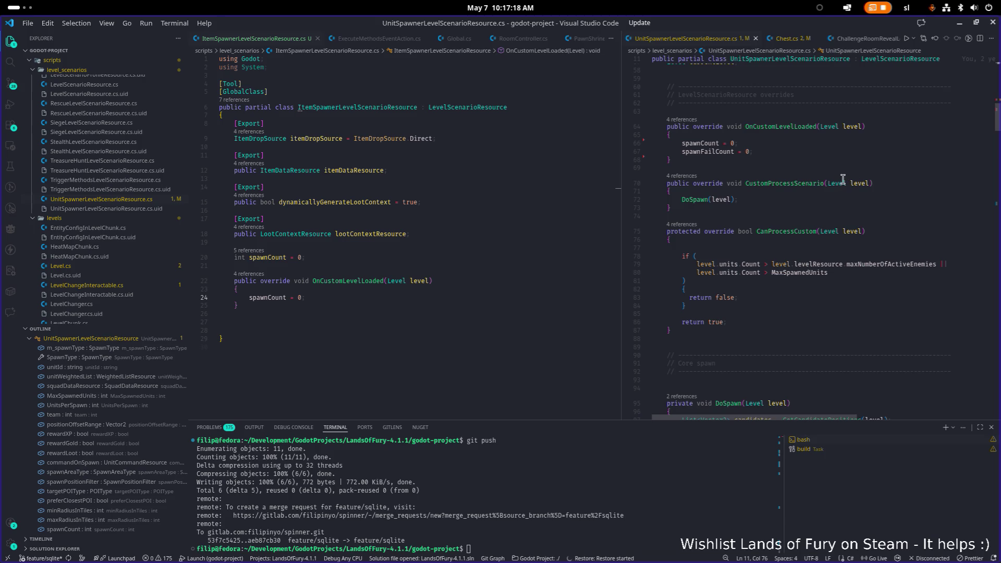
pyautogui.scroll(5, 843, 179)
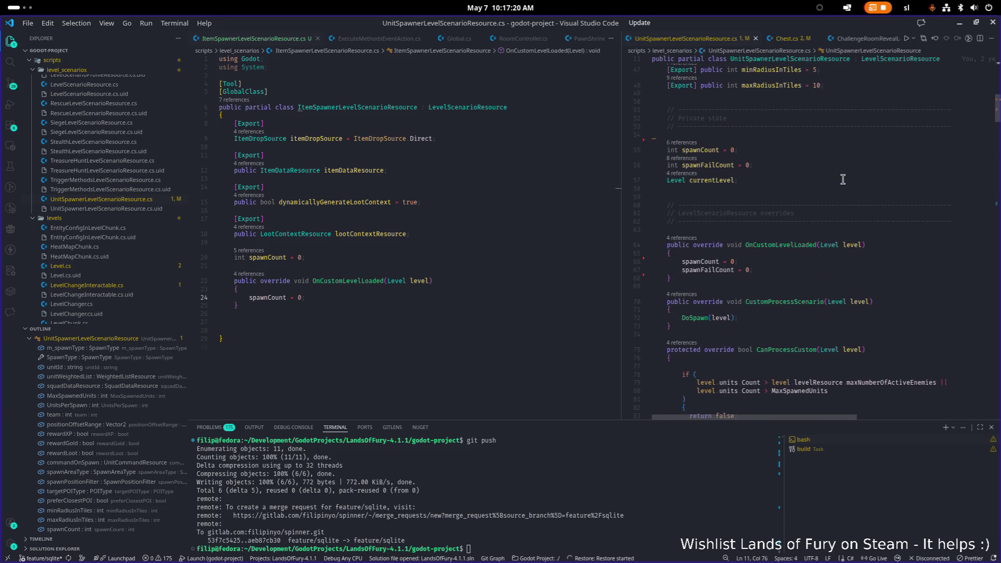
pyautogui.scroll(-3, 836, 187)
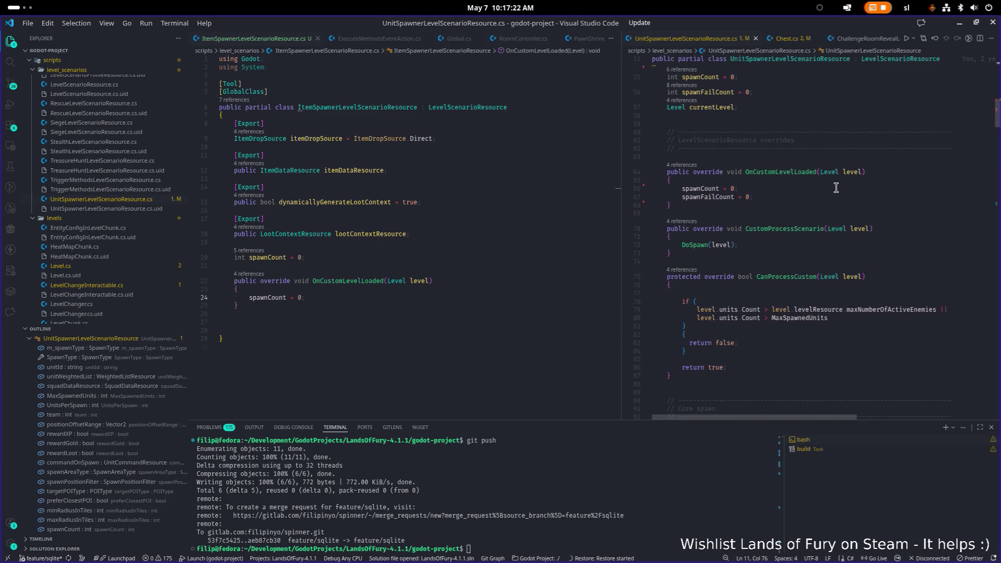
pyautogui.scroll(2, 849, 196)
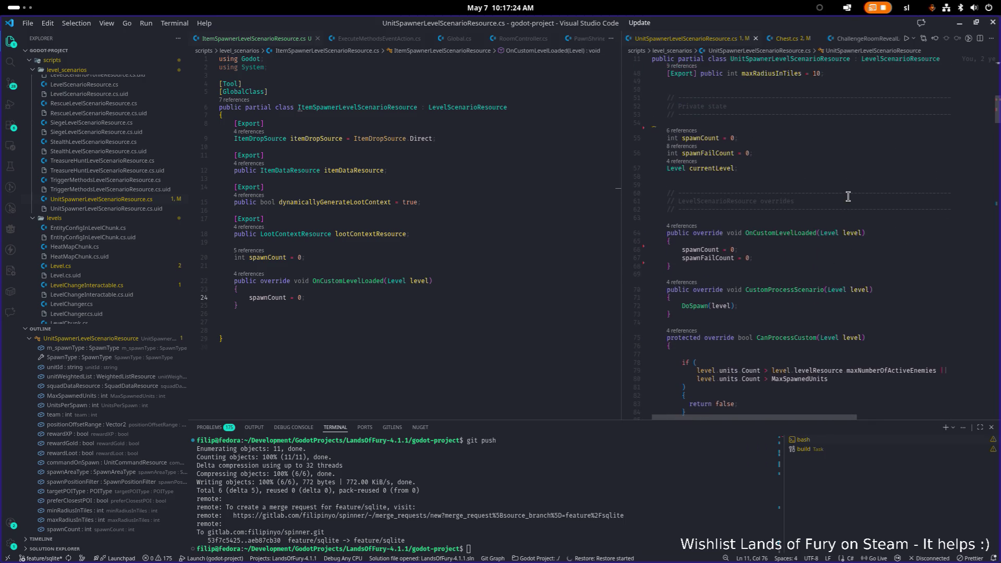
pyautogui.scroll(-5, 848, 197)
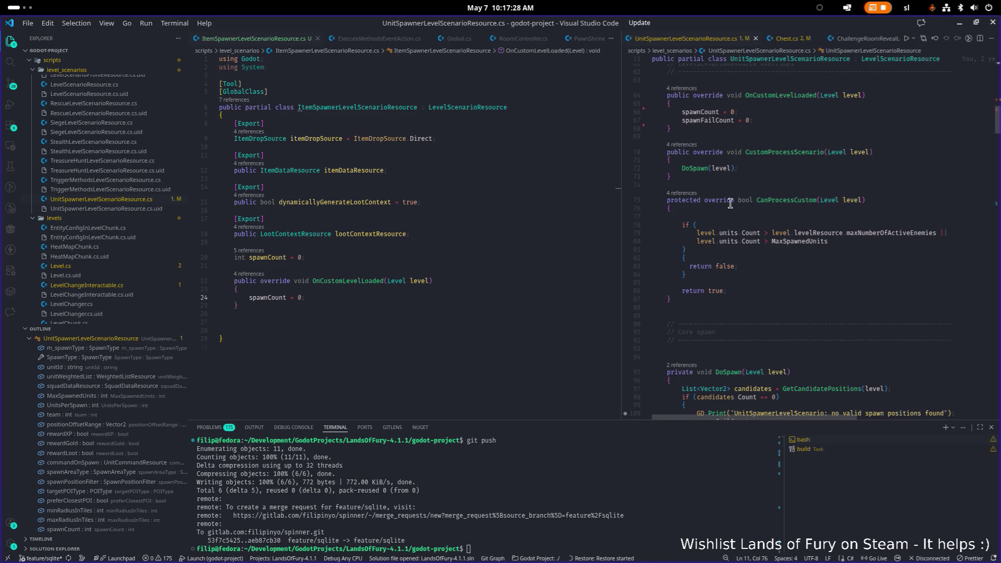
pyautogui.click(690, 300)
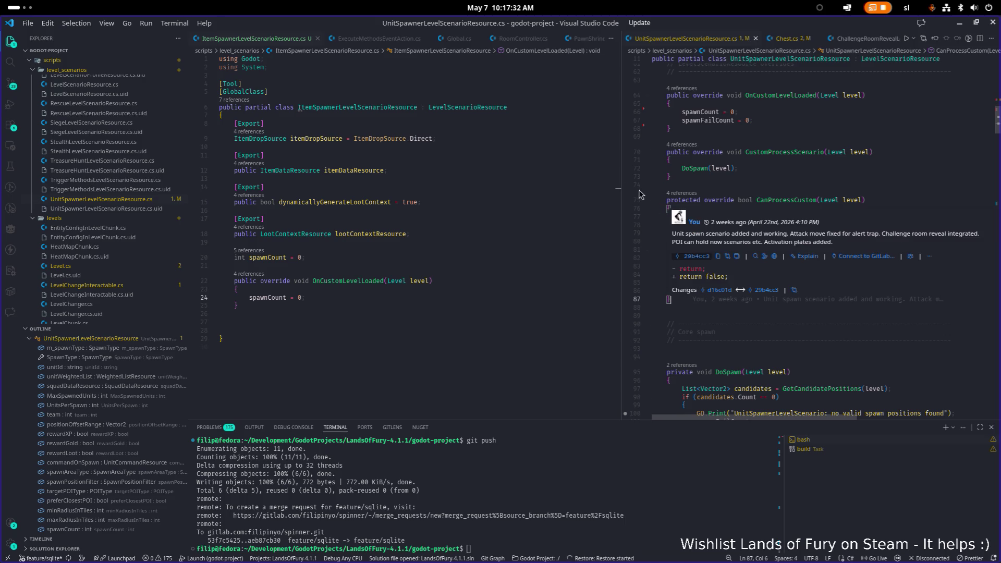
# - Add an empty private void DropItem() method on line 27 of the ItemSpawner script and save it
pyautogui.click(462, 314)
pyautogui.press('Tab')
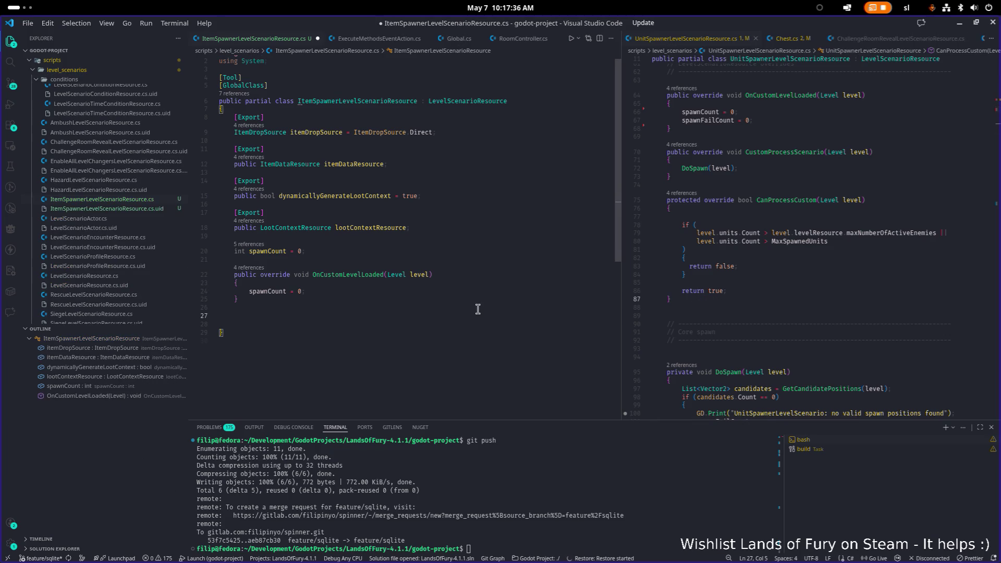
pyautogui.write('private ')
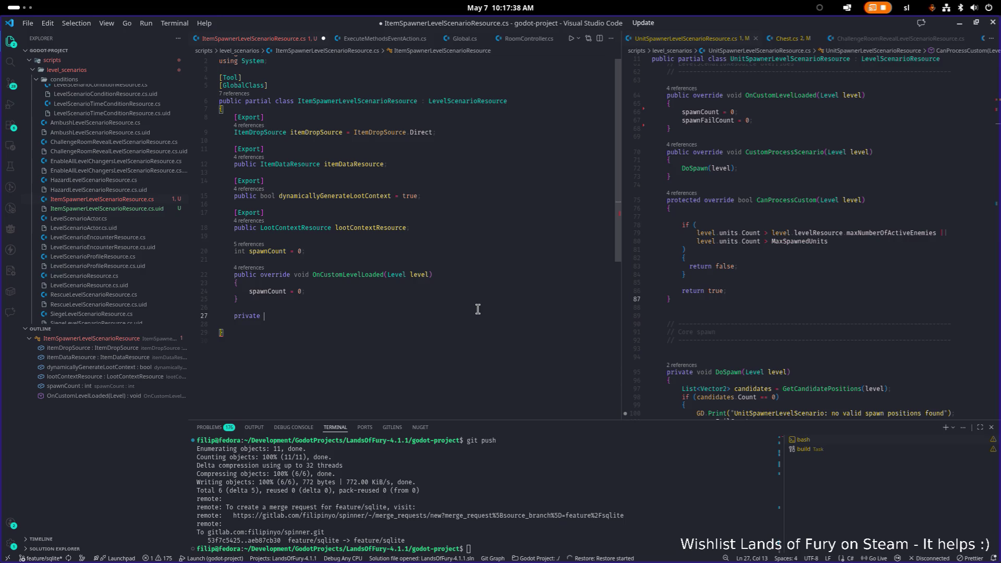
pyautogui.write('void S')
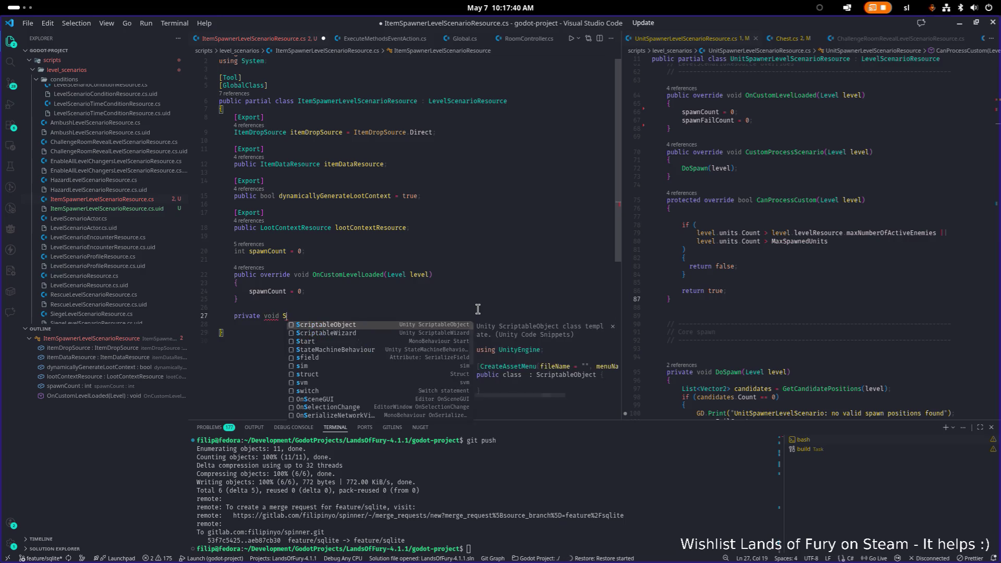
pyautogui.press('BackSpace')
pyautogui.write('DropItem()')
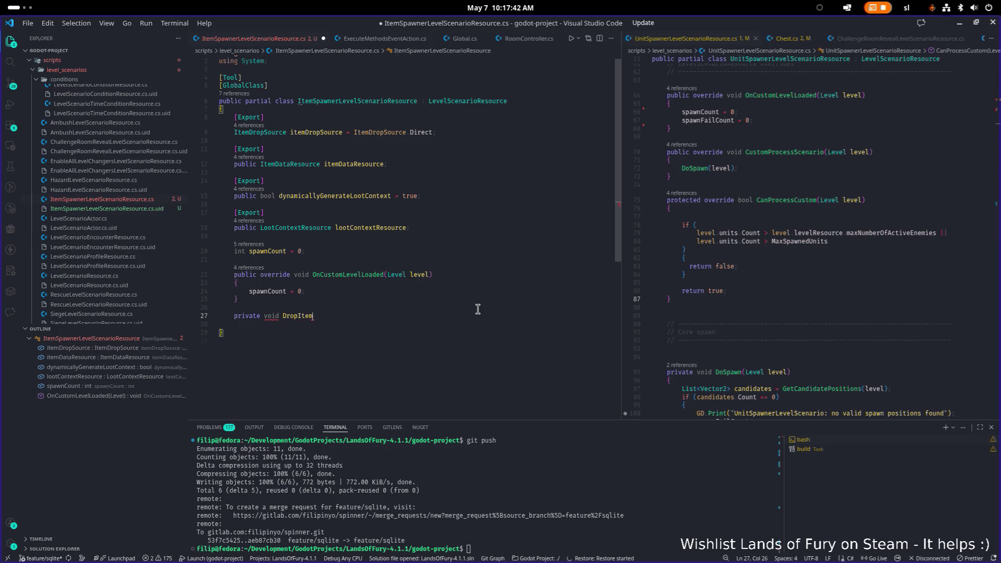
pyautogui.press('Return')
pyautogui.write('{')
pyautogui.press('Return')
pyautogui.hotkey('ctrl', 's')
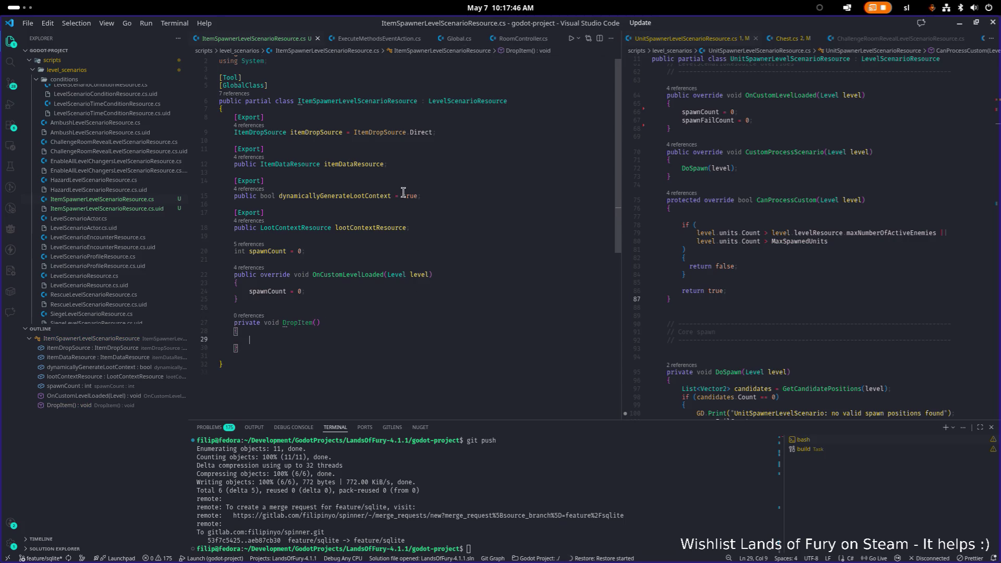
pyautogui.click(806, 269)
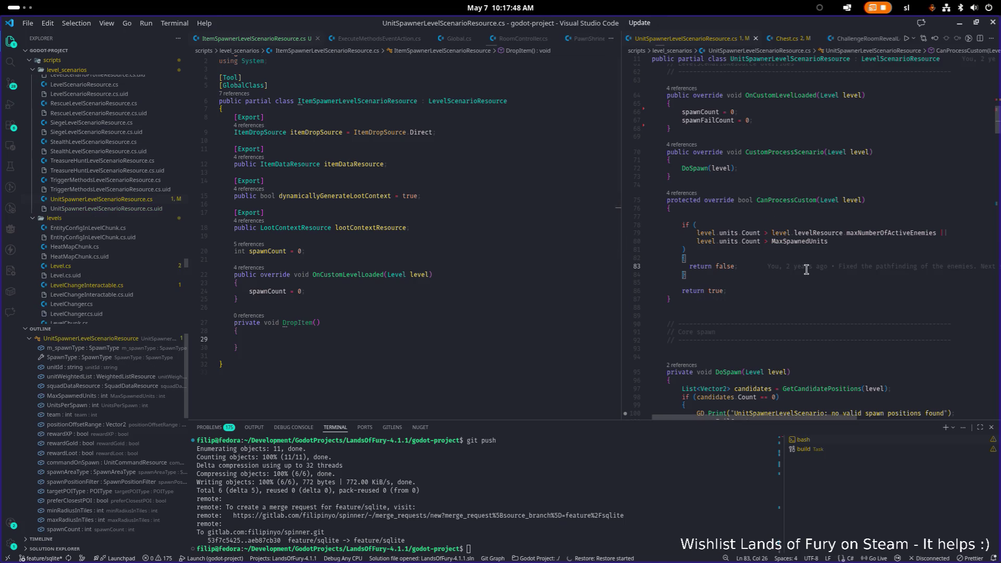
pyautogui.hotkey('ctrl', 'p')
# - Open LootDropComponent.cs in the right editor group through a 'lootdrop' quick search
pyautogui.write('loot')
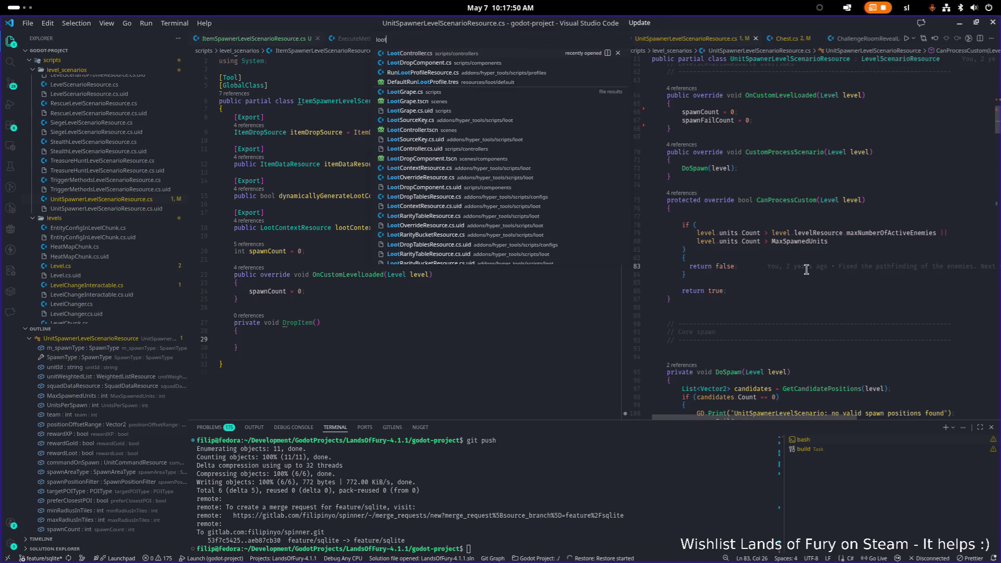
pyautogui.write('drop')
pyautogui.press('Return')
pyautogui.scroll(-5, 827, 252)
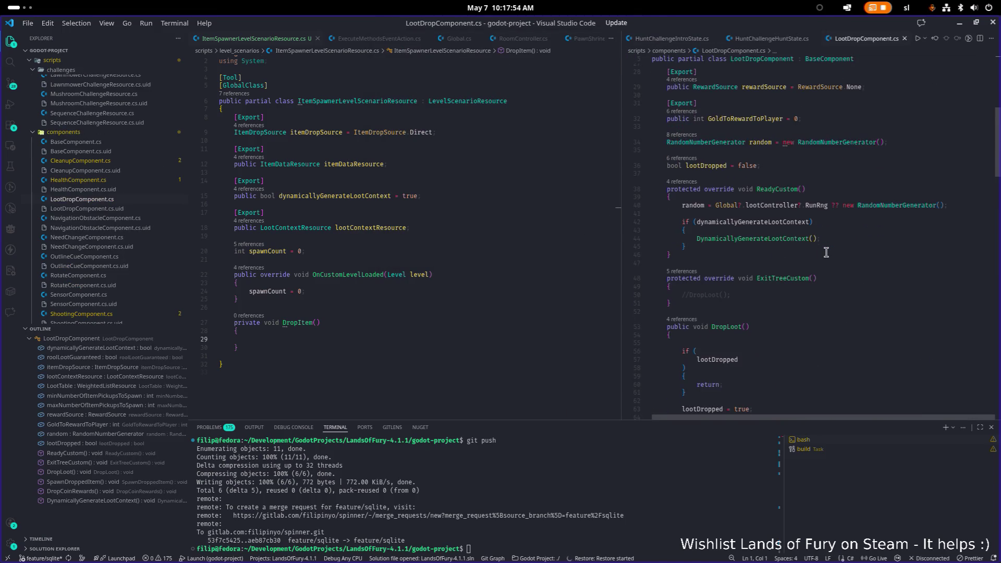
pyautogui.scroll(1, 835, 250)
pyautogui.scroll(3, 835, 250)
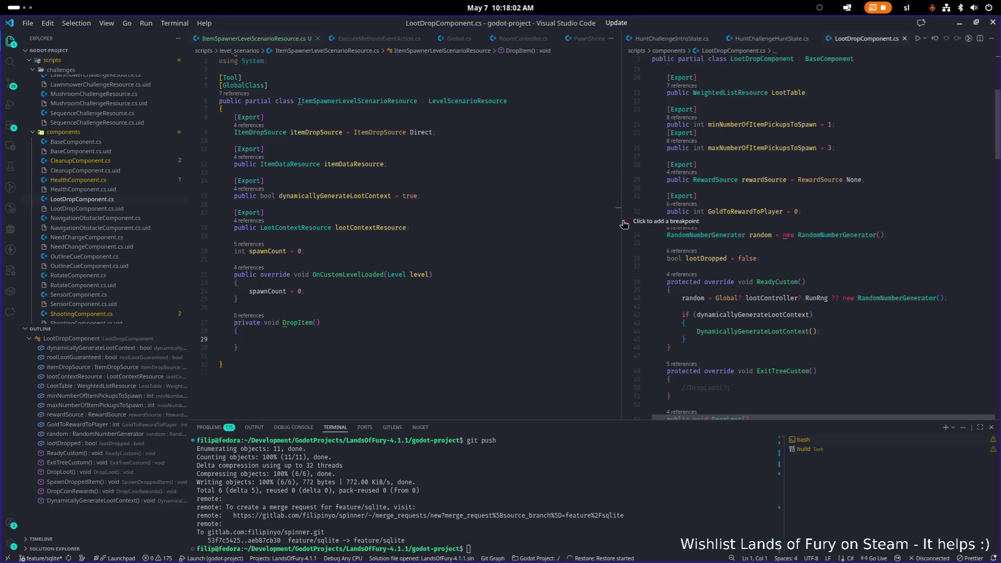
# - Widen the LootDropComponent editor and jump to the RewardSource enum definition
pyautogui.moveTo(620, 224); pyautogui.dragTo(565, 223)
pyautogui.scroll(3, 830, 240)
pyautogui.scroll(1, 830, 240)
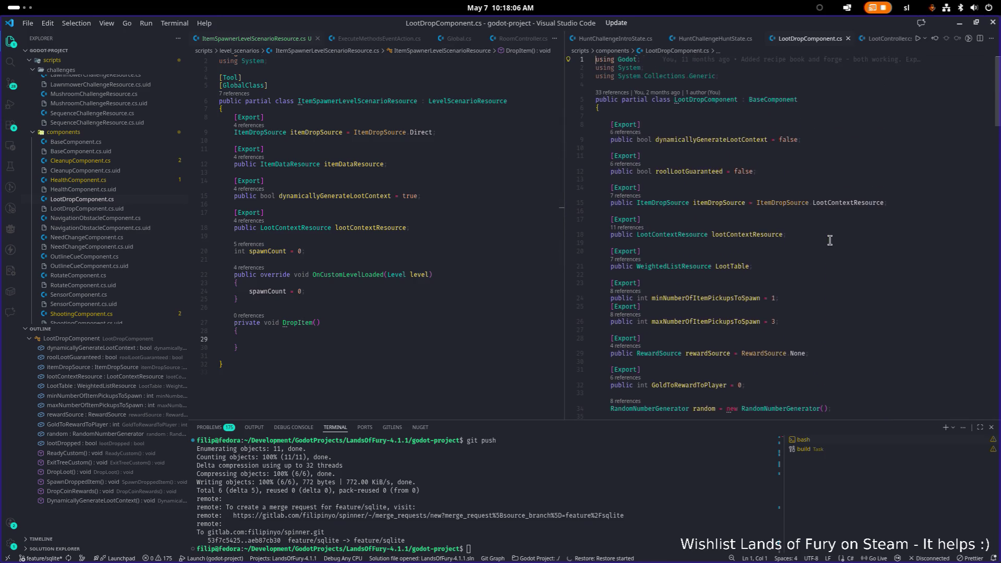
pyautogui.click(678, 272)
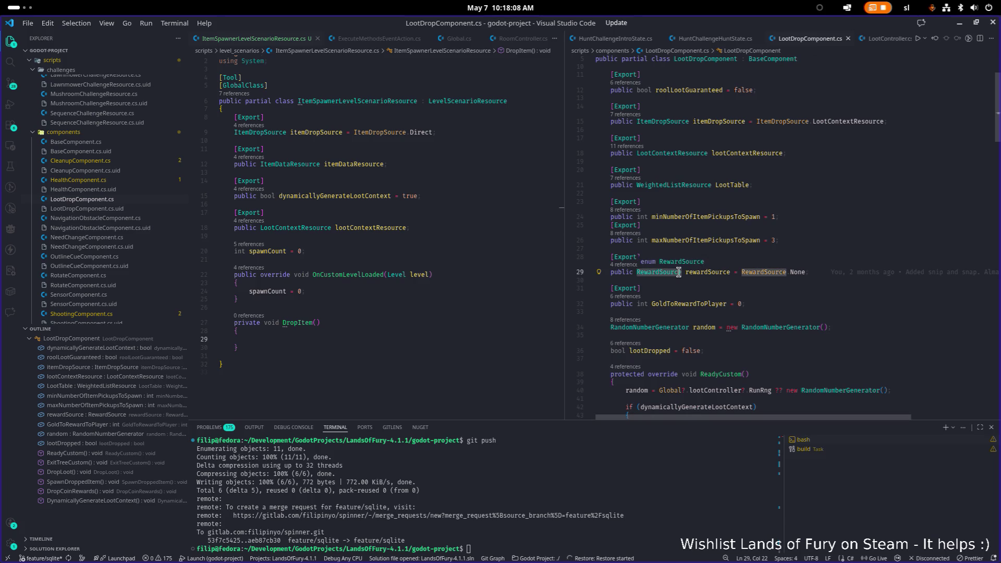
pyautogui.keyDown('ctrl'); pyautogui.click(679, 271); pyautogui.keyUp('ctrl')
# - Review the RewardSource enum in LevelRewardProfileResource.cs, then close that file
pyautogui.scroll(-5, 703, 271)
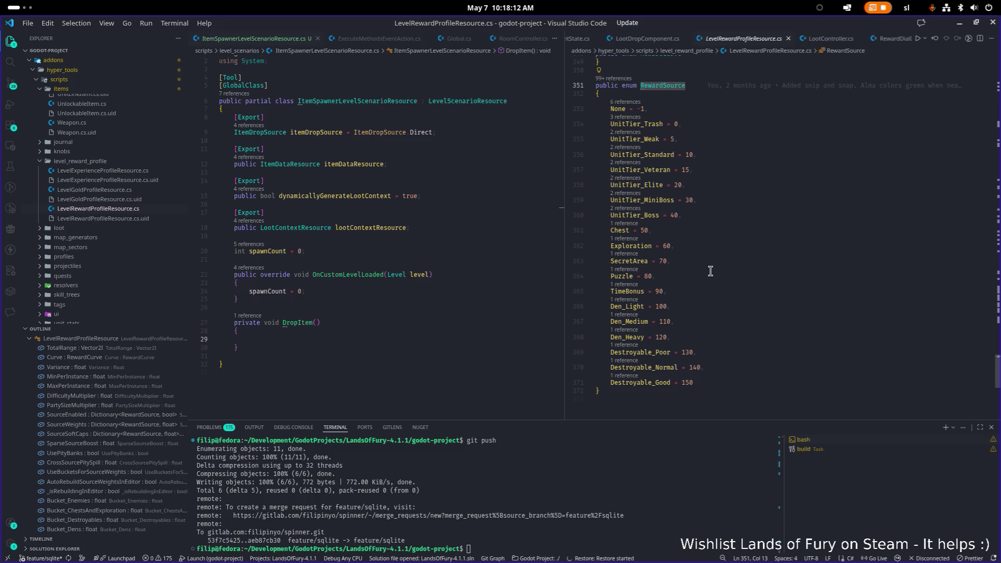
pyautogui.scroll(20, 711, 271)
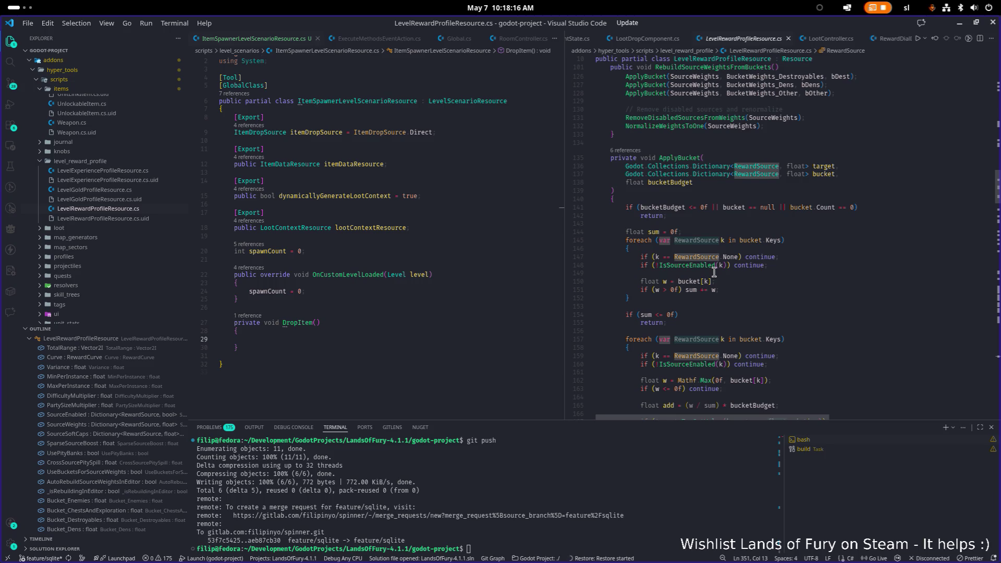
pyautogui.scroll(-8, 715, 271)
pyautogui.scroll(-5, 714, 272)
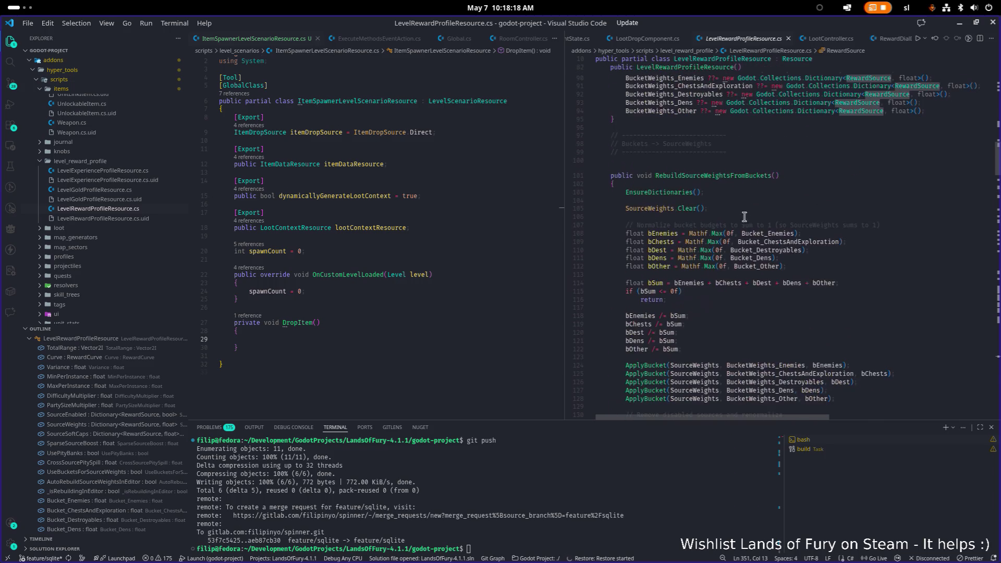
pyautogui.middleClick(747, 42)
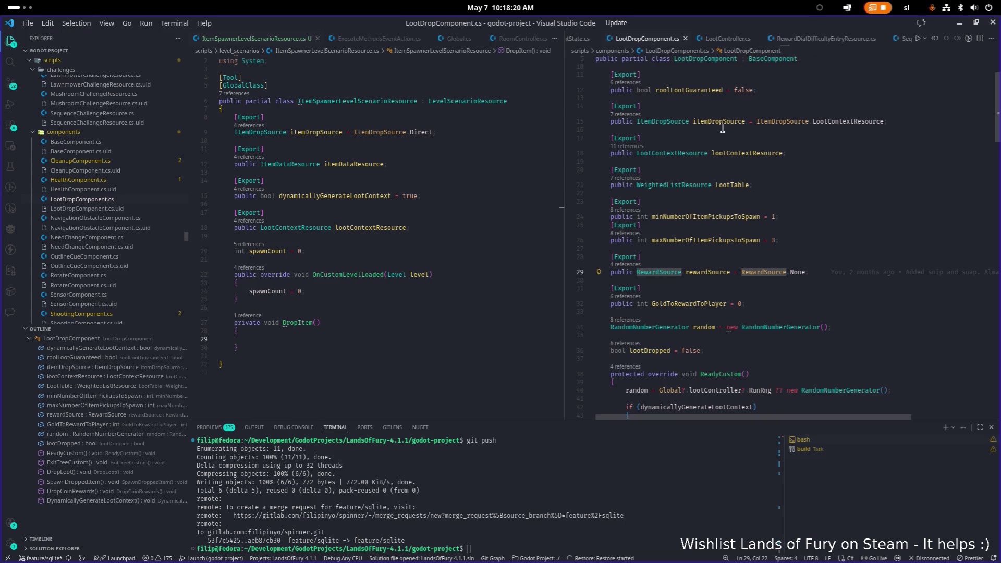
# - Go to the DynamicallyGenerateLootContext() definition in LootDropComponent.cs
pyautogui.scroll(-3, 720, 128)
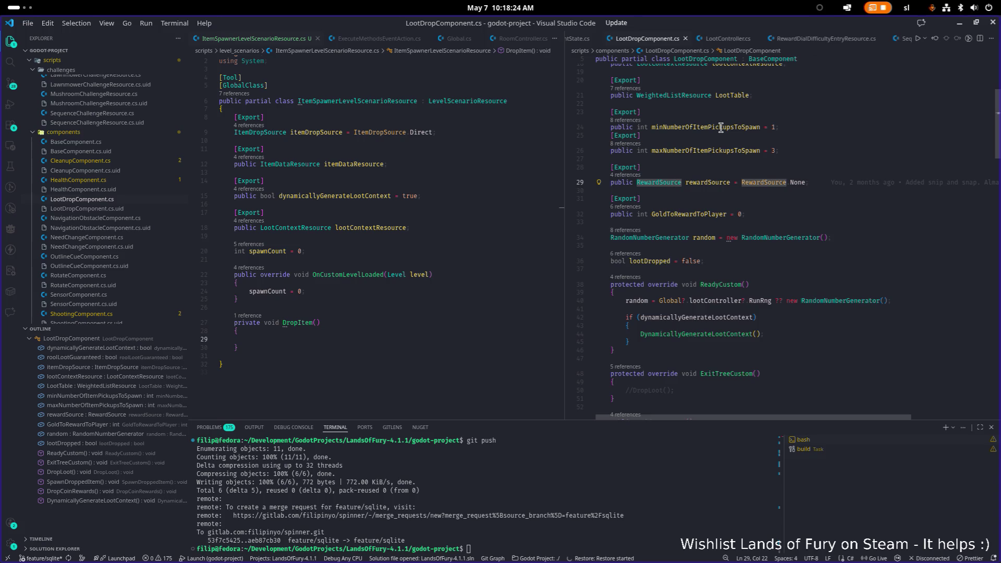
pyautogui.scroll(-2, 721, 128)
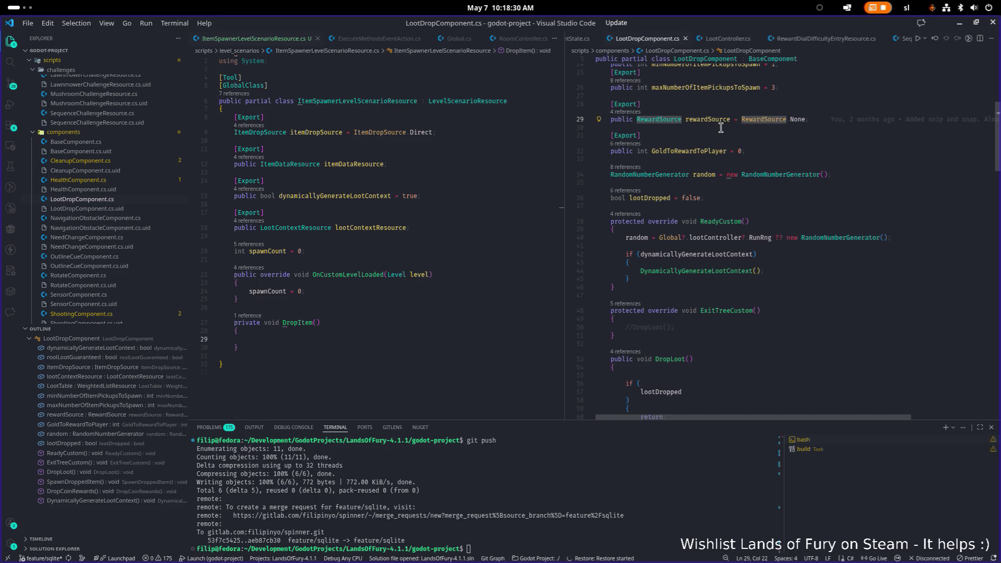
pyautogui.scroll(-1, 721, 128)
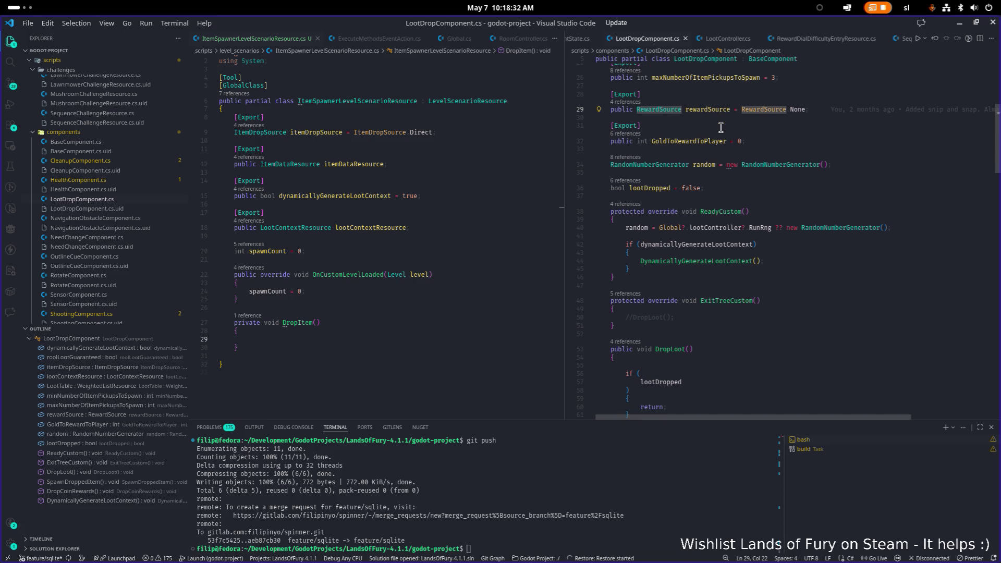
pyautogui.scroll(-5, 721, 128)
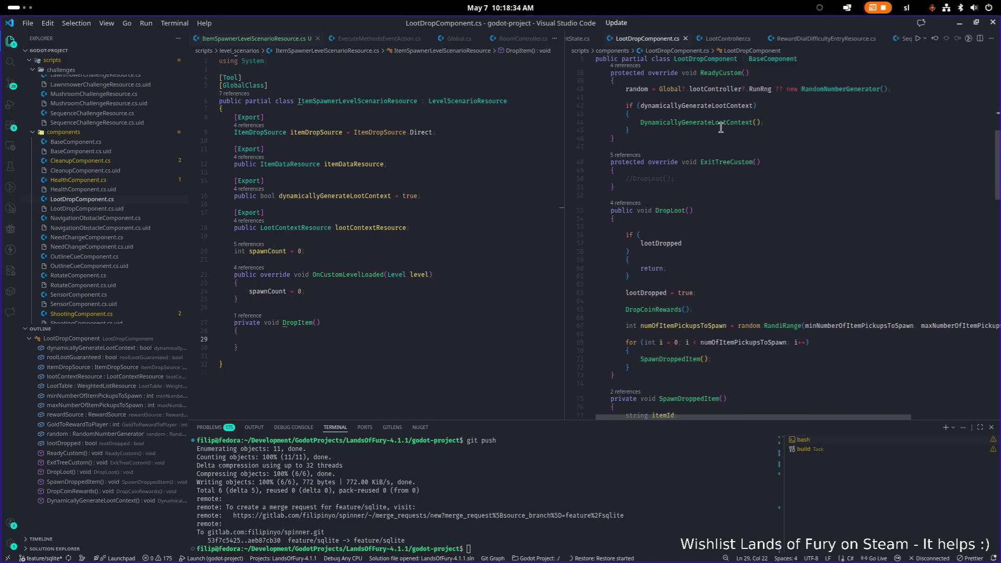
pyautogui.click(722, 123)
pyautogui.press('F12')
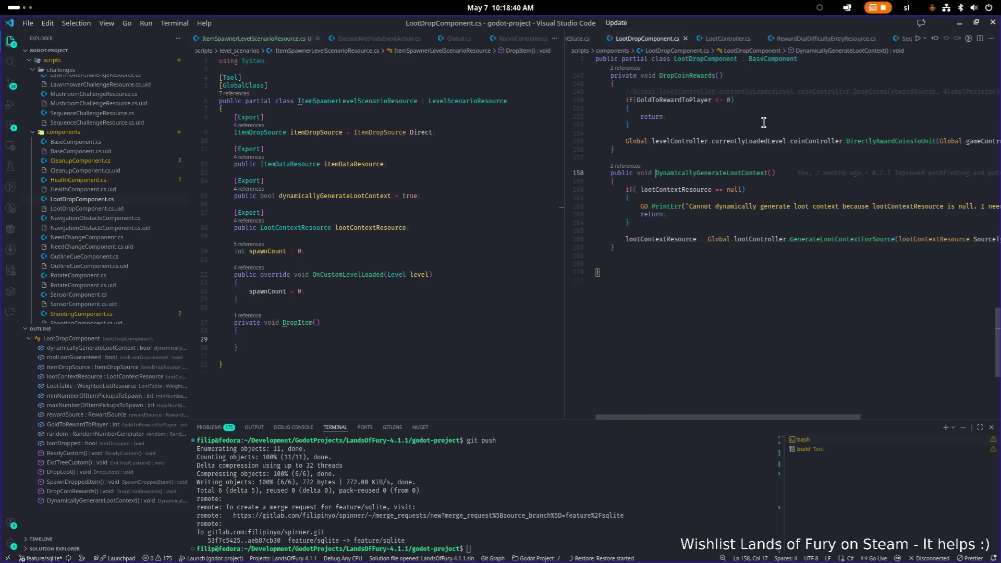
# - From the ItemSpawner editor, start a quick file search for 'lootser'
pyautogui.click(376, 167)
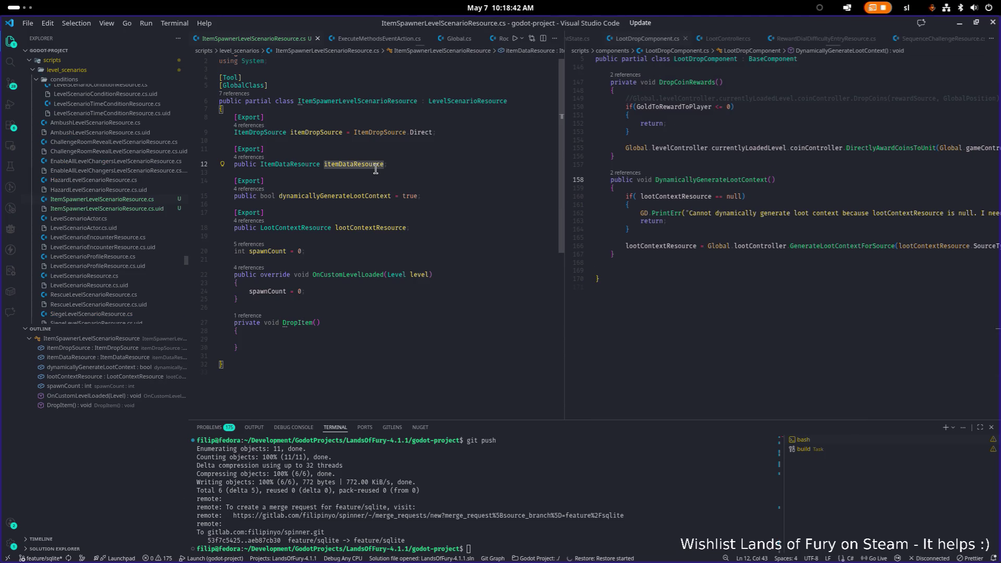
pyautogui.hotkey('ctrl', 'p')
pyautogui.write('lootserce')
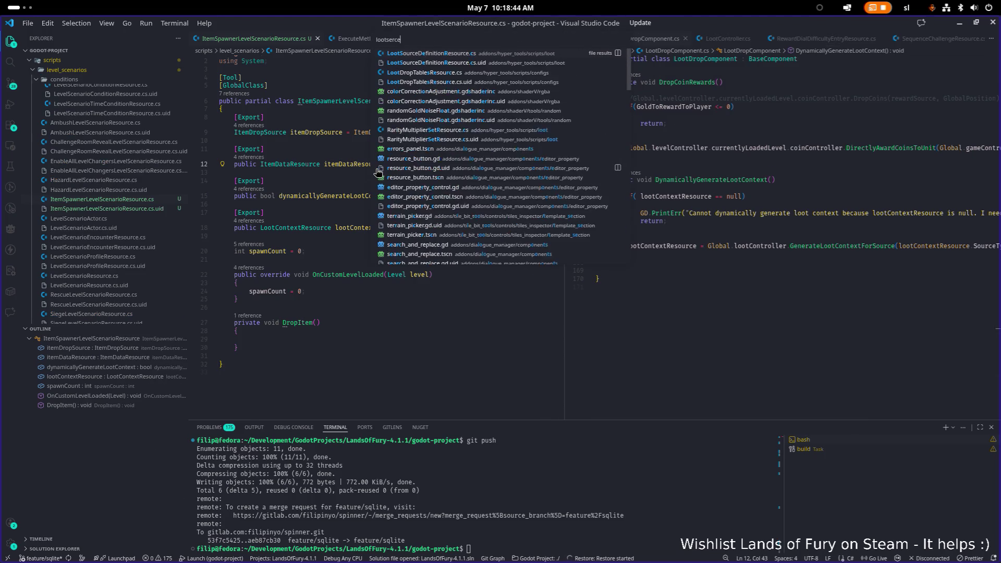
# - Search project files for 'servicepro', 'service' and 'provider' to find an existing service file
pyautogui.press('BackSpace')
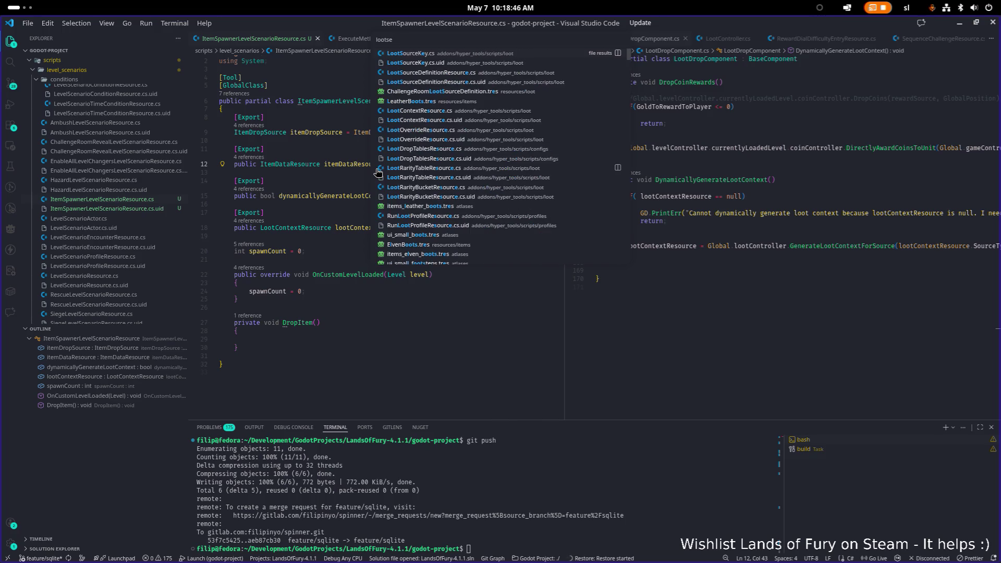
pyautogui.write('servicepro')
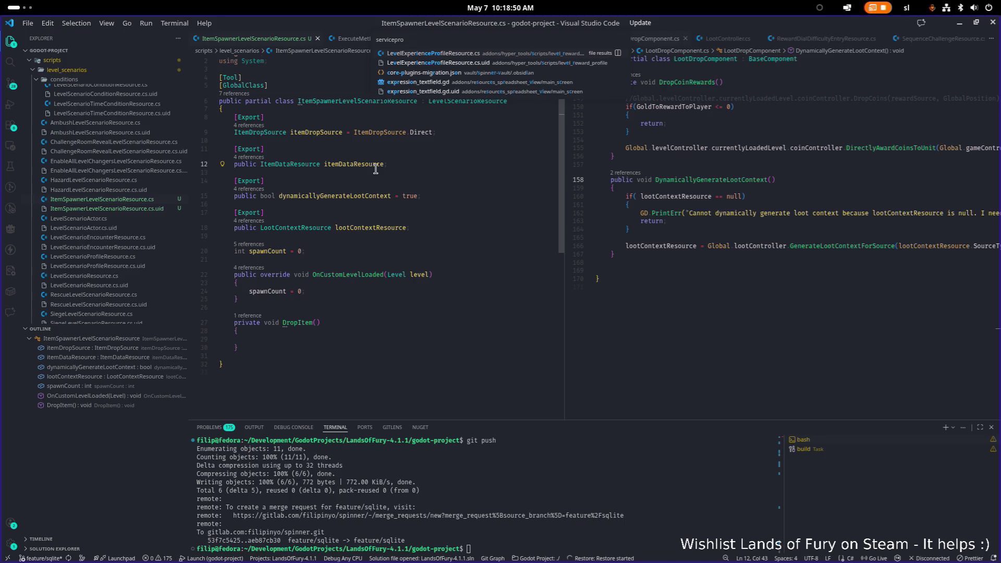
pyautogui.press('BackSpace')
pyautogui.press('BackSpace')
pyautogui.press('BackSpace')
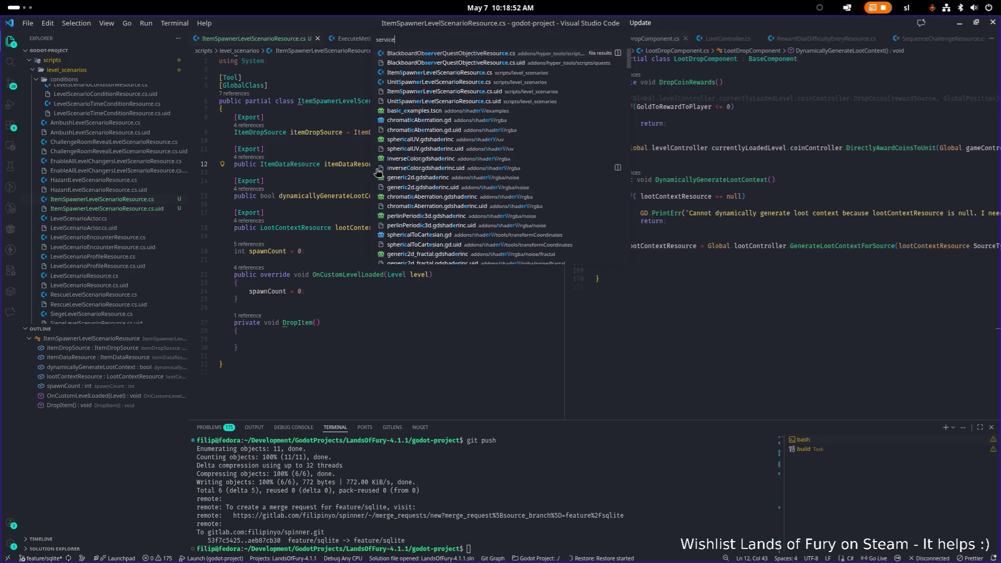
pyautogui.hotkey('ctrl', 'a')
pyautogui.write('provider')
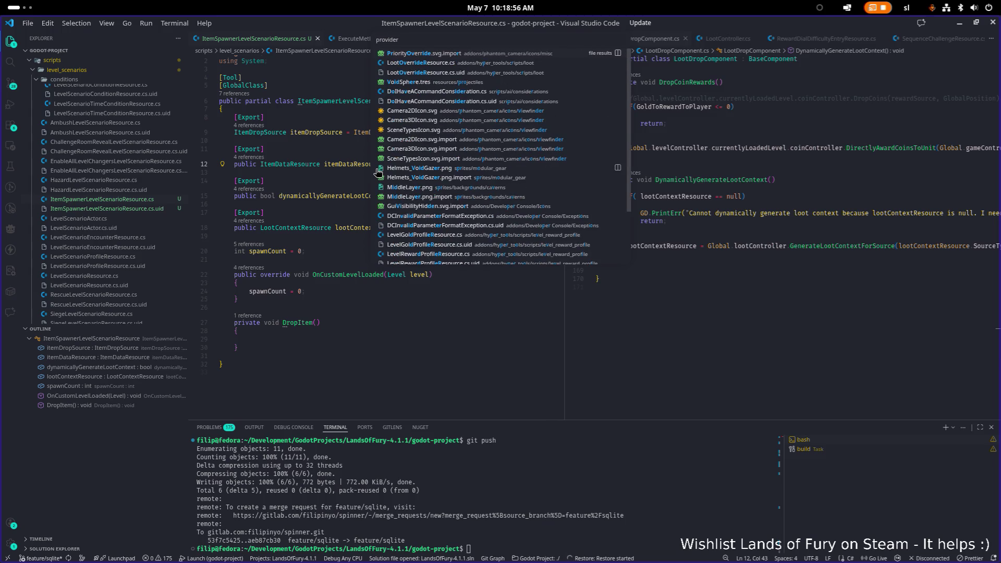
pyautogui.scroll(-3, 438, 161)
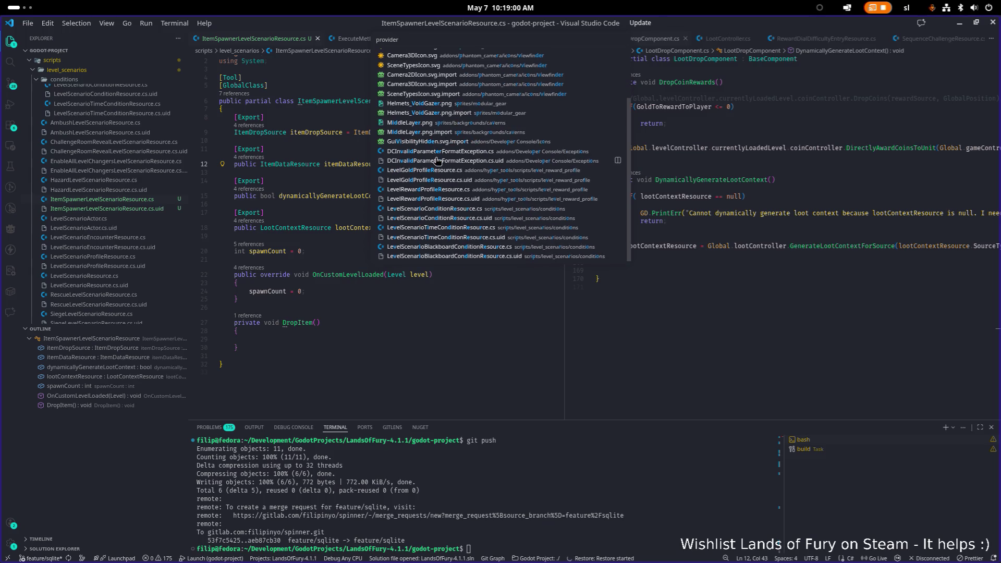
pyautogui.hotkey('ctrl', 'a')
# - Dismiss the file search and switch to the Godot editor
pyautogui.press('Escape')
pyautogui.hotkey('alt', 'Tab')
pyautogui.hotkey('alt', 'Tab')
pyautogui.hotkey('alt', 'Tab')
pyautogui.hotkey('alt', 'Tab')
pyautogui.hotkey('alt', 'shift', 'Tab')
pyautogui.hotkey('alt', 'shift', 'Tab')
pyautogui.hotkey('alt', 'shift', 'Tab')
pyautogui.hotkey('alt', 'Tab')
pyautogui.hotkey('alt', 'Tab')
pyautogui.hotkey('alt', 'Tab')
pyautogui.hotkey('alt', 'shift', 'Tab')
pyautogui.hotkey('alt', 'shift', 'Tab')
pyautogui.hotkey('alt', 'shift', 'Tab')
pyautogui.hotkey('alt', 'Tab')
pyautogui.hotkey('alt', 'Tab')
pyautogui.hotkey('alt', 'Tab')
pyautogui.hotkey('alt', 'Tab')
pyautogui.hotkey('alt', 'shift', 'Tab')
pyautogui.hotkey('alt', 'shift', 'Tab')
pyautogui.hotkey('alt', 'shift', 'Tab')
pyautogui.hotkey('alt', 'shift', 'Tab')
pyautogui.hotkey('alt', 'shift', 'Tab')
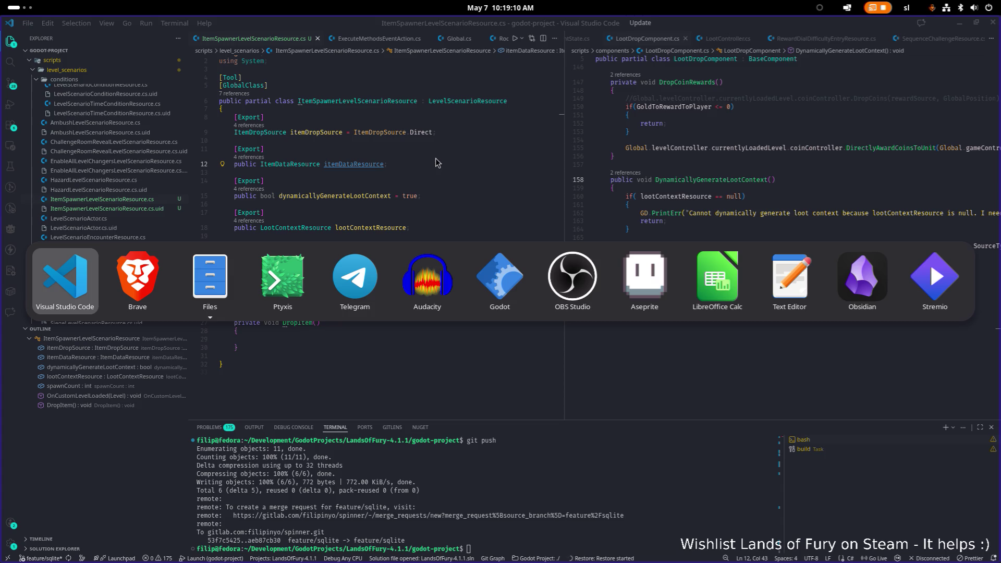
pyautogui.hotkey('alt', 'Tab')
pyautogui.hotkey('alt', 'Tab')
pyautogui.hotkey('alt', 'Tab')
pyautogui.hotkey('alt', 'Tab')
pyautogui.hotkey('alt', 'Tab')
pyautogui.hotkey('alt', 'Tab')
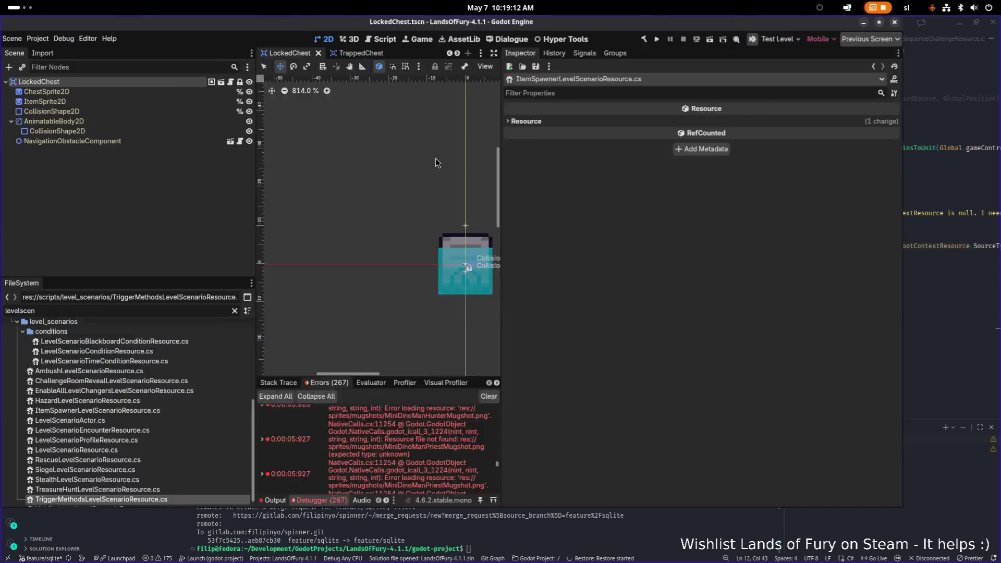
# - Filter the Godot FileSystem dock by 'resolver' to find the resolvers folder
pyautogui.doubleClick(200, 346)
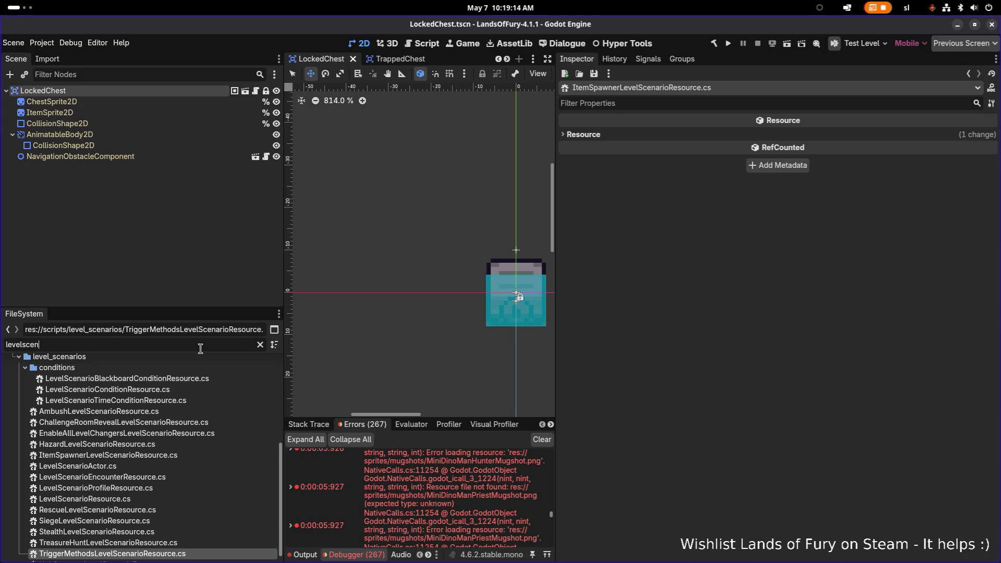
pyautogui.write('s')
pyautogui.press('BackSpace')
pyautogui.write('lo')
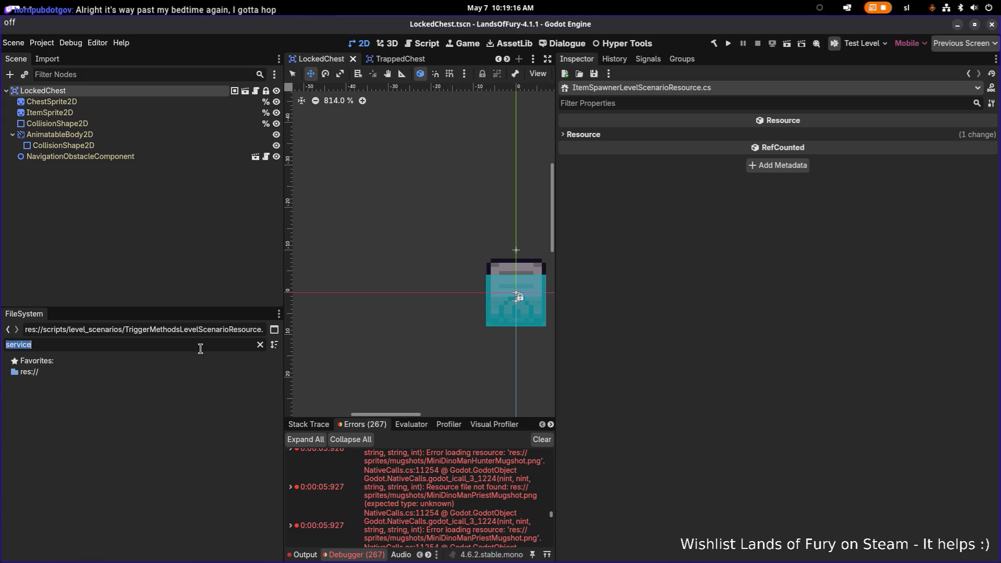
pyautogui.write('c')
pyautogui.hotkey('ctrl', 'a')
pyautogui.press('BackSpace')
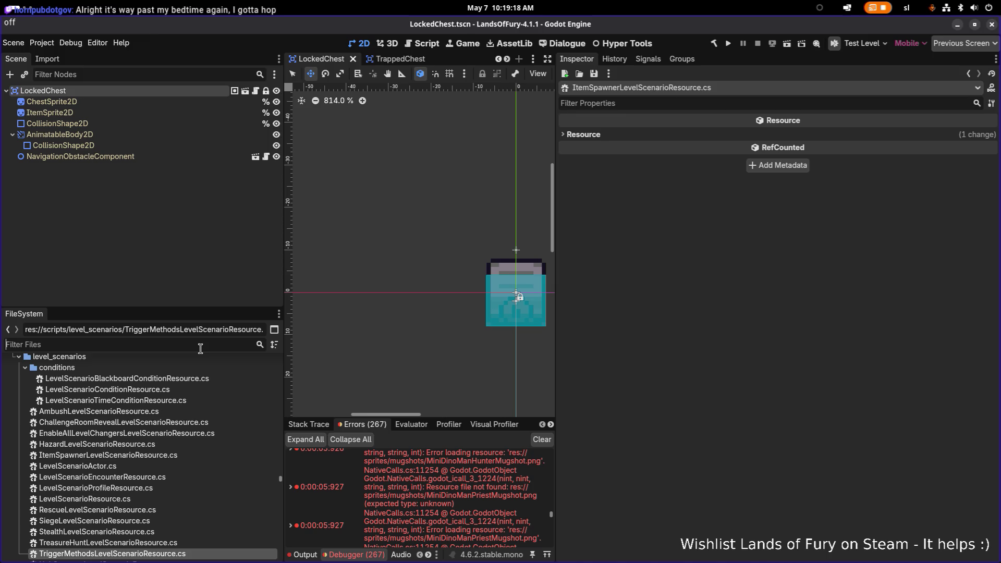
pyautogui.write('re')
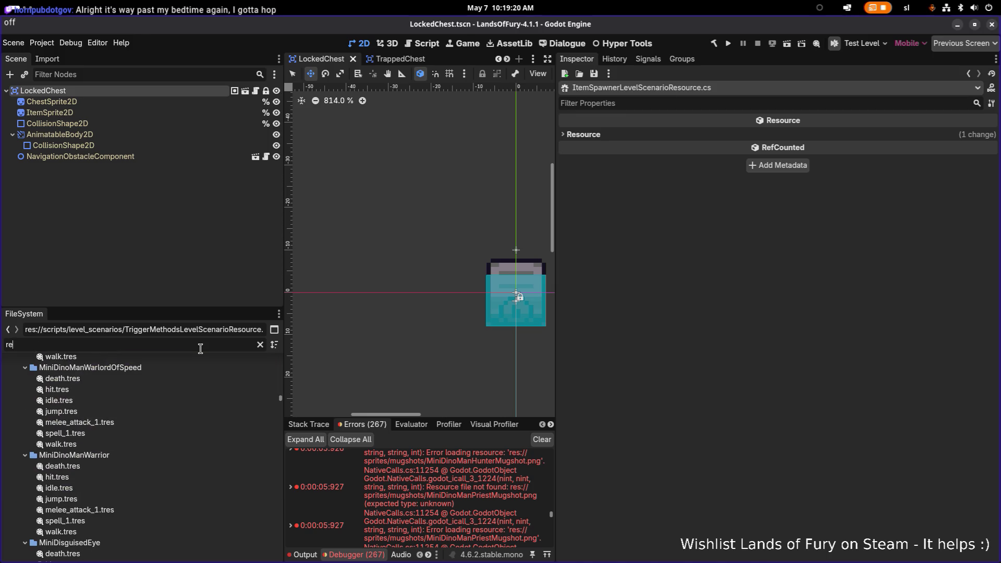
pyautogui.write('solver')
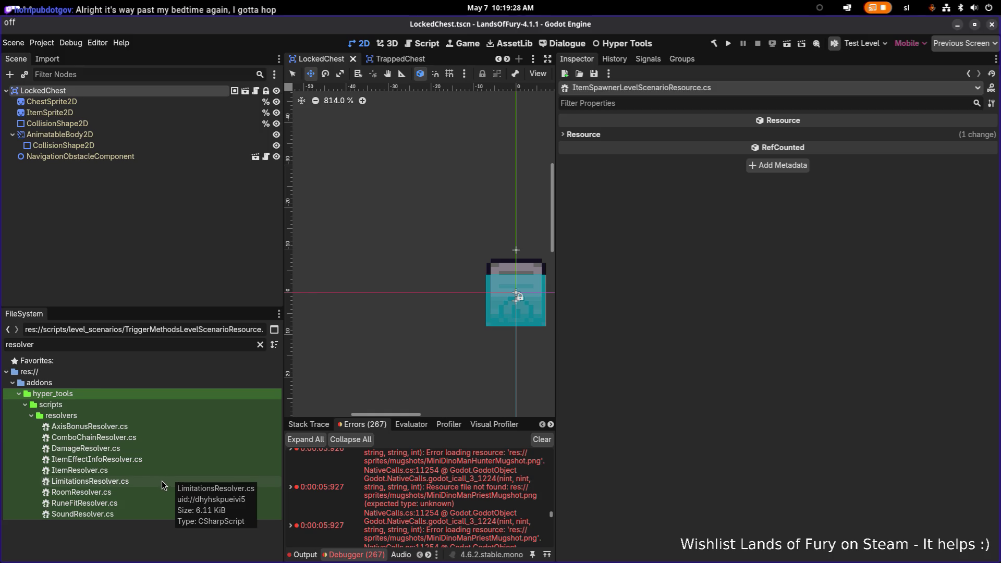
# - Create a new script named LootResolver in the resolvers folder
pyautogui.click(145, 488)
pyautogui.rightClick(147, 482)
pyautogui.moveTo(225, 440)
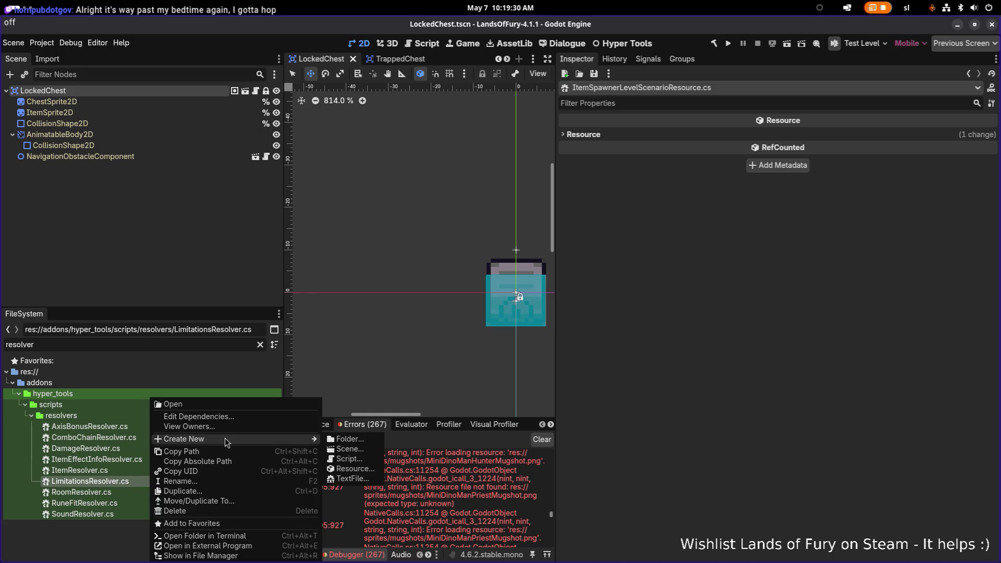
pyautogui.click(358, 459)
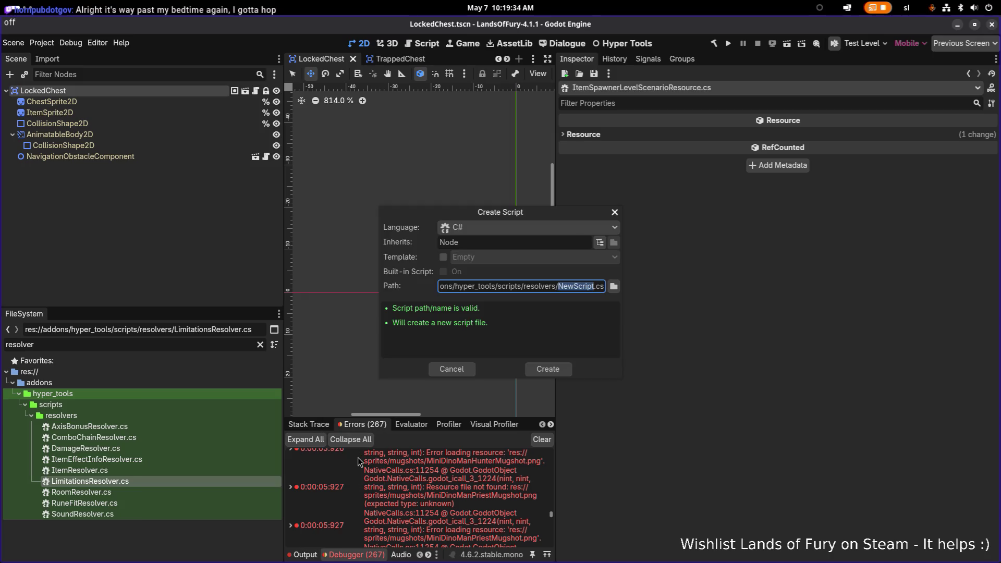
pyautogui.press('BackSpace')
pyautogui.write('LootResolver')
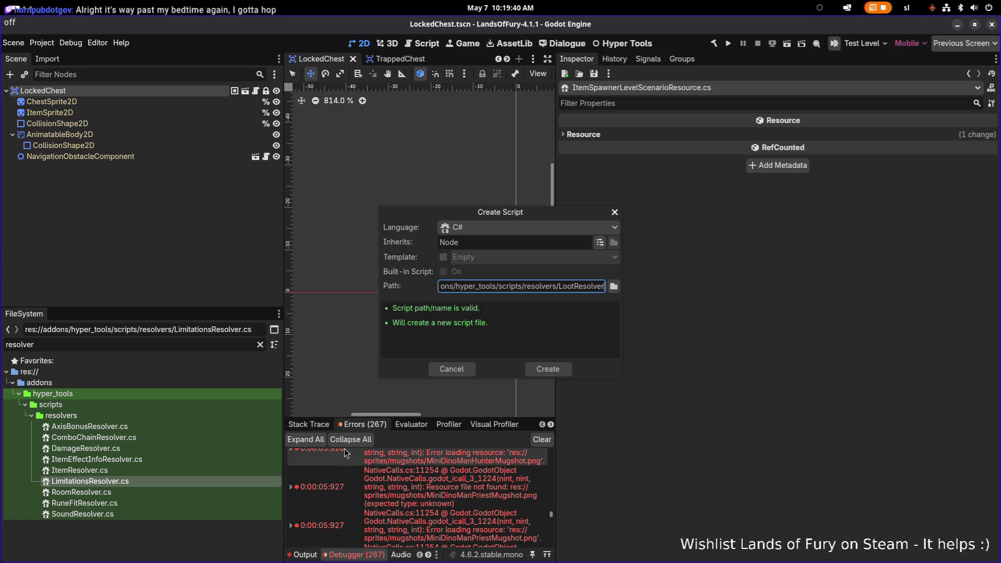
pyautogui.click(551, 373)
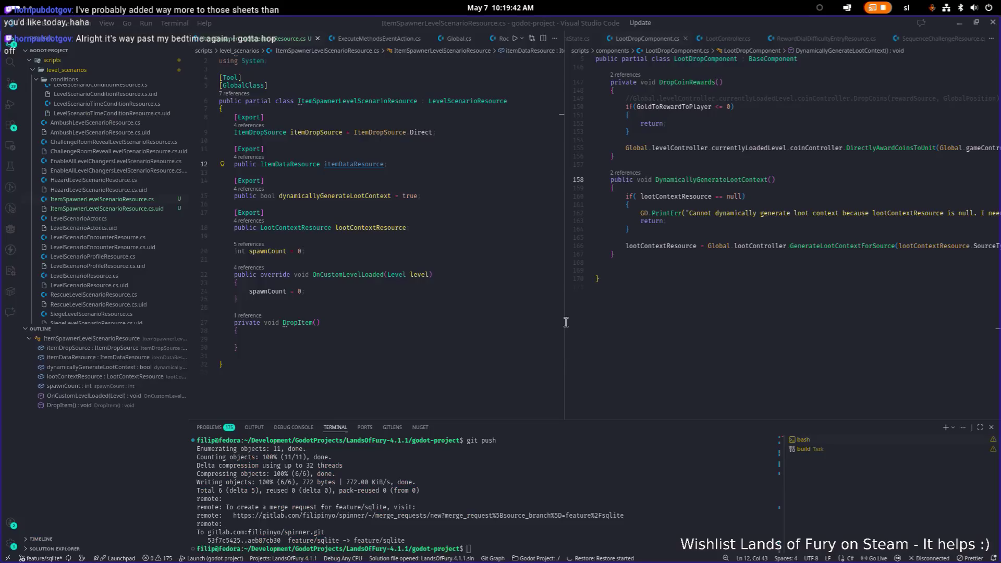
# - Open AxisBonusResolver.cs as a reference resolver
pyautogui.click(741, 205)
pyautogui.hotkey('ctrl', 'p')
pyautogui.write('esolver')
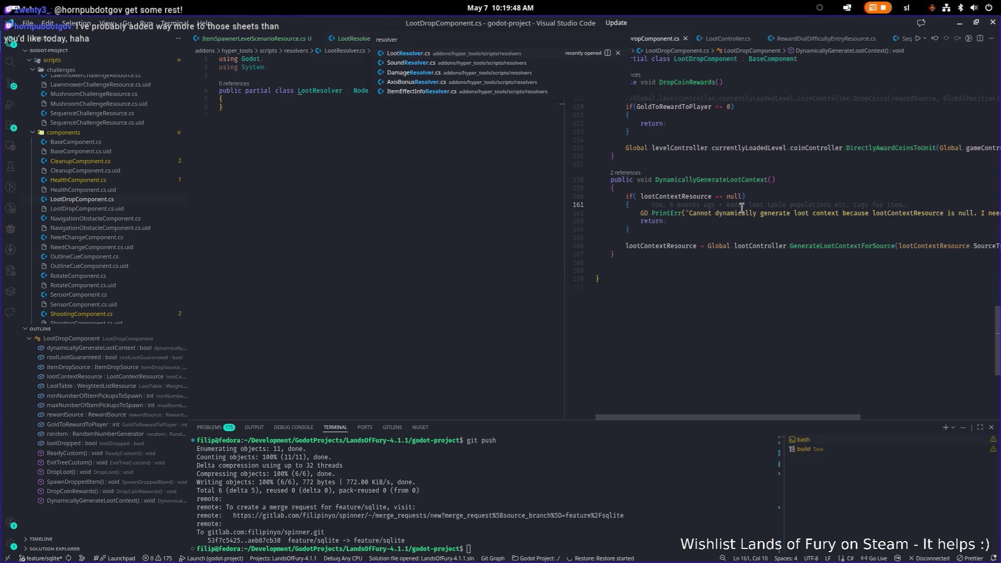
pyautogui.click(459, 83)
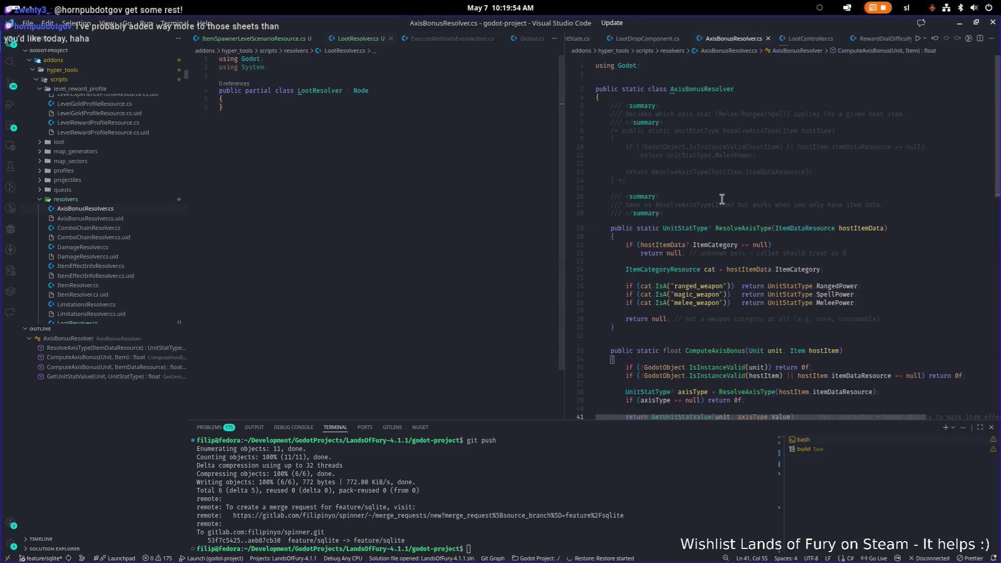
# - Change LootResolver from partial to static, drop the ': Node' base, save, and tidy the class body
pyautogui.doubleClick(261, 91)
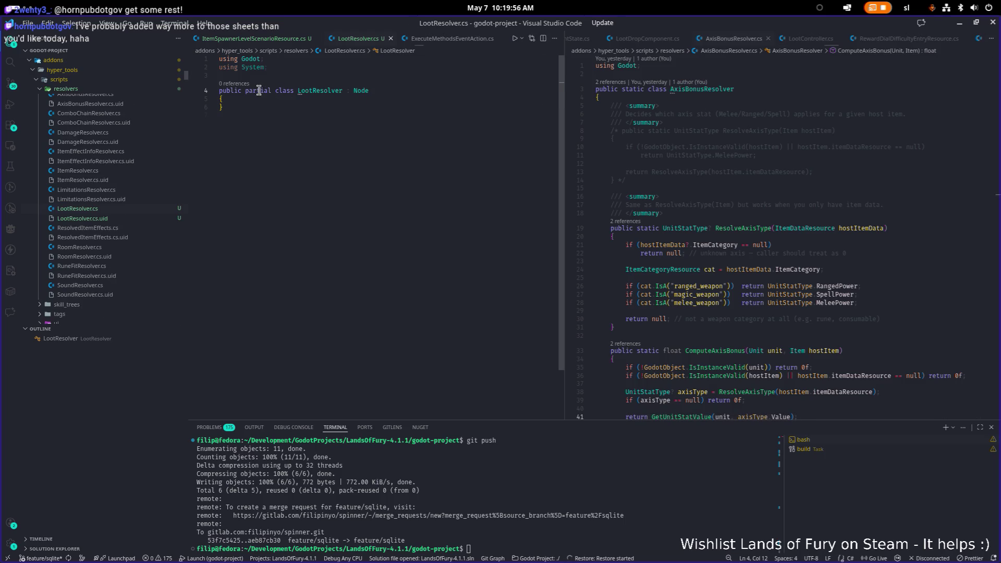
pyautogui.write('static')
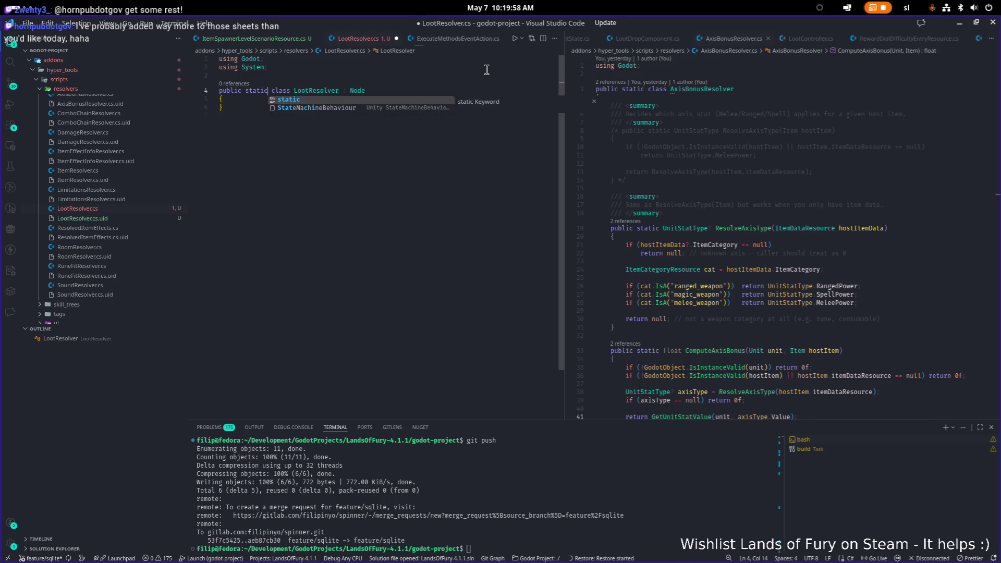
pyautogui.hotkey('ctrl', 'Right')
pyautogui.press('BackSpace')
pyautogui.press('BackSpace')
pyautogui.press('BackSpace')
pyautogui.hotkey('ctrl', 's')
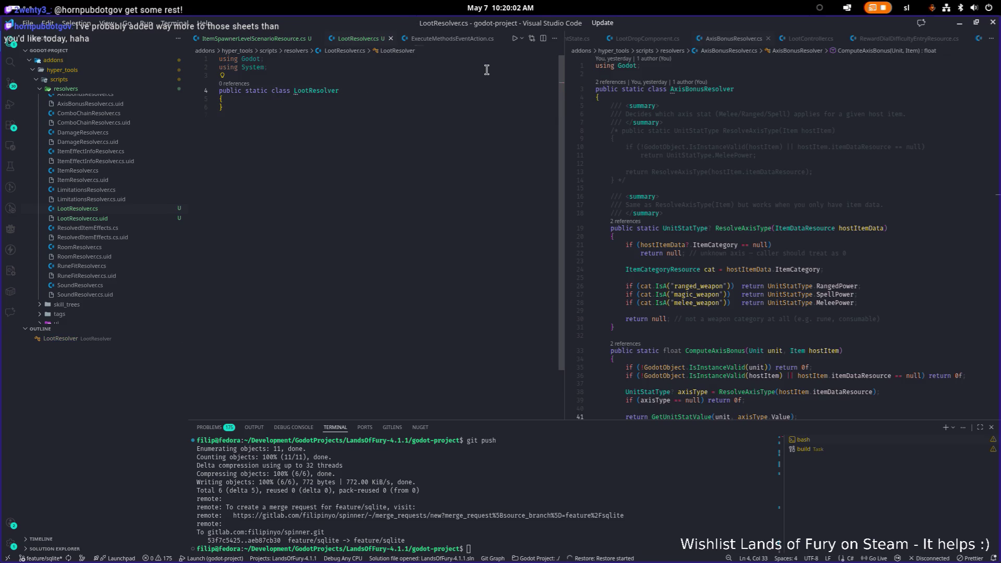
pyautogui.scroll(-3, 644, 128)
pyautogui.click(418, 143)
pyautogui.press('BackSpace')
pyautogui.click(370, 101)
pyautogui.press('Return')
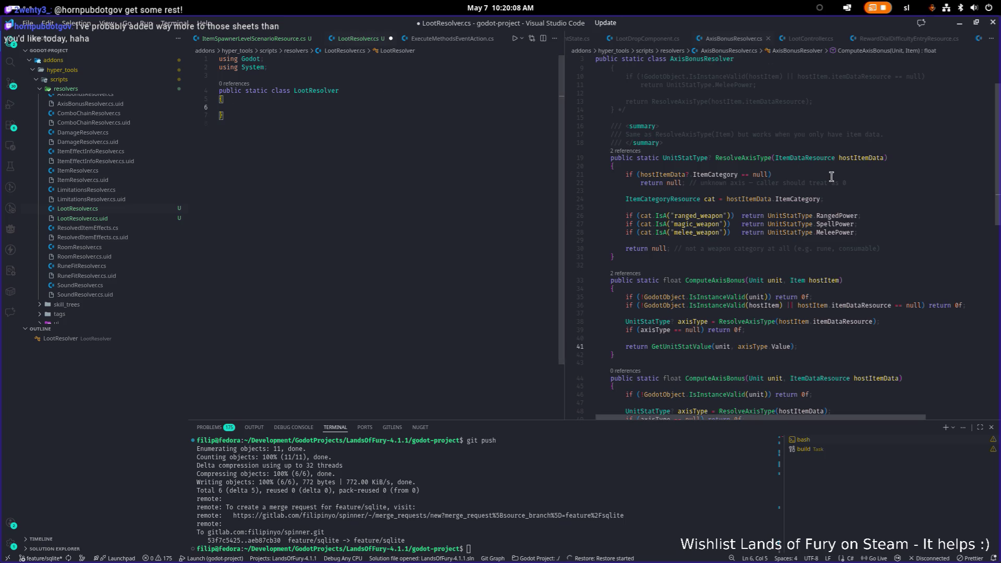
# - Open LootDropComponent.cs in the other pane and select the DynamicallyGenerateLootContext name
pyautogui.click(831, 176)
pyautogui.hotkey('ctrl', 'p')
pyautogui.write('lootdropco')
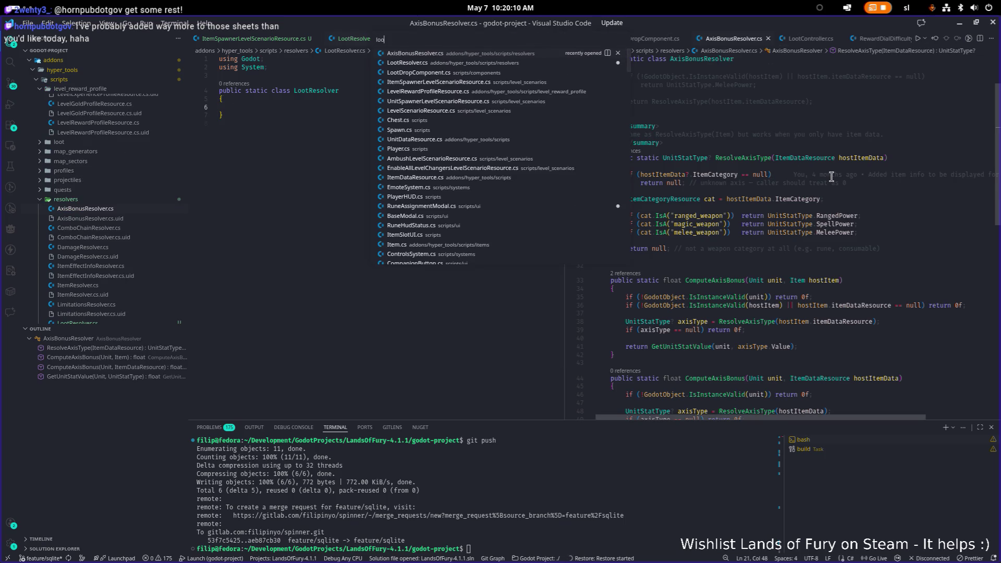
pyautogui.press('Return')
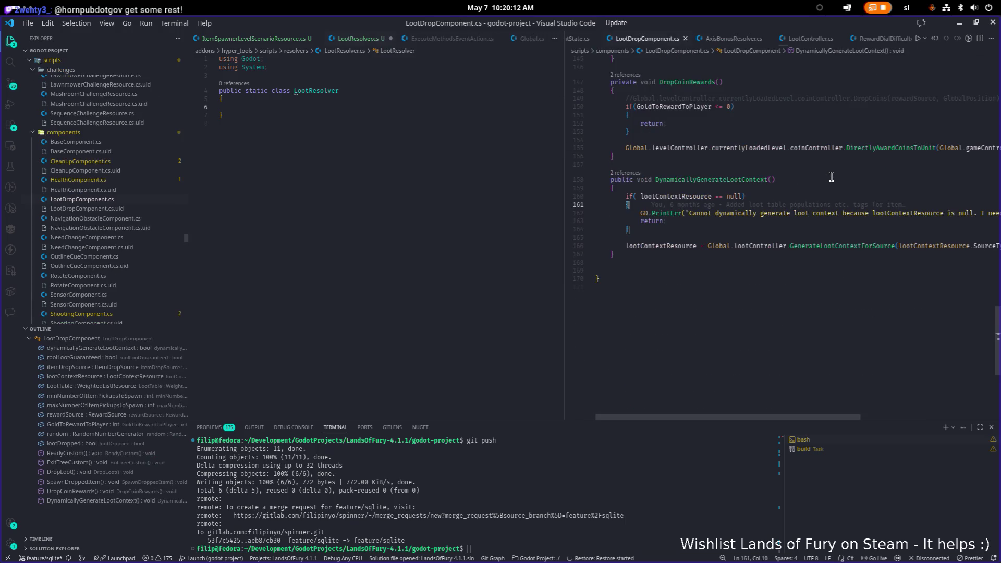
pyautogui.doubleClick(757, 180)
# - Search the whole project for DynamicallyGenerateLootContext usages
pyautogui.hotkey('ctrl', 'shift', 'f')
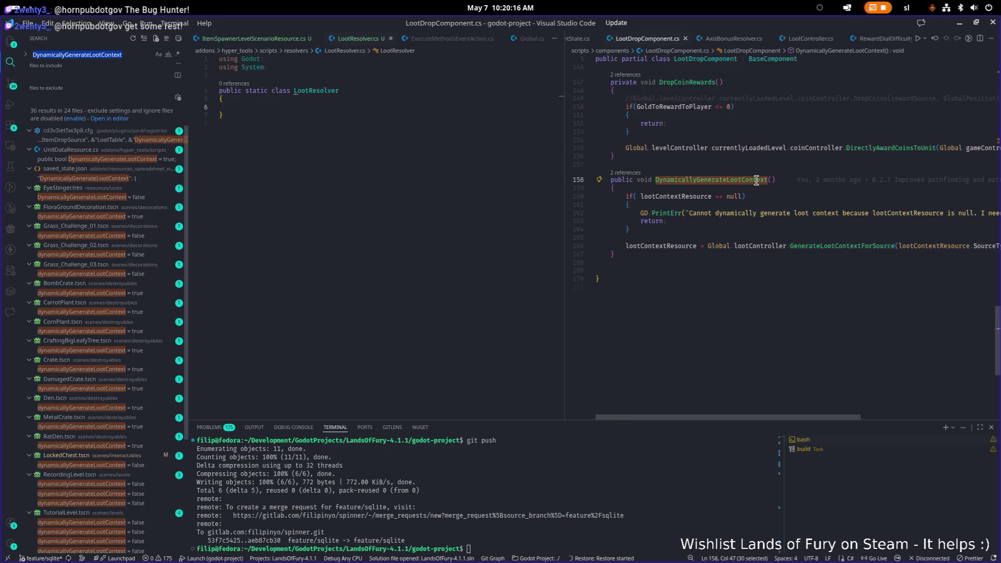
pyautogui.click(745, 165)
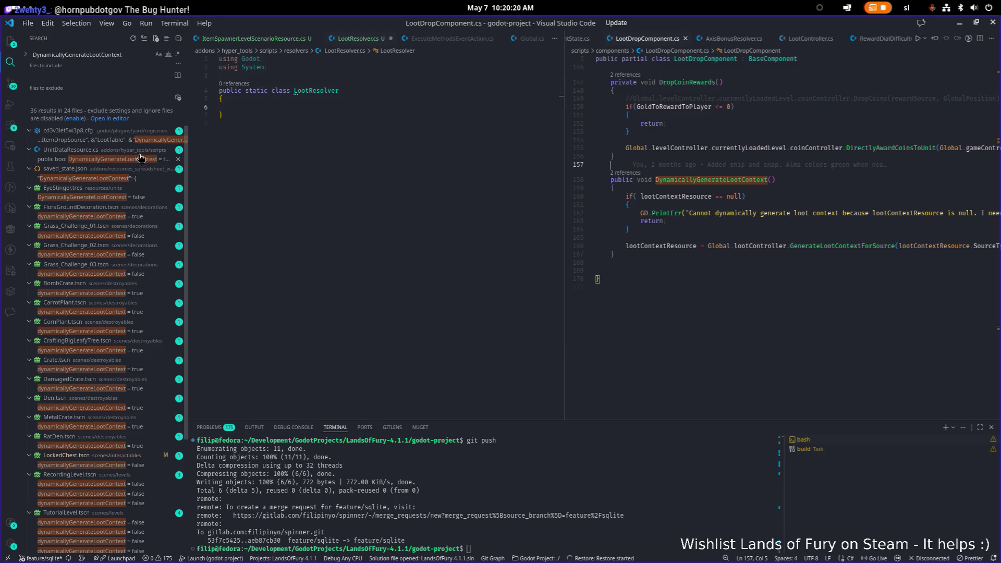
pyautogui.scroll(-5, 143, 166)
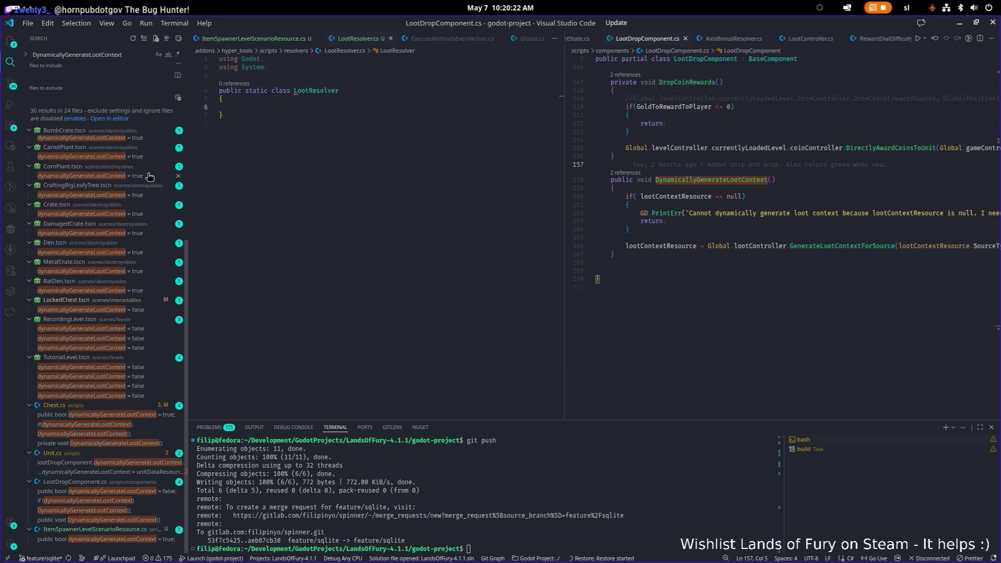
pyautogui.click(766, 253)
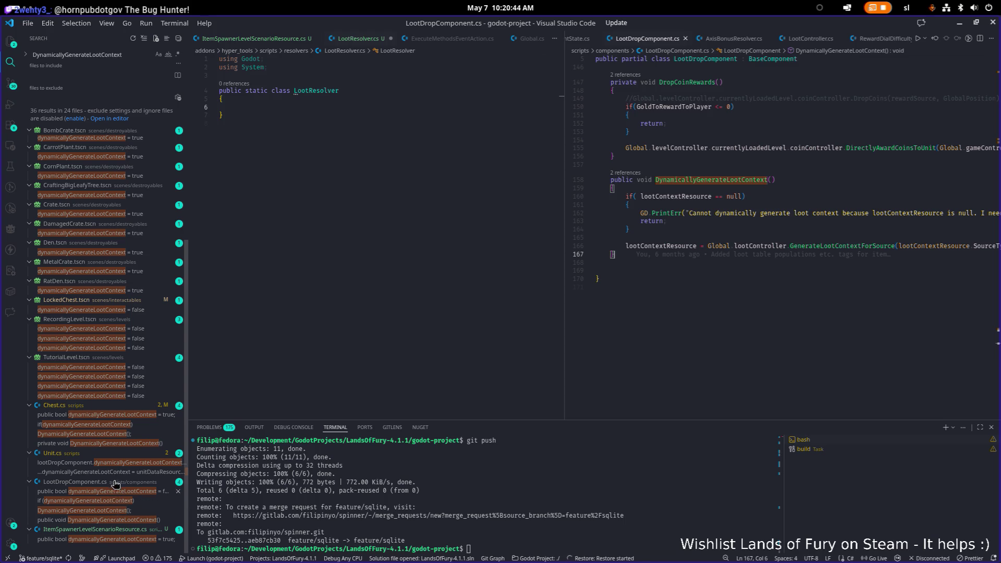
# - Open the Unit.cs and Chest.cs results and go to Chest's DynamicallyGenerateLootContext definition
pyautogui.click(111, 464)
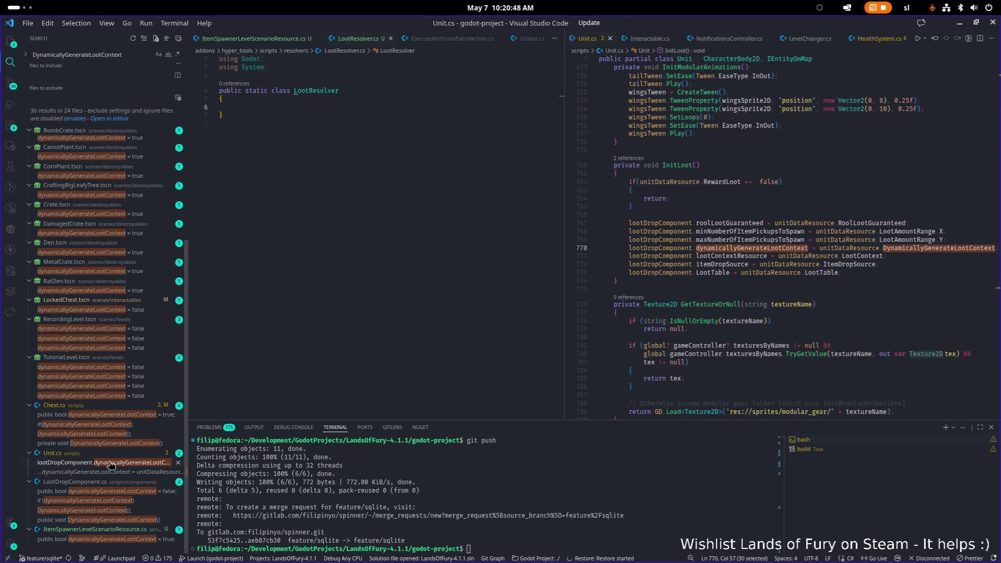
pyautogui.click(117, 416)
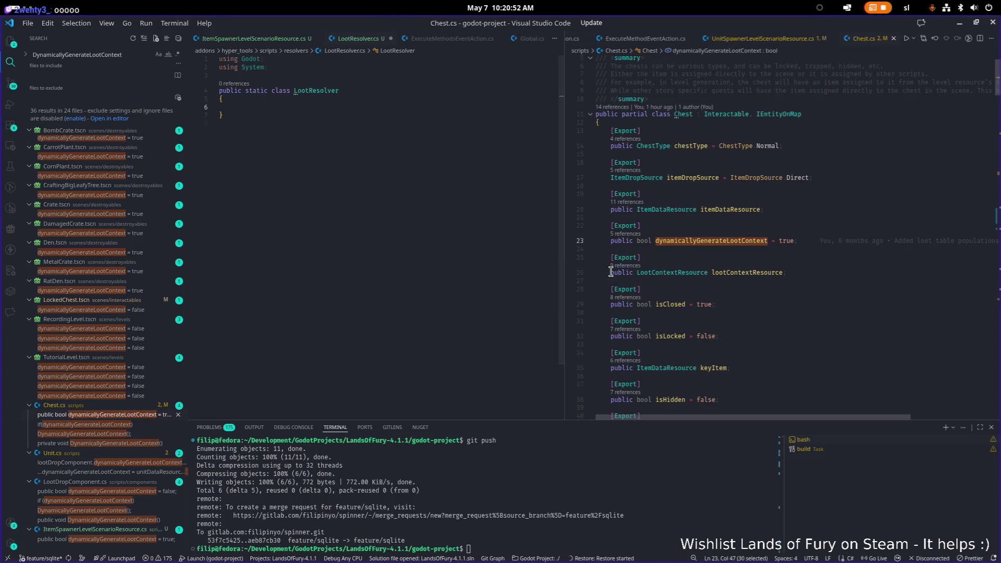
pyautogui.hotkey('ctrl', 'f')
pyautogui.press('Return')
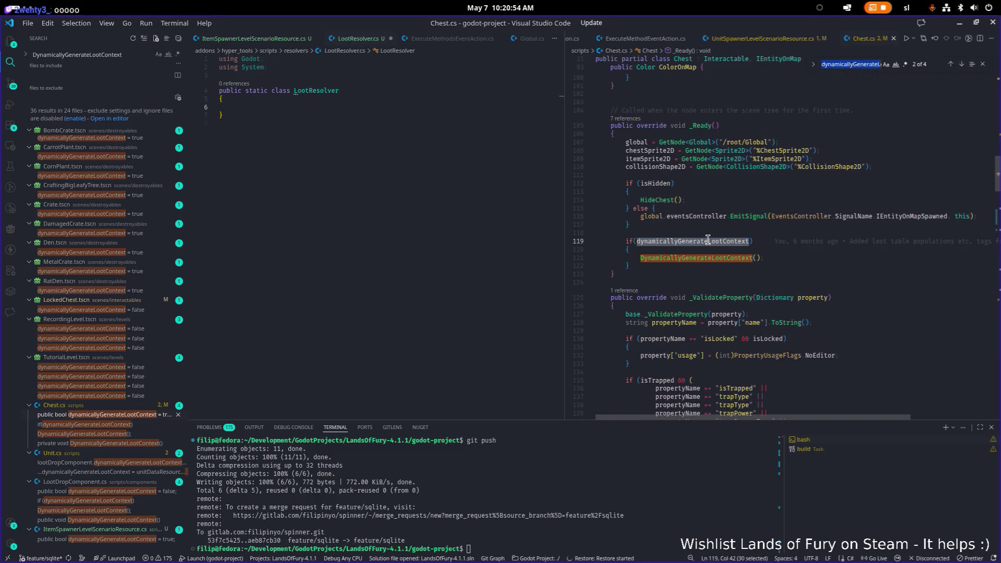
pyautogui.keyDown('ctrl'); pyautogui.click(703, 257); pyautogui.keyUp('ctrl')
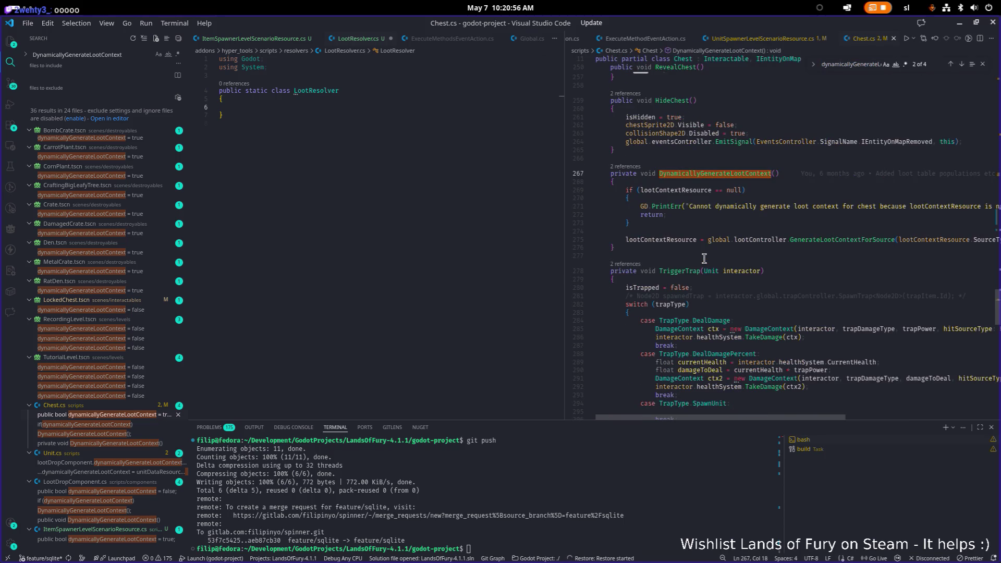
pyautogui.click(754, 250)
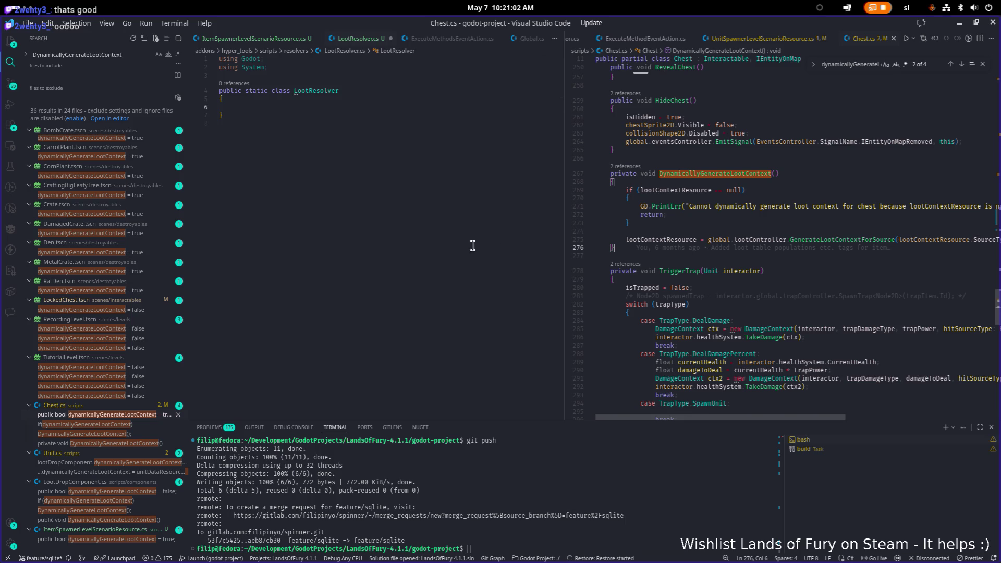
# - Open the LootDropComponent result and go to its DynamicallyGenerateLootContext definition
pyautogui.click(425, 244)
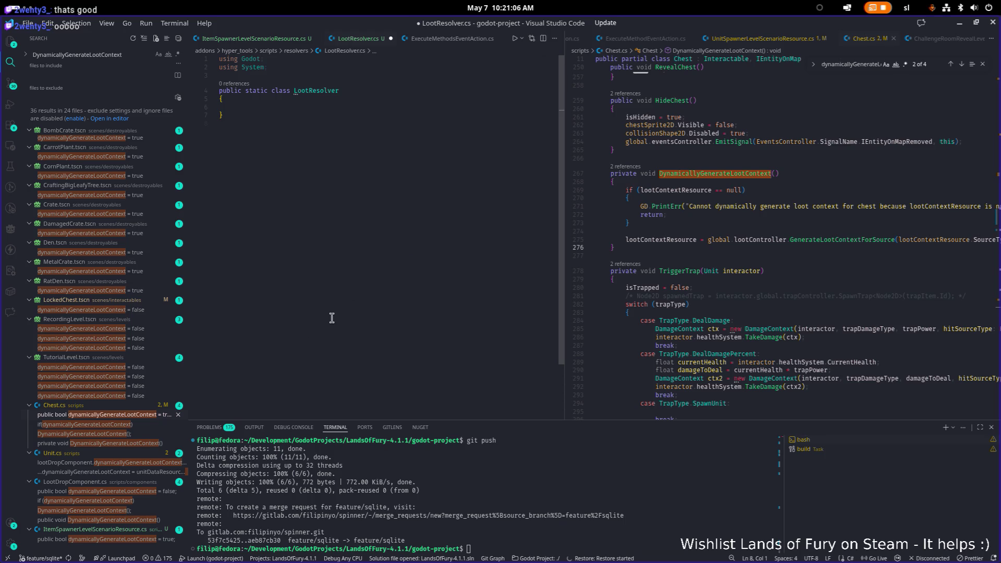
pyautogui.click(146, 491)
pyautogui.scroll(-5, 382, 282)
pyautogui.click(369, 250)
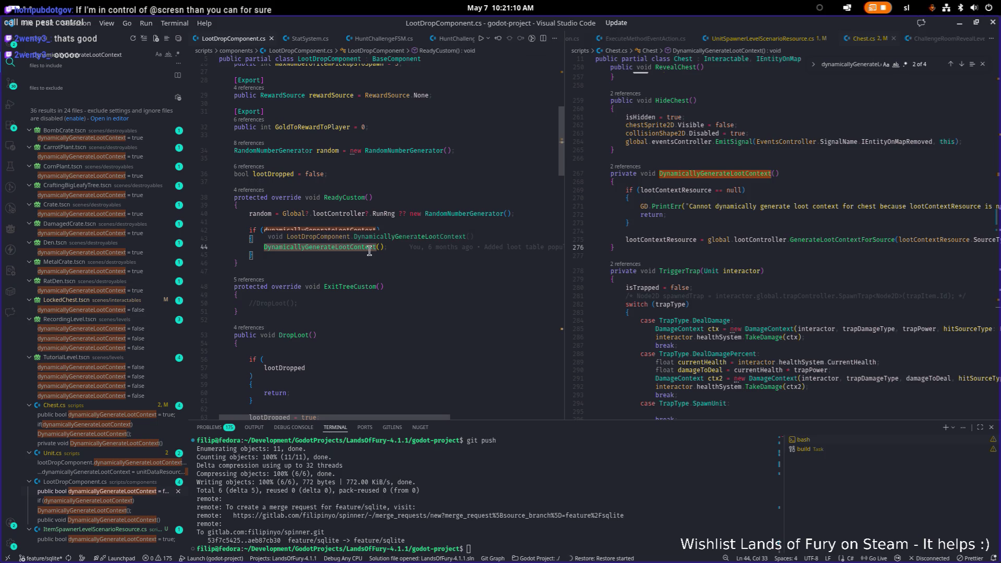
pyautogui.keyDown('ctrl'); pyautogui.click(369, 248); pyautogui.keyUp('ctrl')
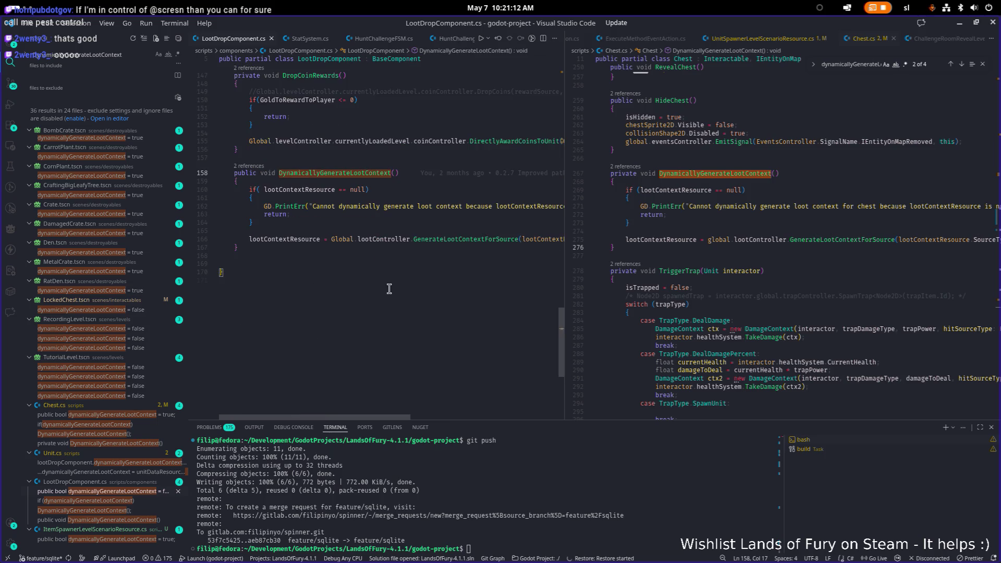
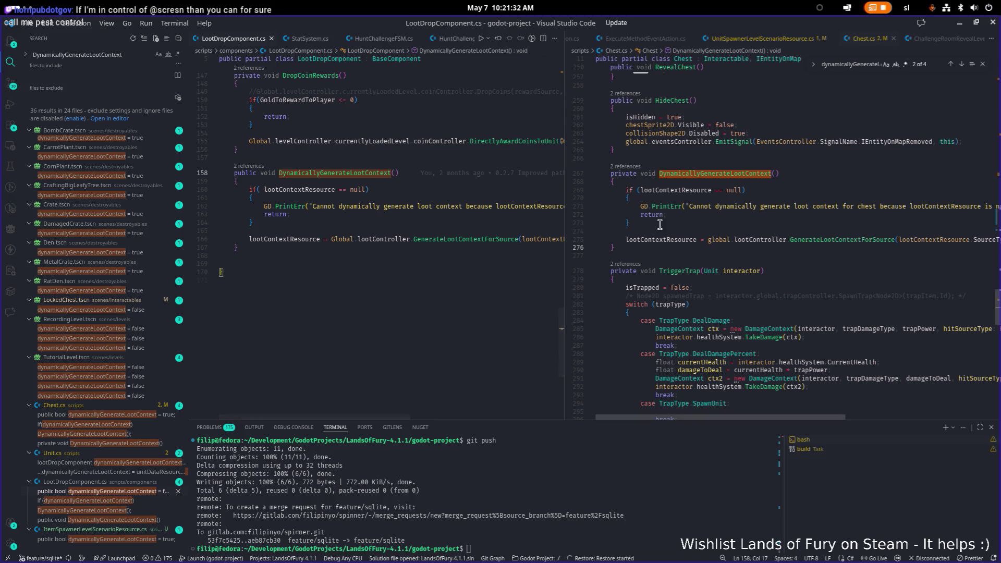
# - Widen the LootDropComponent.cs editor and place the cursor on line 159
pyautogui.scroll(1, 651, 214)
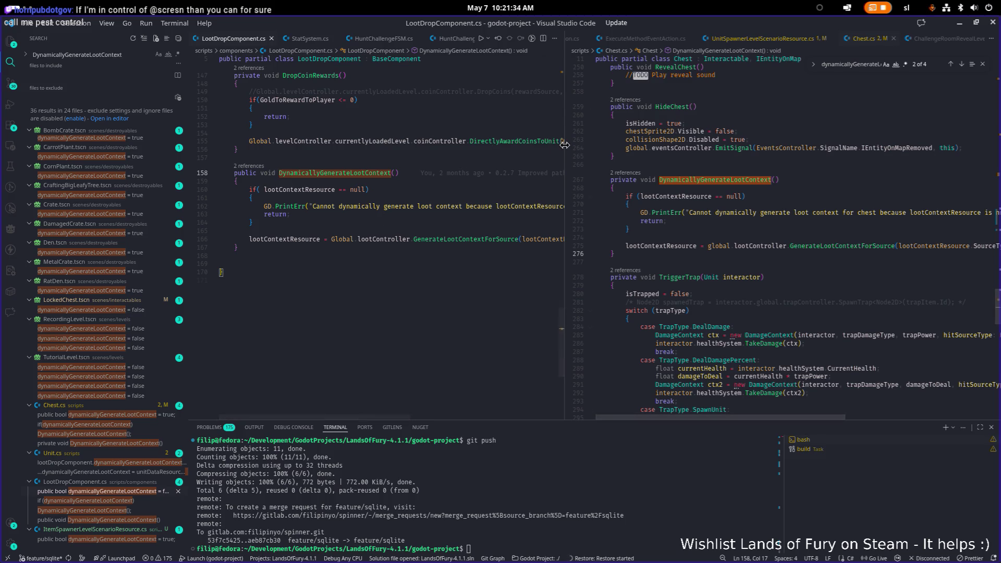
pyautogui.moveTo(565, 149); pyautogui.dragTo(637, 148)
pyautogui.press('Up')
pyautogui.click(449, 182)
# - Search Quick Open for 'loot' and open LootResolver.cs
pyautogui.hotkey('ctrl', 'p')
pyautogui.write('loot')
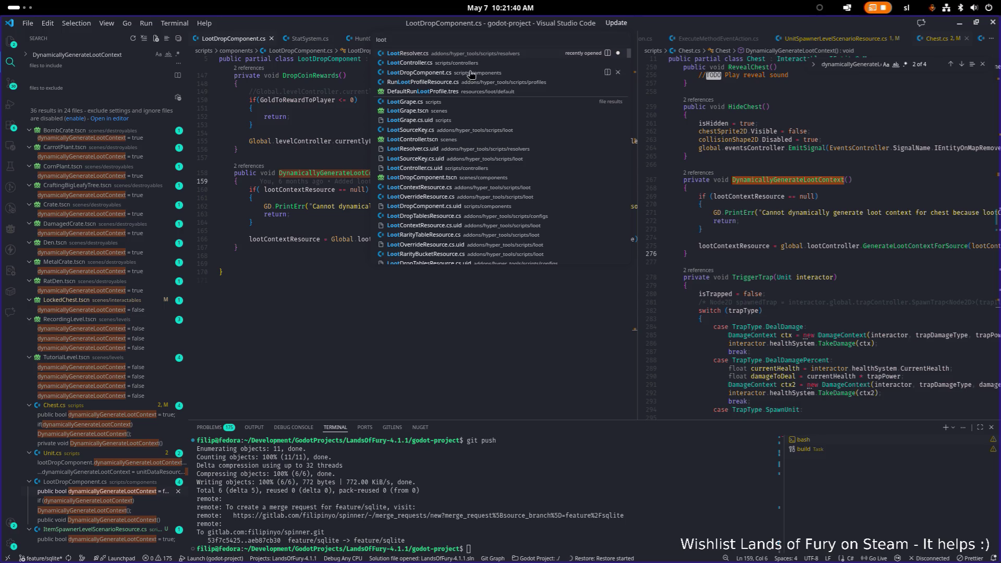
pyautogui.click(483, 53)
# - Move LootResolver.cs into its own left editor group and rebalance the group widths
pyautogui.moveTo(510, 45)
pyautogui.mouseDown()
pyautogui.moveTo(469, 96)
pyautogui.moveTo(221, 143)
pyautogui.mouseUp()
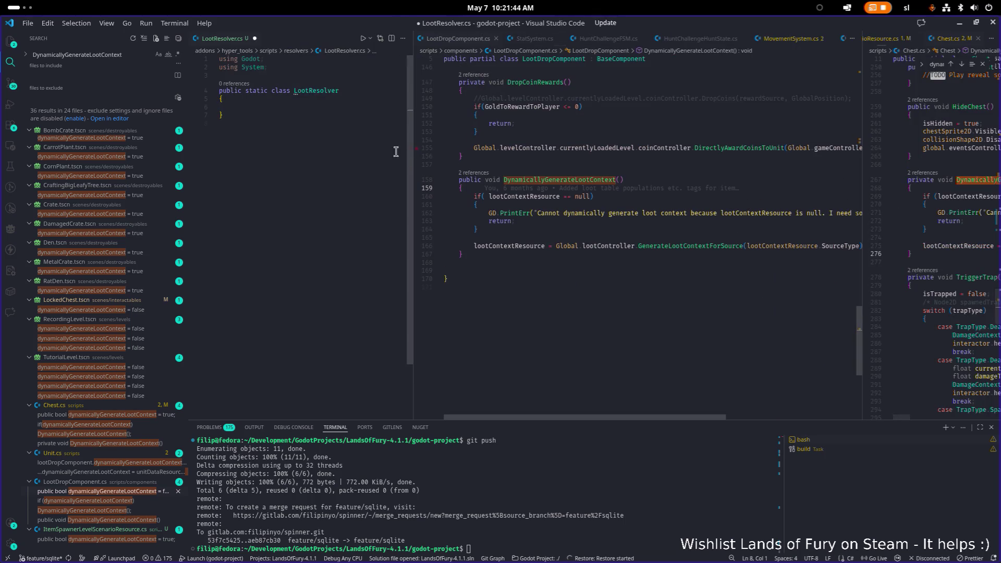
pyautogui.moveTo(413, 157); pyautogui.dragTo(580, 166)
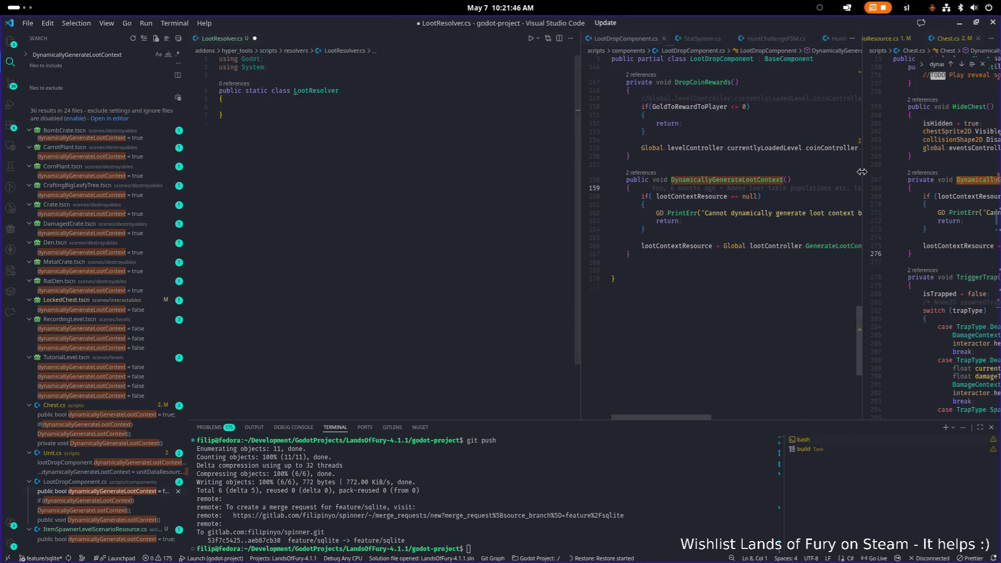
pyautogui.moveTo(857, 174); pyautogui.dragTo(729, 174)
pyautogui.moveTo(580, 177); pyautogui.dragTo(425, 172)
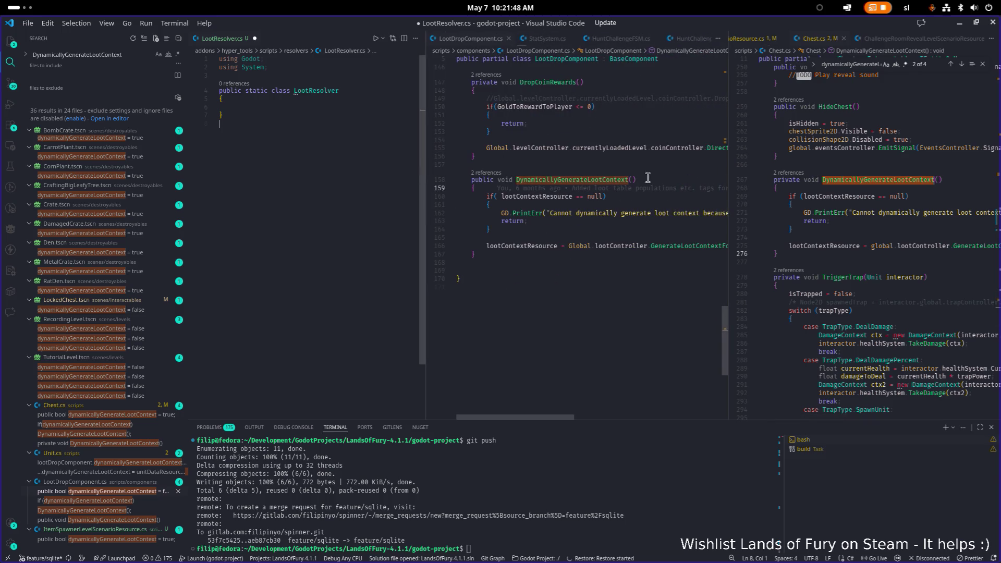
# - Start a 'public static' member declaration inside the LootResolver class body
pyautogui.click(620, 188)
pyautogui.moveTo(621, 188)
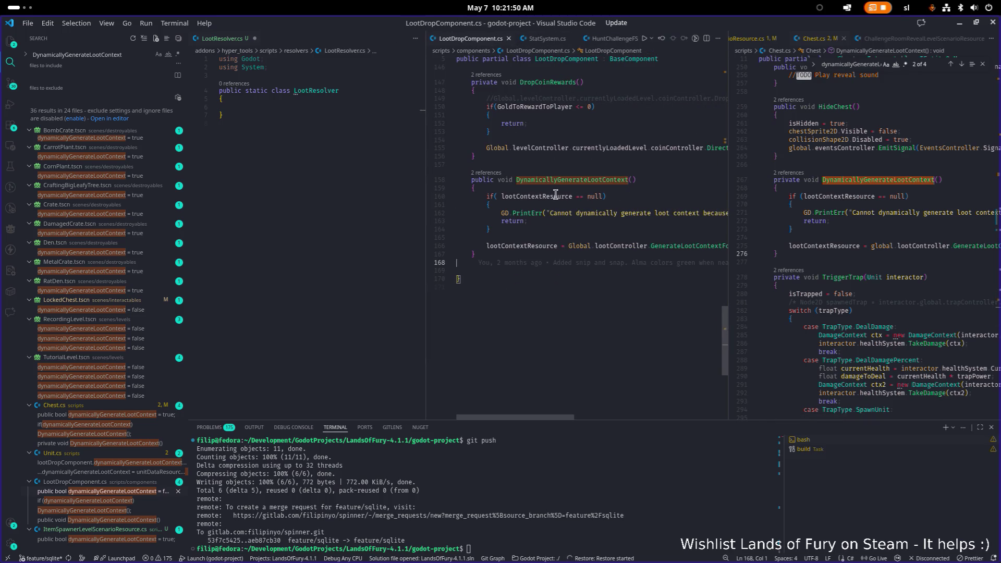
pyautogui.click(314, 106)
pyautogui.write('ublic static')
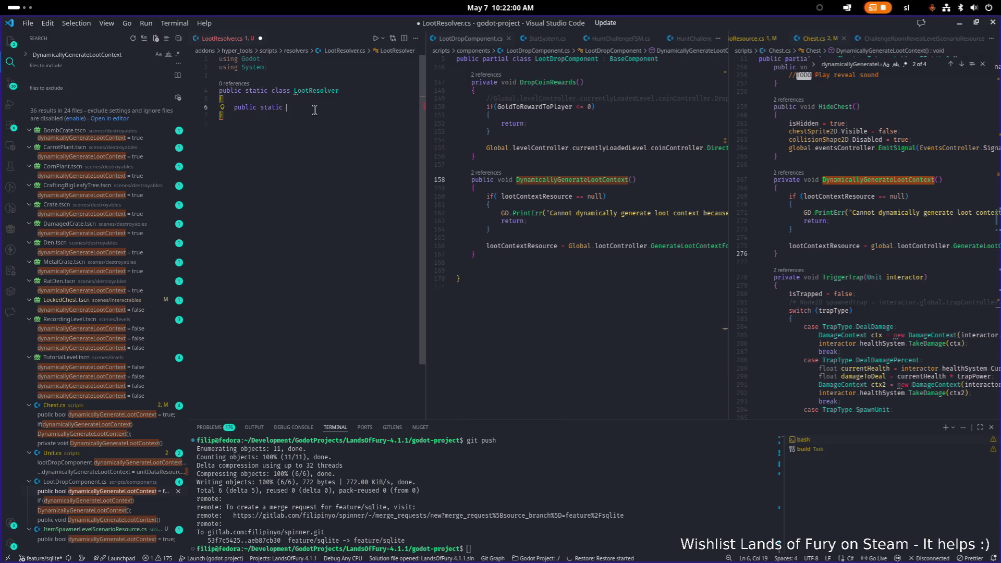
# - Add the LootContextResource return type and paste DynamicallyGenerateLootContext copied from LootDropComponent.cs
pyautogui.write('LootContextResource')
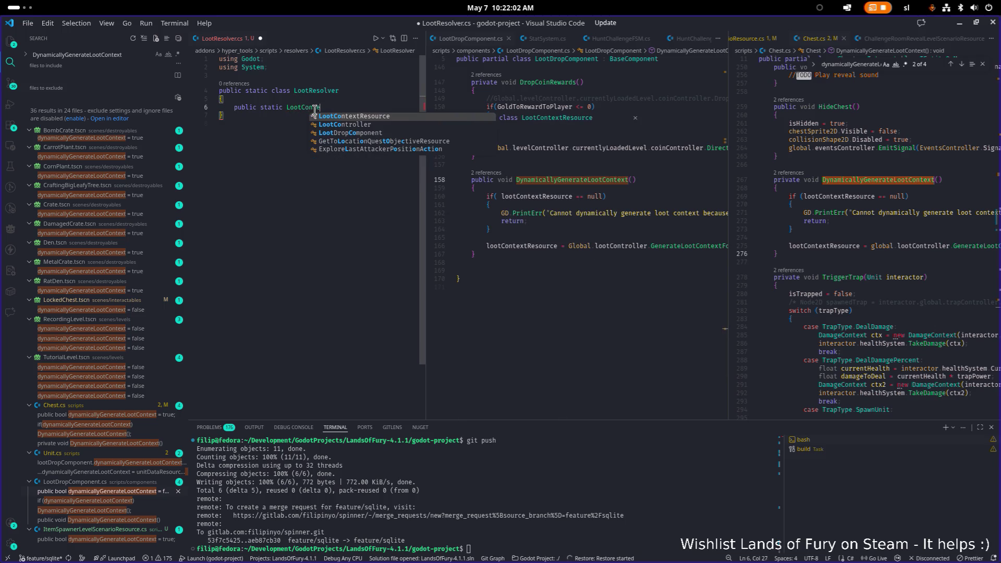
pyautogui.press('Tab')
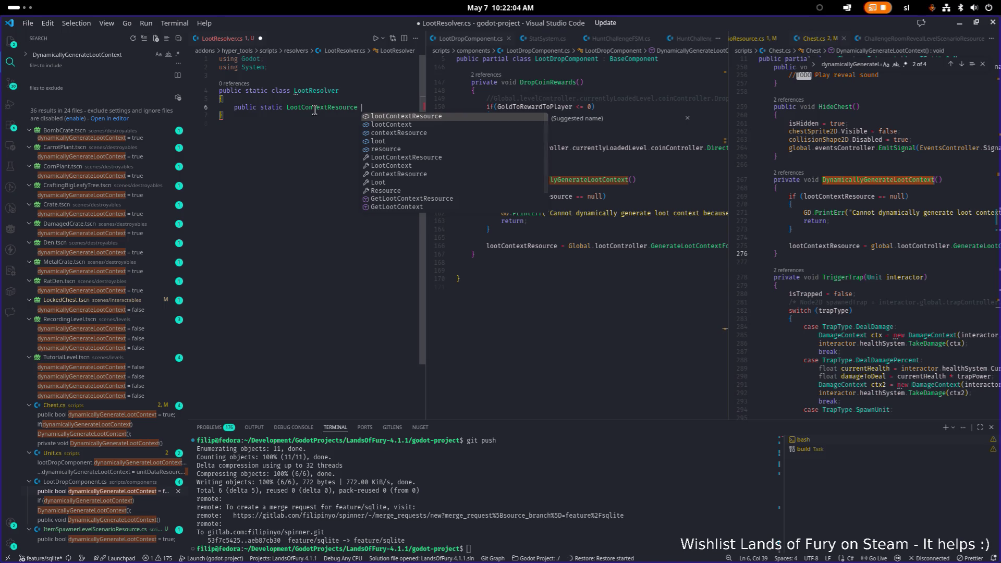
pyautogui.press('Escape')
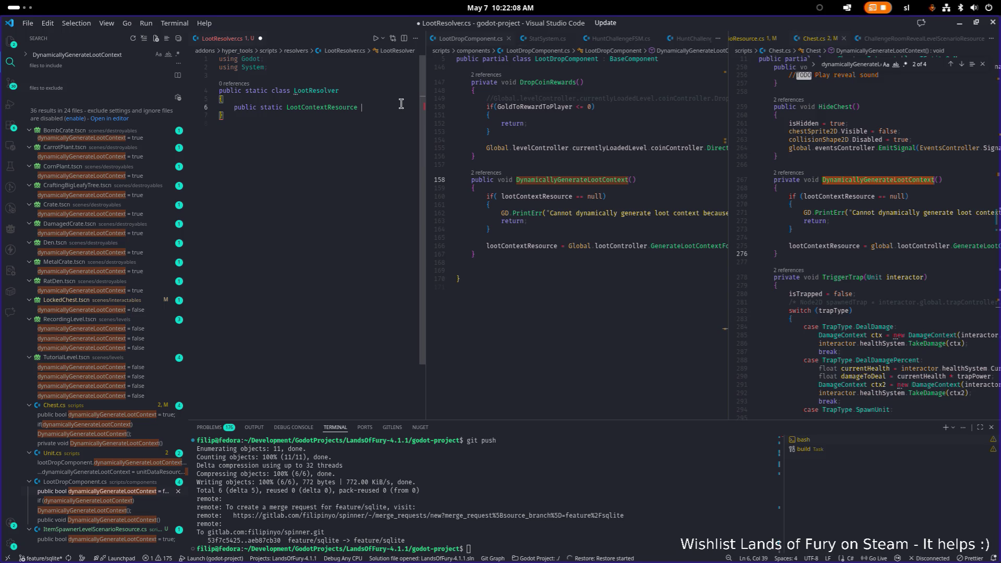
pyautogui.write('Dynami')
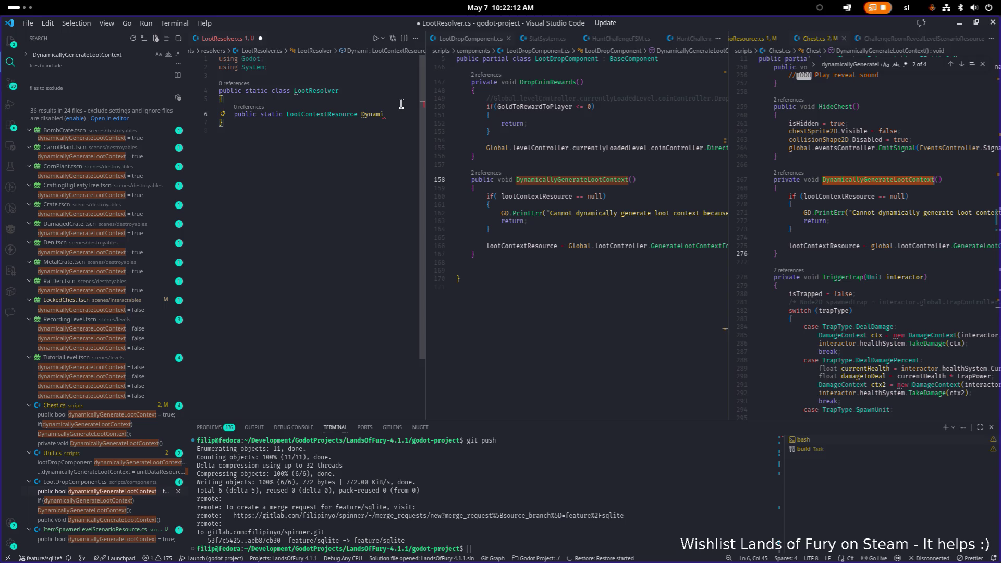
pyautogui.doubleClick(574, 180)
pyautogui.hotkey('ctrl', 'c')
pyautogui.doubleClick(373, 114)
pyautogui.hotkey('ctrl', 'v')
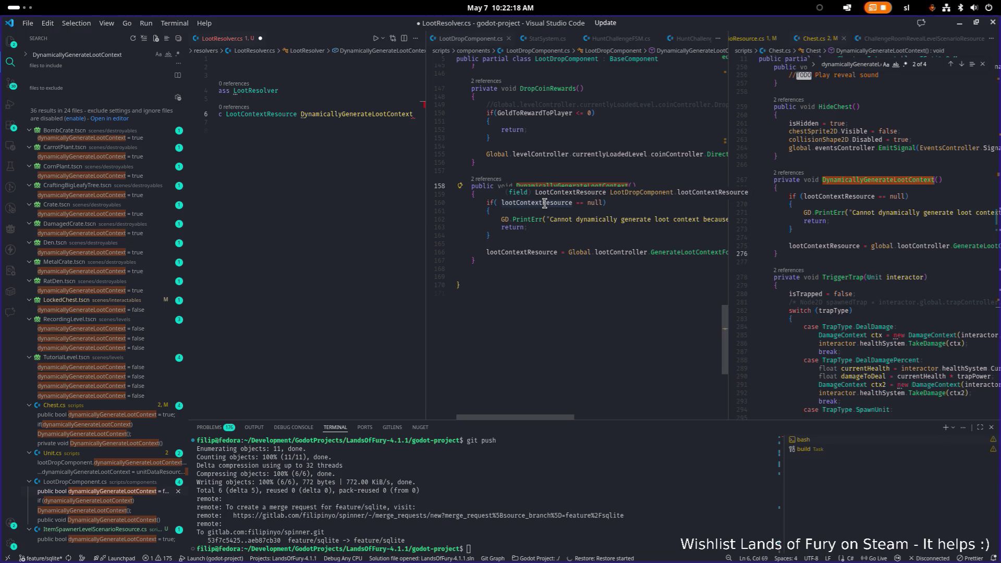
# - Append empty parentheses to the method name, undoing an accidental paste
pyautogui.click(559, 204)
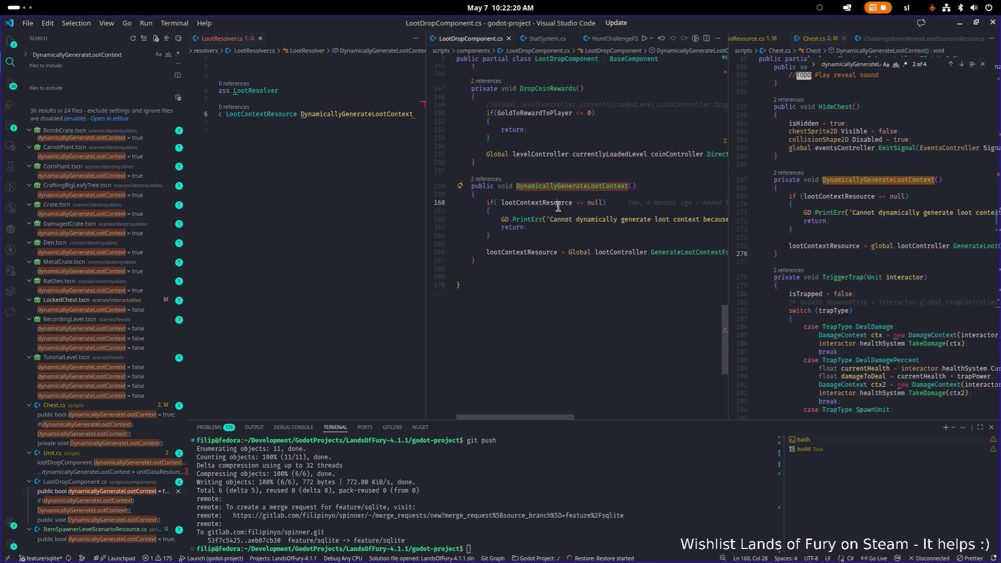
pyautogui.click(401, 119)
pyautogui.press('Up')
pyautogui.press('End')
pyautogui.write('()')
pyautogui.hotkey('ctrl', 'v')
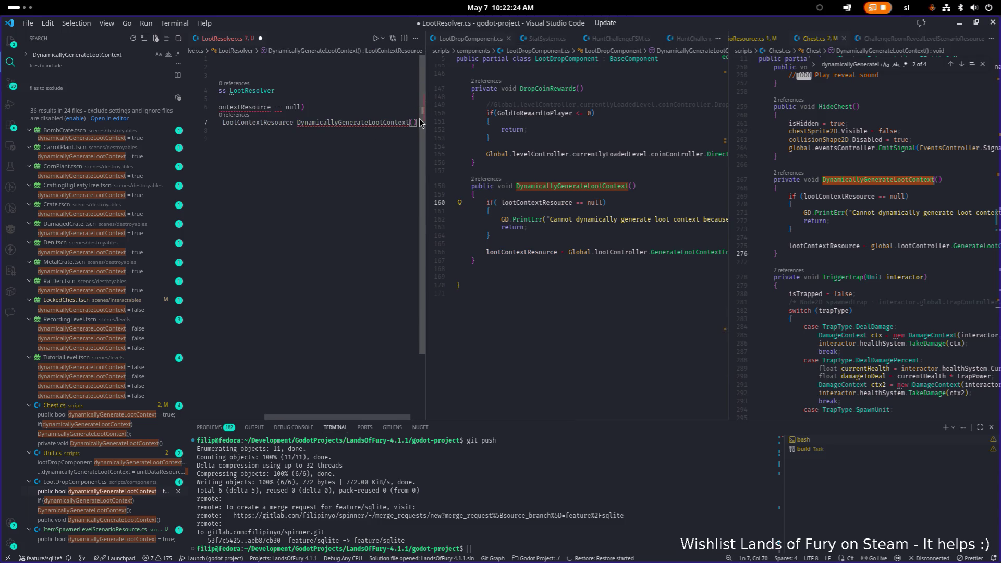
pyautogui.hotkey('ctrl', 'z')
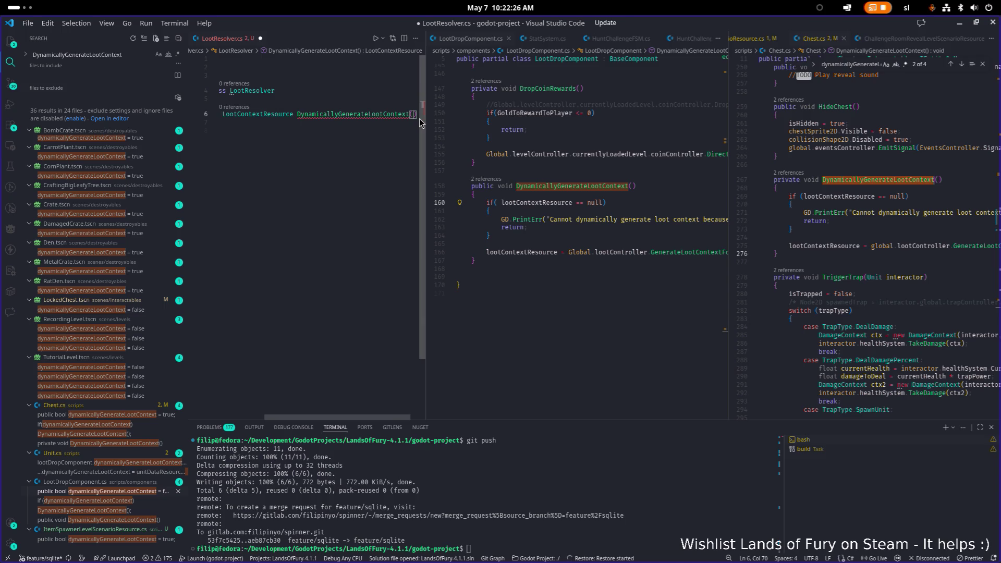
pyautogui.moveTo(570, 418)
pyautogui.mouseDown()
pyautogui.moveTo(643, 415)
pyautogui.moveTo(578, 413)
pyautogui.moveTo(633, 410)
pyautogui.mouseUp()
pyautogui.moveTo(701, 251)
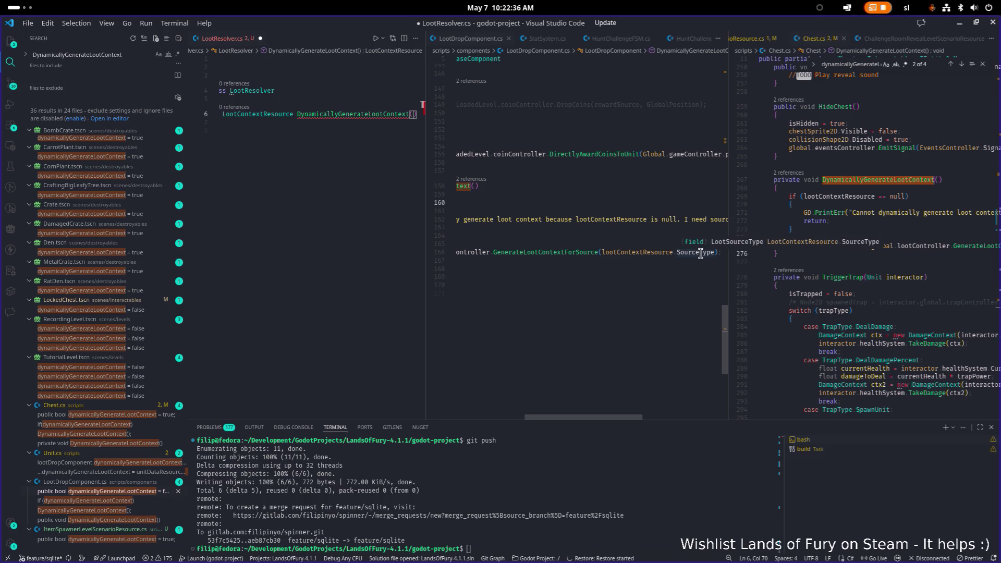
# - Look up the LootSourceType enum definition with F12 and select its name
pyautogui.keyDown('ctrl'); pyautogui.click(701, 253); pyautogui.keyUp('ctrl')
pyautogui.click(546, 152)
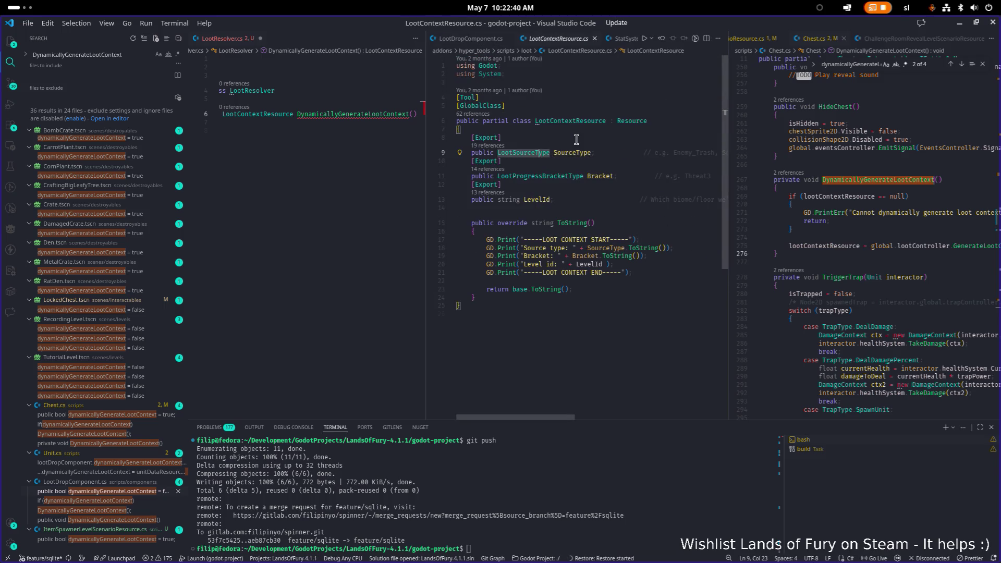
pyautogui.press('F12')
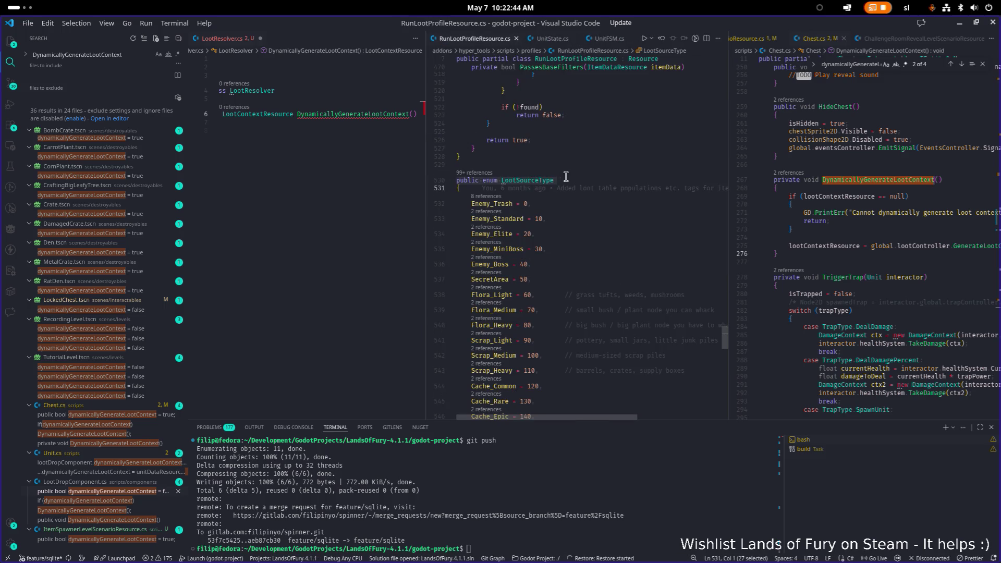
pyautogui.doubleClick(542, 181)
pyautogui.hotkey('ctrl', '1')
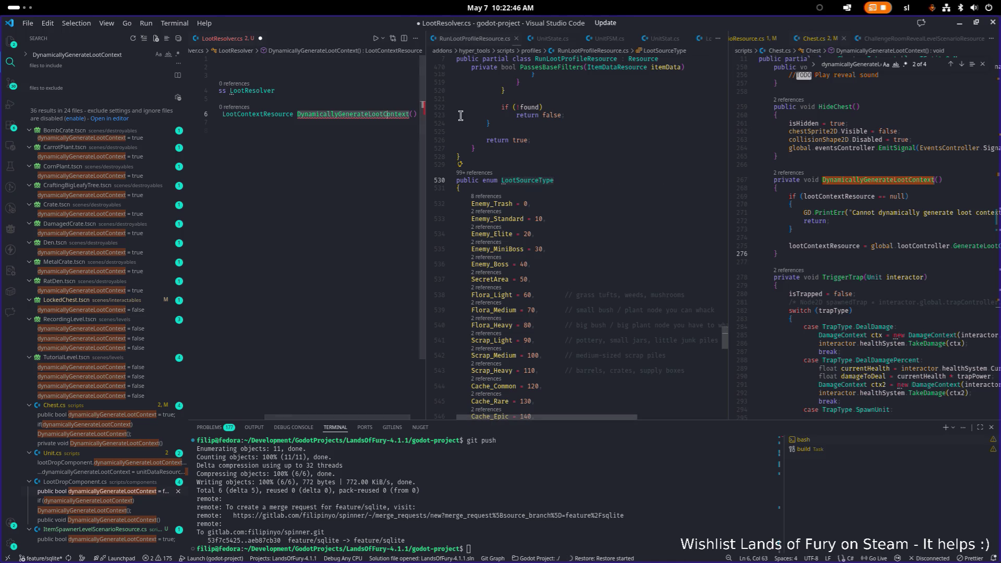
# - Add a 'LootSourceType lootSourceType' parameter and an empty brace body to the method
pyautogui.write('LootSourceType ')
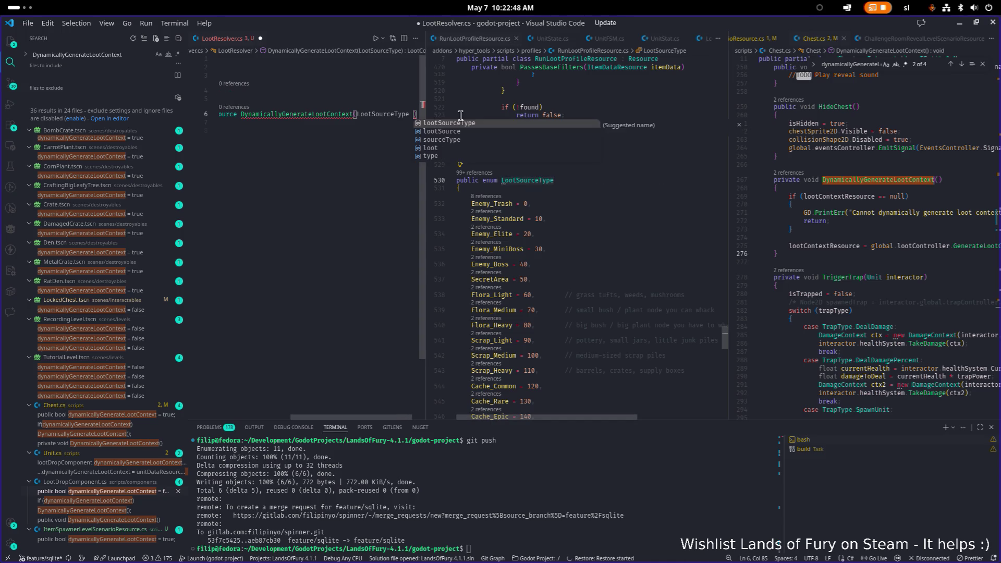
pyautogui.write('lootSourceType)')
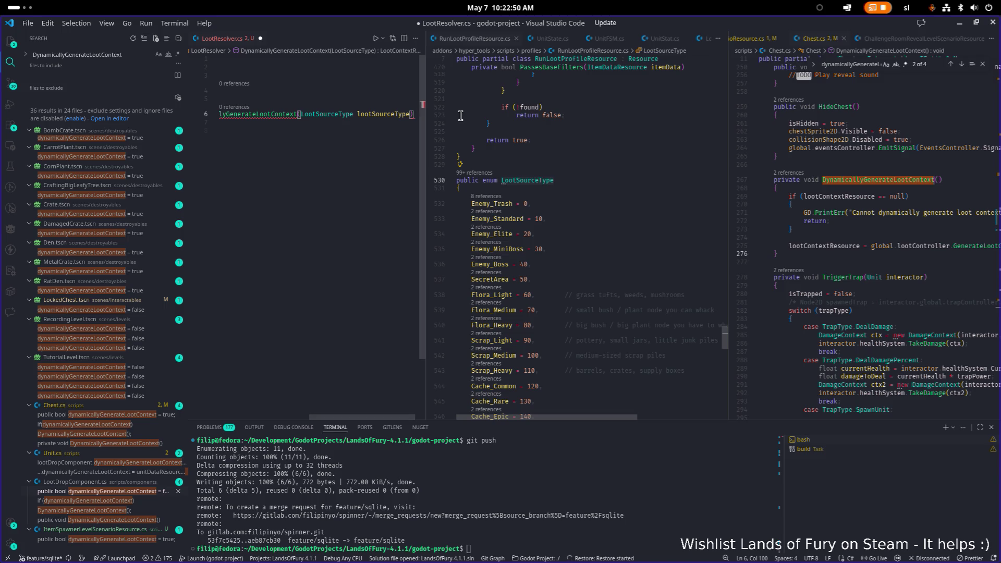
pyautogui.press('Return')
pyautogui.write('{')
pyautogui.press('Return')
pyautogui.press('Return')
pyautogui.write('}')
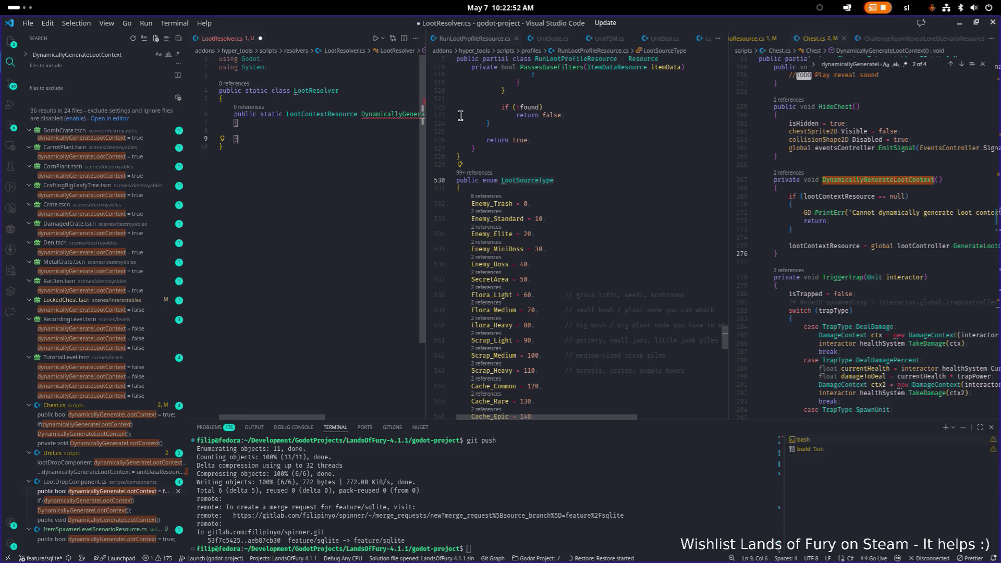
# - Navigate back from RunLootProfileResource.cs to the LootDropComponent.cs method
pyautogui.click(488, 123)
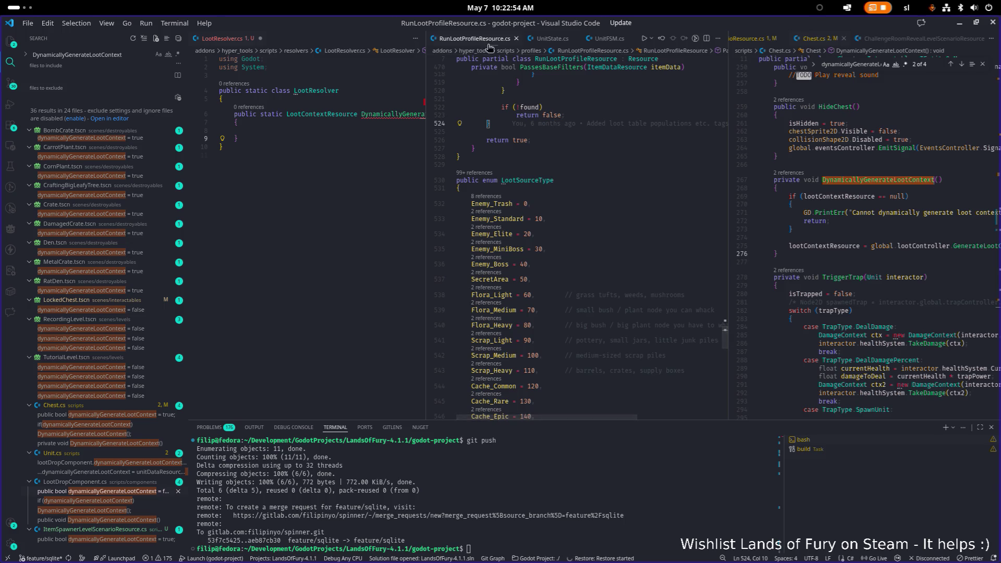
pyautogui.hotkey('ctrl', 'alt', '-')
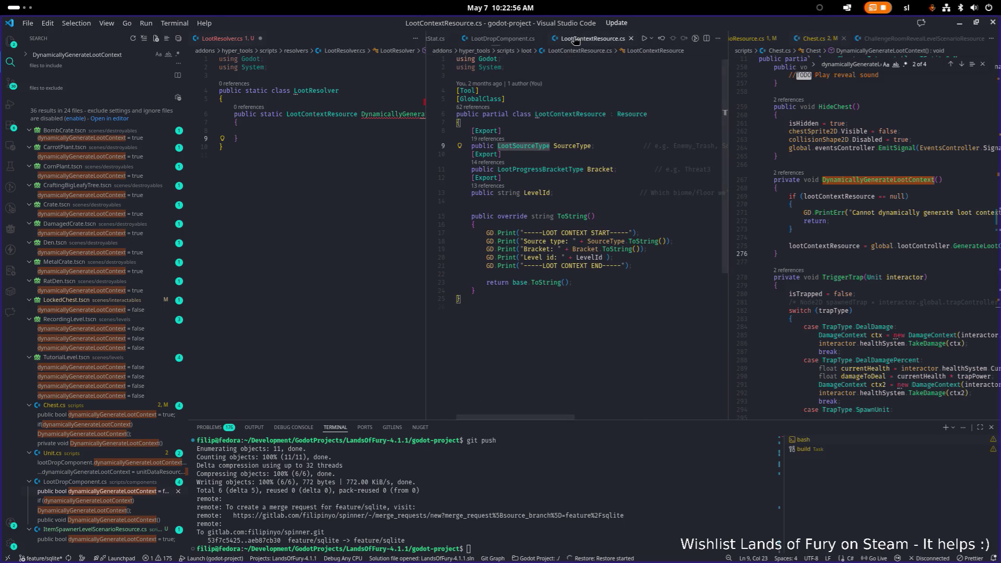
pyautogui.hotkey('ctrl', 'alt', '-')
pyautogui.moveTo(569, 417); pyautogui.dragTo(455, 417)
# - Copy lines 160–166 of LootDropComponent.cs into the LootResolver method body
pyautogui.click(568, 261)
pyautogui.click(492, 203)
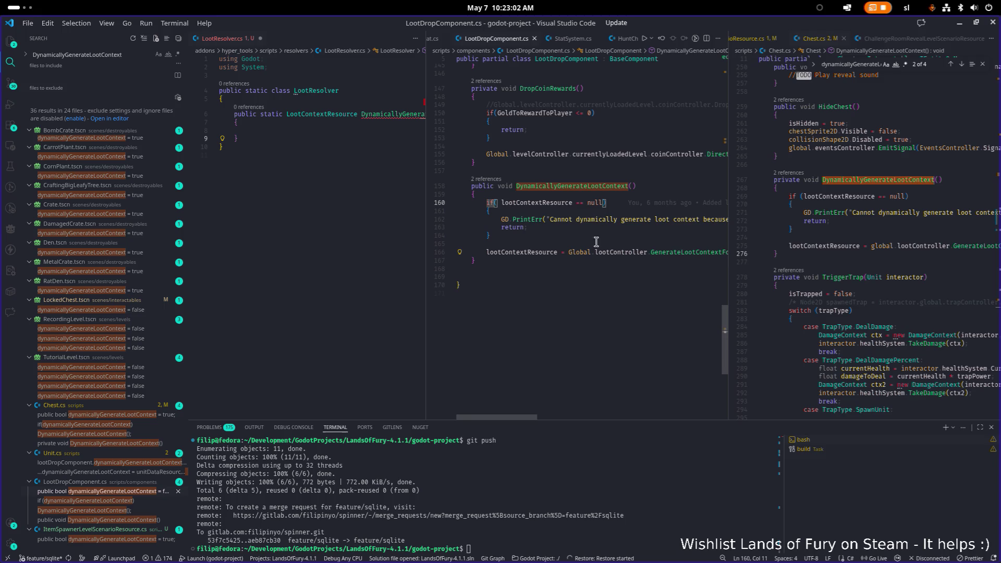
pyautogui.press('Home')
pyautogui.hotkey('shift', 'Down')
pyautogui.hotkey('shift', 'Down')
pyautogui.hotkey('shift', 'Down')
pyautogui.hotkey('shift', 'Down')
pyautogui.hotkey('shift', 'End')
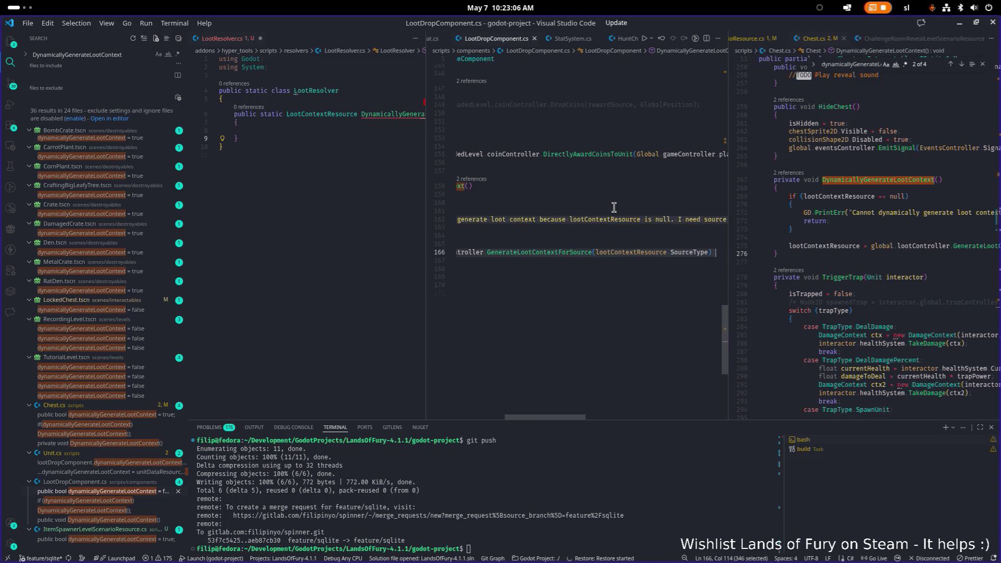
pyautogui.hotkey('ctrl', 'c')
pyautogui.click(339, 131)
pyautogui.hotkey('ctrl', 'v')
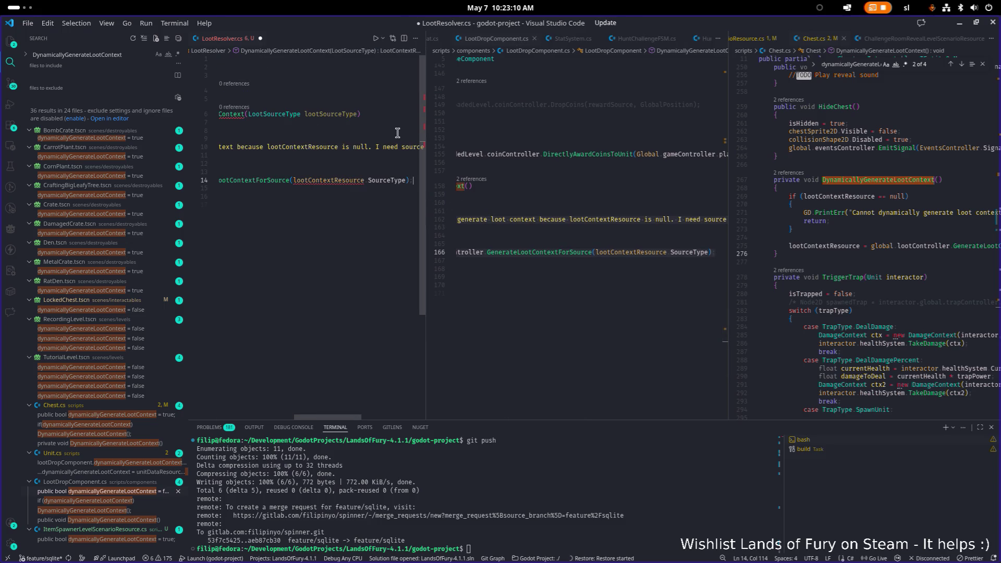
# - Widen the LootResolver.cs editor and select GenerateLootContextForSource on line 166
pyautogui.moveTo(426, 134); pyautogui.dragTo(531, 135)
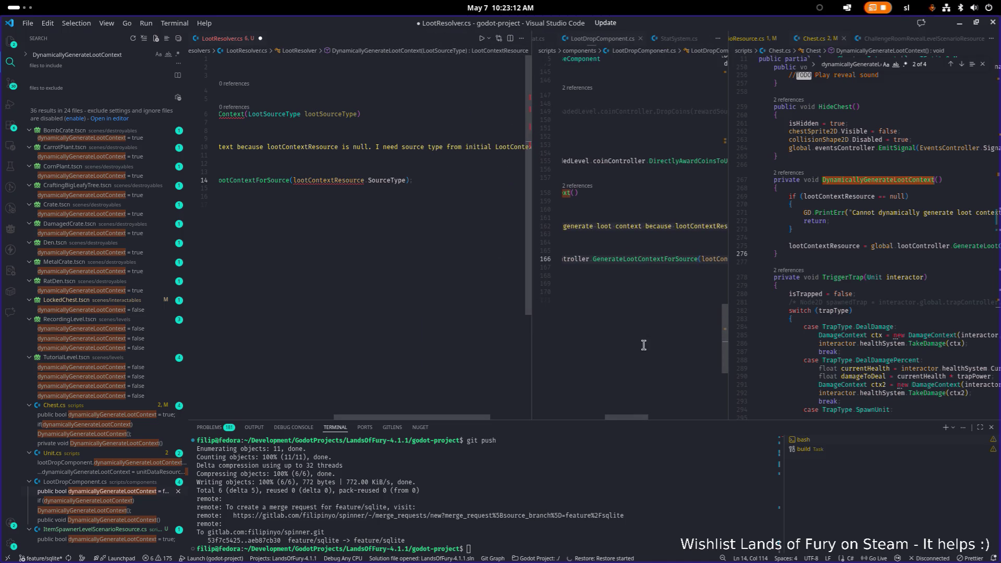
pyautogui.moveTo(629, 417); pyautogui.dragTo(586, 417)
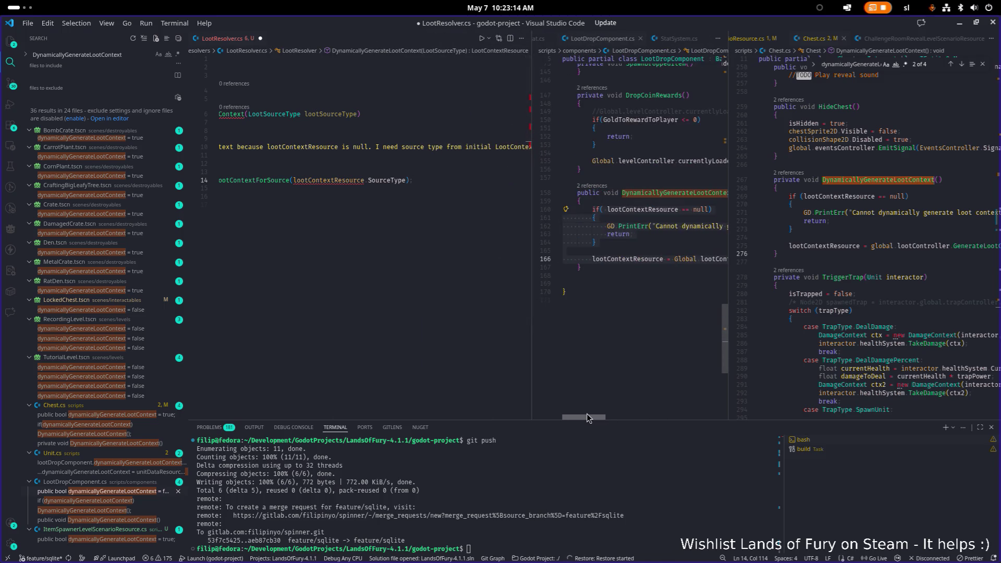
pyautogui.hscroll(3, 586, 414)
pyautogui.moveTo(604, 408)
pyautogui.mouseDown()
pyautogui.moveTo(668, 407)
pyautogui.moveTo(646, 398)
pyautogui.mouseUp()
pyautogui.doubleClick(640, 259)
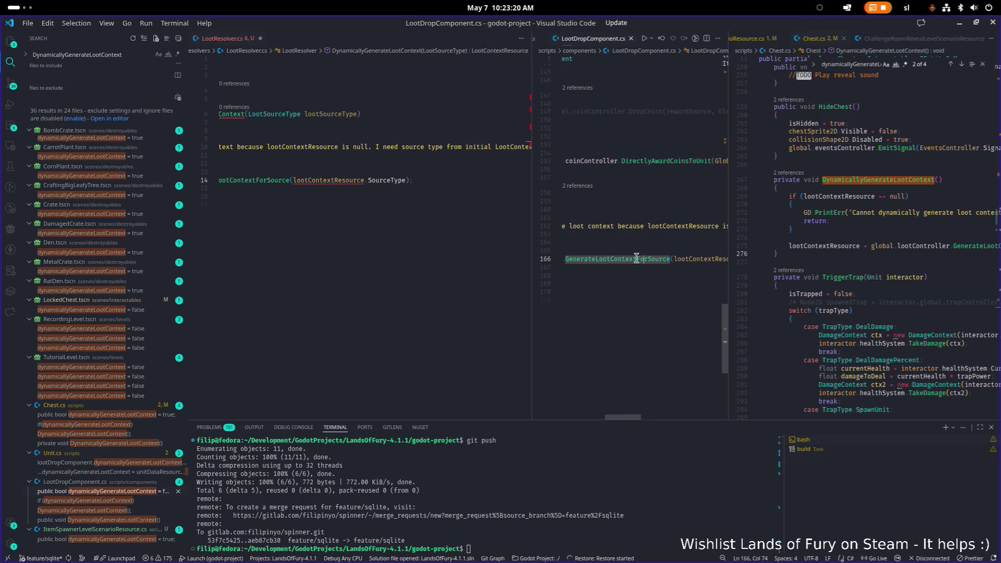